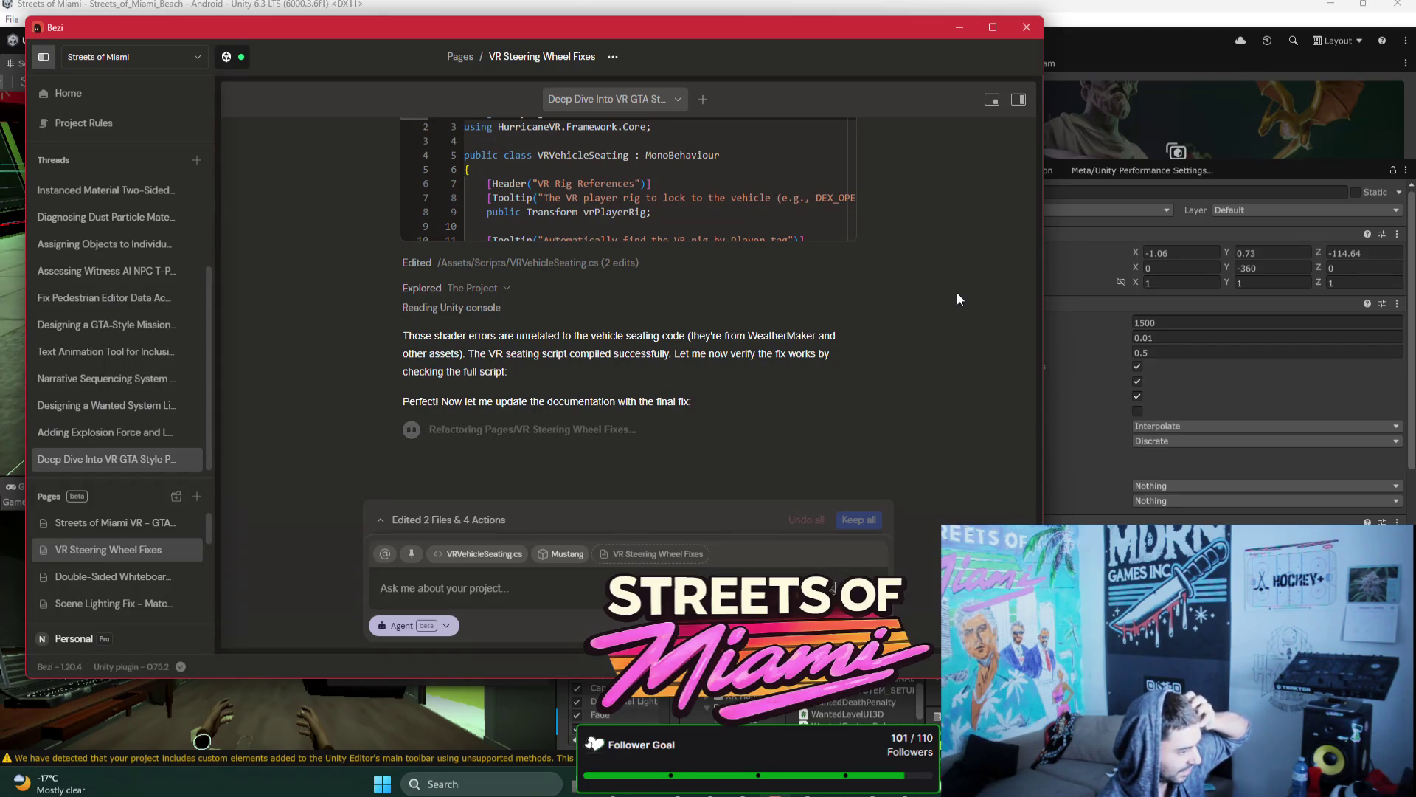
# Step: Expand the Mustang's SCC Audio component and preview the SCC_Audio script source from the Project window
pyautogui.click(1156, 19)
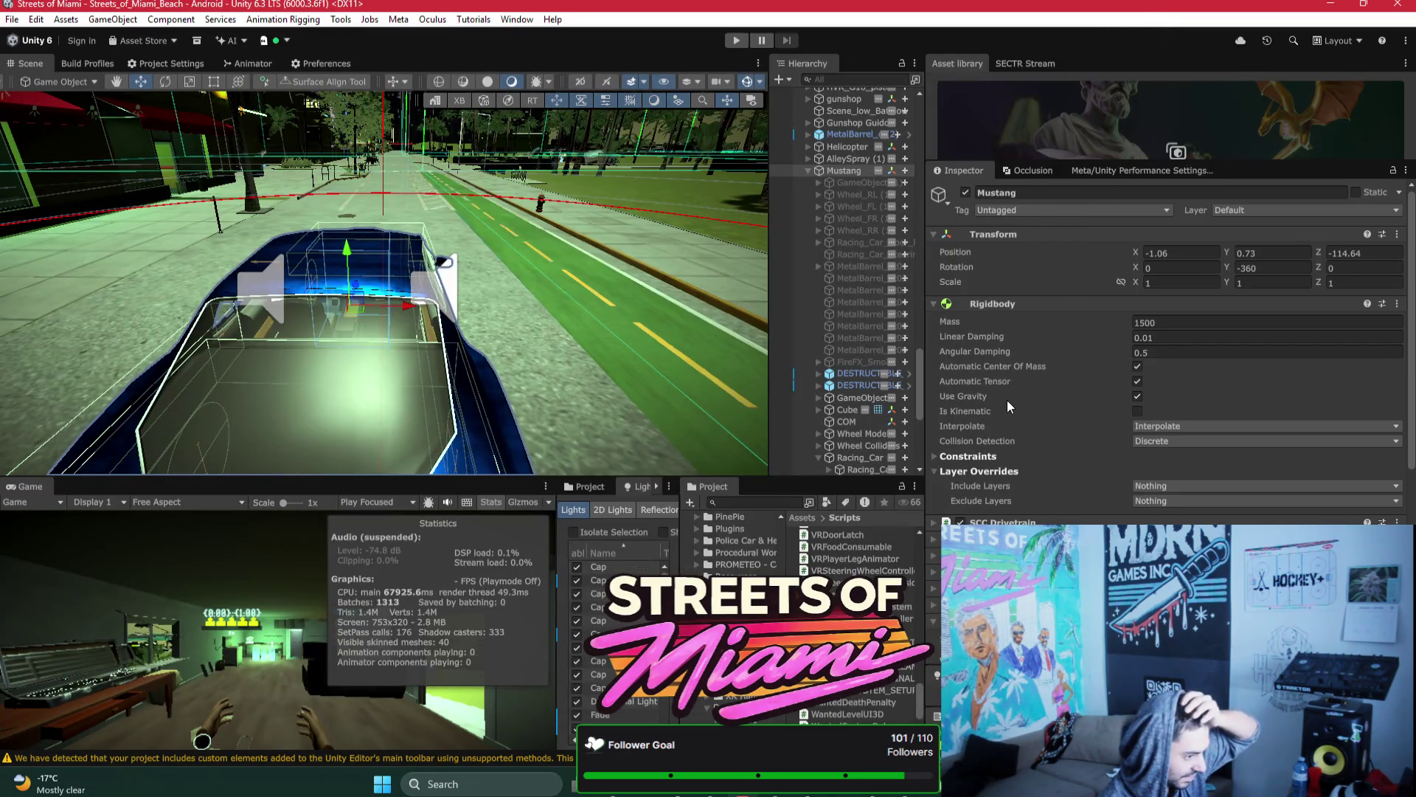
pyautogui.scroll(-5, 1010, 410)
pyautogui.scroll(-1, 1010, 411)
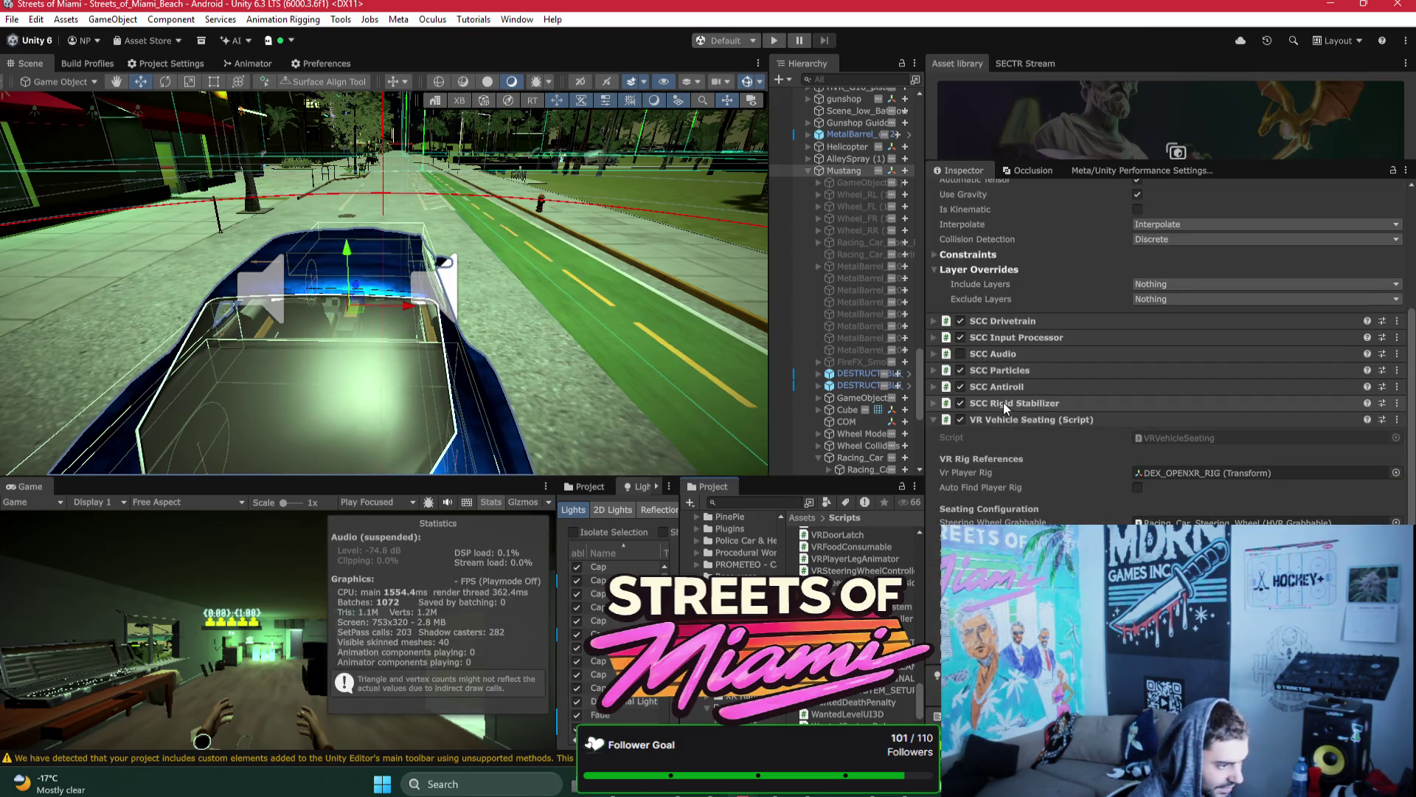
pyautogui.click(1005, 354)
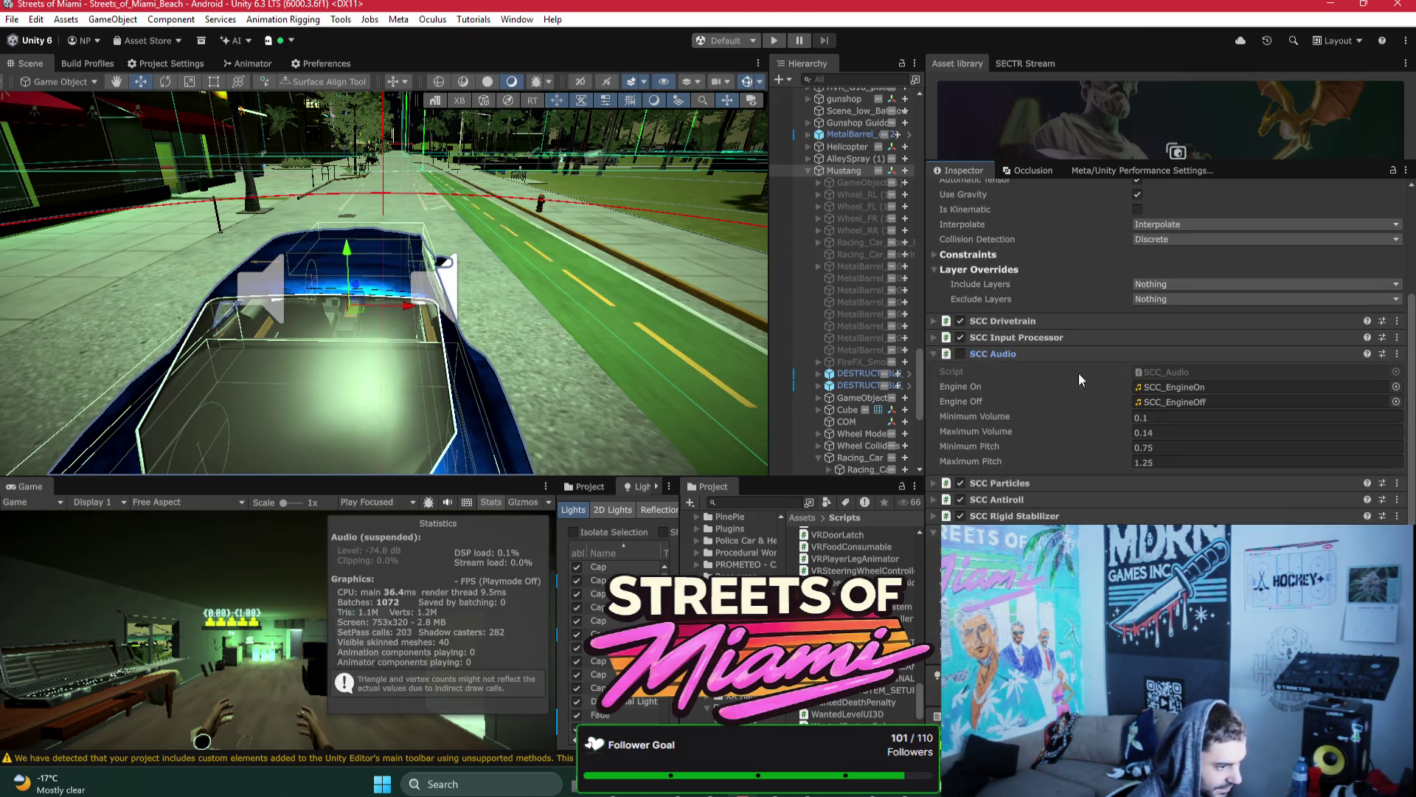
pyautogui.click(1156, 372)
pyautogui.click(848, 547)
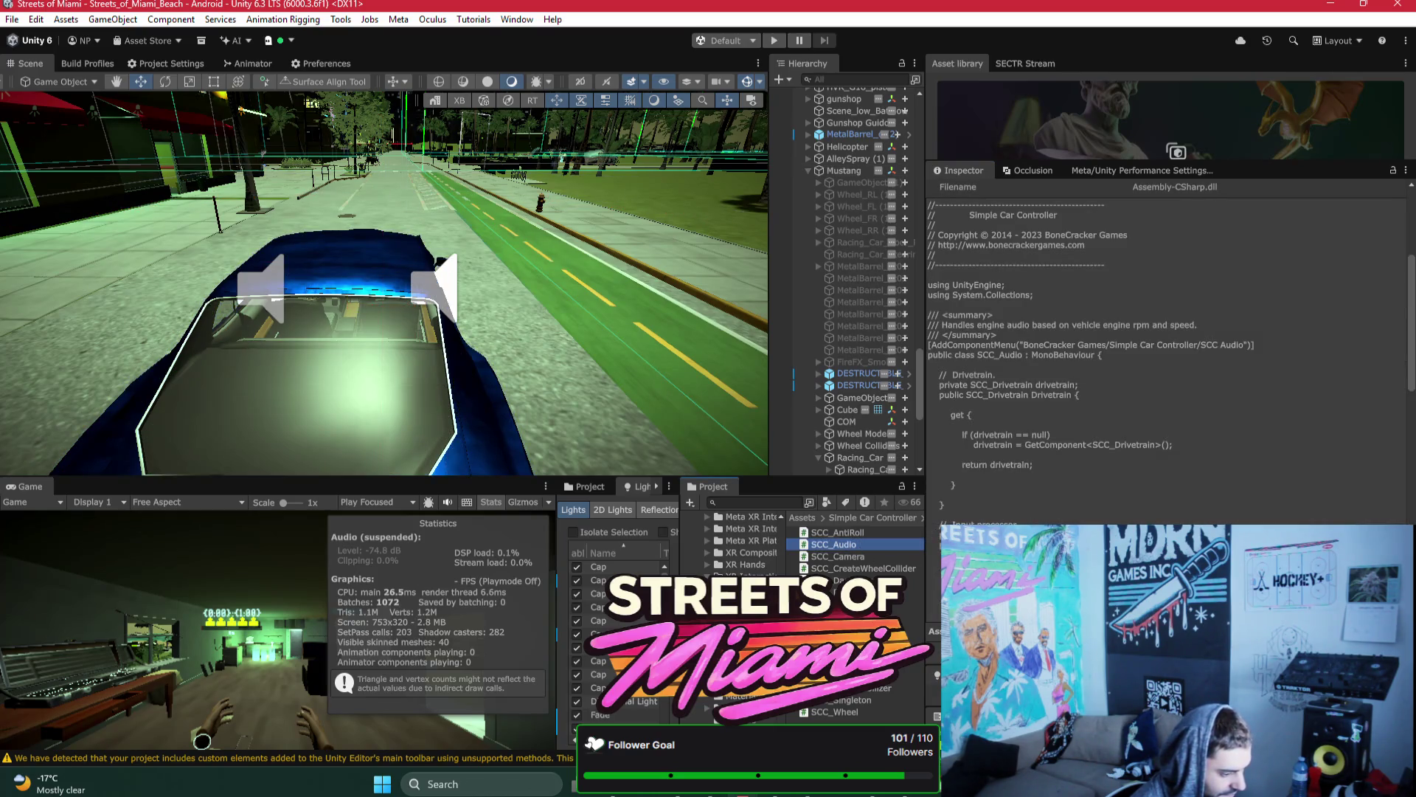
pyautogui.click(764, 793)
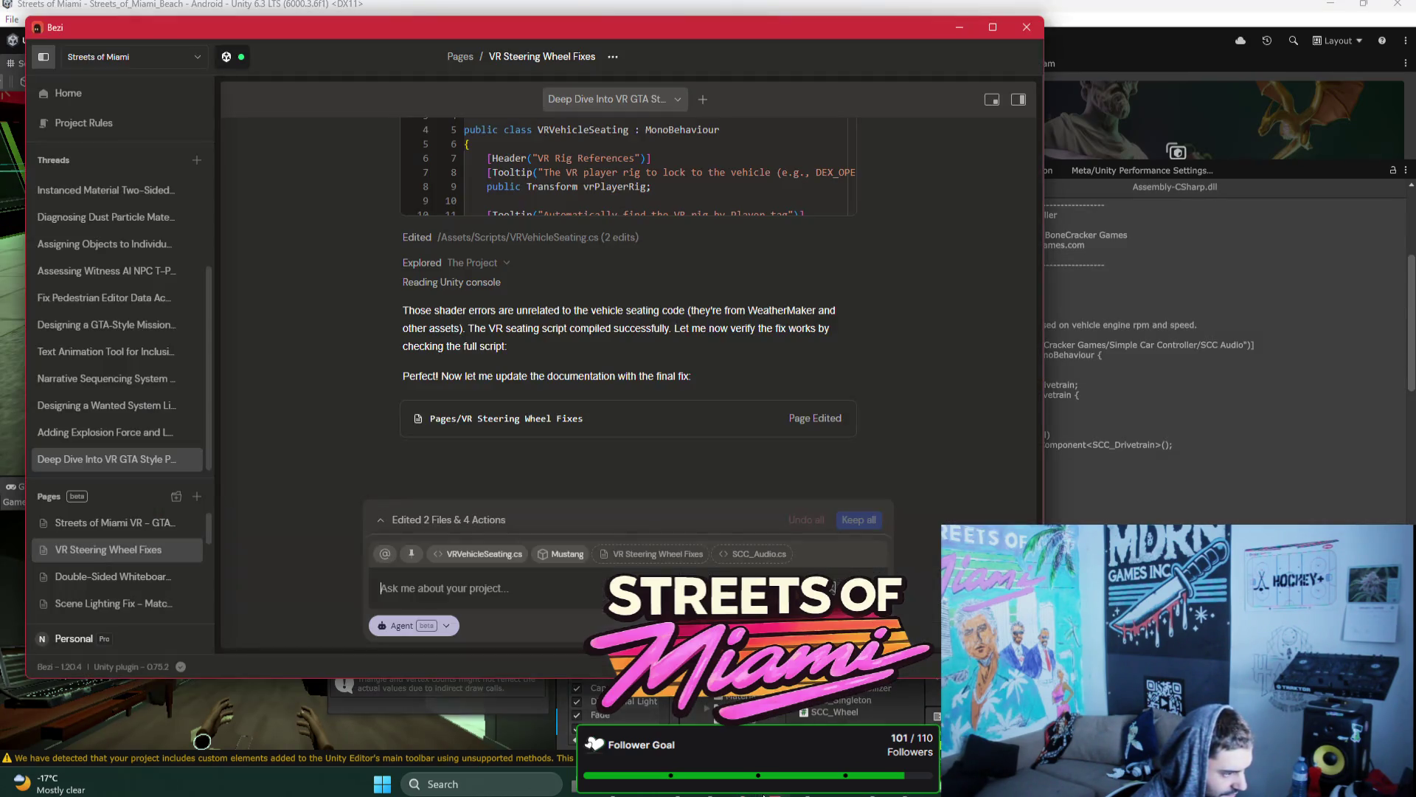
# Step: With only SCC_Audio.cs attached, ask Bezi to make it modular 3D audio heard only nearby
pyautogui.click(560, 555)
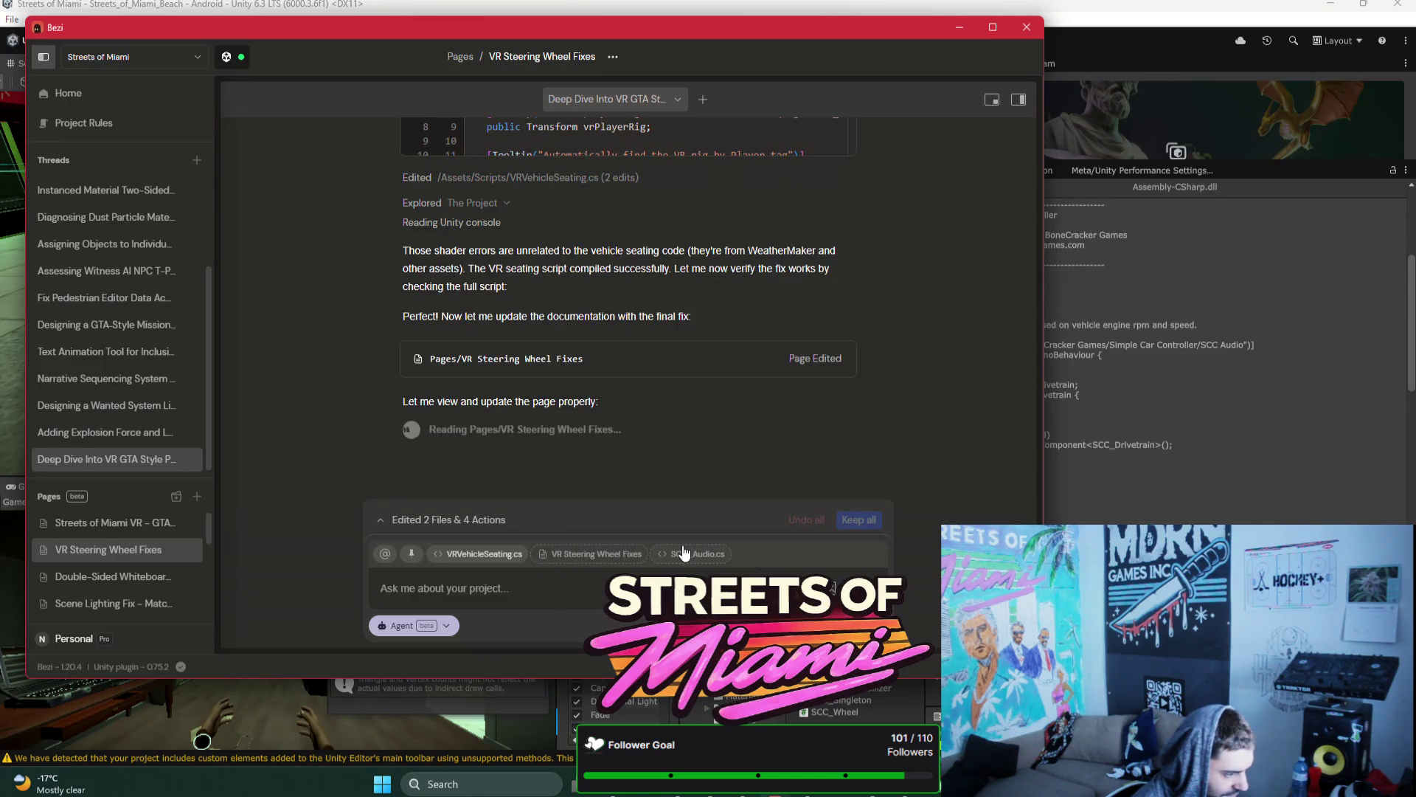
pyautogui.click(507, 561)
pyautogui.write('can ')
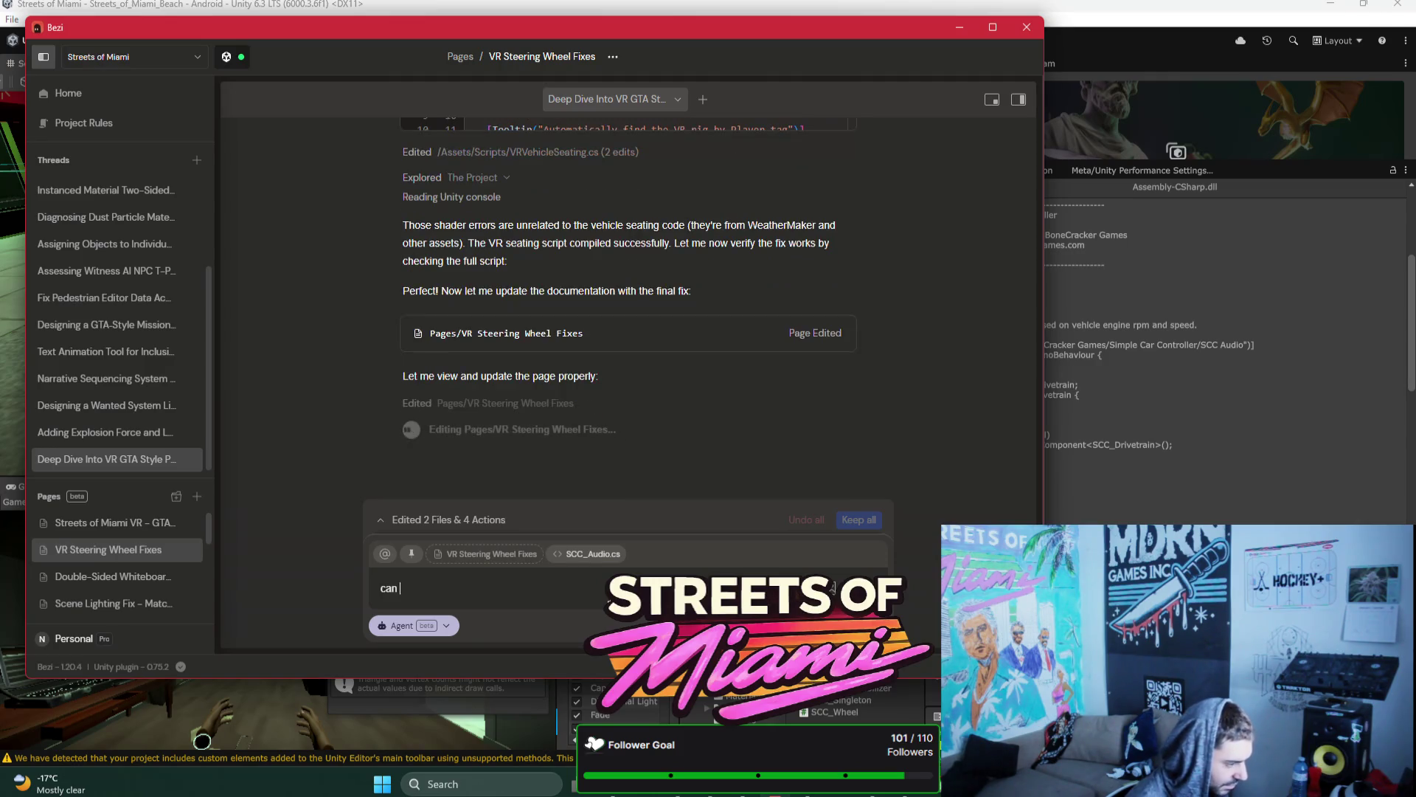
pyautogui.write('we update t')
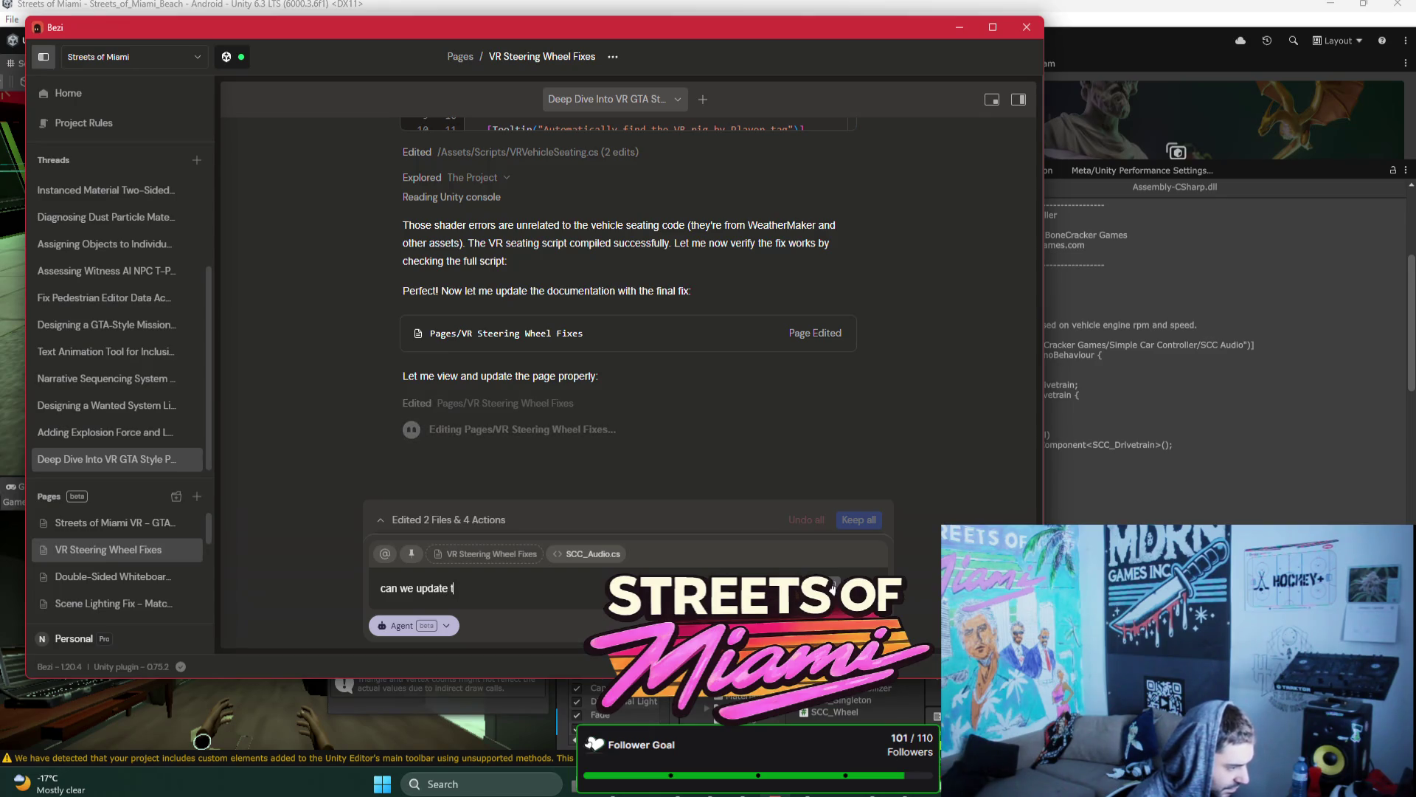
pyautogui.write('his scc ')
pyautogui.write('_audio to ')
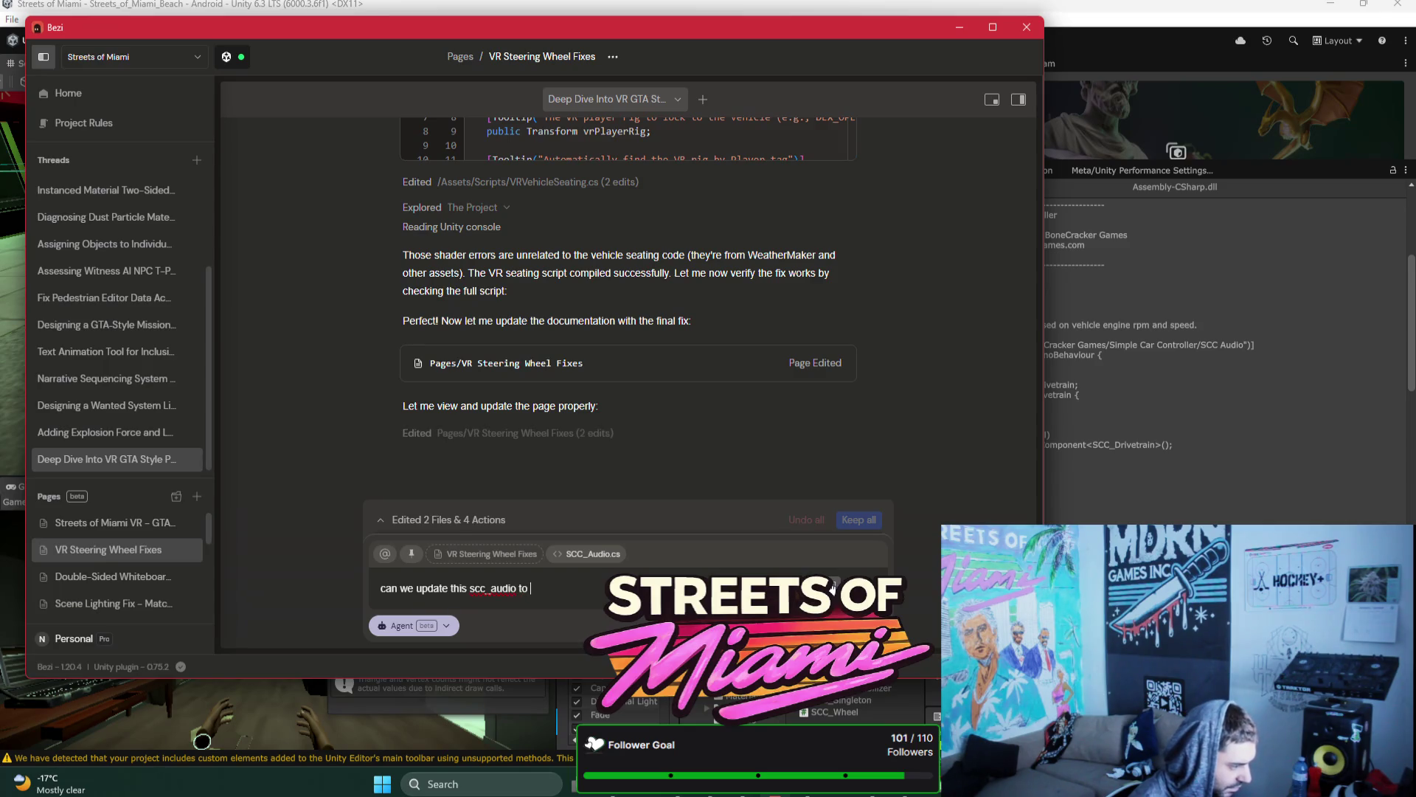
pyautogui.write('be mo')
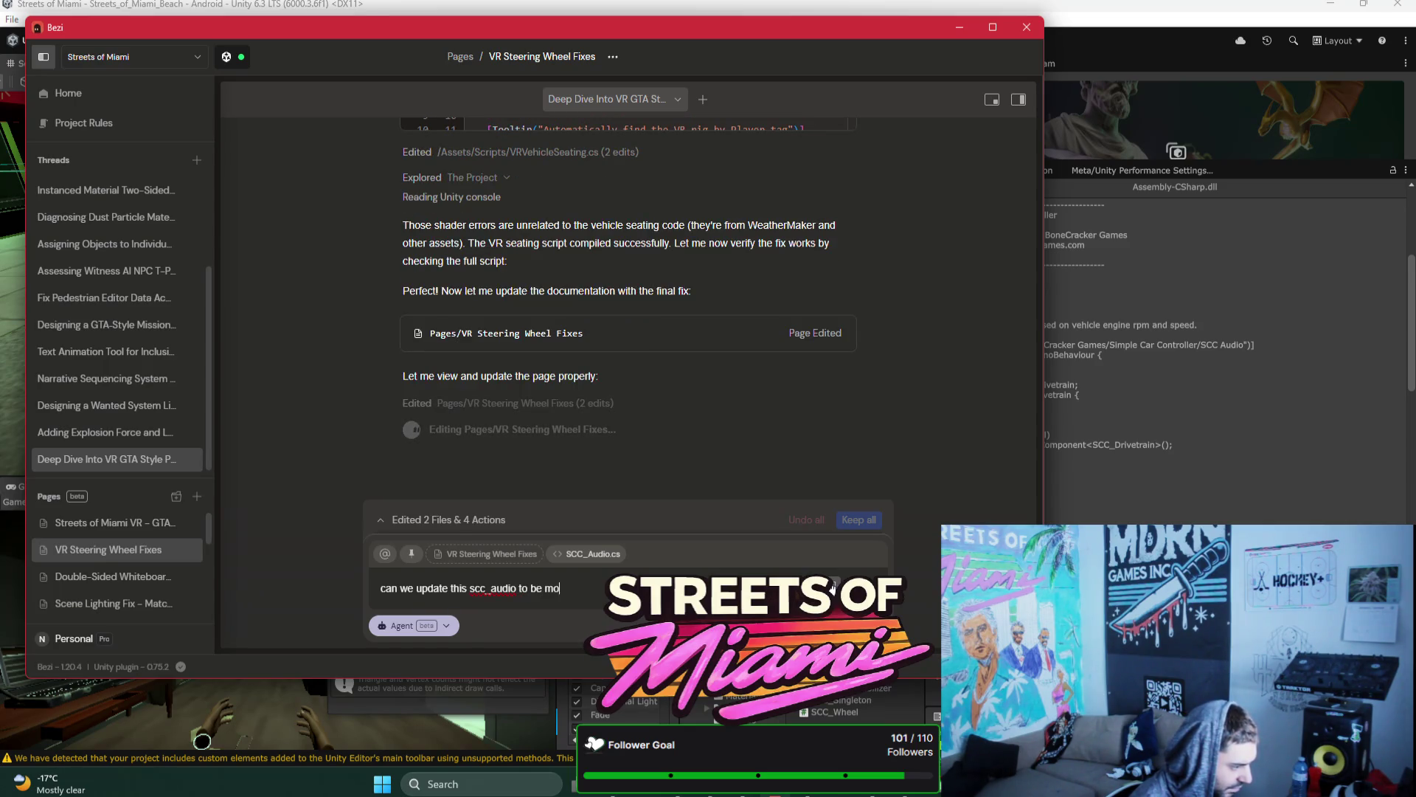
pyautogui.write('re modula')
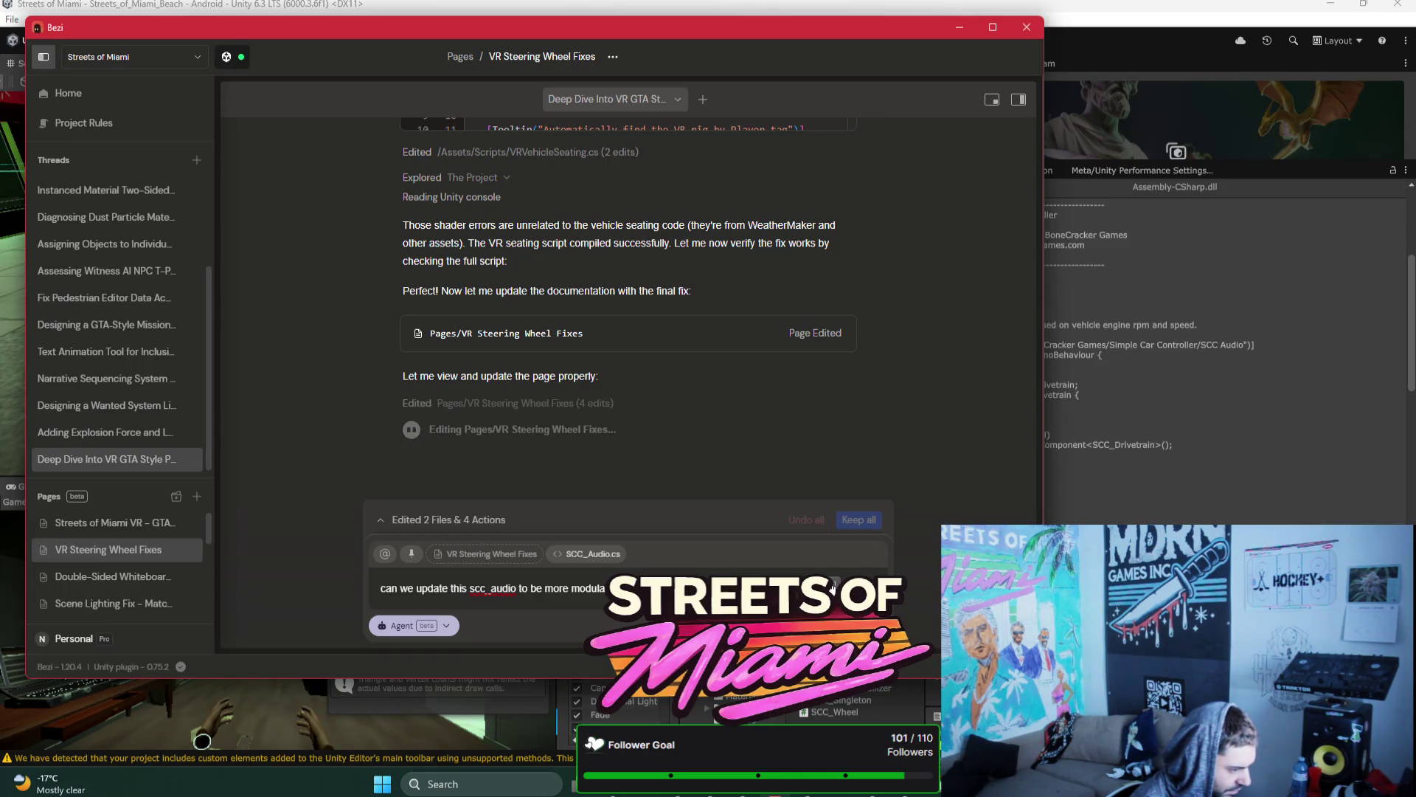
pyautogui.write('hea')
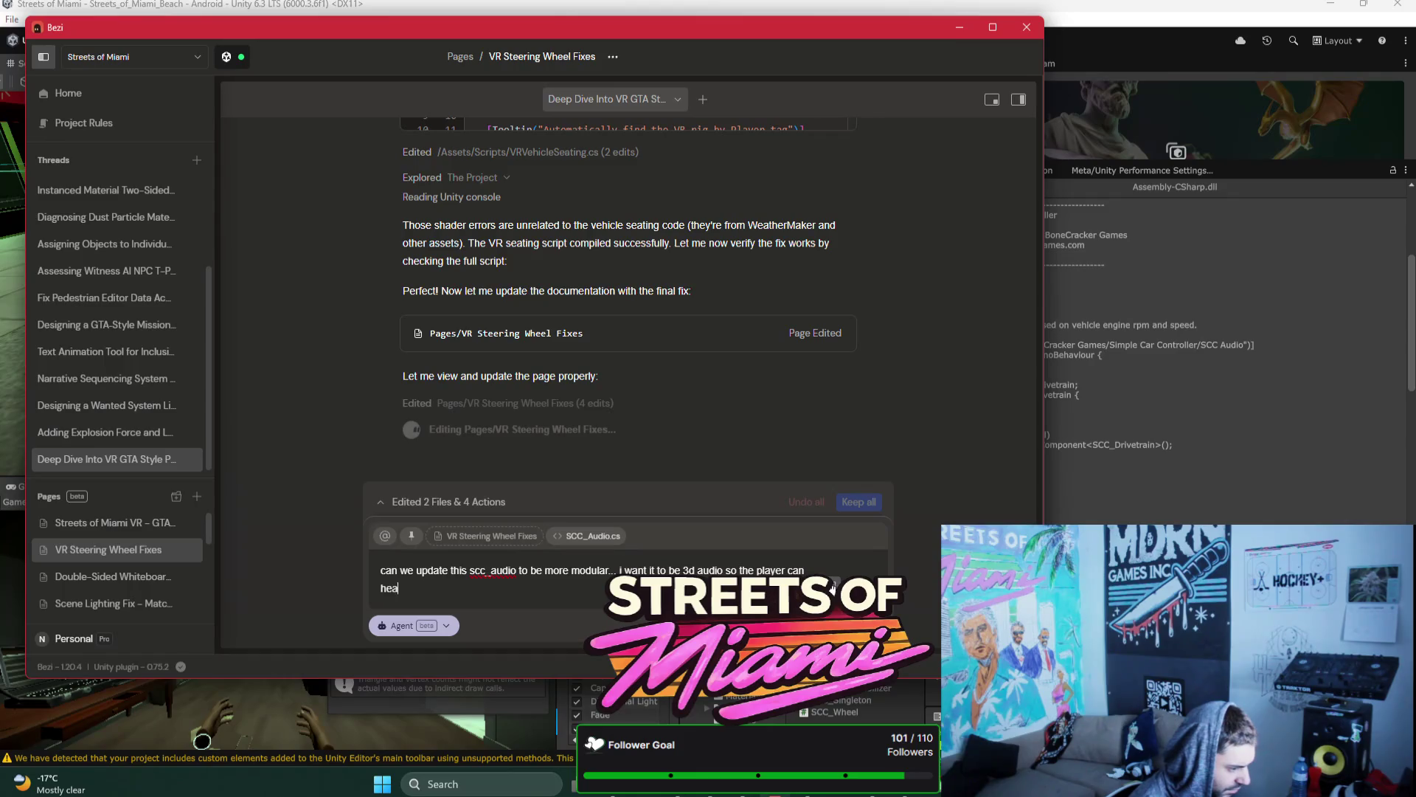
pyautogui.write('r it only where')
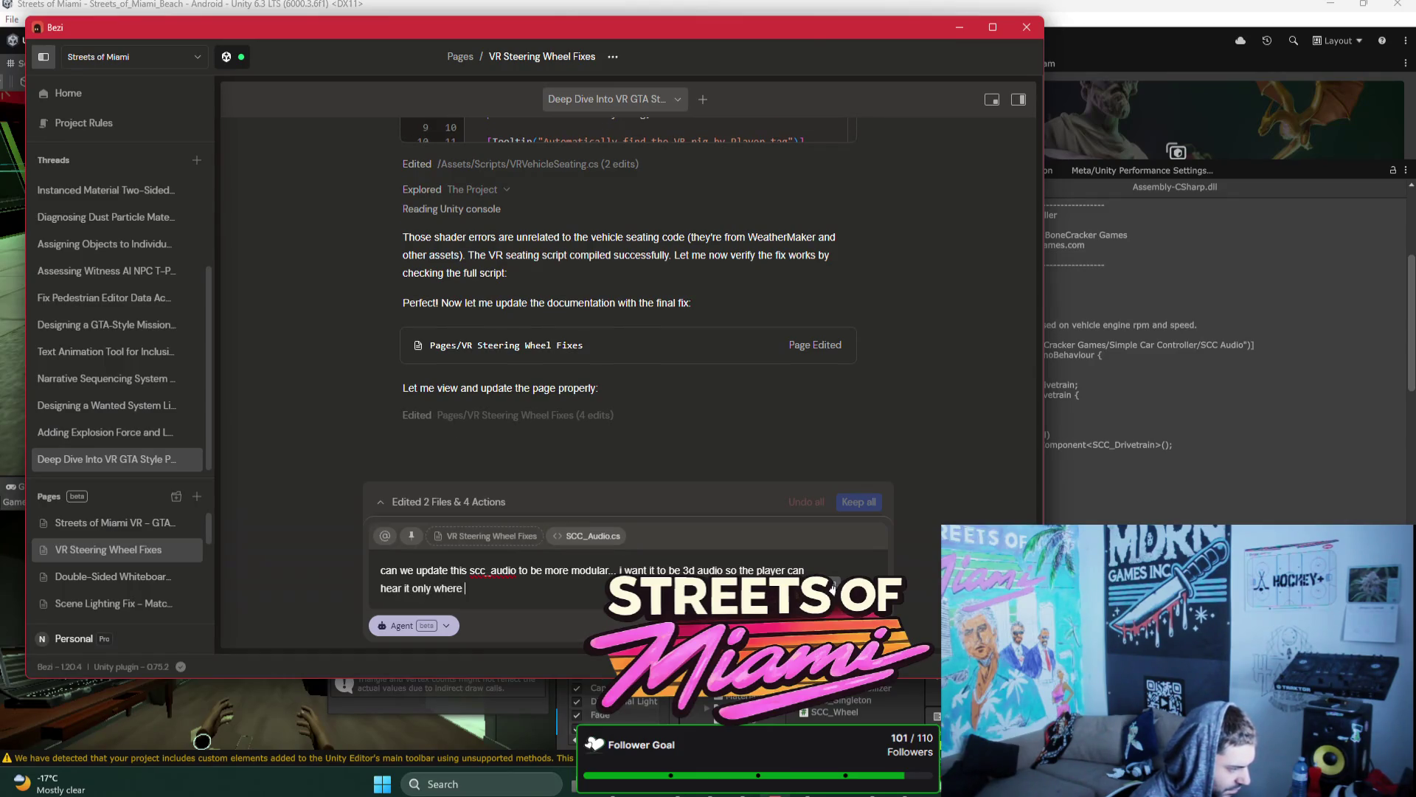
pyautogui.press('BackSpace')
pyautogui.write('nb ')
pyautogui.write('t goes ')
pyautogui.write('near it')
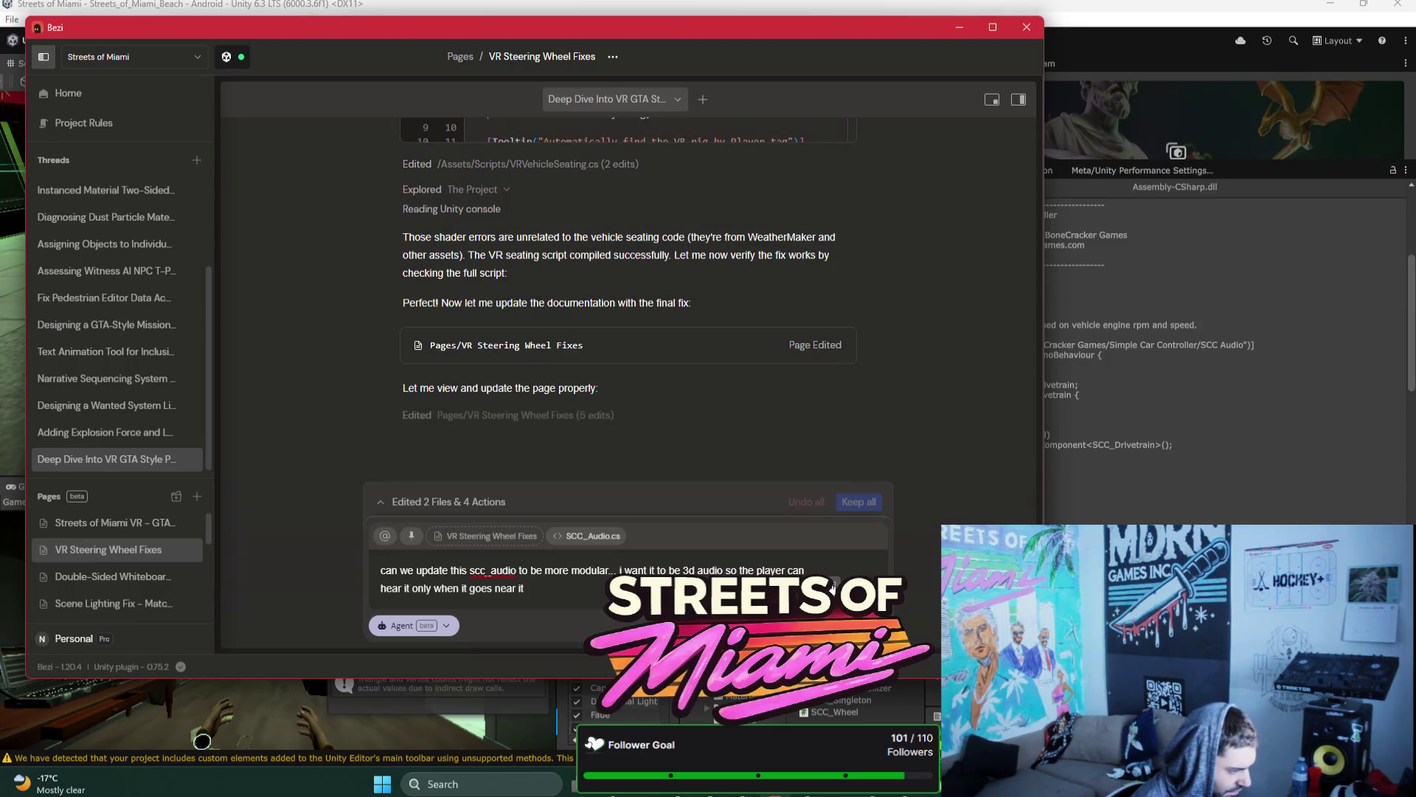
pyautogui.write(' or tri')
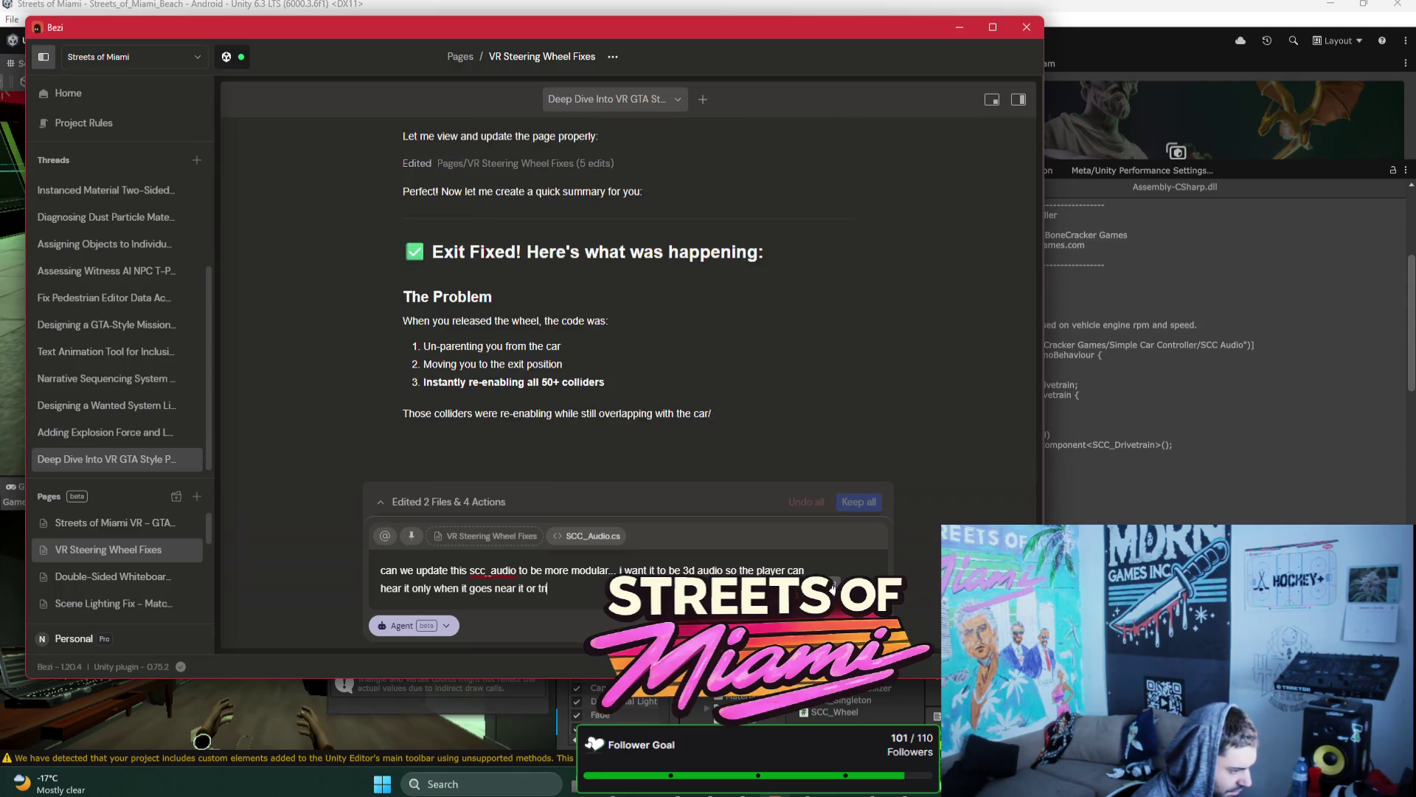
pyautogui.press('BackSpace')
pyautogui.press('BackSpace')
pyautogui.press('BackSpace')
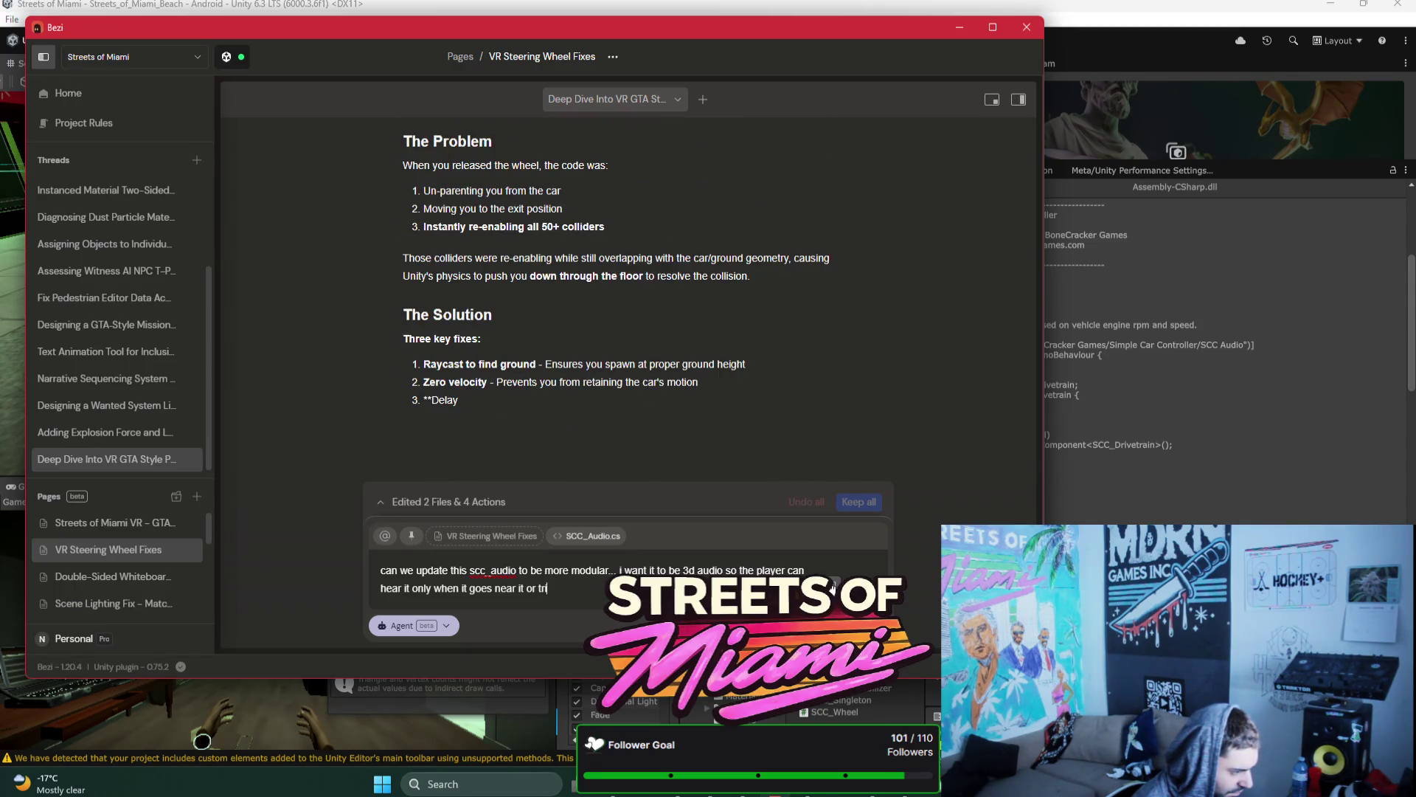
pyautogui.press('BackSpace')
pyautogui.press('BackSpace')
pyautogui.write('..')
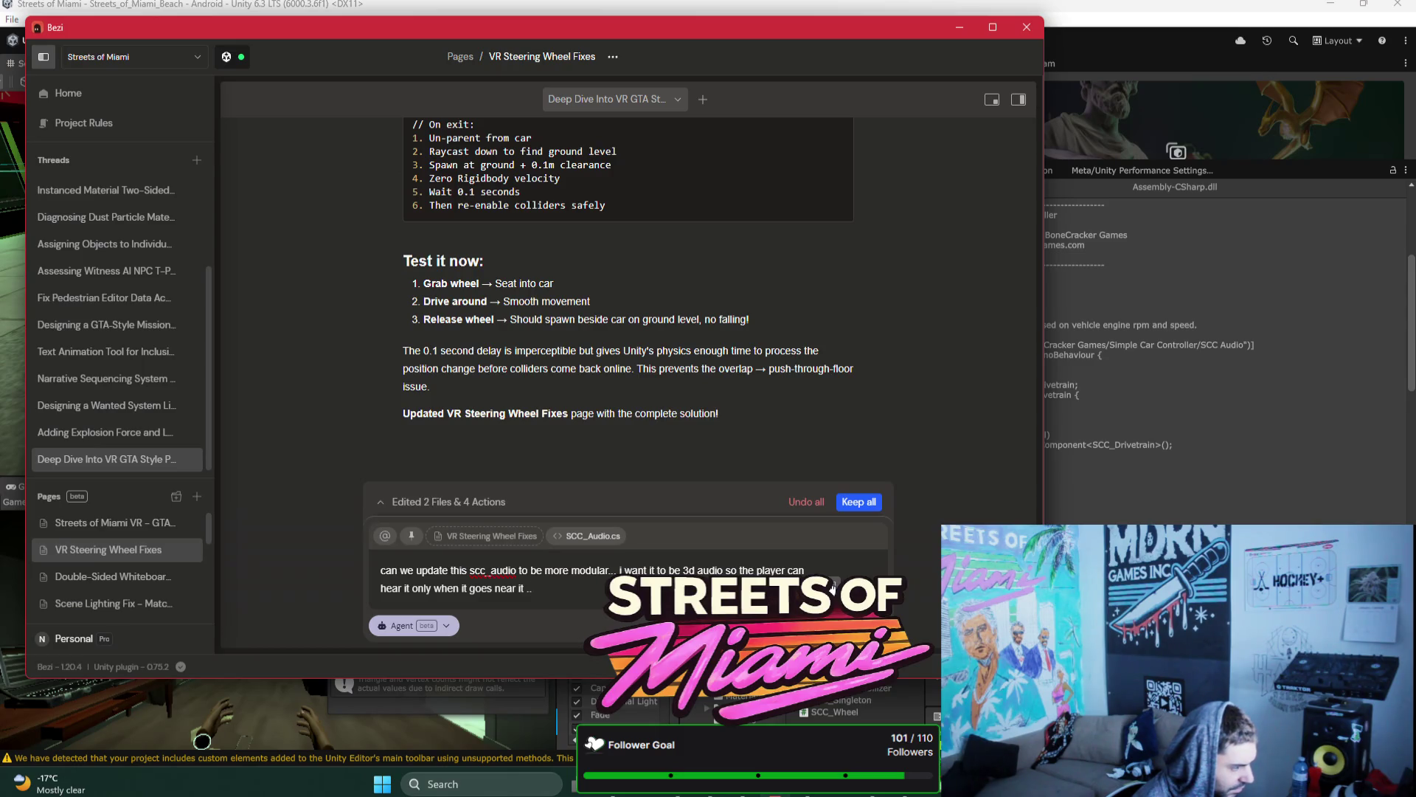
pyautogui.press('Return')
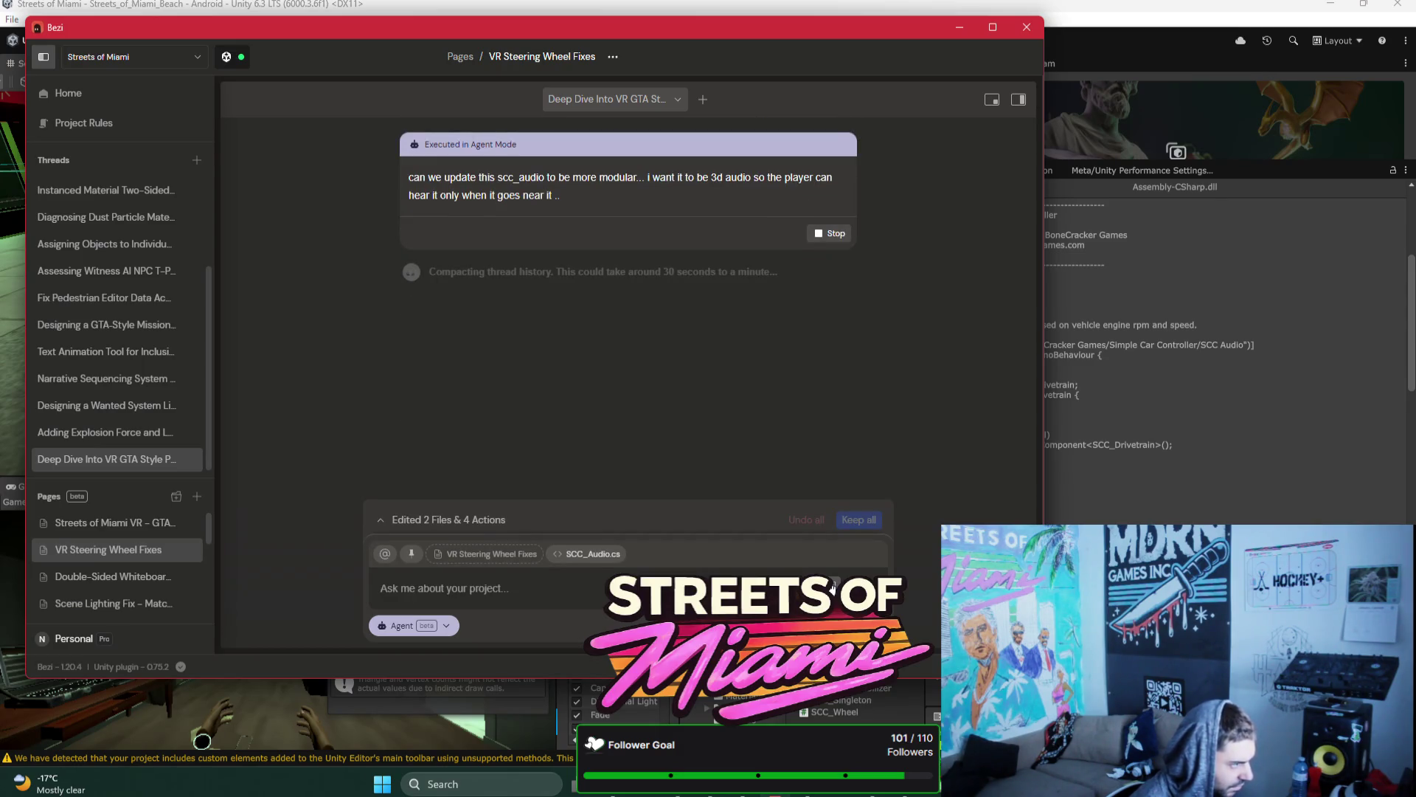
pyautogui.scroll(3, 714, 257)
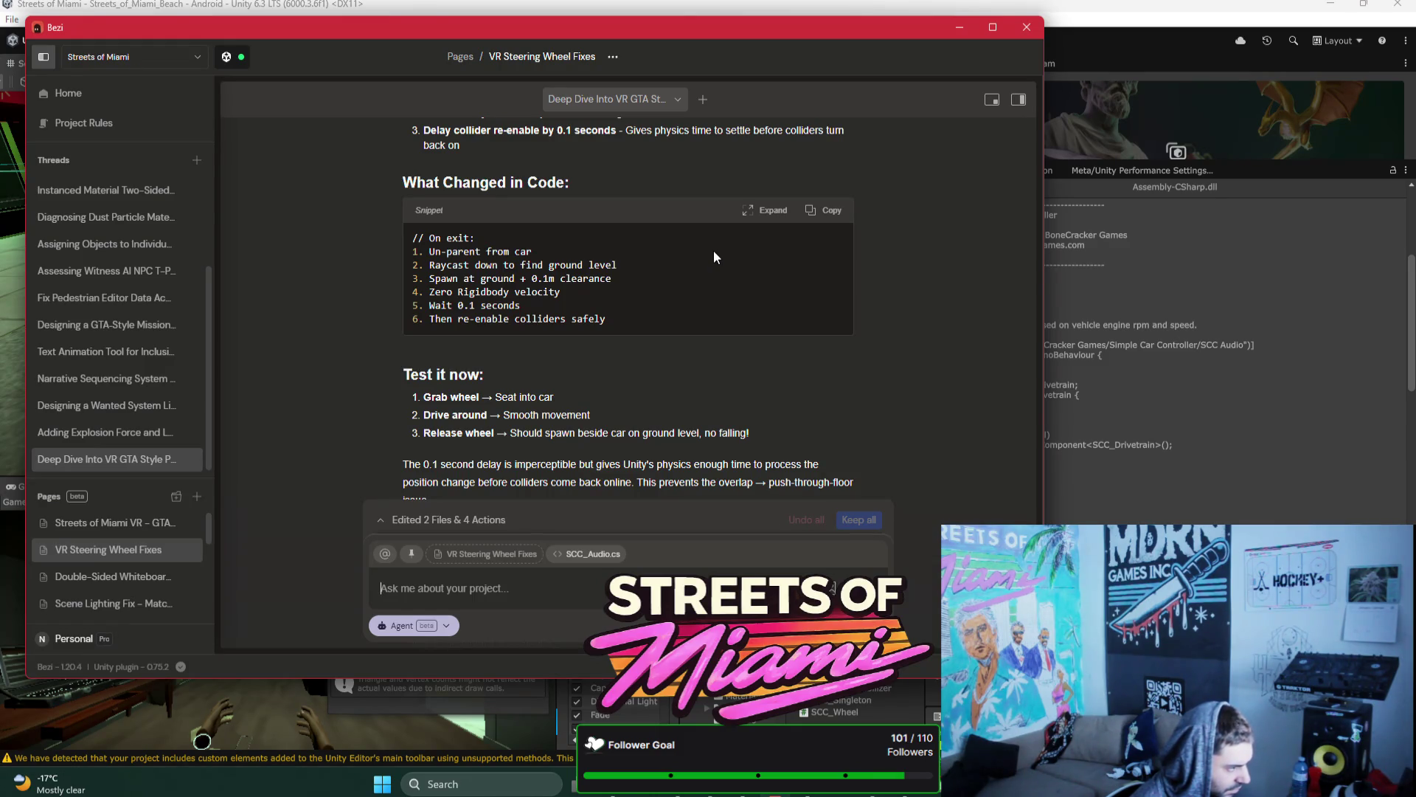
pyautogui.scroll(-5, 714, 257)
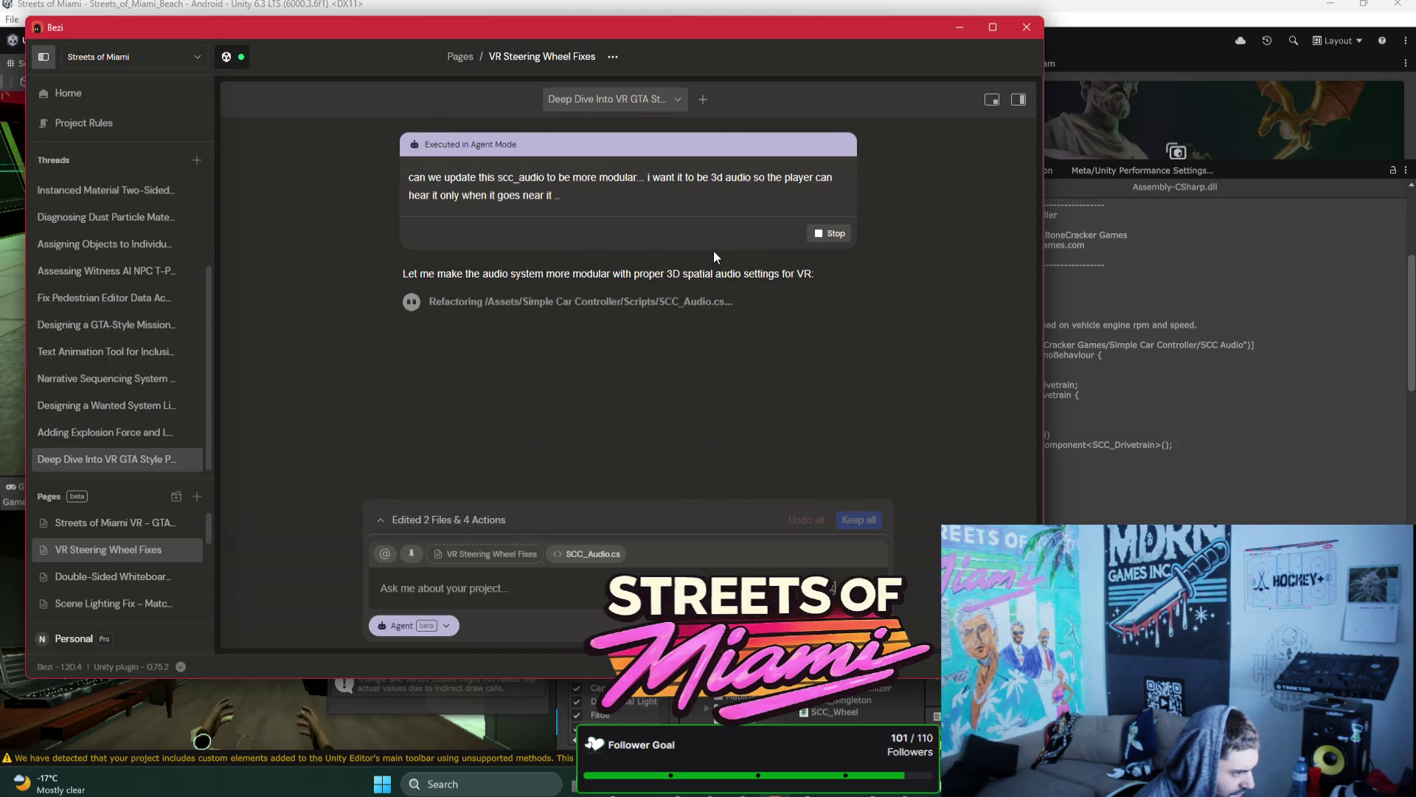
pyautogui.hotkey('alt', 'Tab')
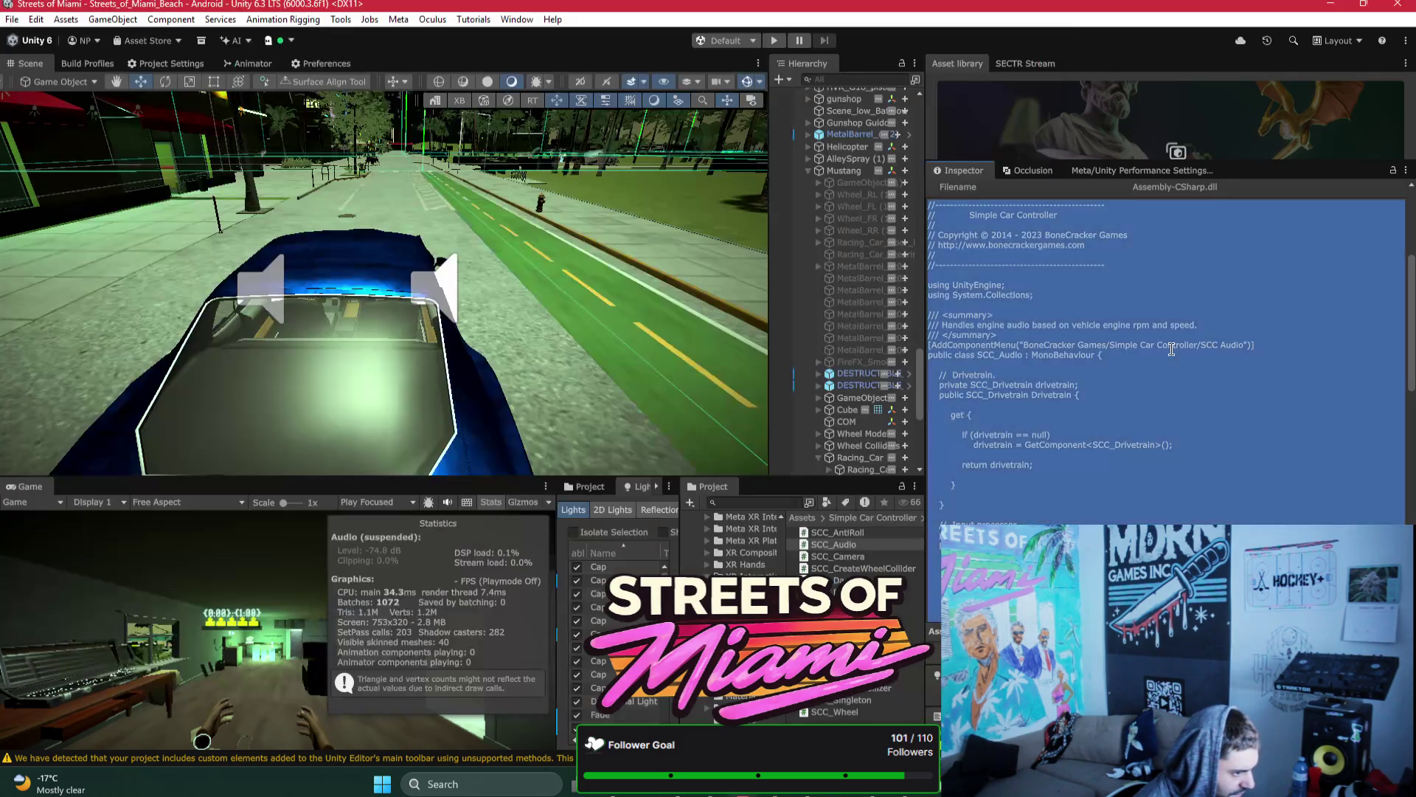
# Step: Select the door latch object, switch to the Rotate tool and set the gizmo to Pivot
pyautogui.click(856, 397)
pyautogui.moveTo(767, 415); pyautogui.dragTo(722, 414)
pyautogui.moveTo(472, 354); pyautogui.dragTo(639, 362)
pyautogui.press('e')
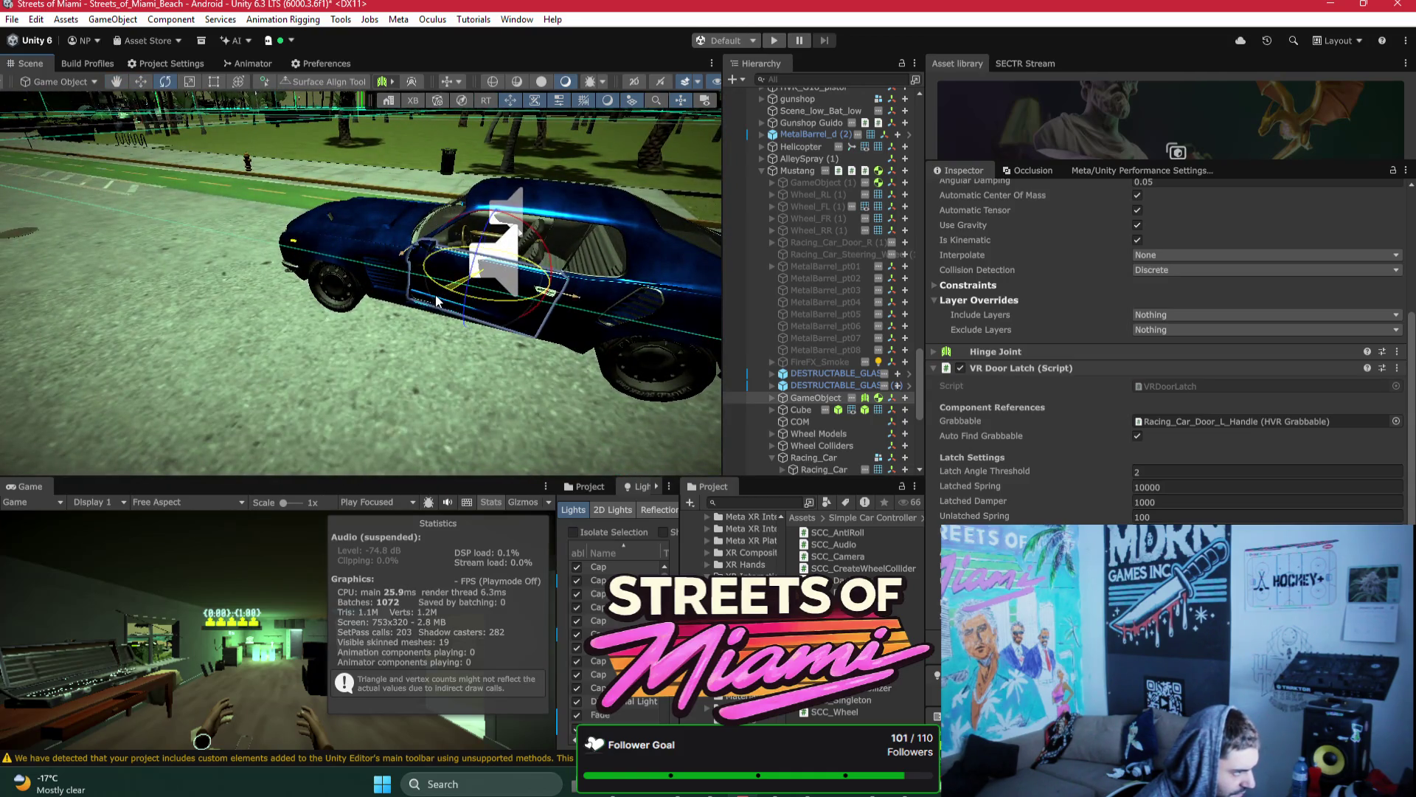
pyautogui.click(37, 79)
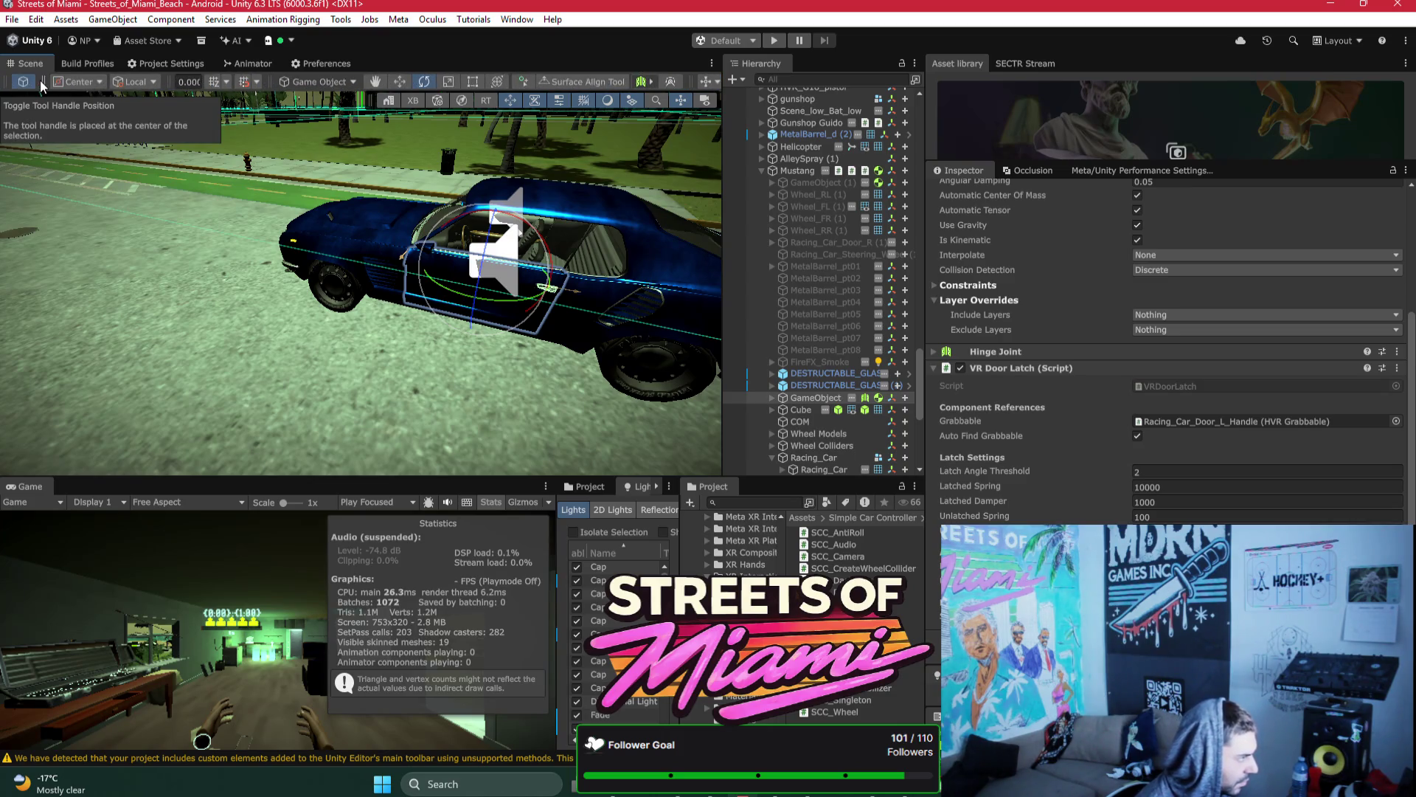
pyautogui.click(74, 81)
pyautogui.click(88, 116)
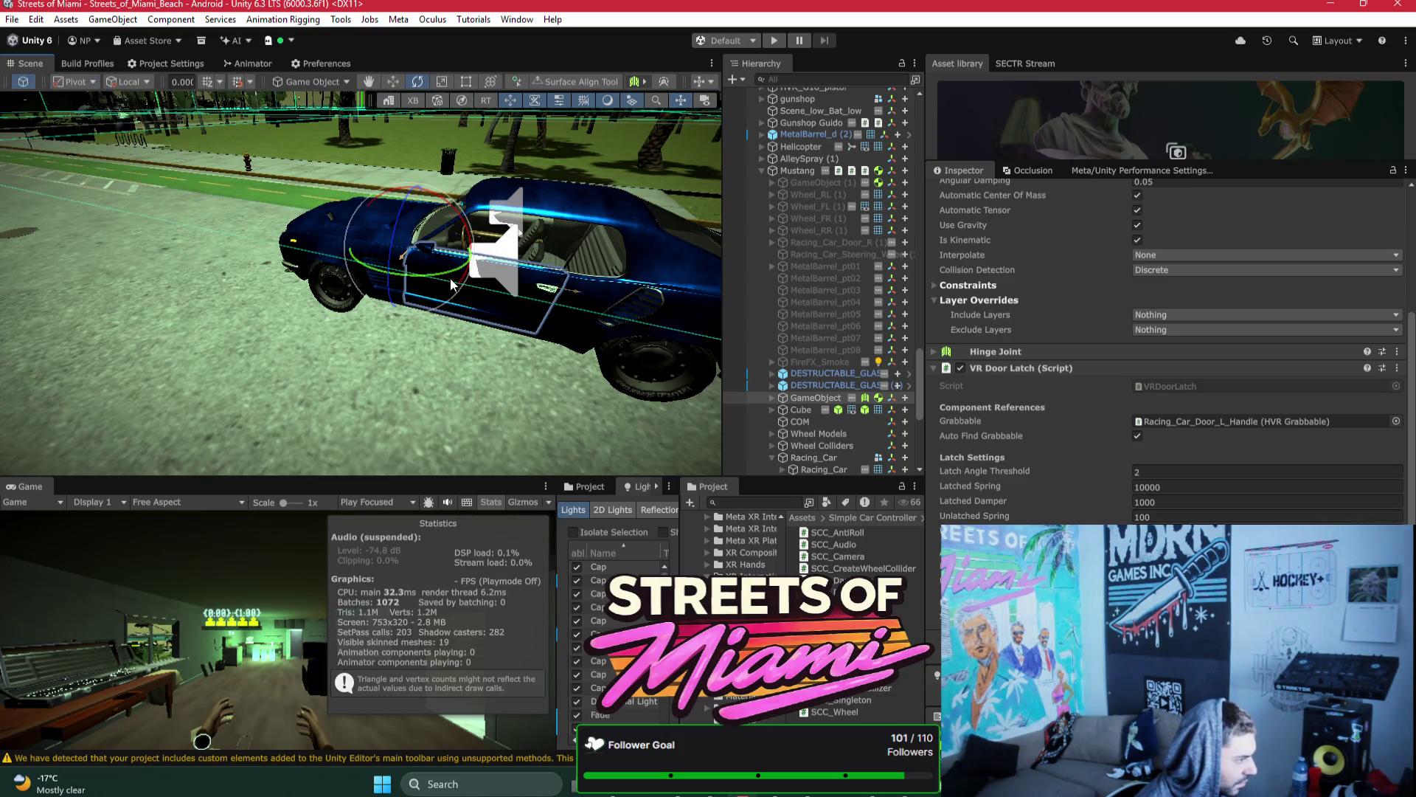
# Step: Expand the latch, Racing_Car_Door_L and handlehinge in the Hierarchy to reveal the child door
pyautogui.scroll(-5, 442, 279)
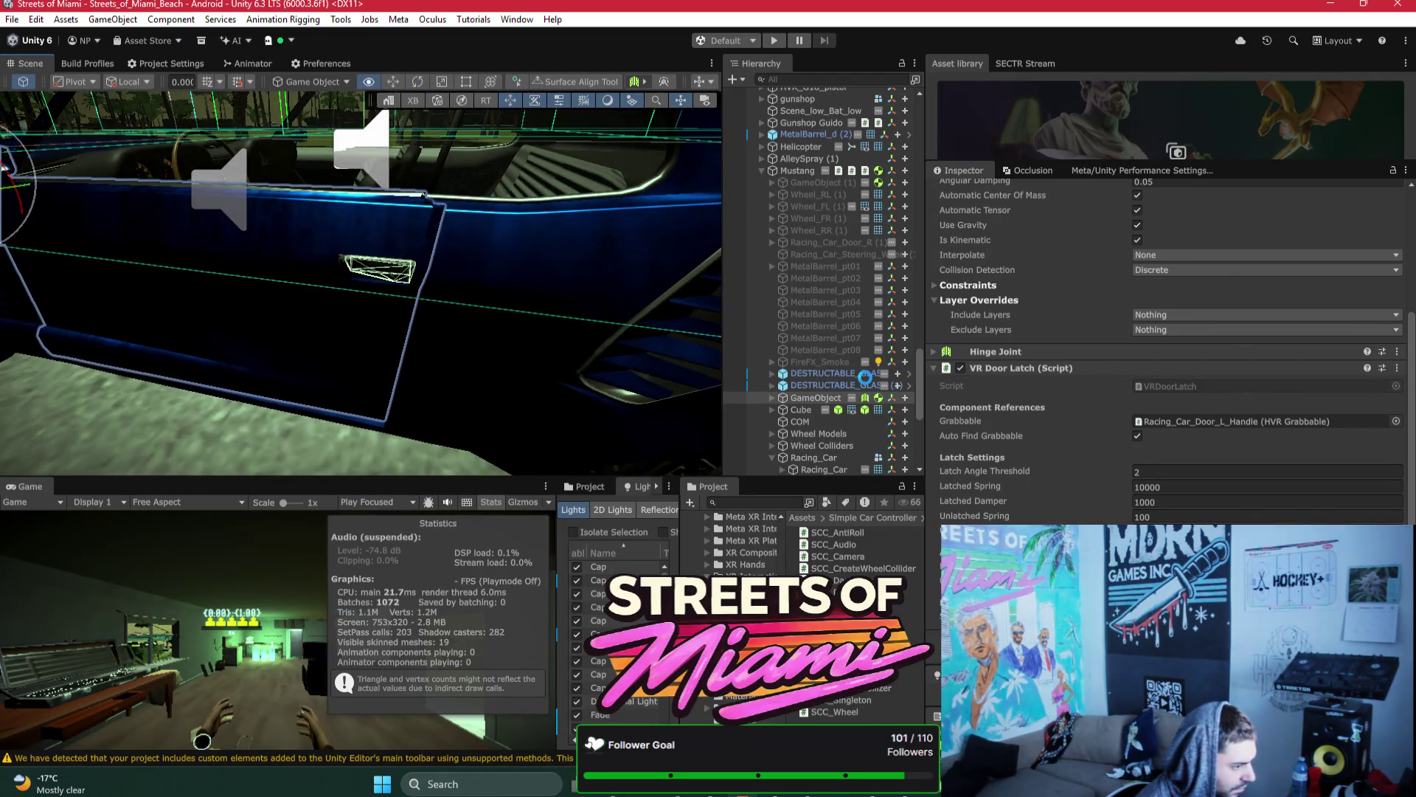
pyautogui.click(772, 398)
pyautogui.click(799, 411)
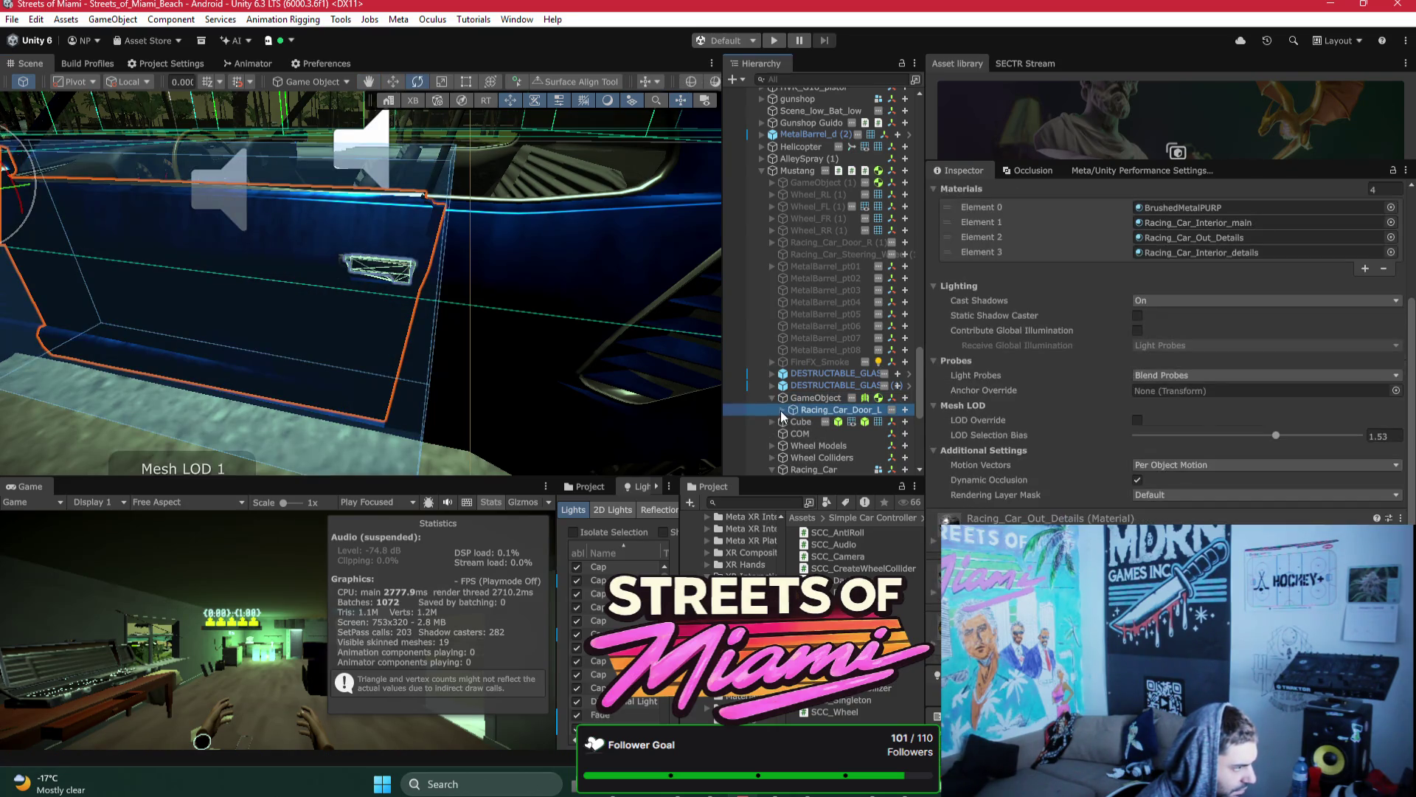
pyautogui.scroll(3, 1179, 428)
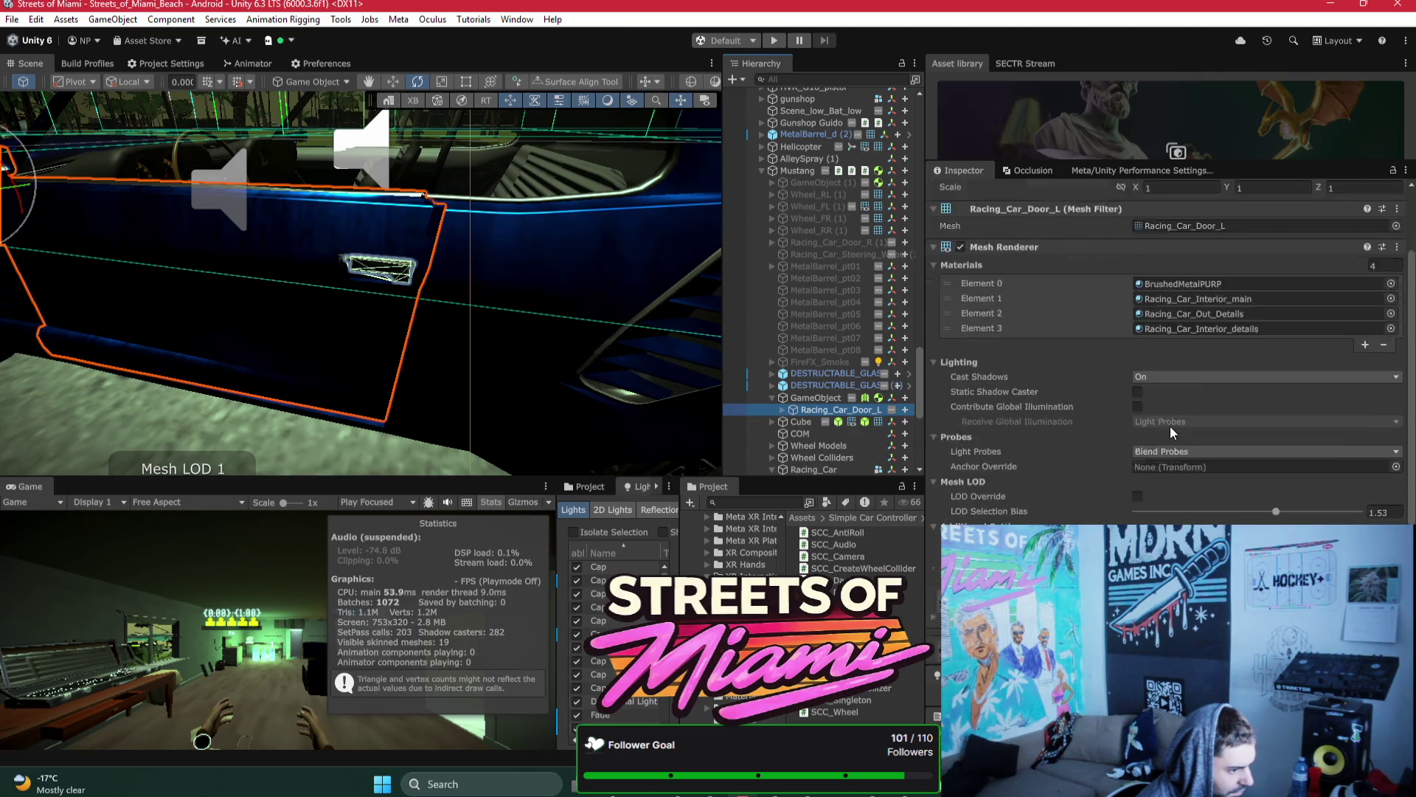
pyautogui.scroll(-5, 1179, 428)
pyautogui.click(779, 409)
pyautogui.scroll(-2, 779, 407)
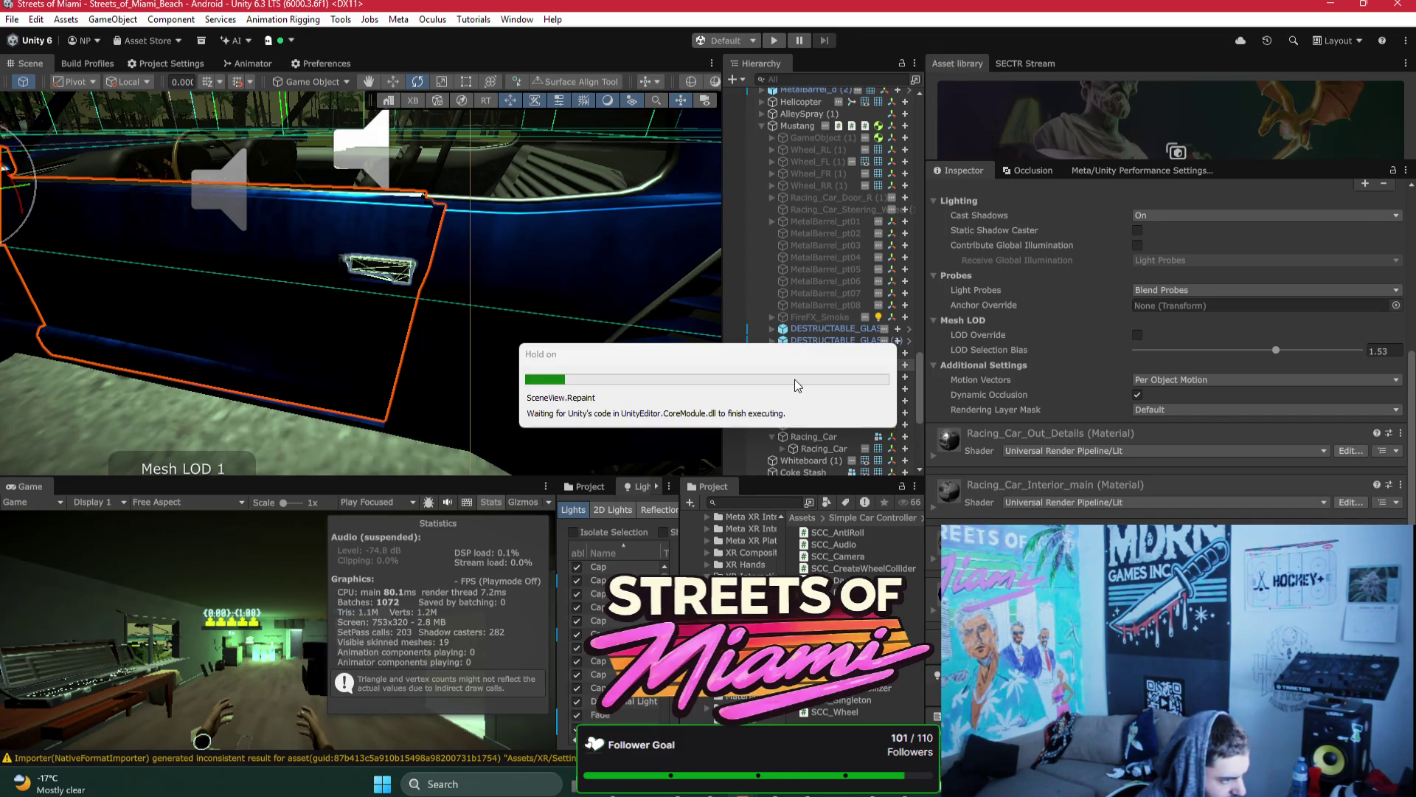
pyautogui.click(794, 378)
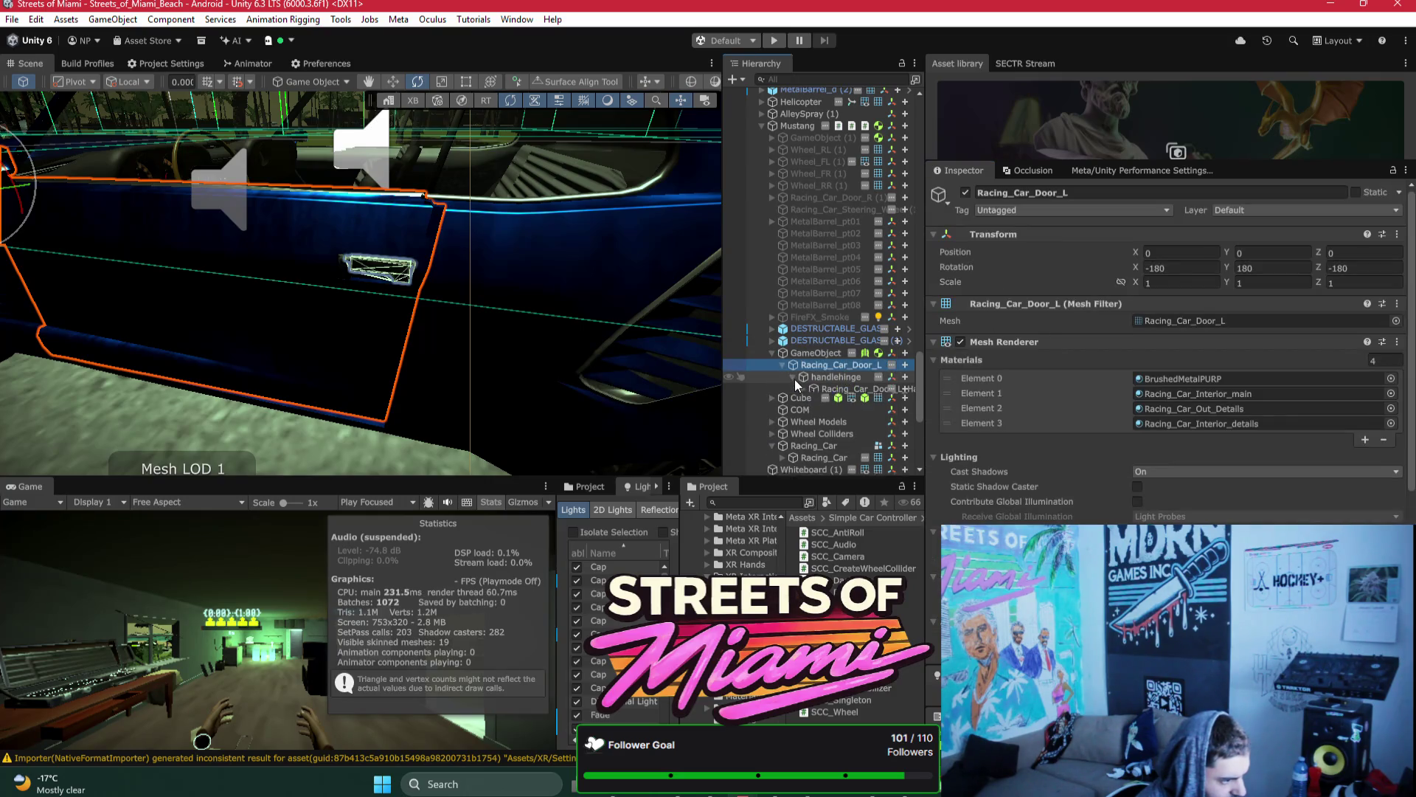
# Step: Expand the inner Racing_Car_Door_L and select its parent GameObject to view the Rigidbody and Hinge Joint
pyautogui.click(802, 389)
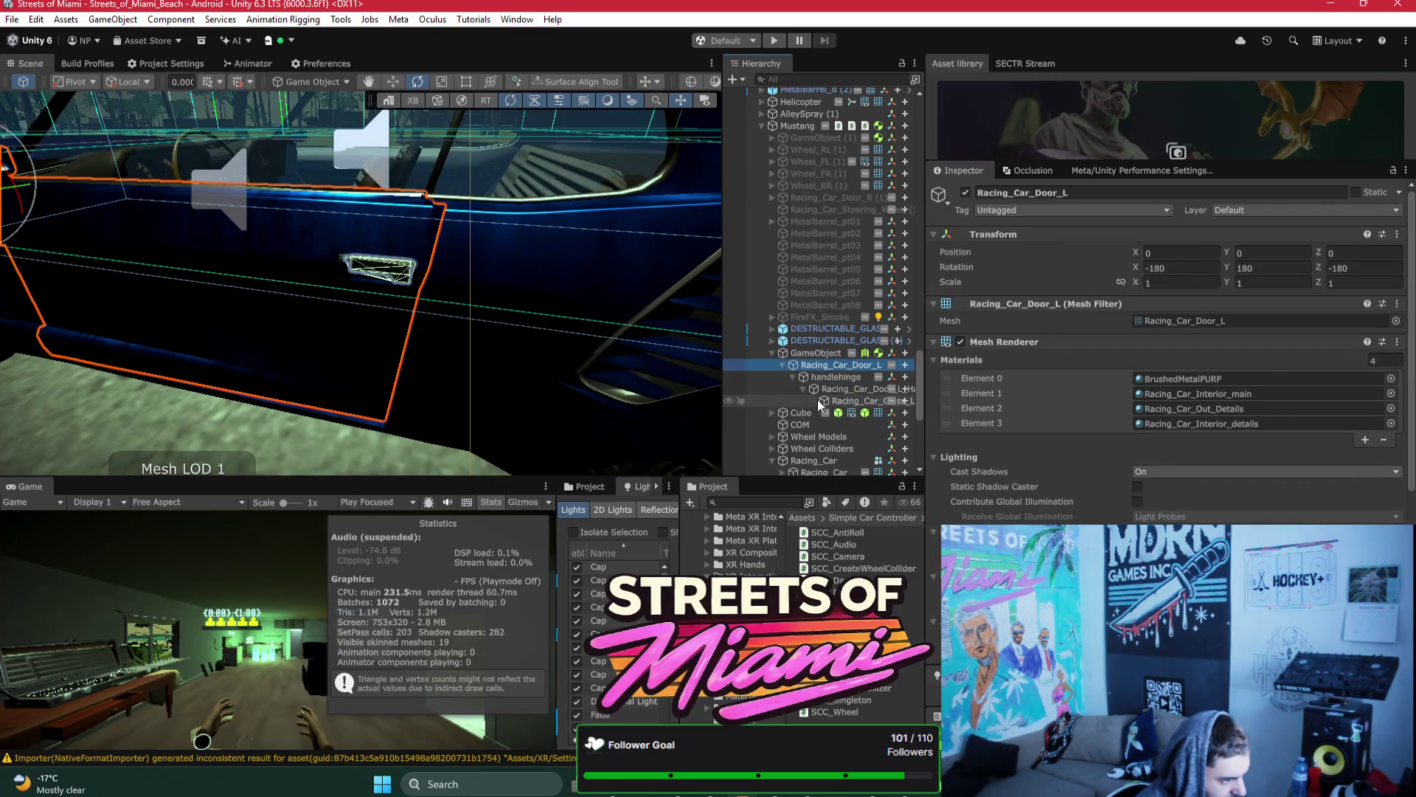
pyautogui.moveTo(468, 324); pyautogui.dragTo(481, 284)
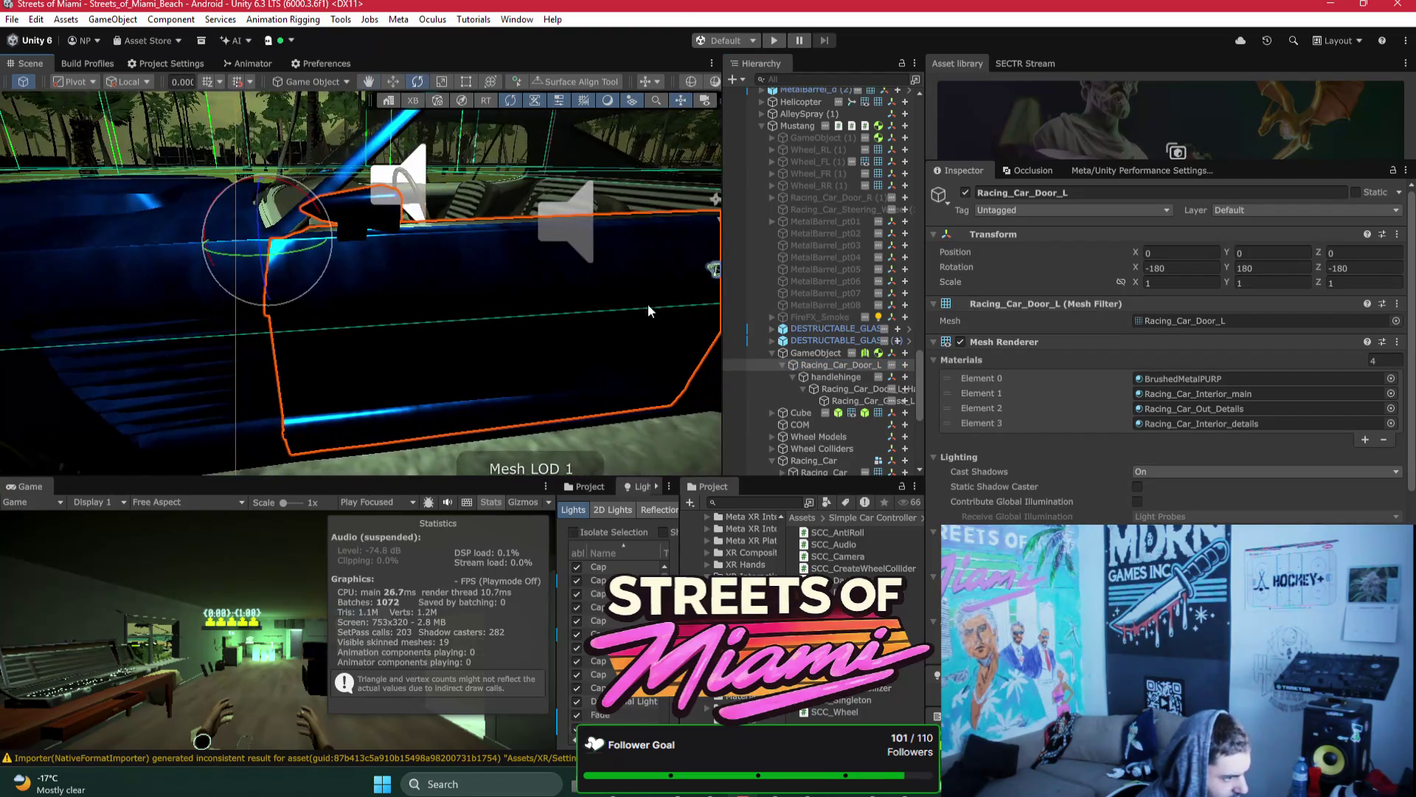
pyautogui.click(825, 353)
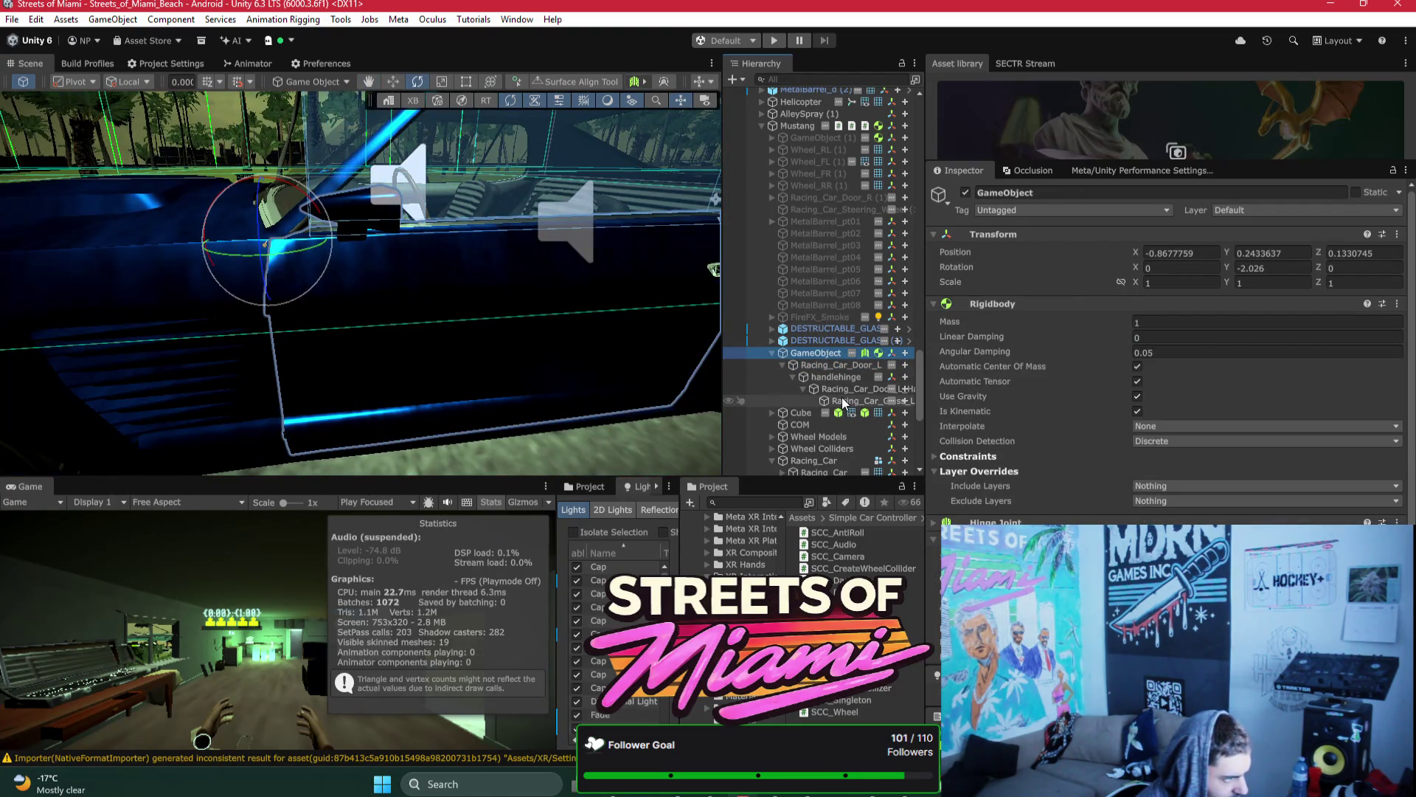
pyautogui.scroll(-5, 594, 341)
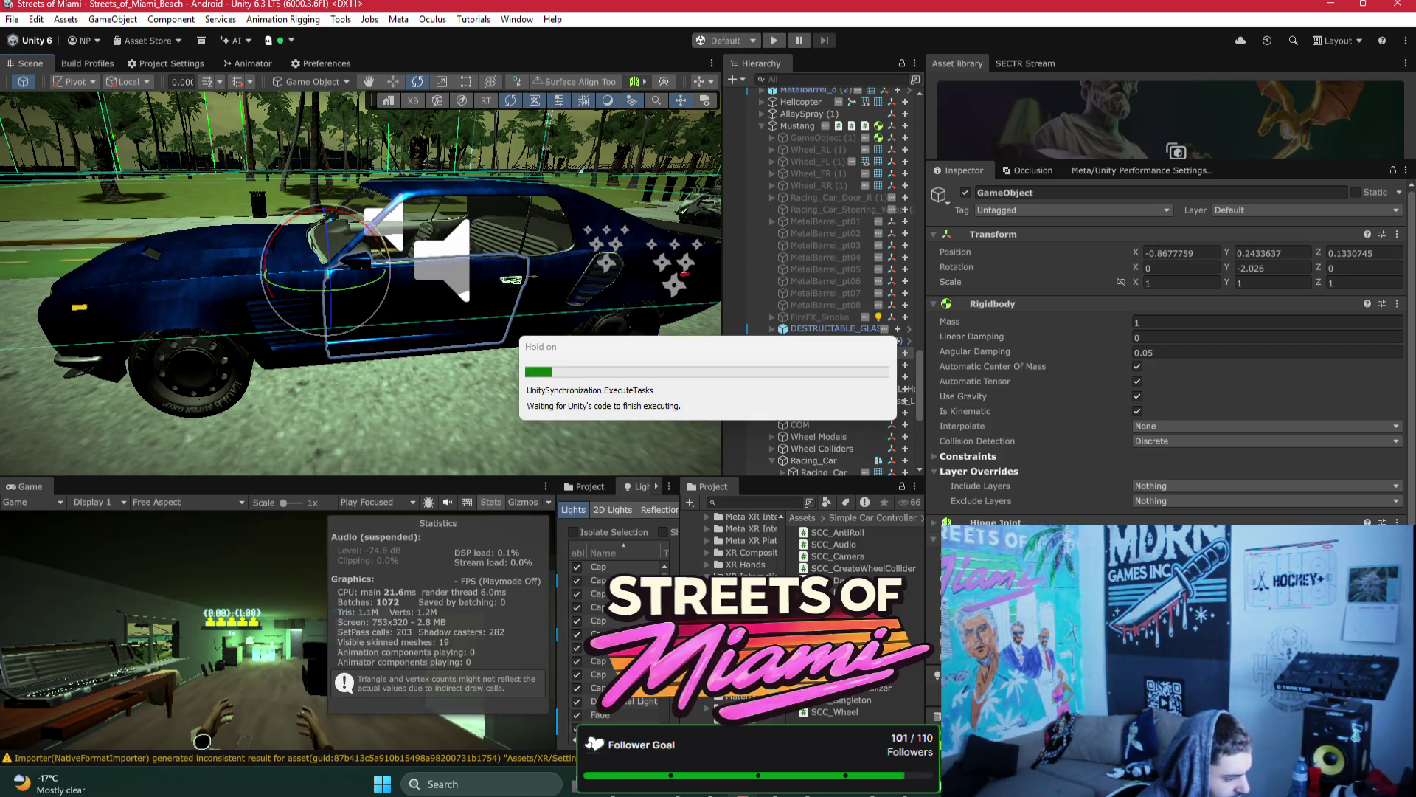
pyautogui.click(782, 792)
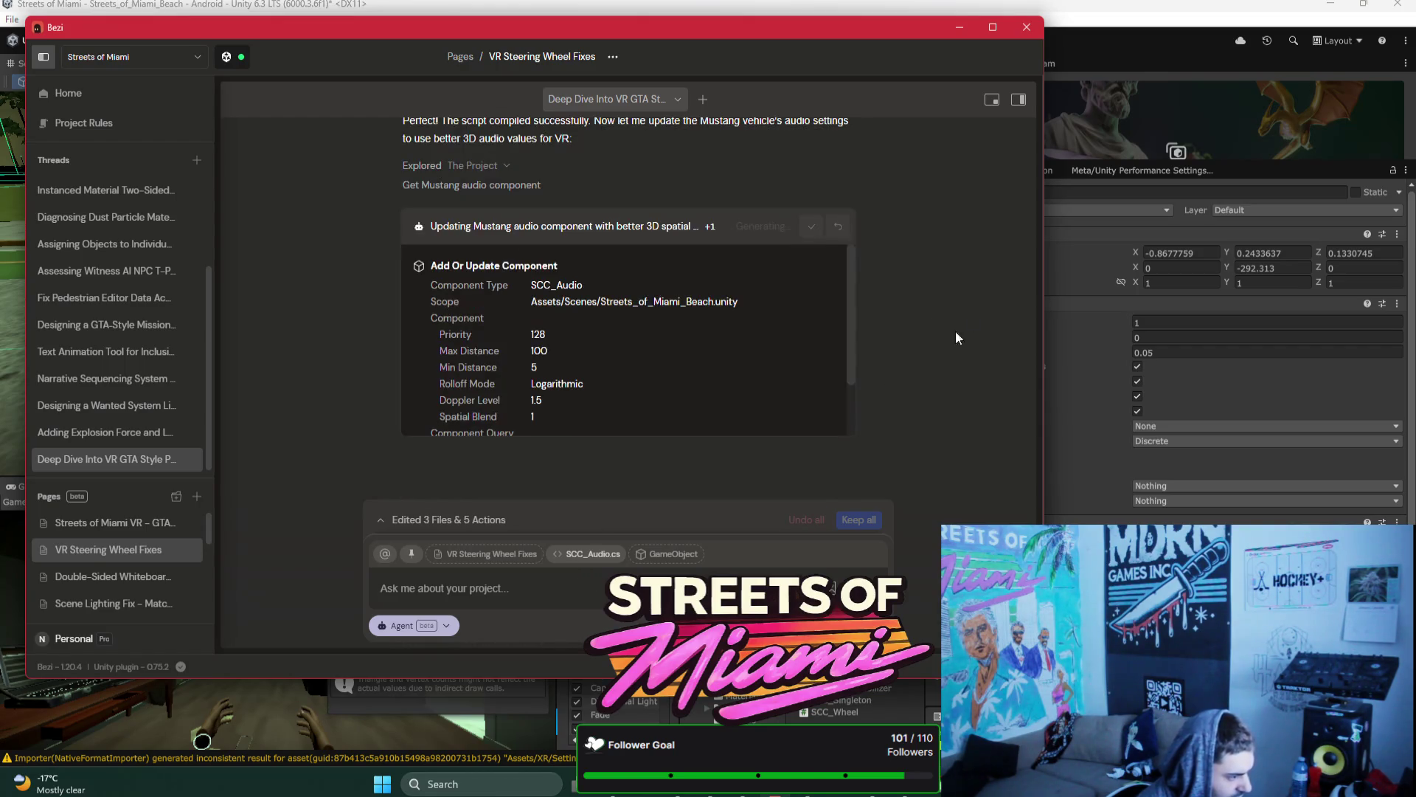
# Step: Drop the SCC_Audio.cs chip and draft a Bezi question asking whether the door hinge is set up
pyautogui.click(617, 554)
pyautogui.click(576, 591)
pyautogui.write('can you make sure my ')
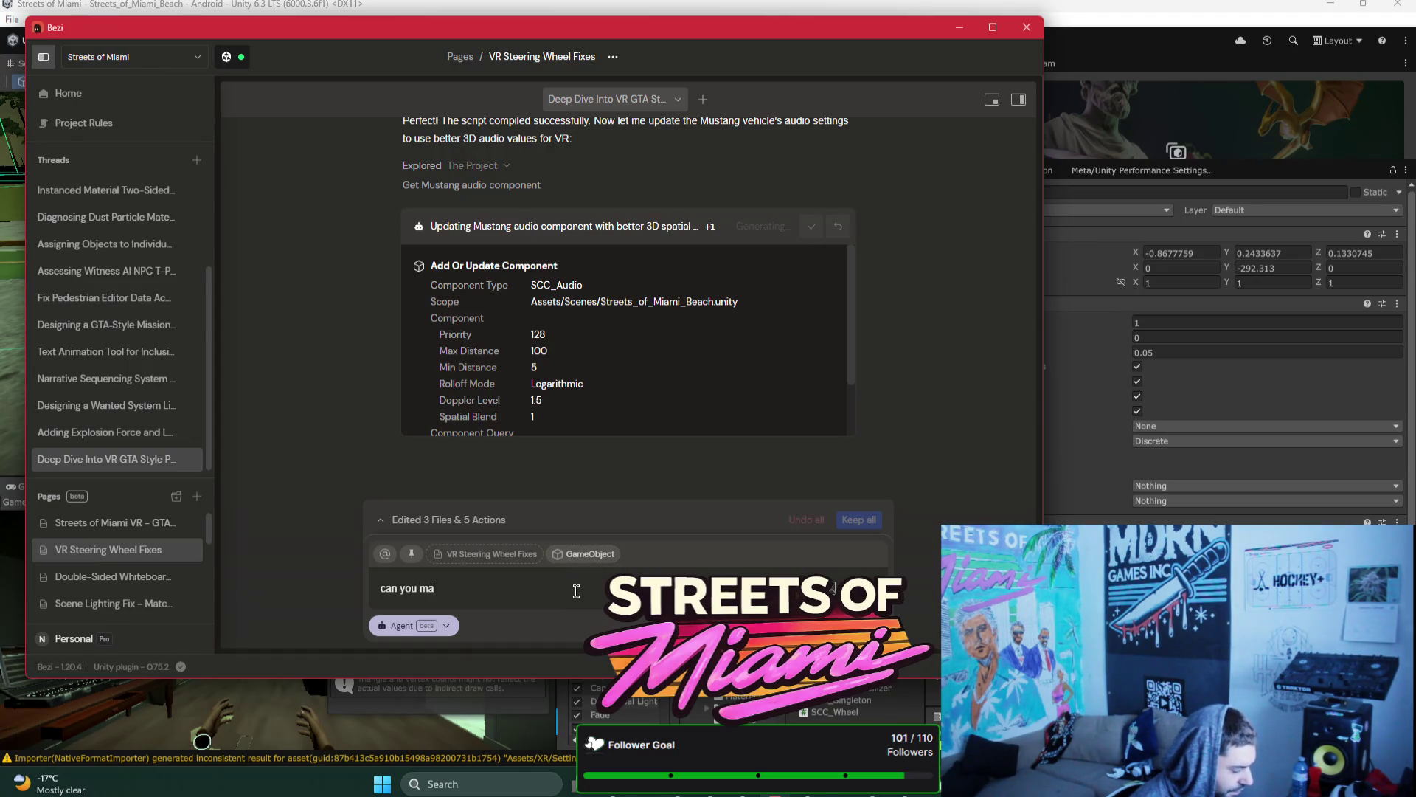
pyautogui.write('hing f')
pyautogui.press('BackSpace')
pyautogui.press('BackSpace')
pyautogui.write('e fo')
pyautogui.write('door i')
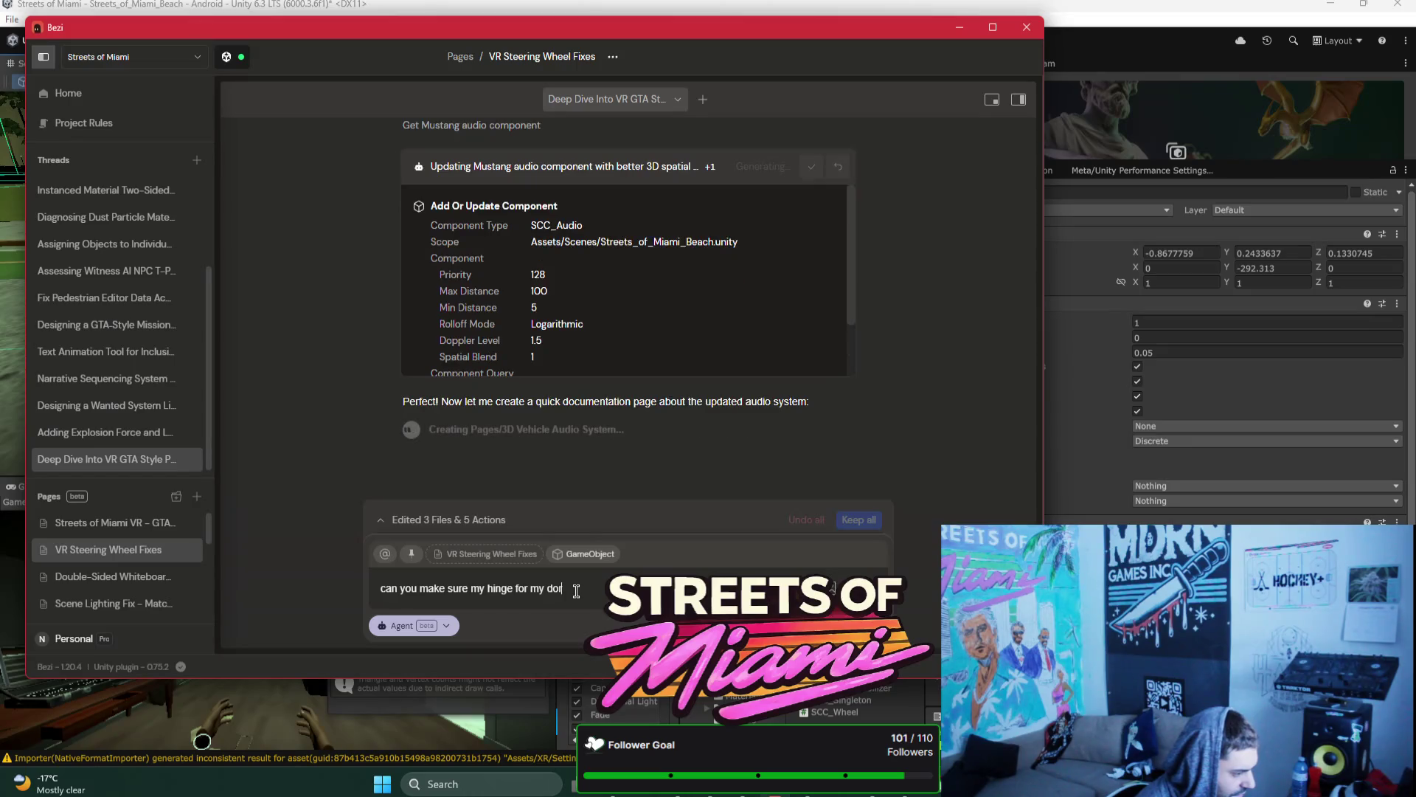
pyautogui.write('s set up')
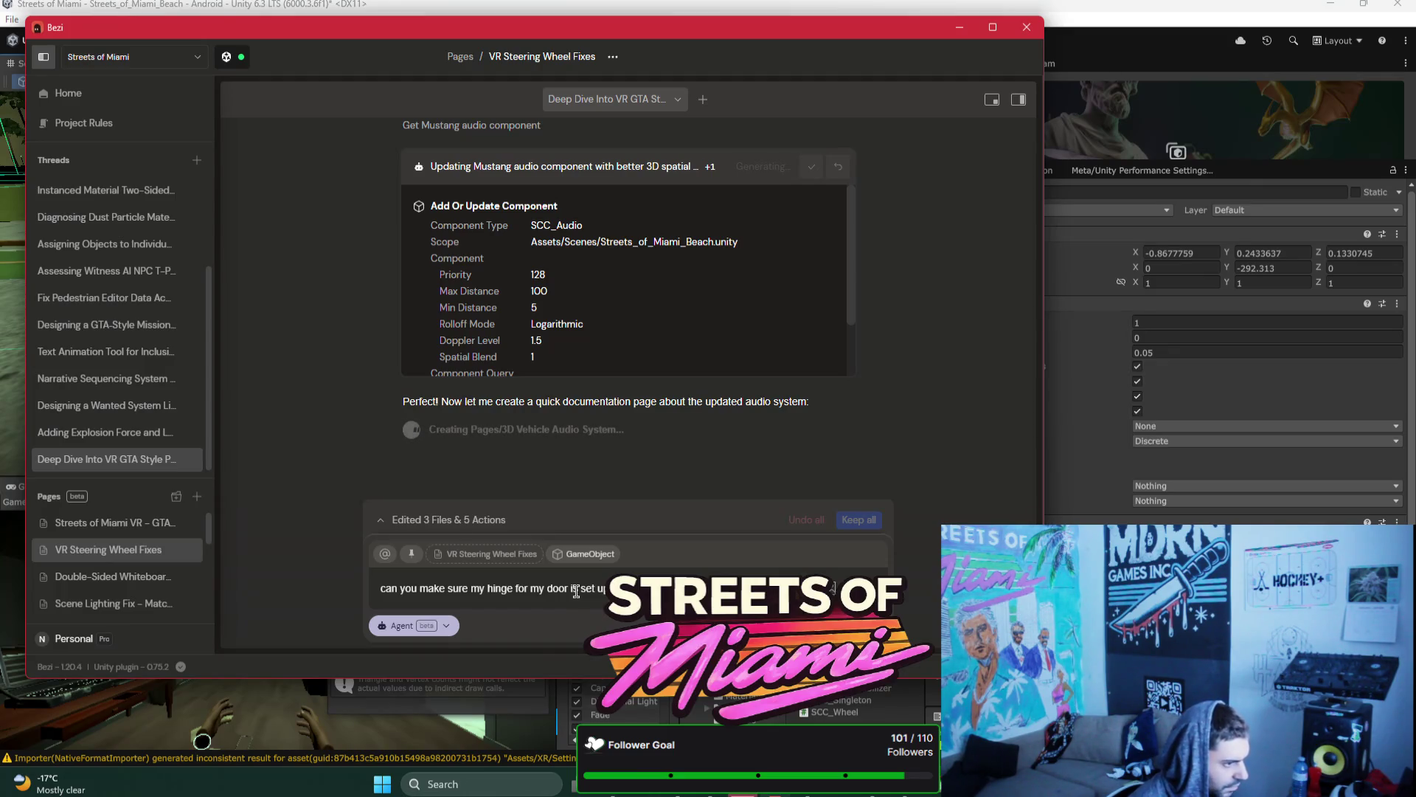
pyautogui.click(1101, 6)
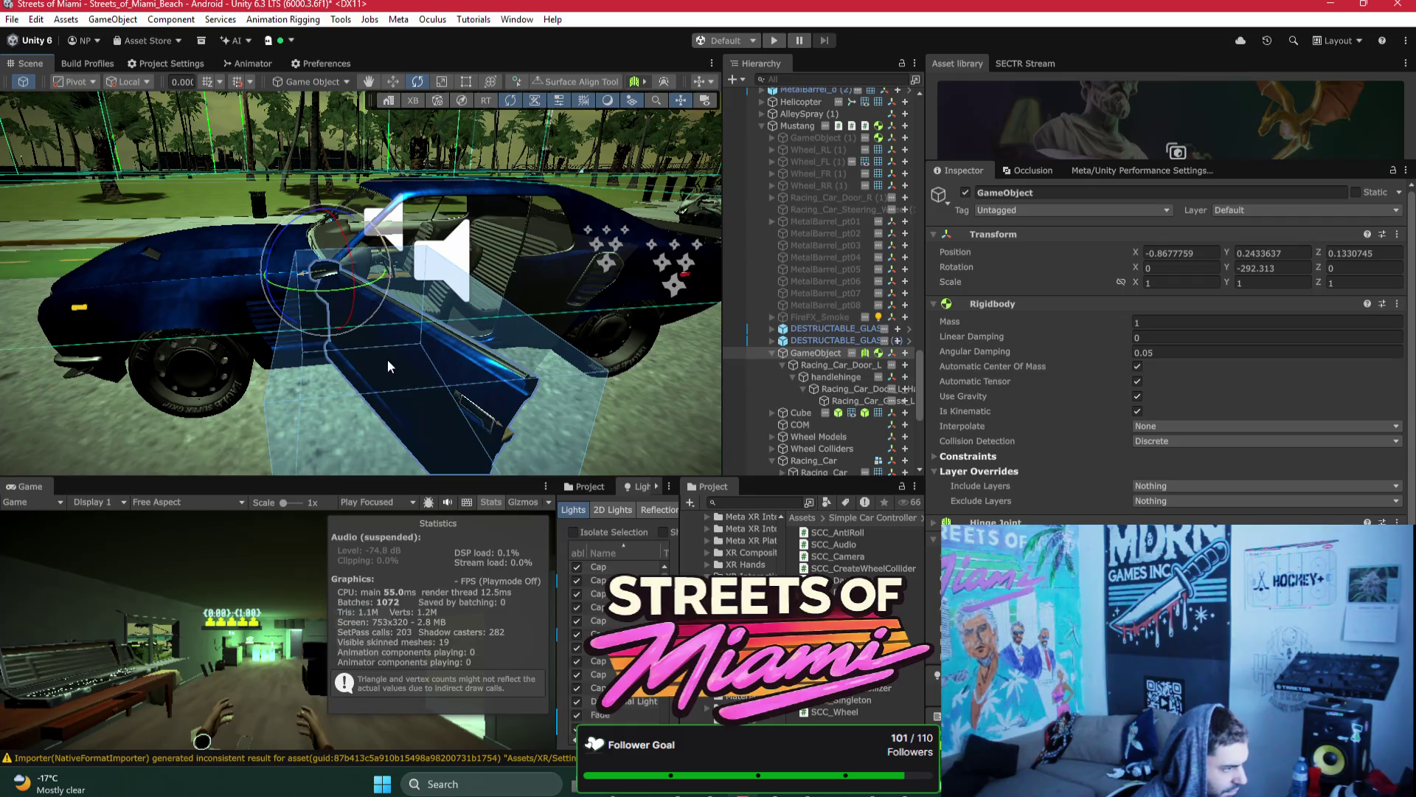
# Step: Rotate the hinged parent on Y to swing the Mustang's left door shut
pyautogui.moveTo(363, 292); pyautogui.dragTo(479, 298)
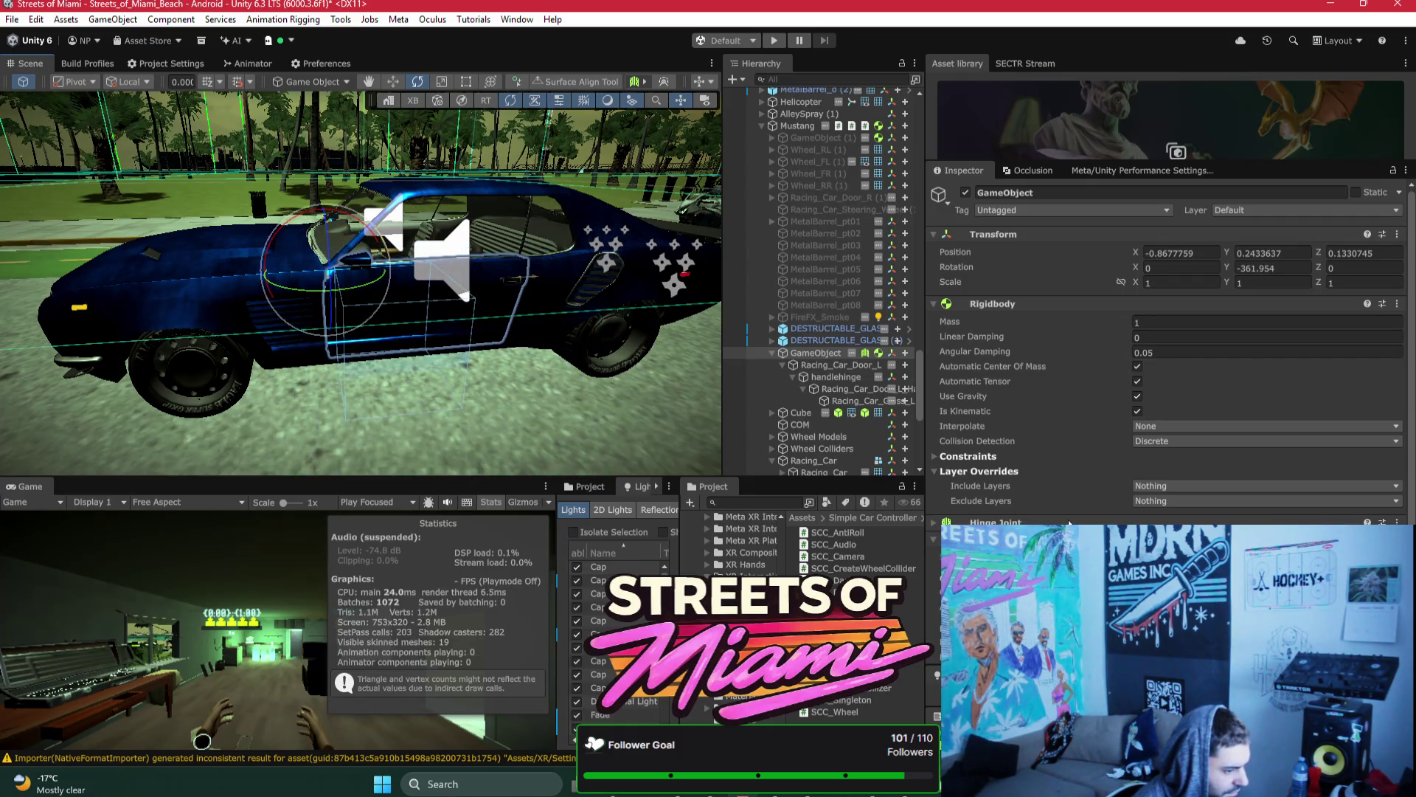
pyautogui.scroll(-5, 1138, 509)
pyautogui.scroll(3, 1077, 420)
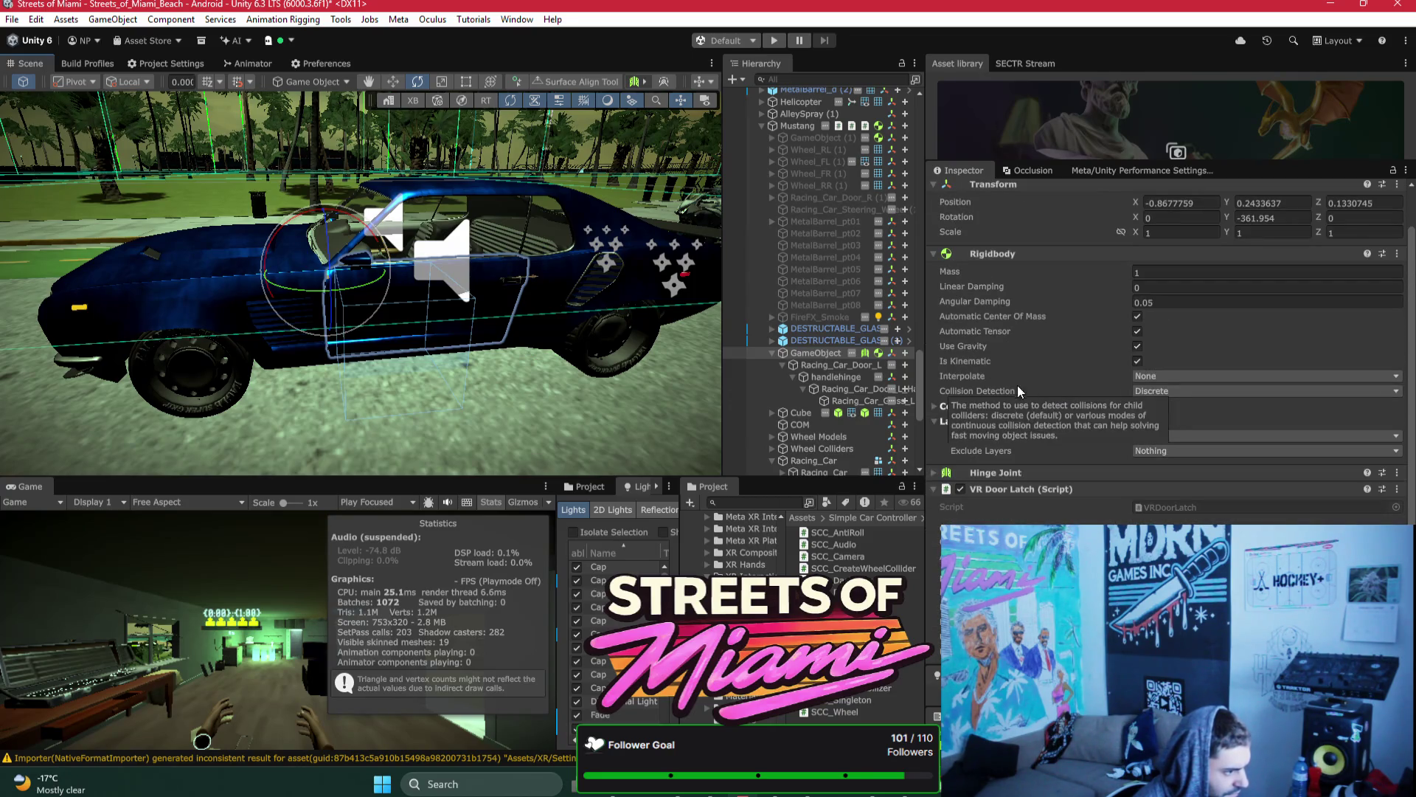
# Step: Tick Convex on Racing_Car_Door_L's Mesh Collider, then reselect the hinged parent GameObject
pyautogui.click(834, 363)
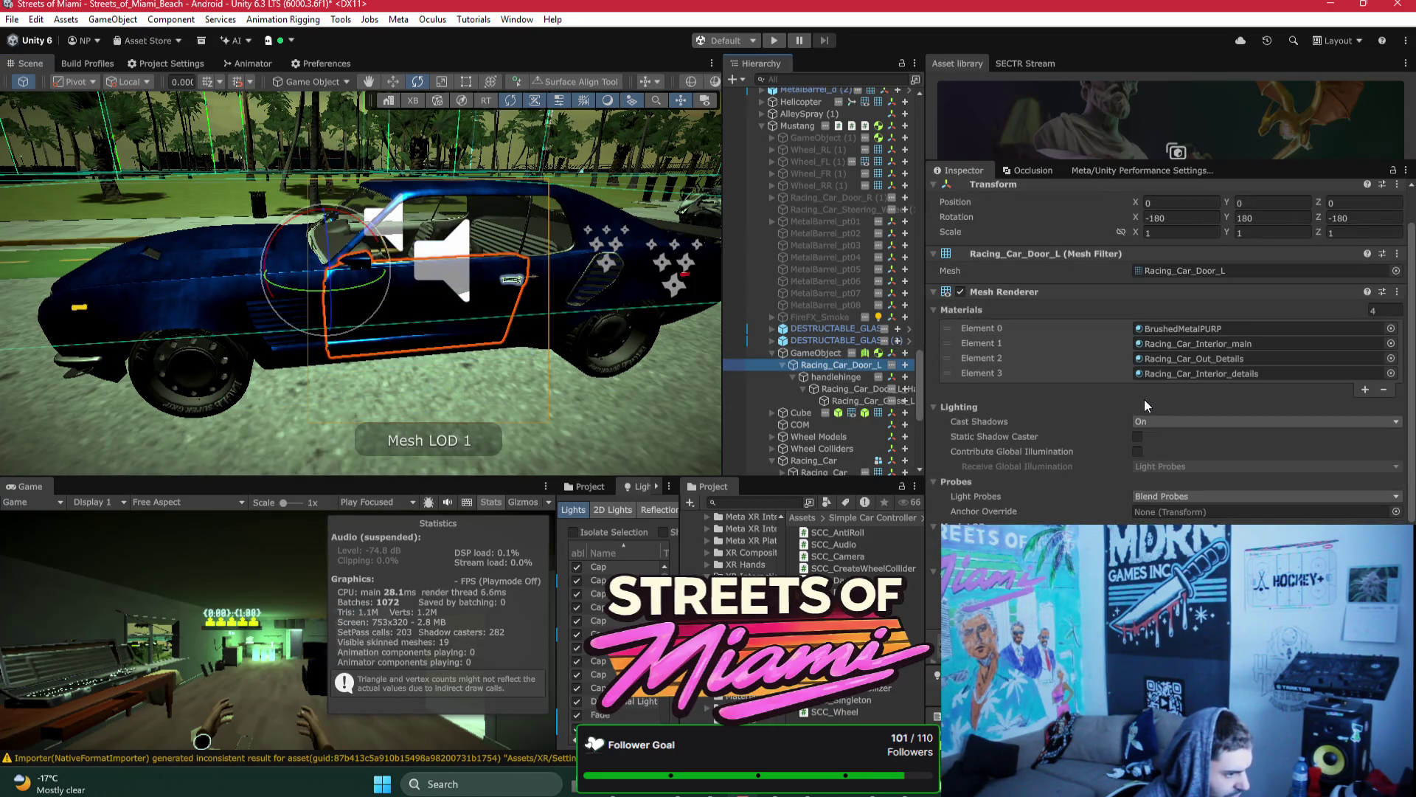
pyautogui.scroll(-3, 1151, 414)
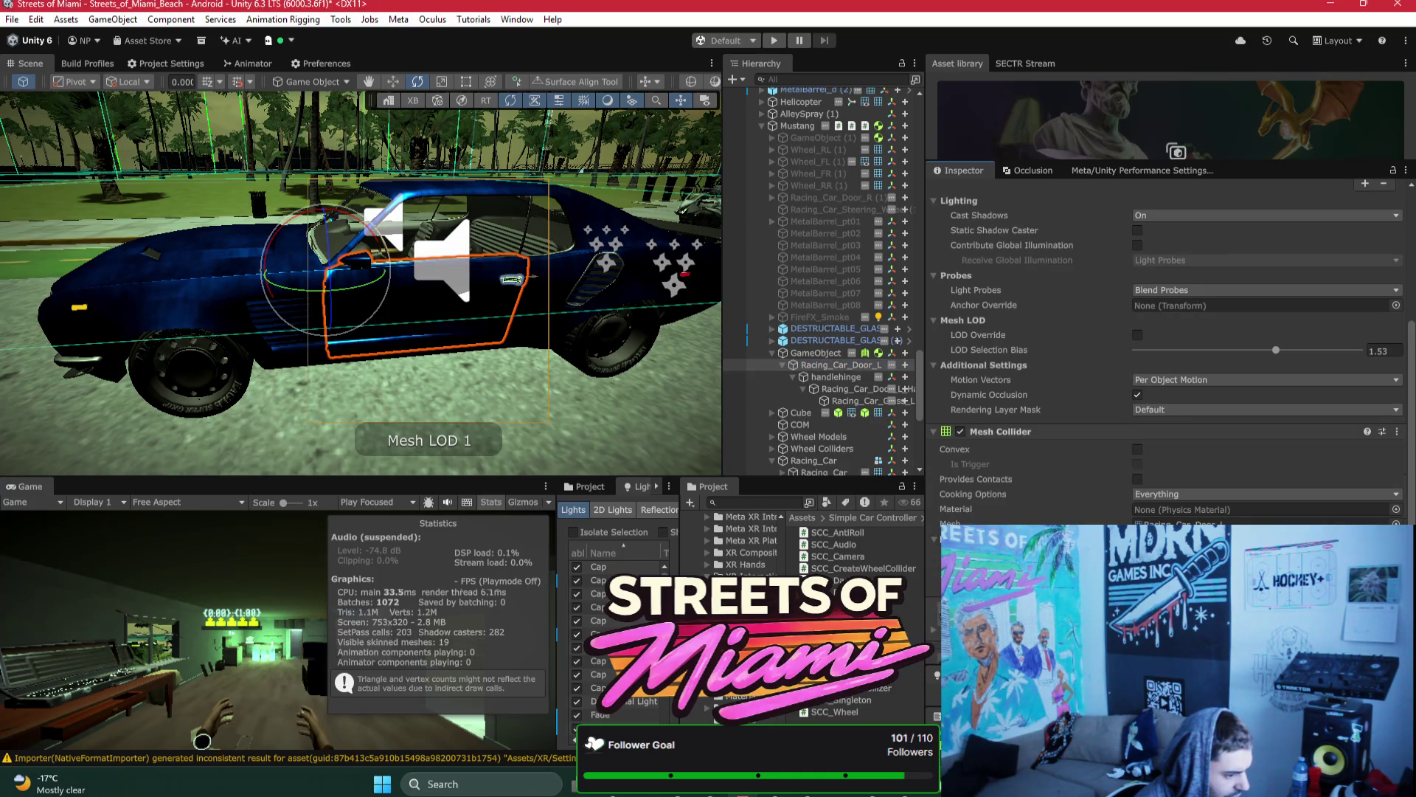
pyautogui.click(1137, 449)
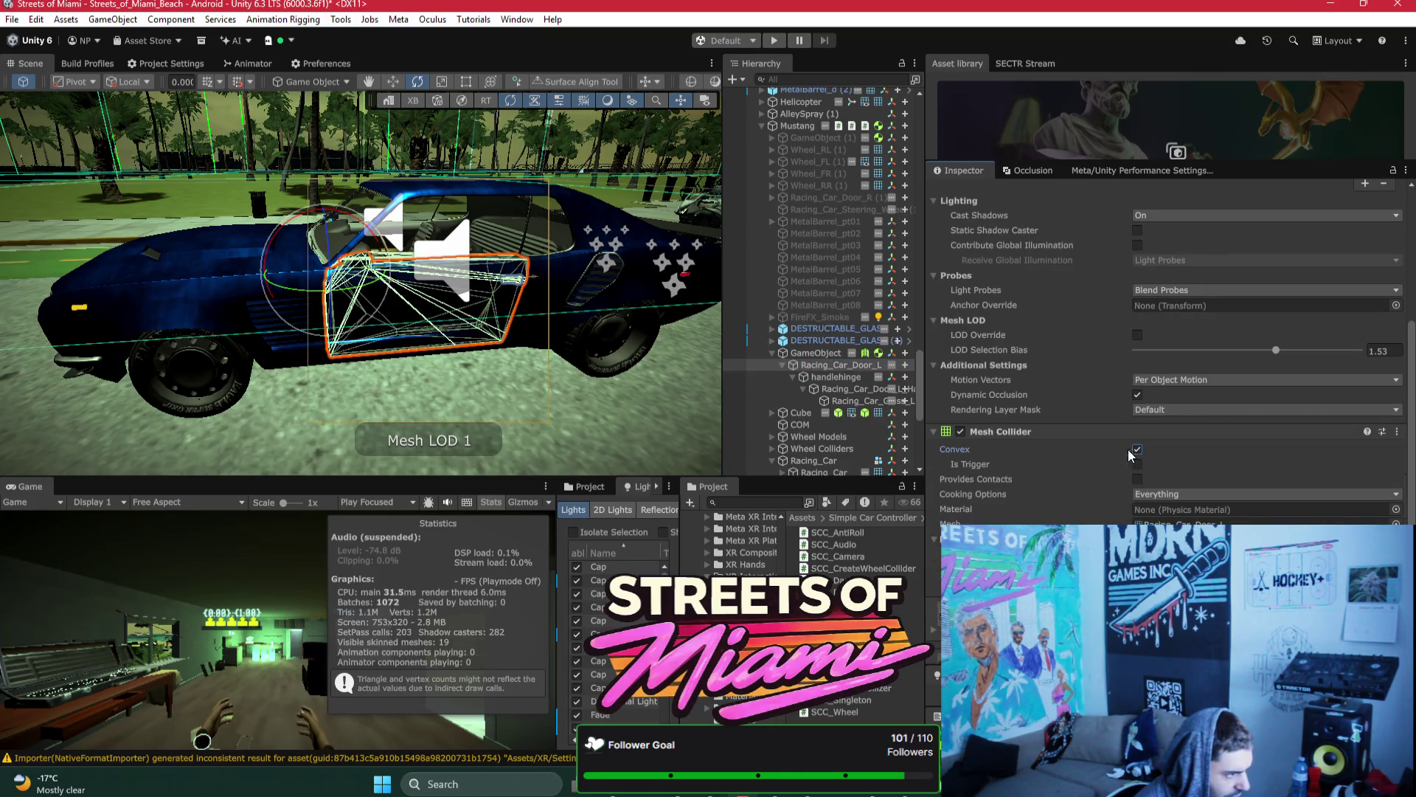
pyautogui.click(815, 352)
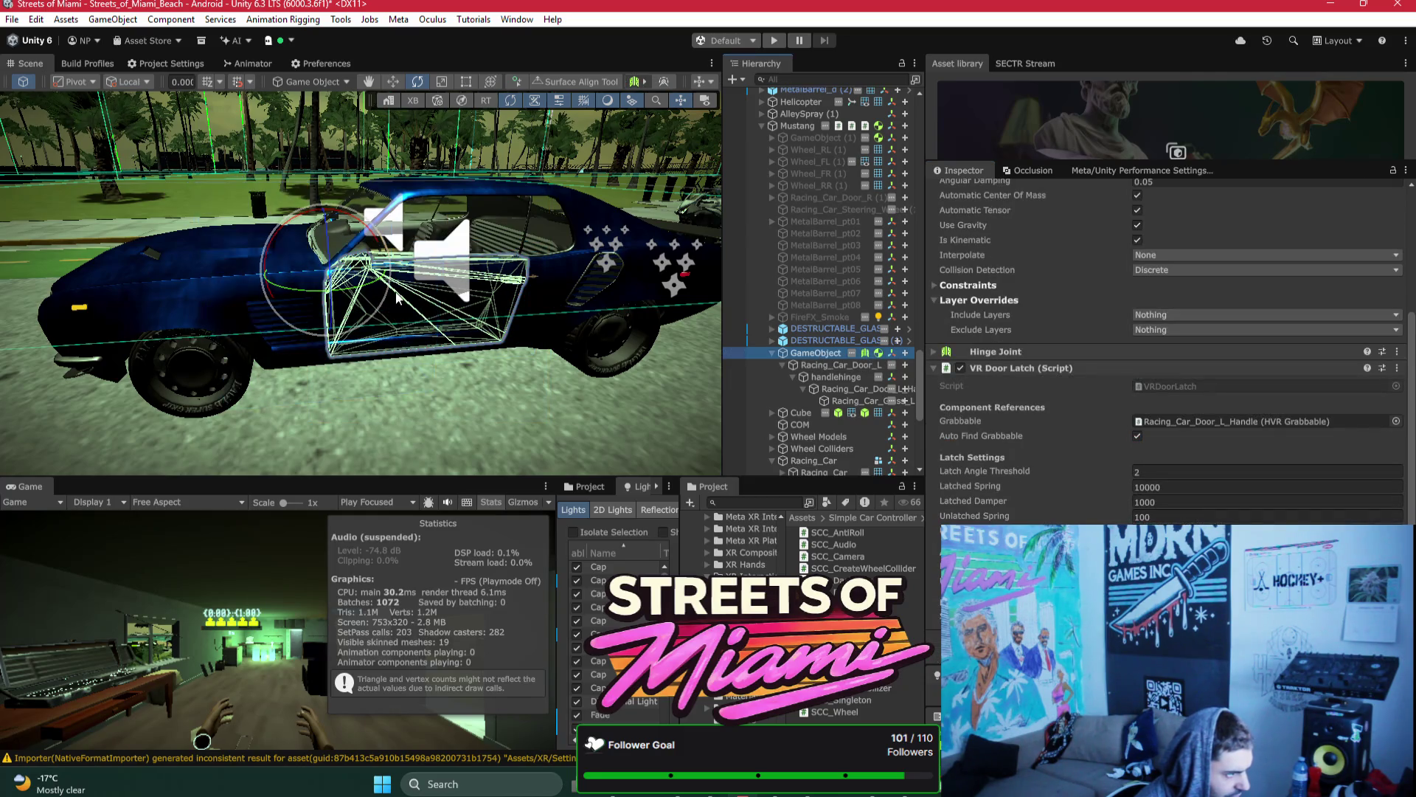
pyautogui.moveTo(412, 275)
pyautogui.mouseDown()
pyautogui.moveTo(480, 372)
pyautogui.moveTo(481, 335)
pyautogui.moveTo(404, 314)
pyautogui.moveTo(212, 161)
pyautogui.moveTo(208, 172)
pyautogui.mouseUp()
pyautogui.scroll(2, 487, 366)
pyautogui.scroll(3, 507, 341)
# Step: Paste the closed-door quaternion Quaternion(0,0.0102136433,0,-0.999947846) into the Bezi prompt, followed by 'is'
pyautogui.rightClick(966, 267)
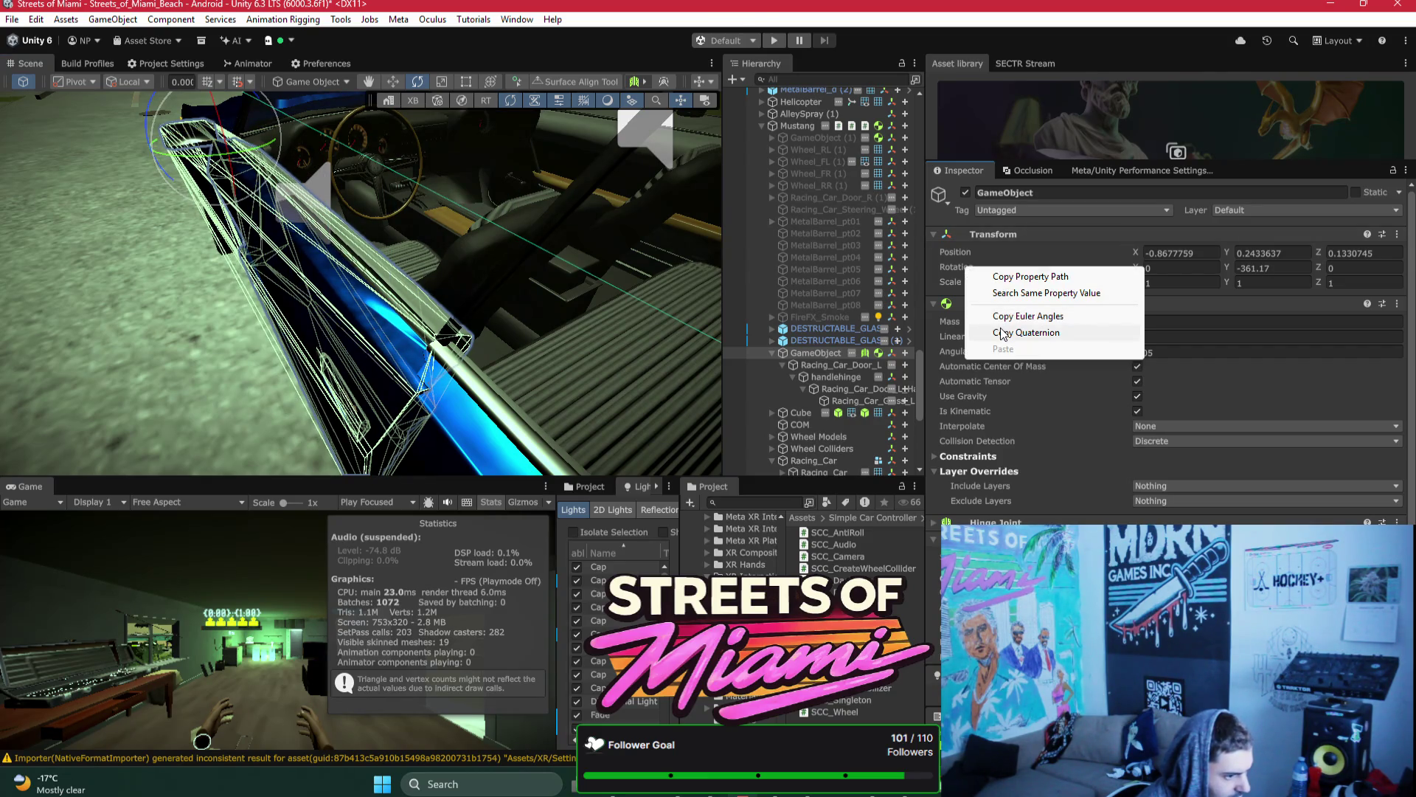
pyautogui.click(1002, 333)
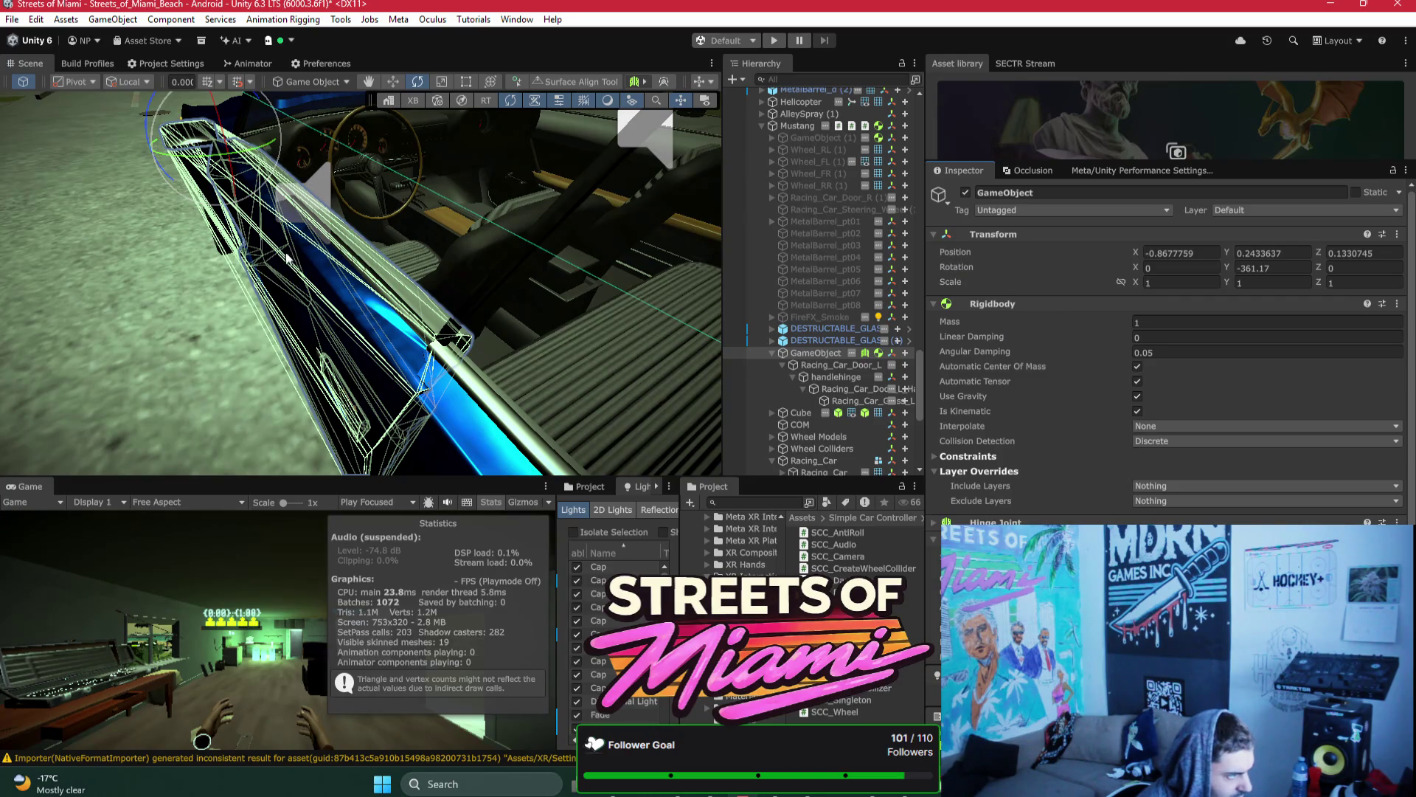
pyautogui.moveTo(223, 166)
pyautogui.mouseDown()
pyautogui.moveTo(247, 154)
pyautogui.moveTo(221, 144)
pyautogui.mouseUp()
pyautogui.hotkey('ctrl', 'z')
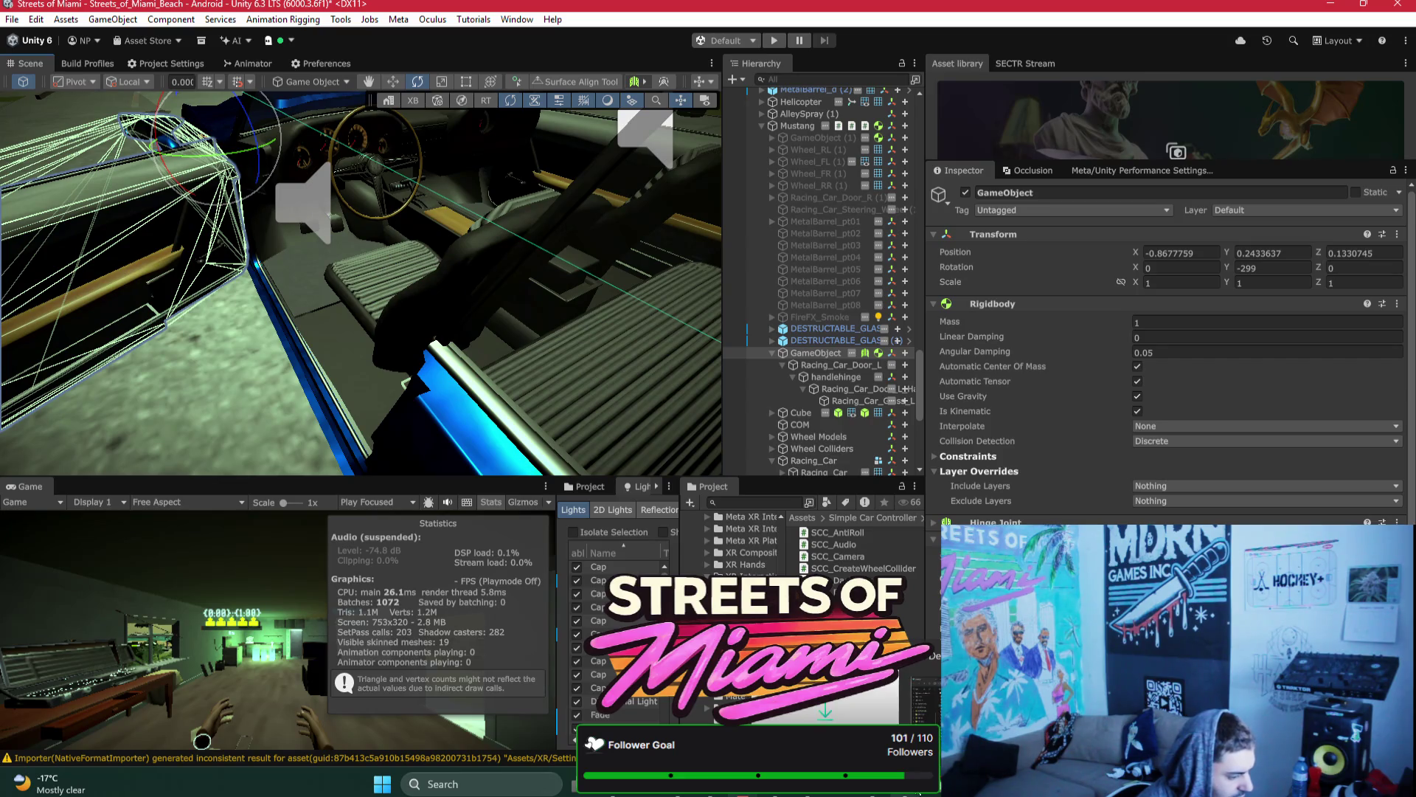
pyautogui.hotkey('alt', 'Tab')
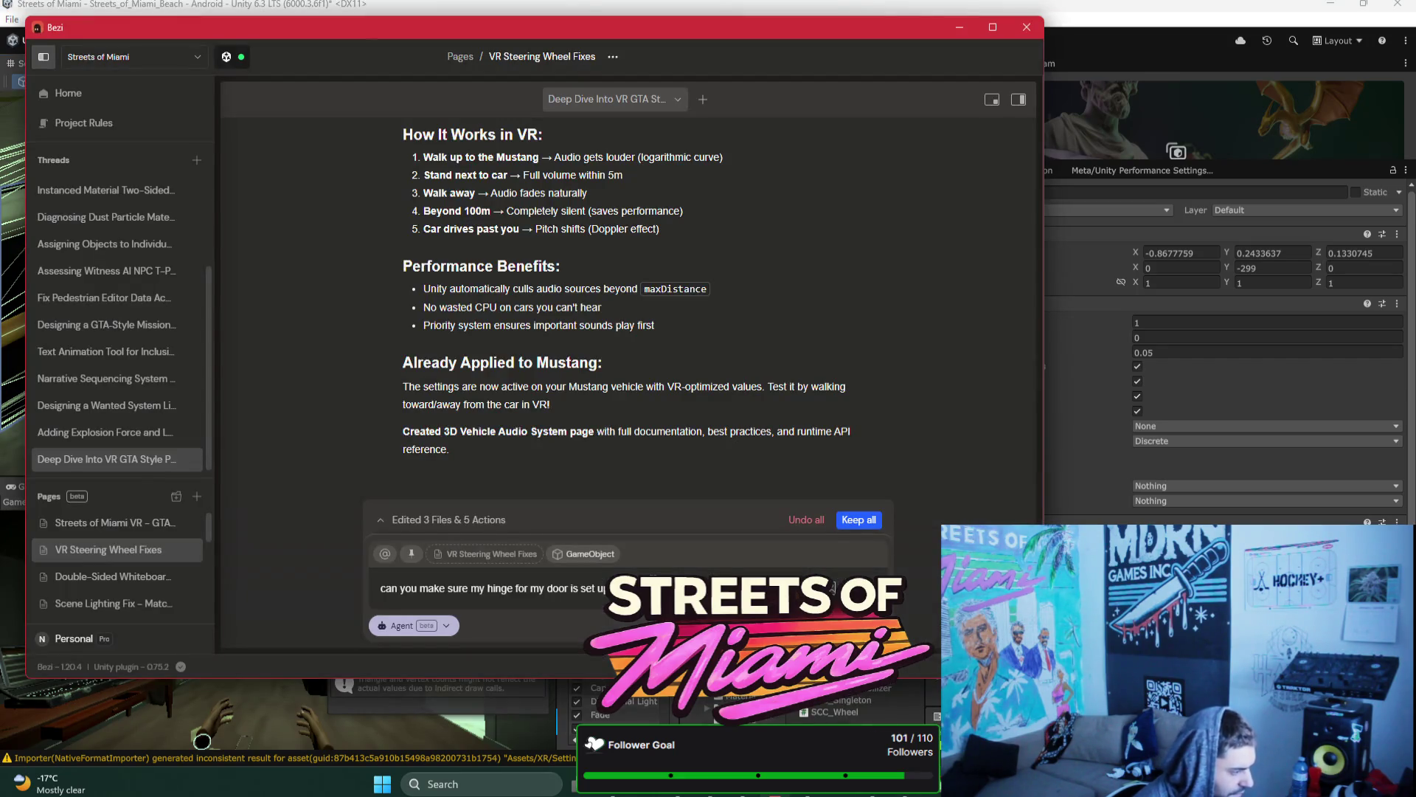
pyautogui.write('Quaternion(0,0.0102136433,0,-0.999947846)')
pyautogui.write('is')
pyautogui.hotkey('shift', 'Return')
pyautogui.hotkey('shift', 'Return')
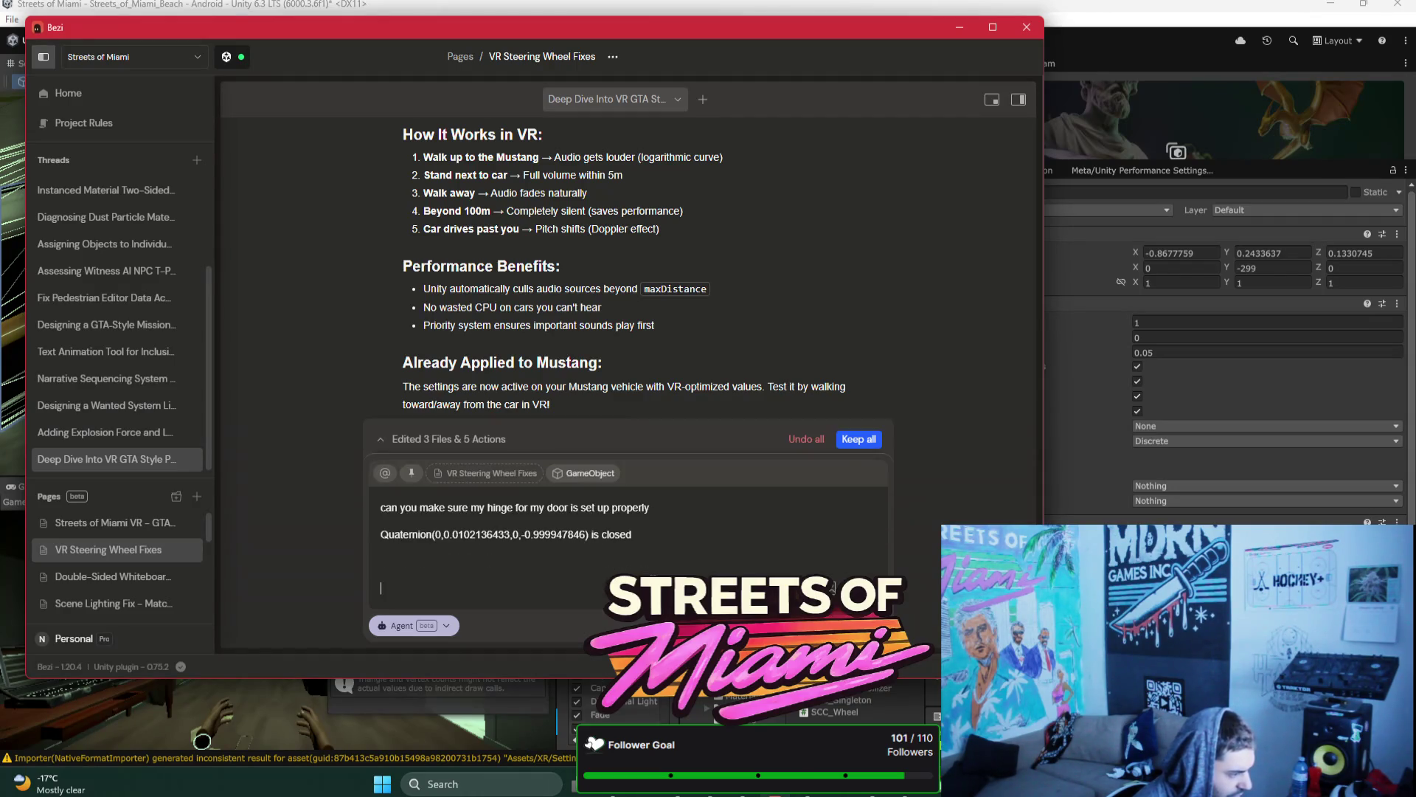
# Step: Swing the door open to Y -279.844 and copy that rotation as a quaternion
pyautogui.click(1136, 15)
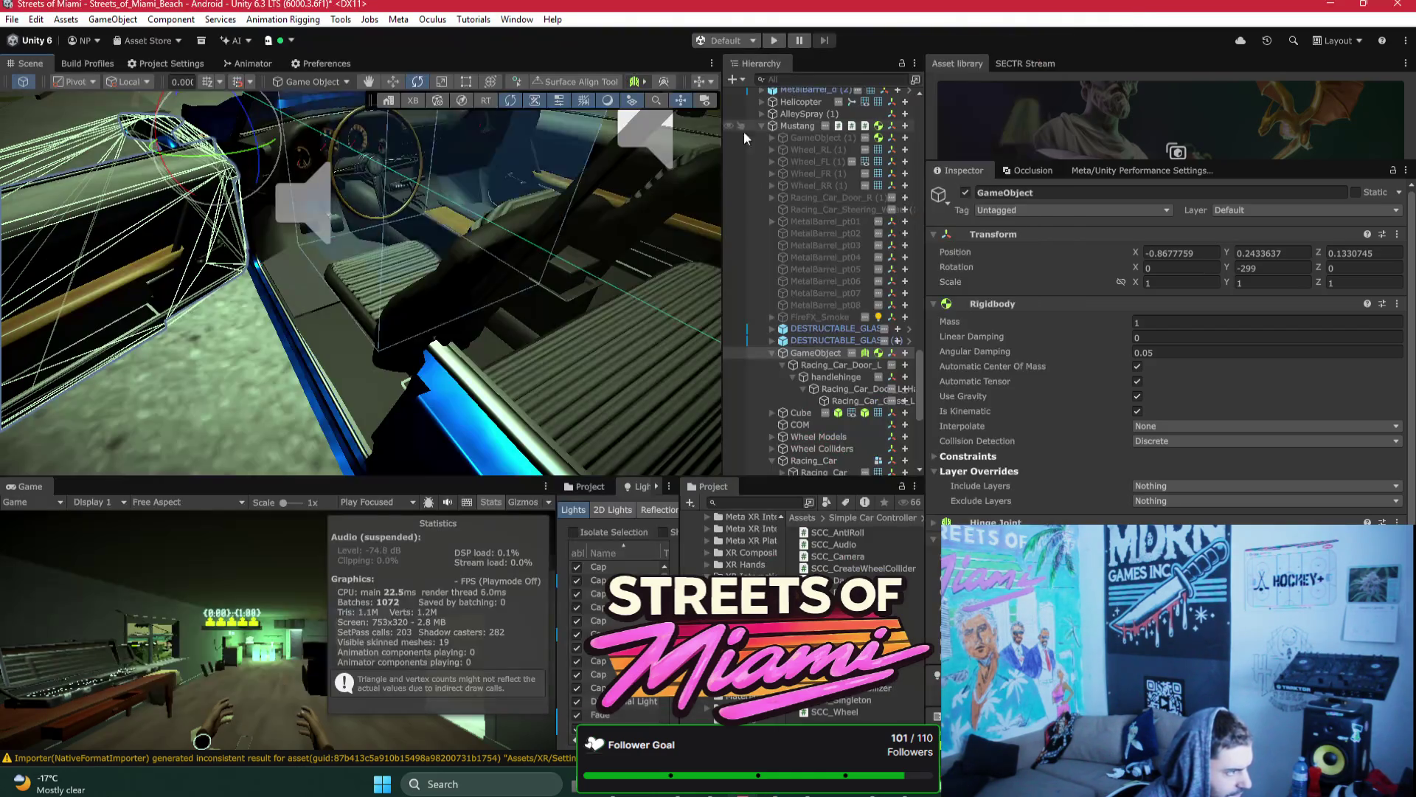
pyautogui.scroll(-3, 383, 253)
pyautogui.moveTo(383, 253); pyautogui.dragTo(353, 273)
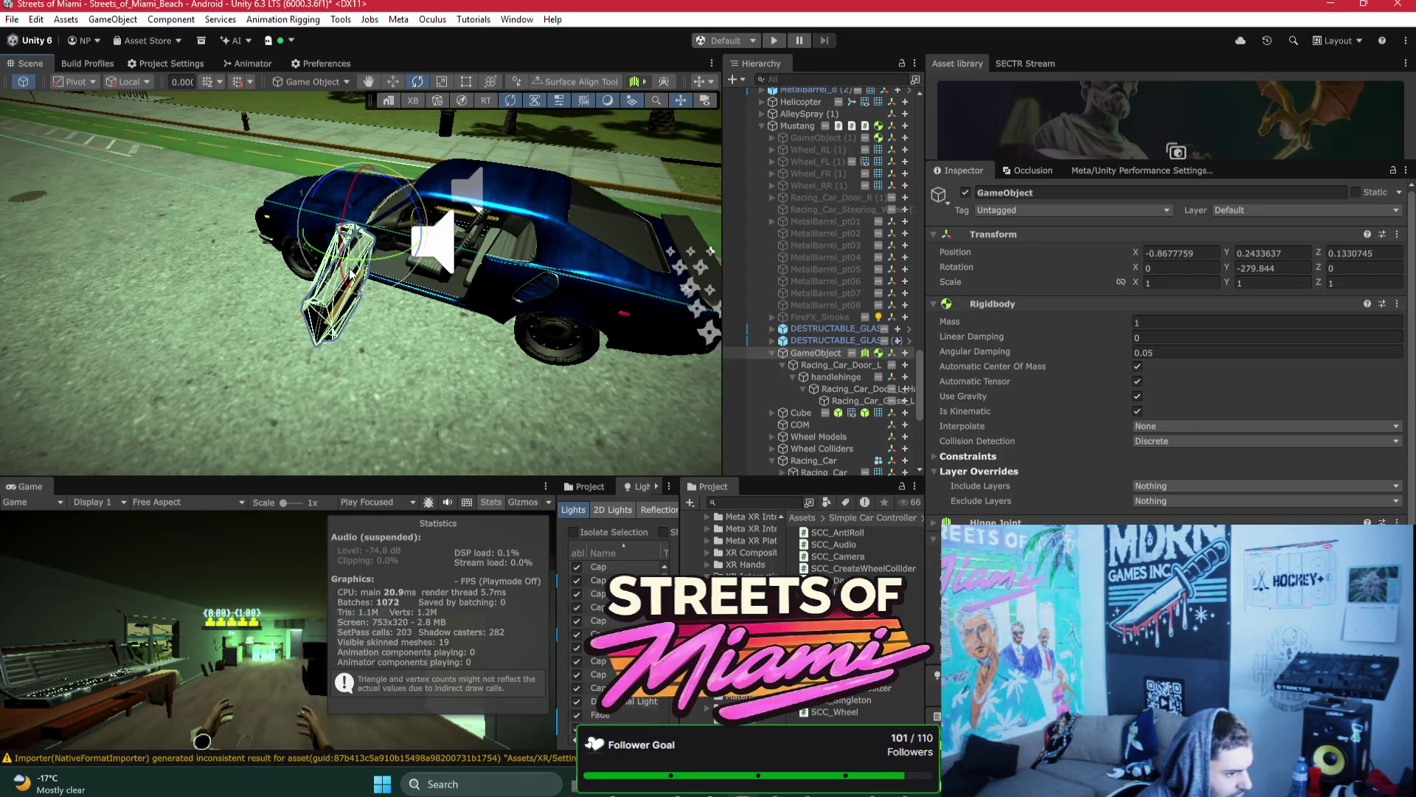
pyautogui.rightClick(959, 267)
pyautogui.click(1015, 333)
pyautogui.click(880, 791)
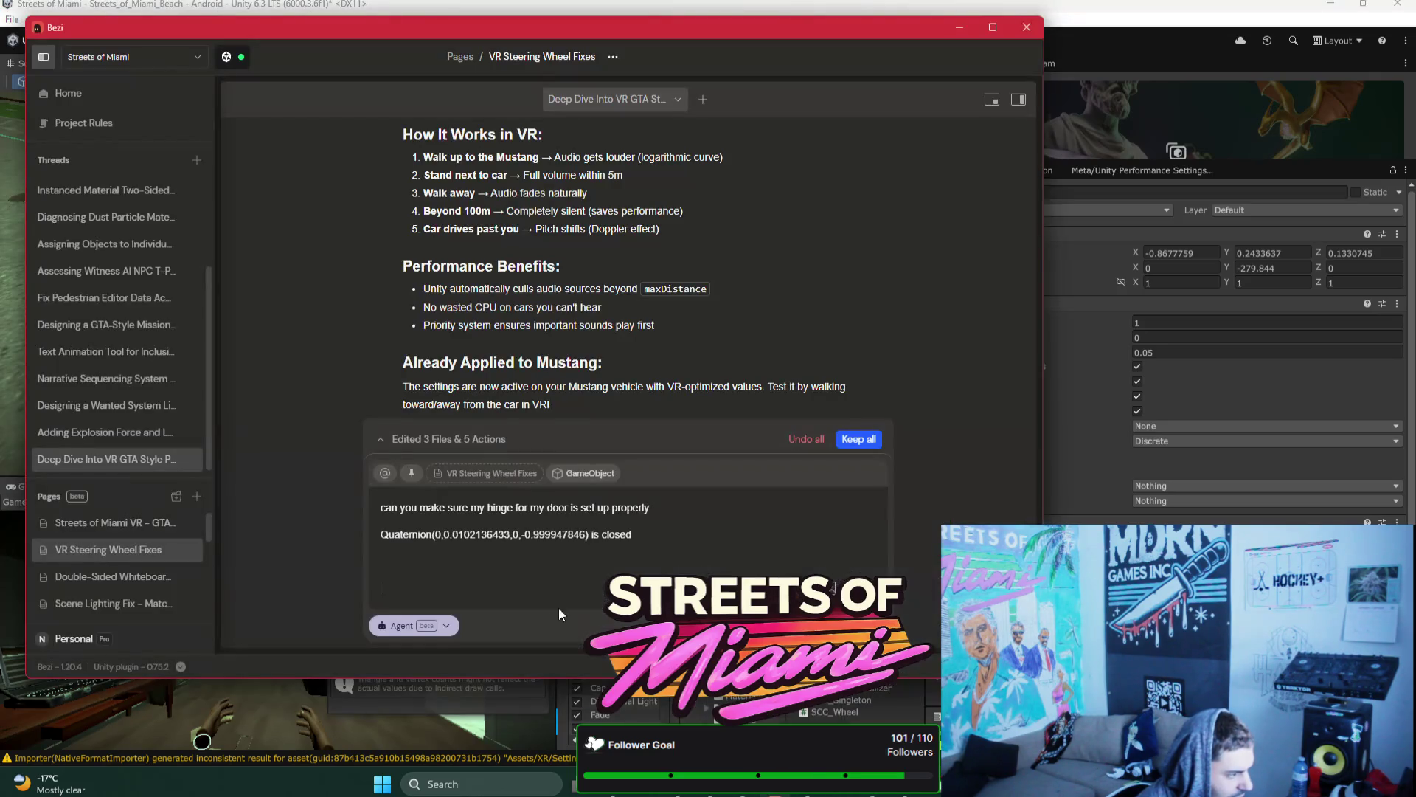
# Step: Add the open quaternion Quaternion(0,-0.643828452,0,-0.765169919) as 'is open', noting it rotates on the x axis
pyautogui.write('Quaternion(0,-0.643828452,0,-0.765169919)')
pyautogui.write('is o')
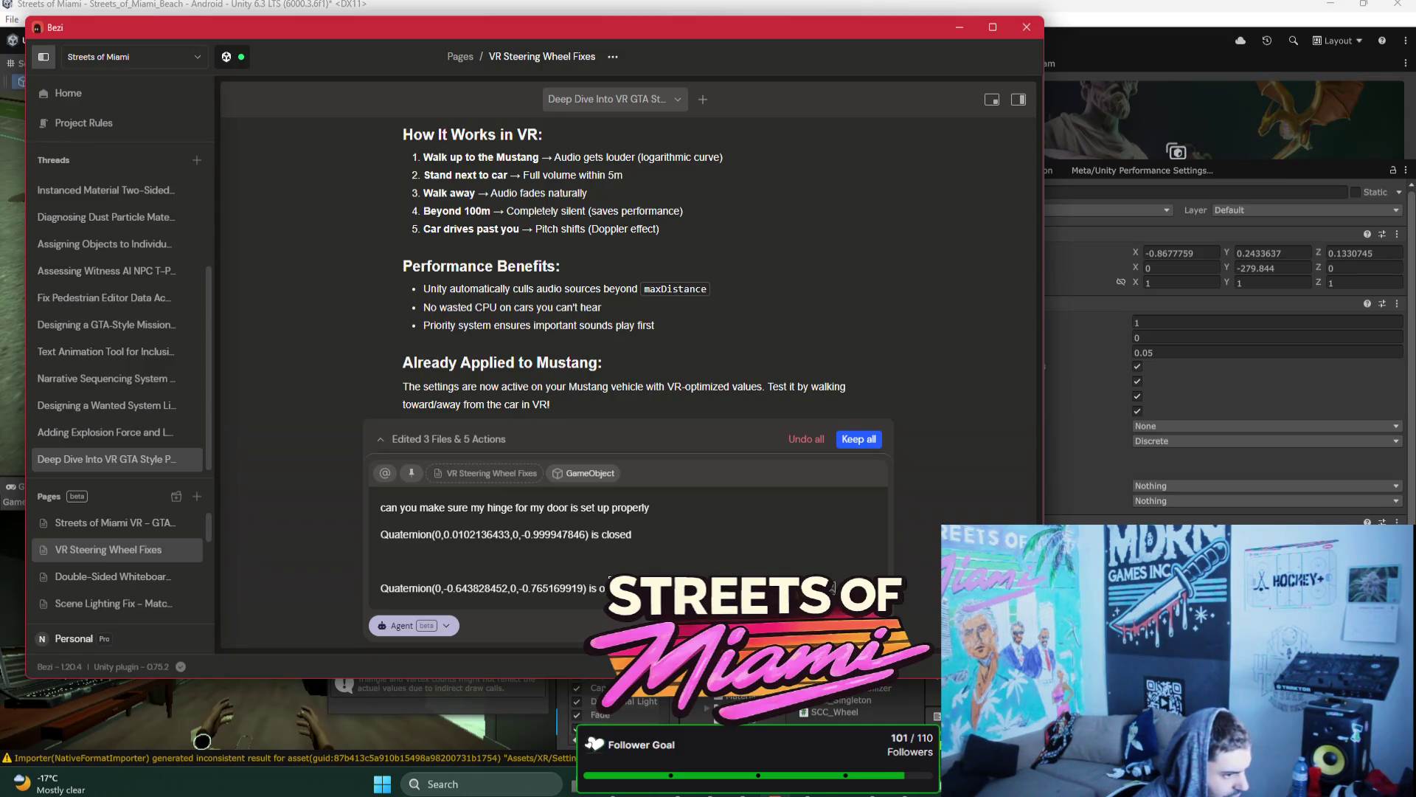
pyautogui.write('pen')
pyautogui.hotkey('shift', 'Return')
pyautogui.hotkey('shift', 'Return')
pyautogui.hotkey('shift', 'Return')
pyautogui.write('rota')
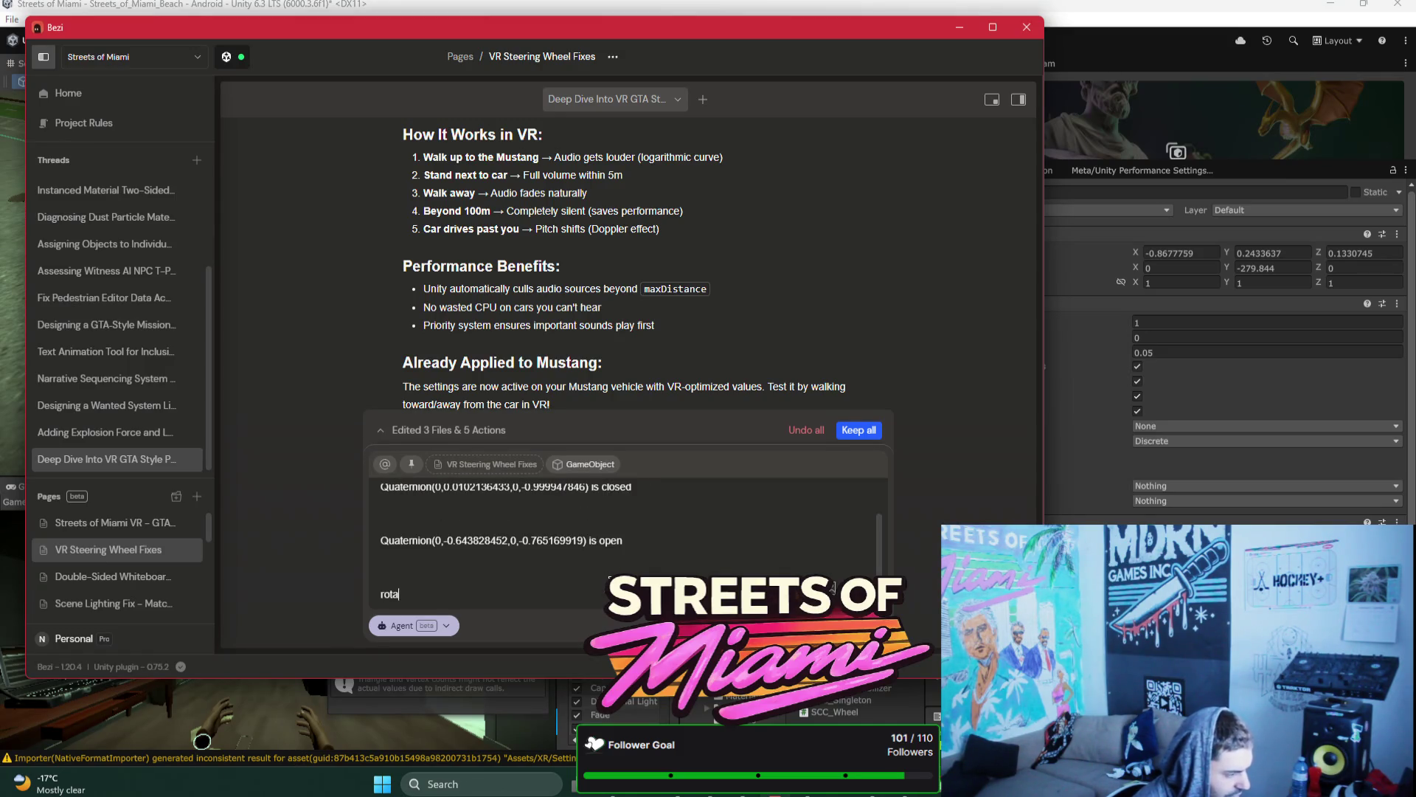
pyautogui.write('ting on the x ')
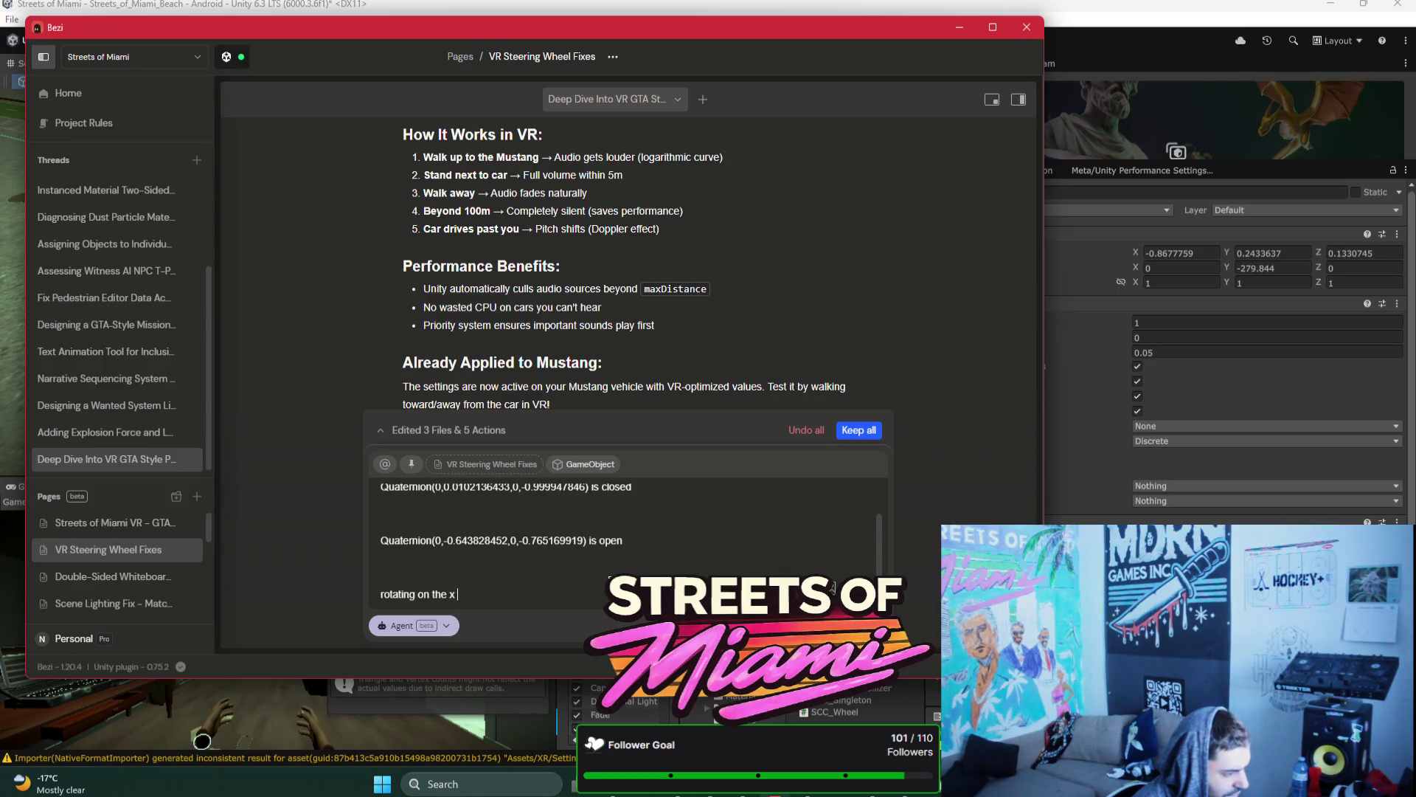
pyautogui.write('axis')
# Step: Remove blank lines and add that the door handle also rotates inverted and backward
pyautogui.click(545, 564)
pyautogui.press('BackSpace')
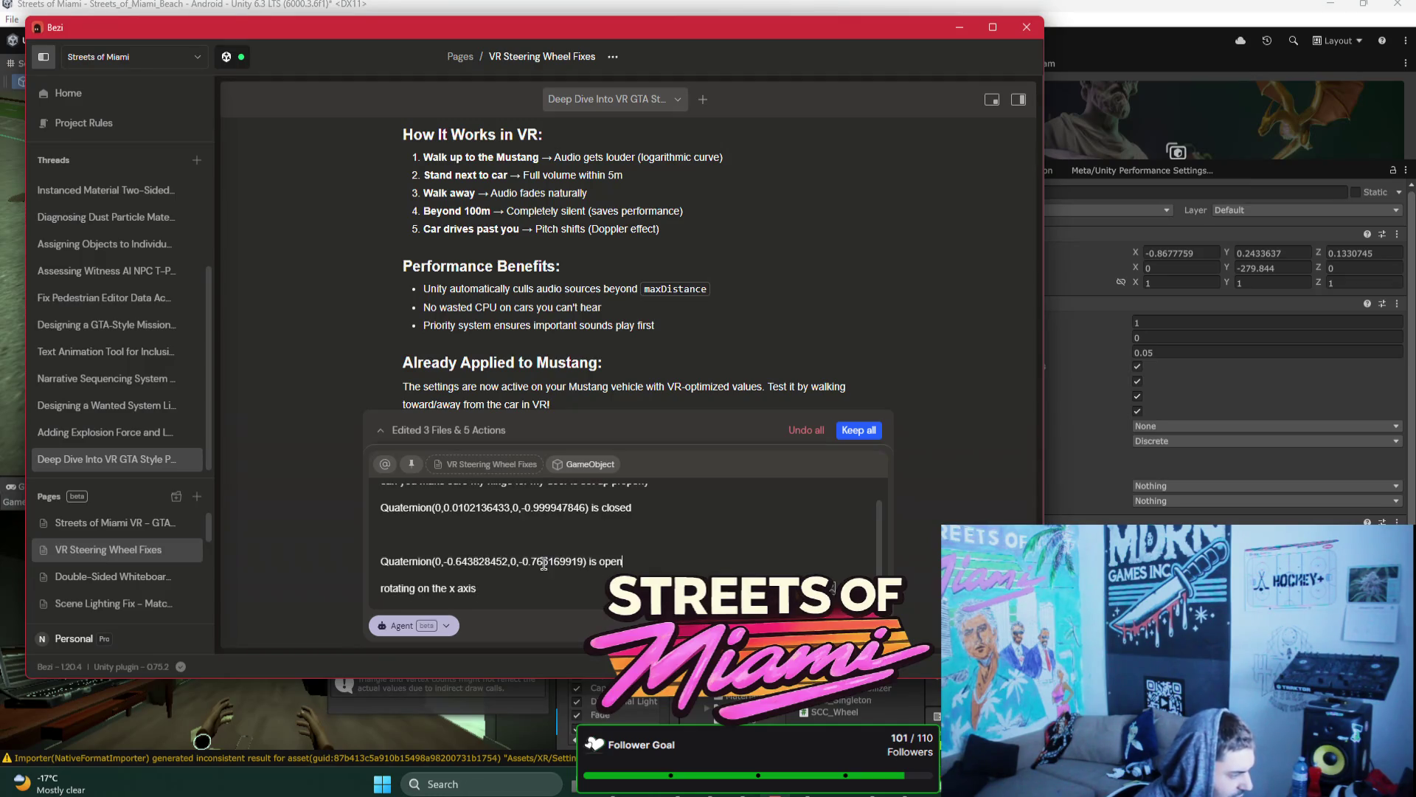
pyautogui.click(488, 532)
pyautogui.press('BackSpace')
pyautogui.hotkey('shift', 'Return')
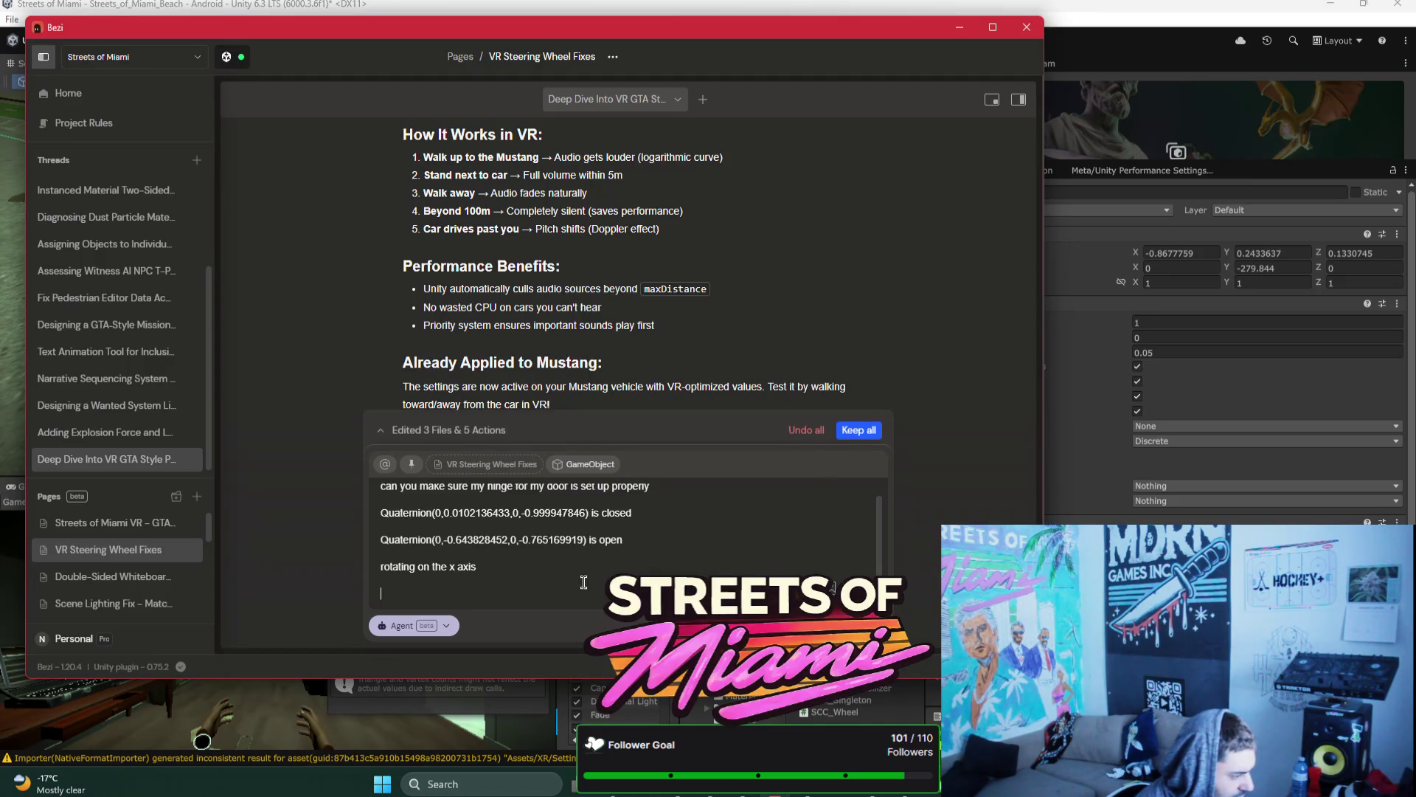
pyautogui.write('& the door handl')
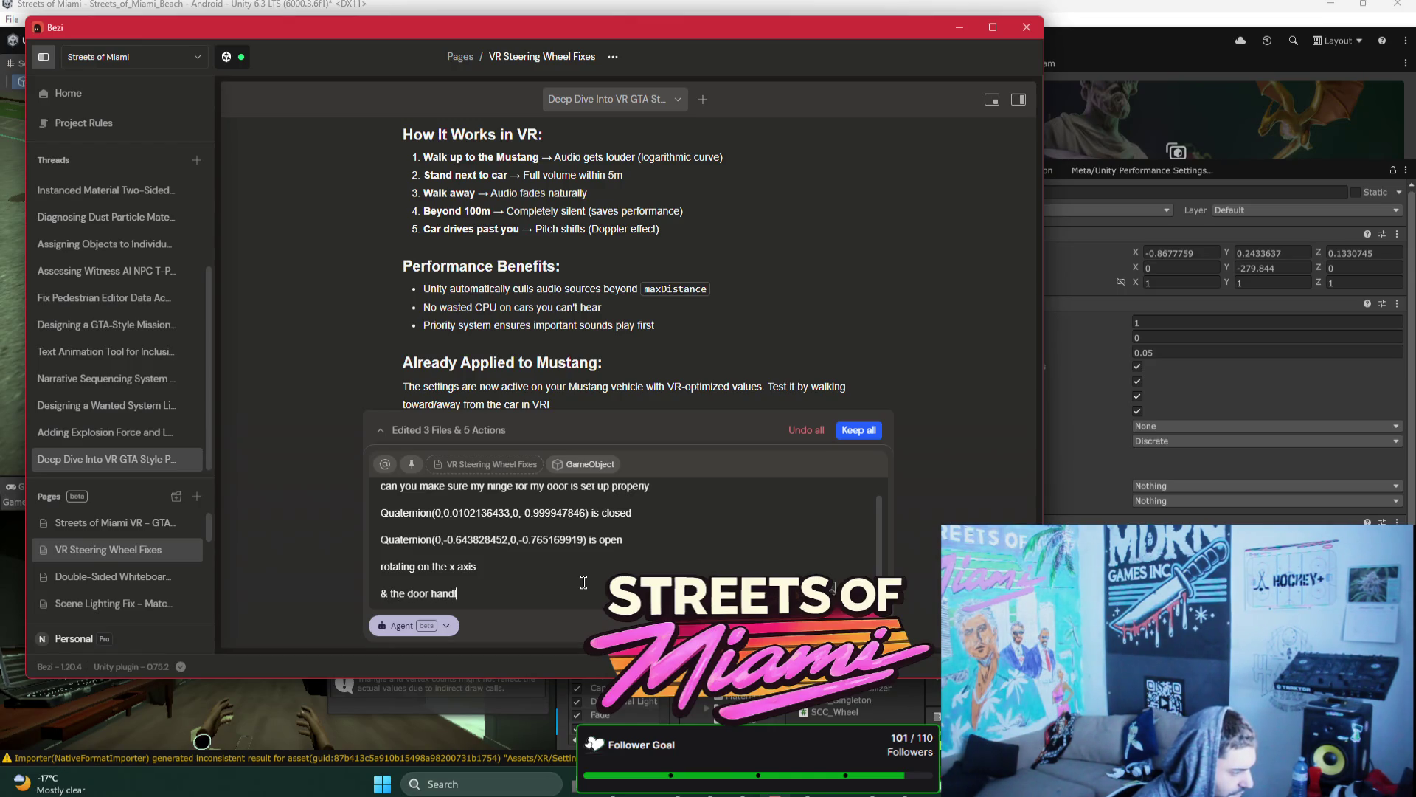
pyautogui.write('as well -')
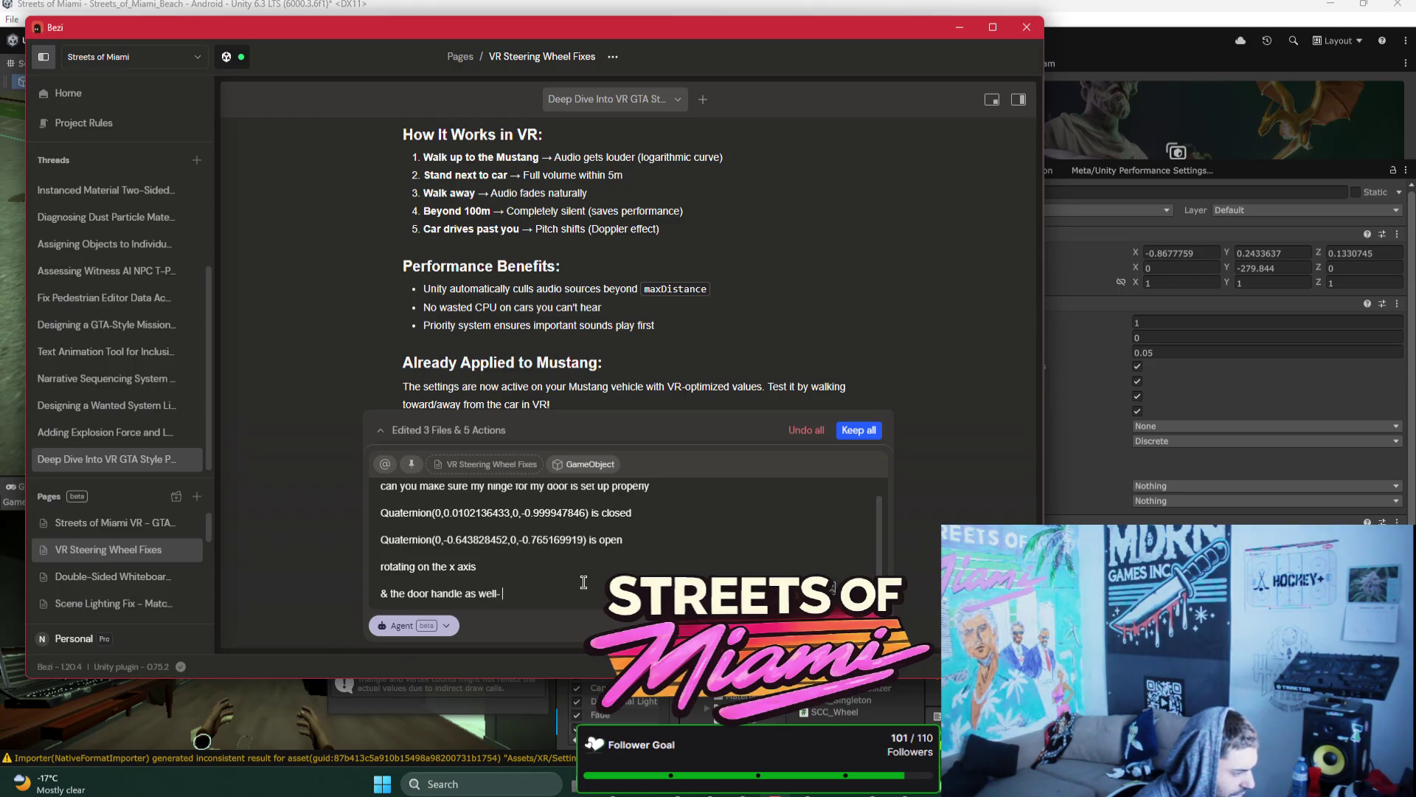
pyautogui.write('s justinvi')
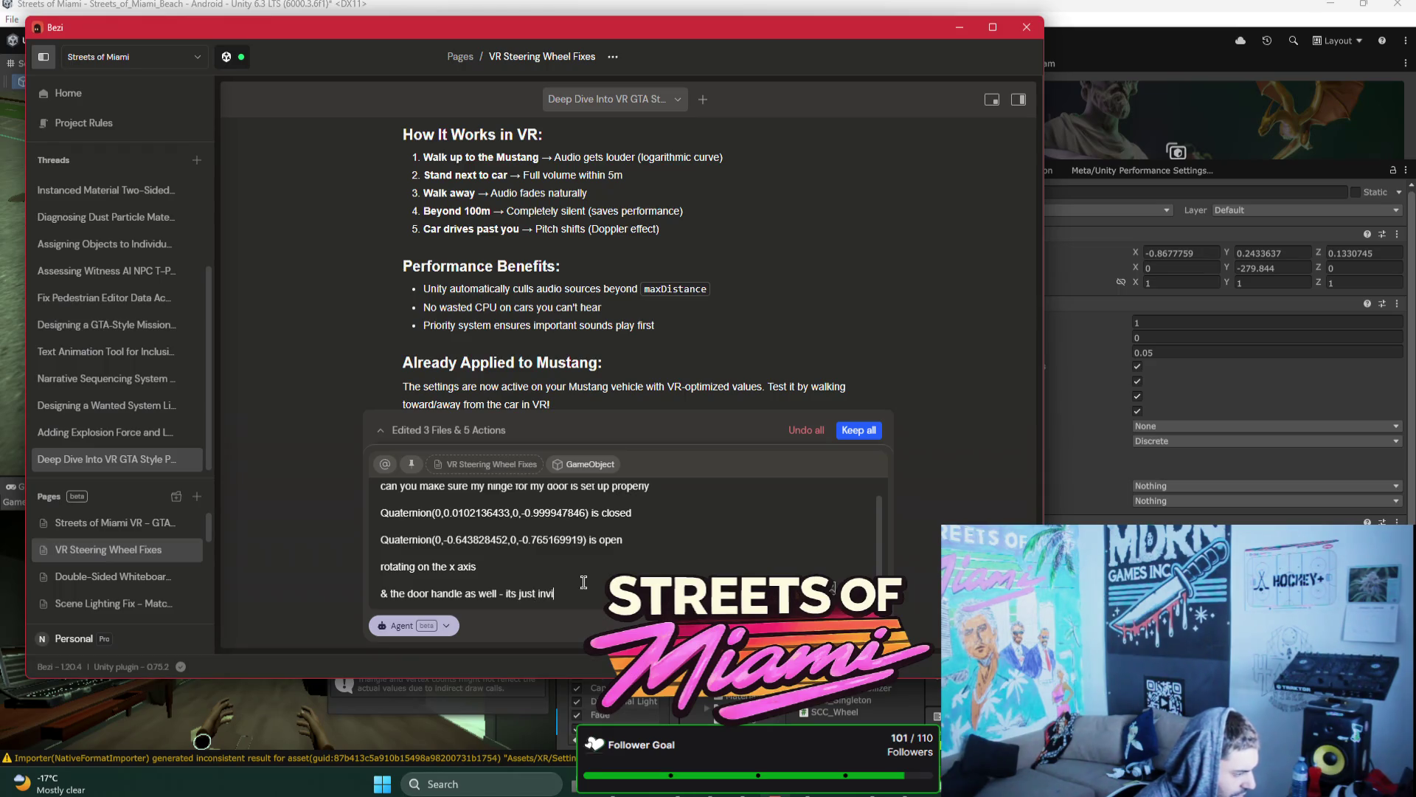
pyautogui.press('BackSpace')
pyautogui.write('erted and sl')
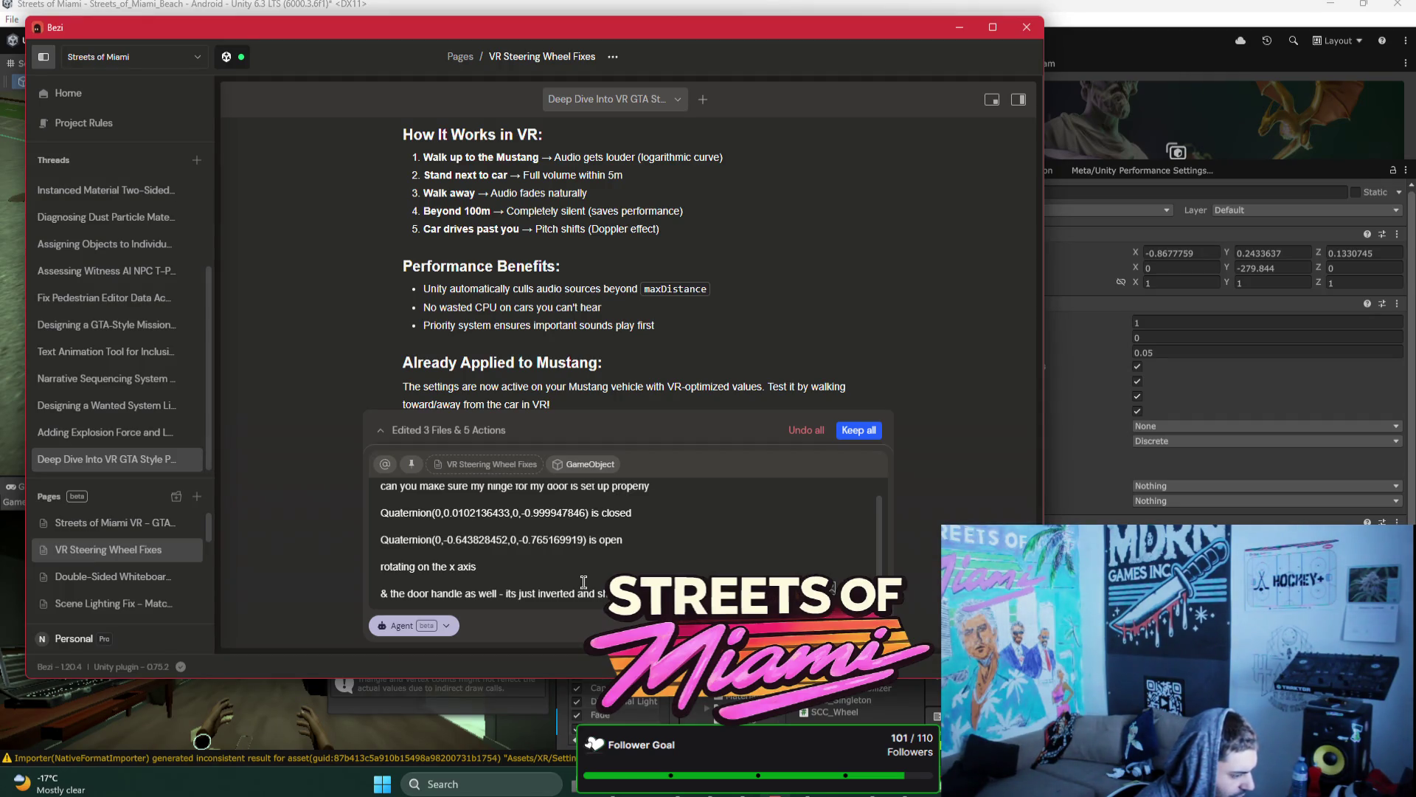
pyautogui.write('wards rather than downwards...')
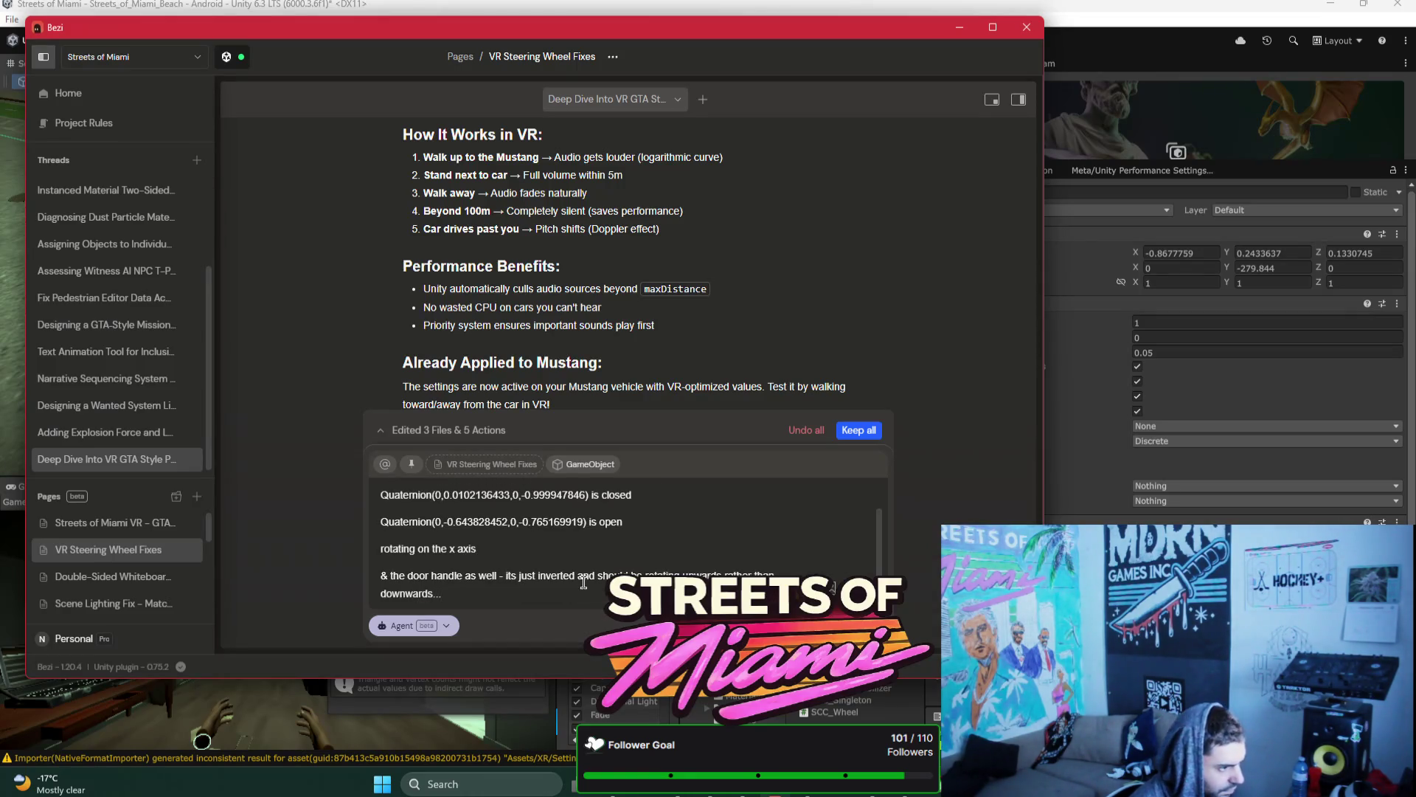
pyautogui.moveTo(884, 23)
pyautogui.mouseDown()
pyautogui.moveTo(892, 346)
pyautogui.moveTo(851, 112)
pyautogui.mouseUp()
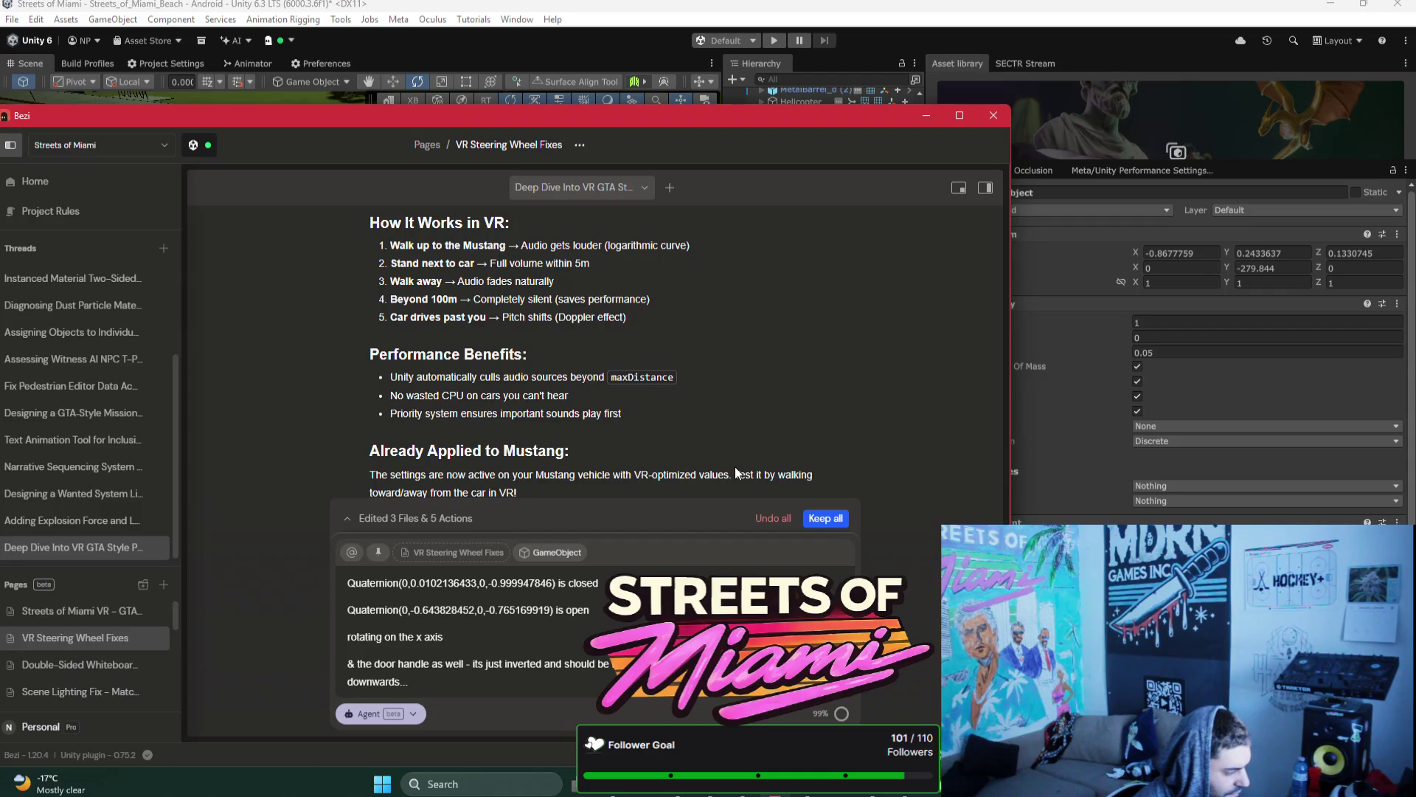
# Step: Add a new line asking the agent to also check the door's latching mechanism
pyautogui.hotkey('shift', 'Return')
pyautogui.hotkey('shift', 'Return')
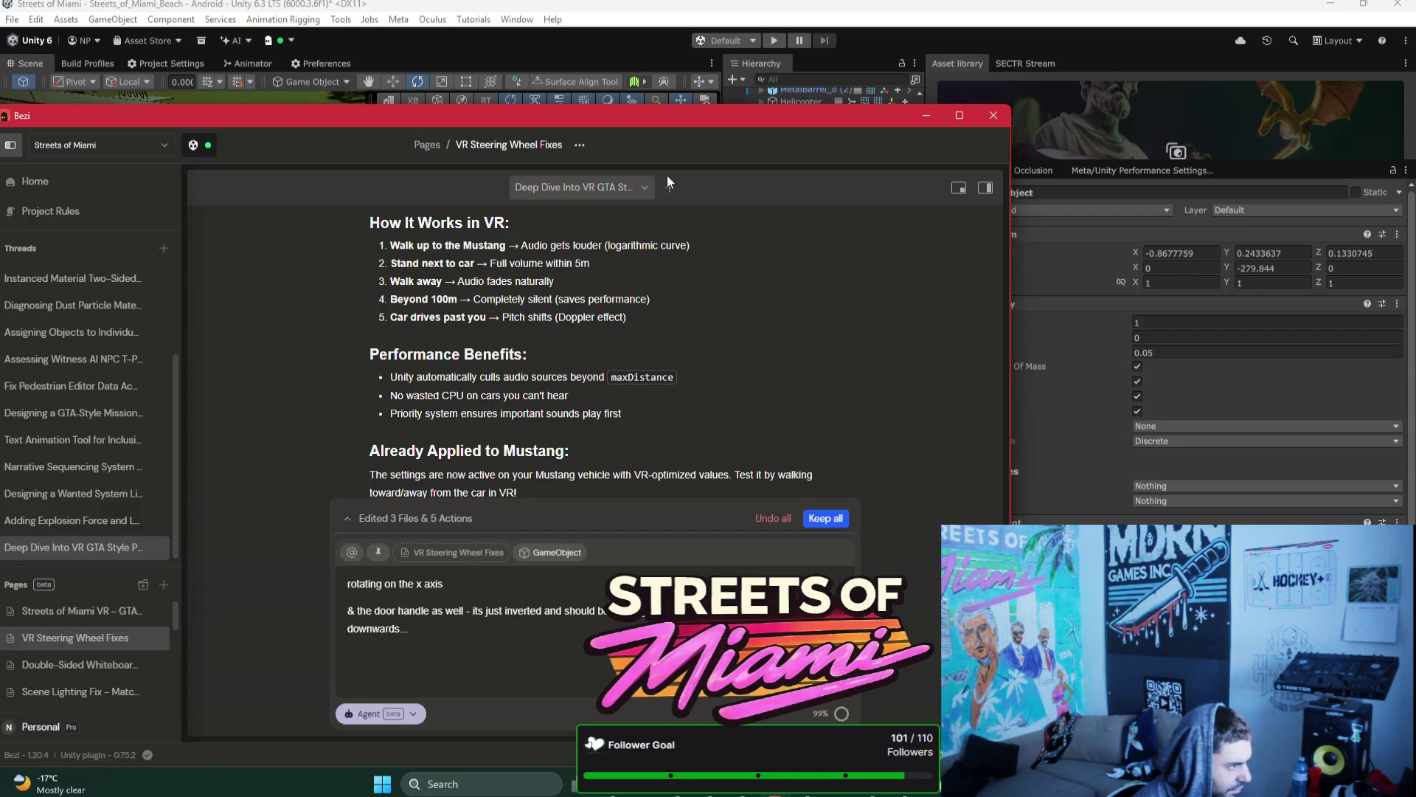
pyautogui.moveTo(651, 122)
pyautogui.mouseDown()
pyautogui.moveTo(701, 479)
pyautogui.moveTo(701, 162)
pyautogui.moveTo(692, 190)
pyautogui.moveTo(681, 128)
pyautogui.mouseUp()
pyautogui.press('BackSpace')
pyautogui.press('BackSpace')
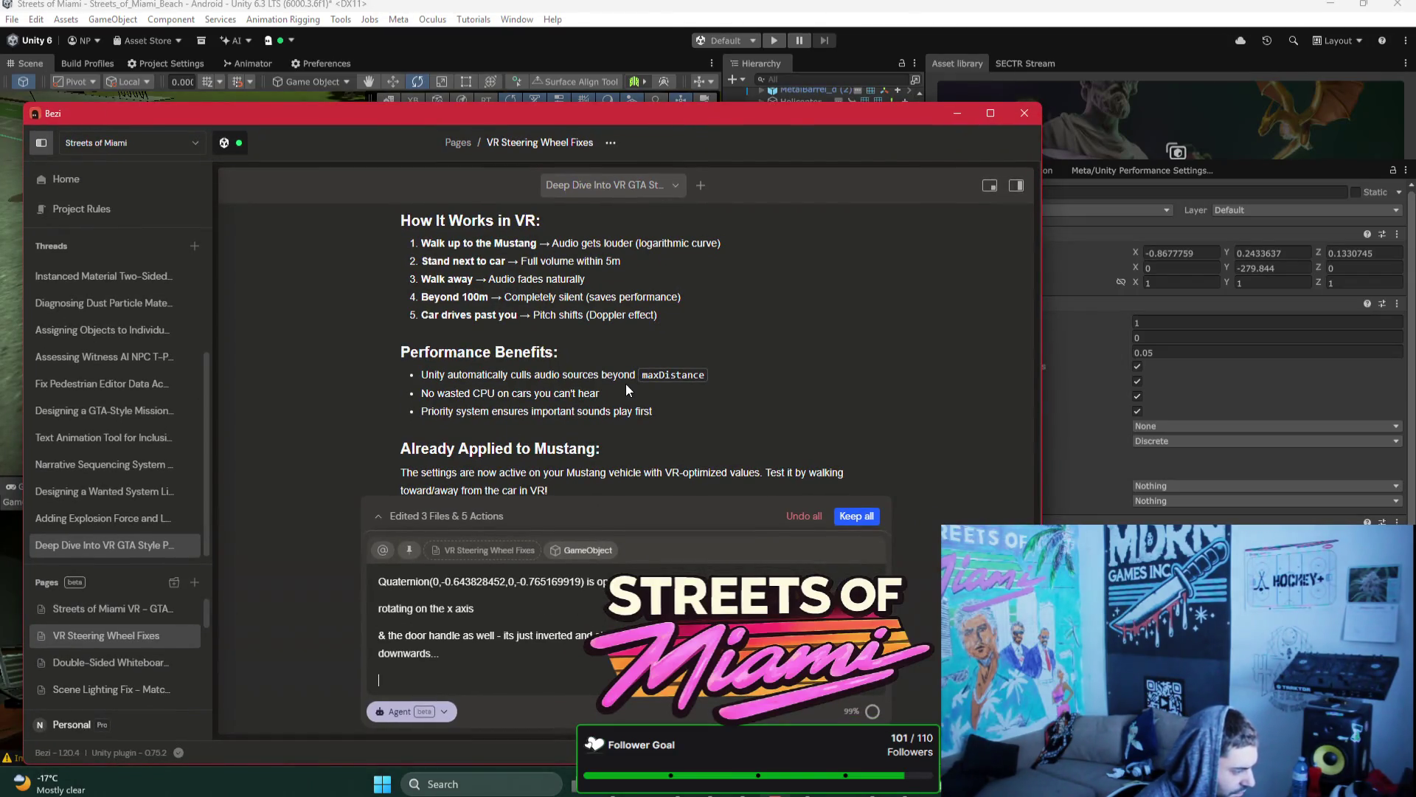
pyautogui.write('ca')
pyautogui.press('BackSpace')
pyautogui.press('BackSpace')
pyautogui.write('- ')
pyautogui.write('can')
pyautogui.press('BackSpace')
pyautogui.press('BackSpace')
pyautogui.press('BackSpace')
pyautogui.write('can you also make sure the lath')
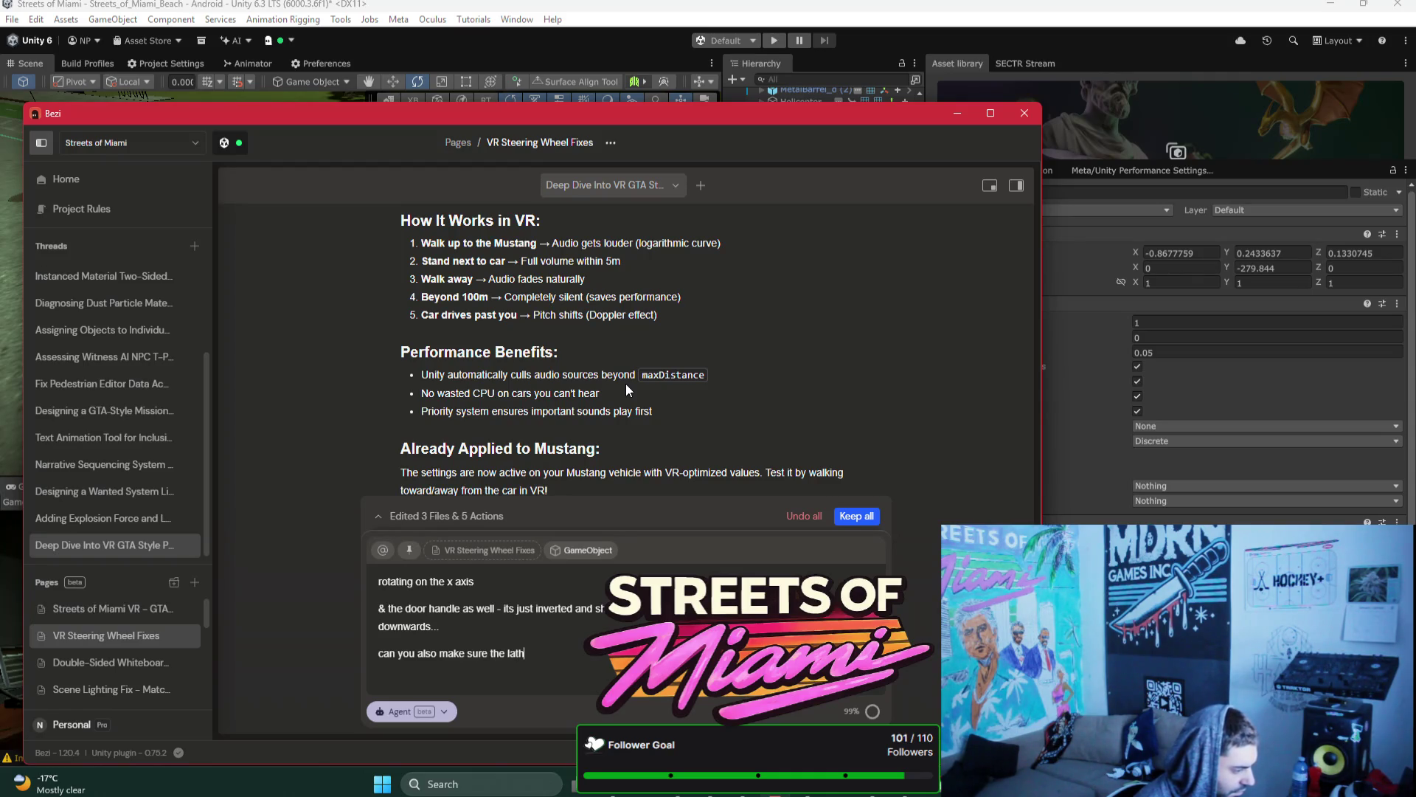
pyautogui.press('BackSpace')
pyautogui.write('ching mechanis')
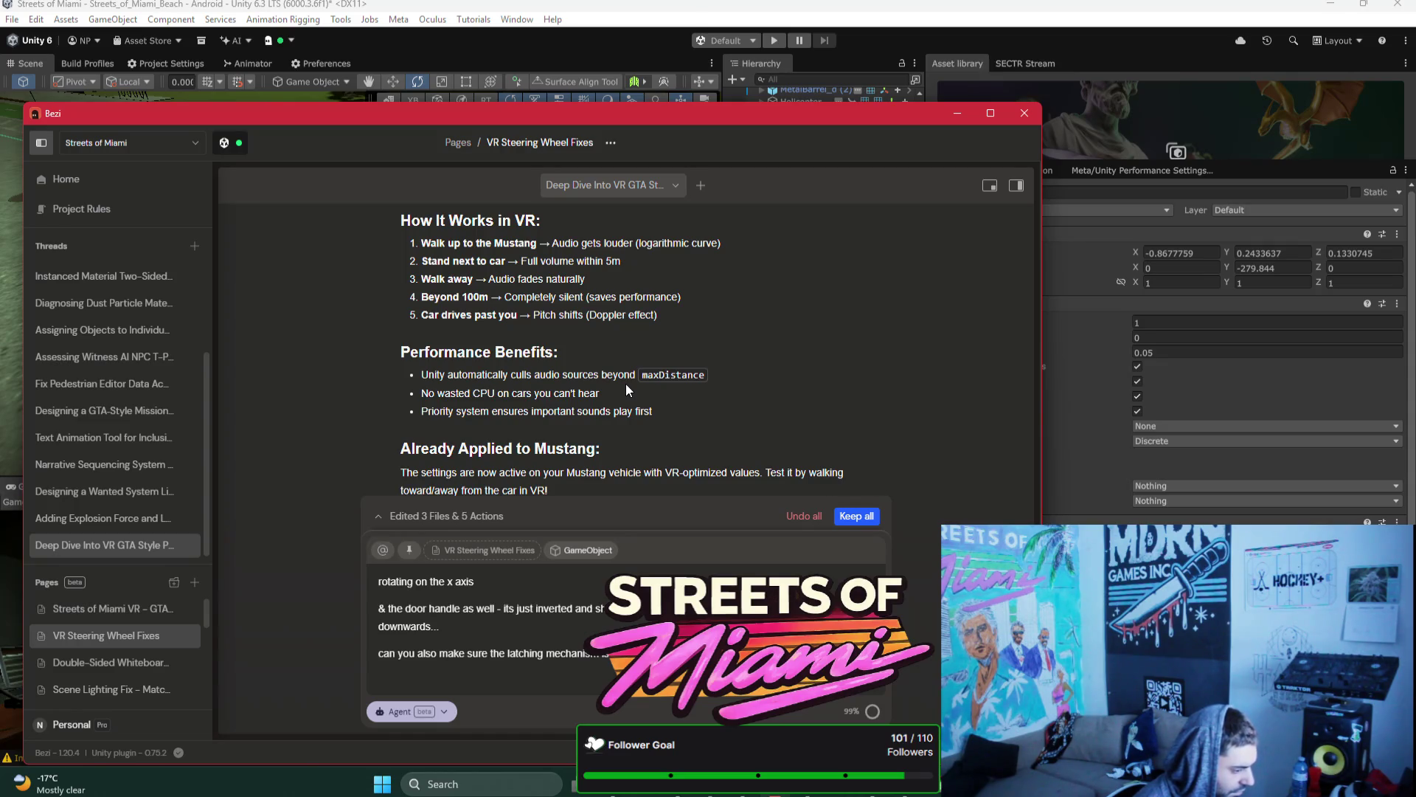
# Step: Explain the door stayed shut but likely had a rotation issue, and send the request
pyautogui.write('door')
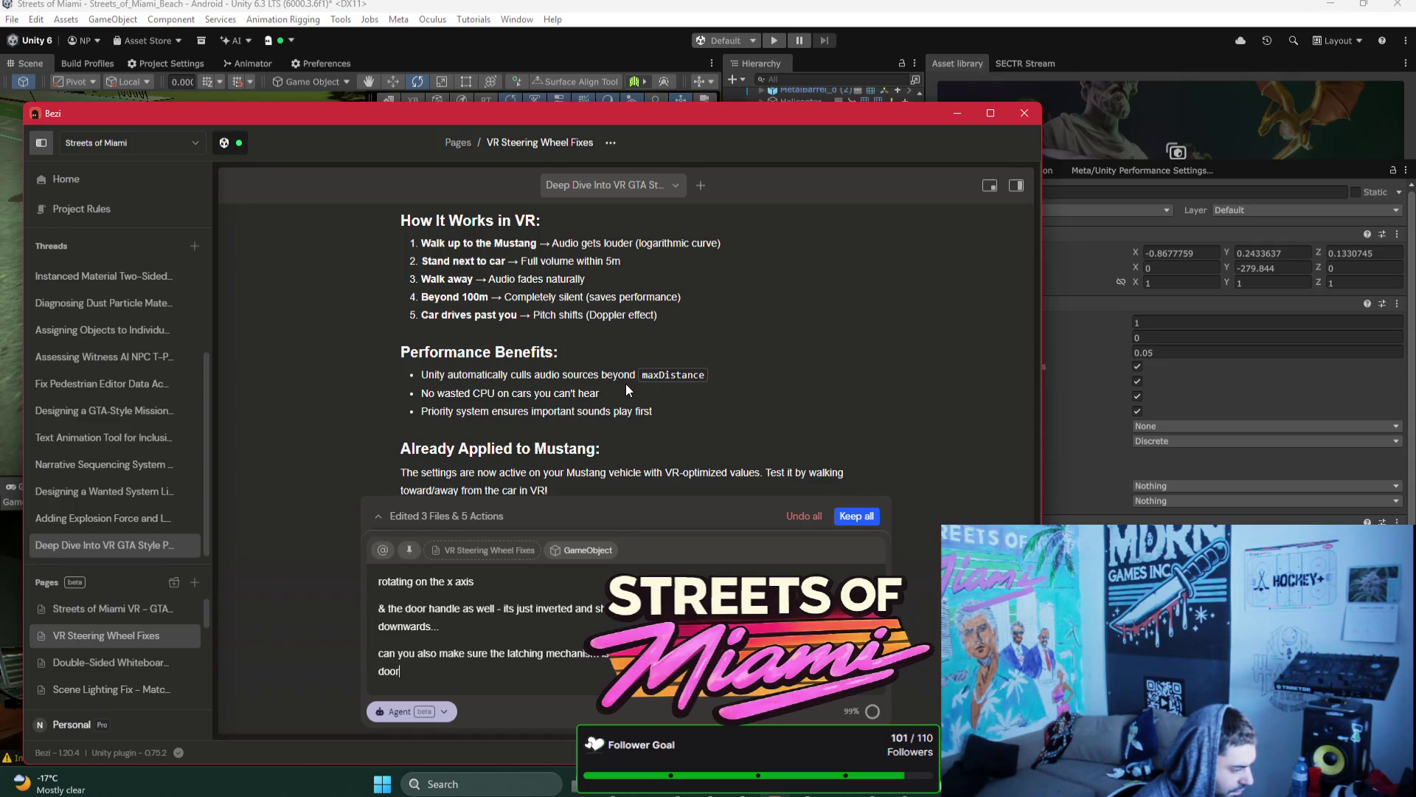
pyautogui.write(' it was s')
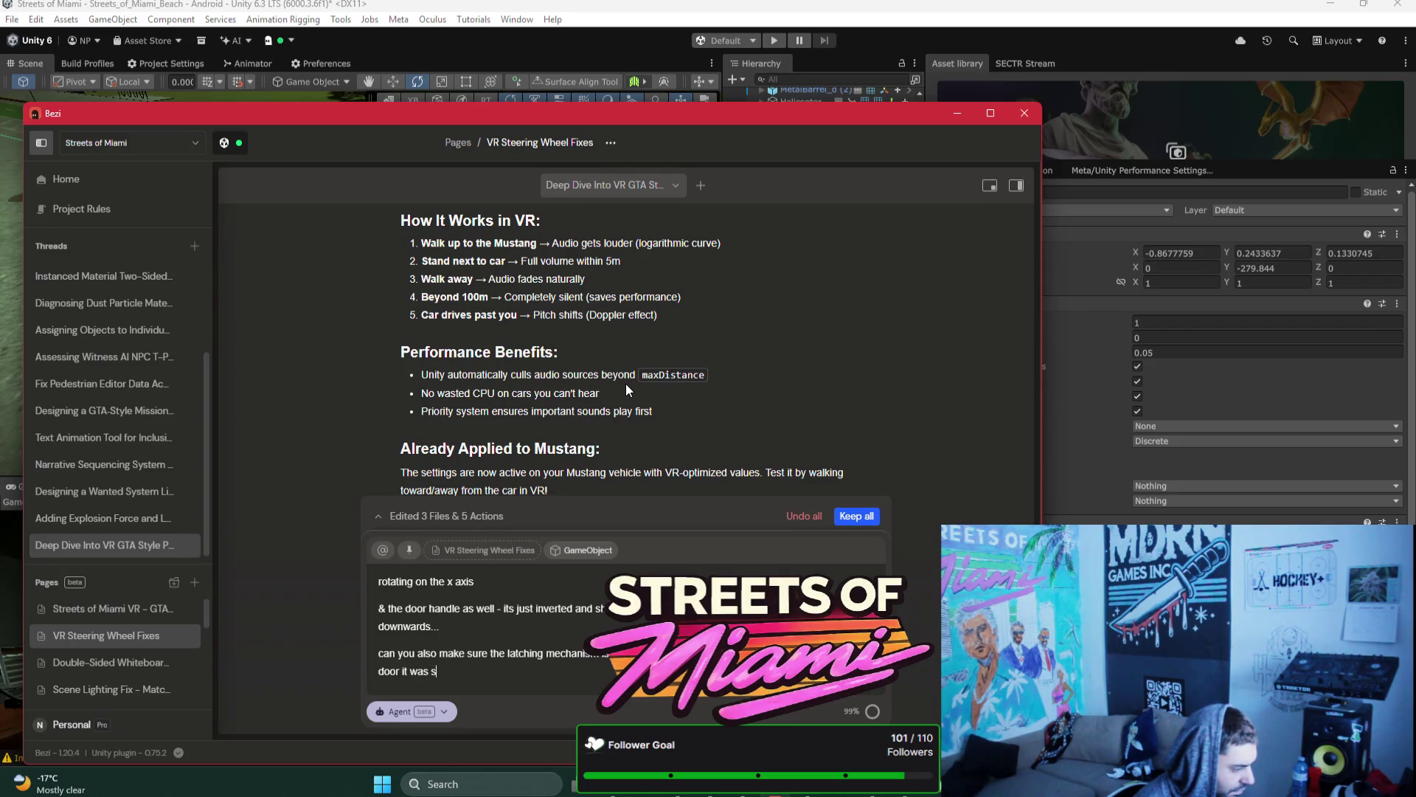
pyautogui.write('taying shut but im assuming t')
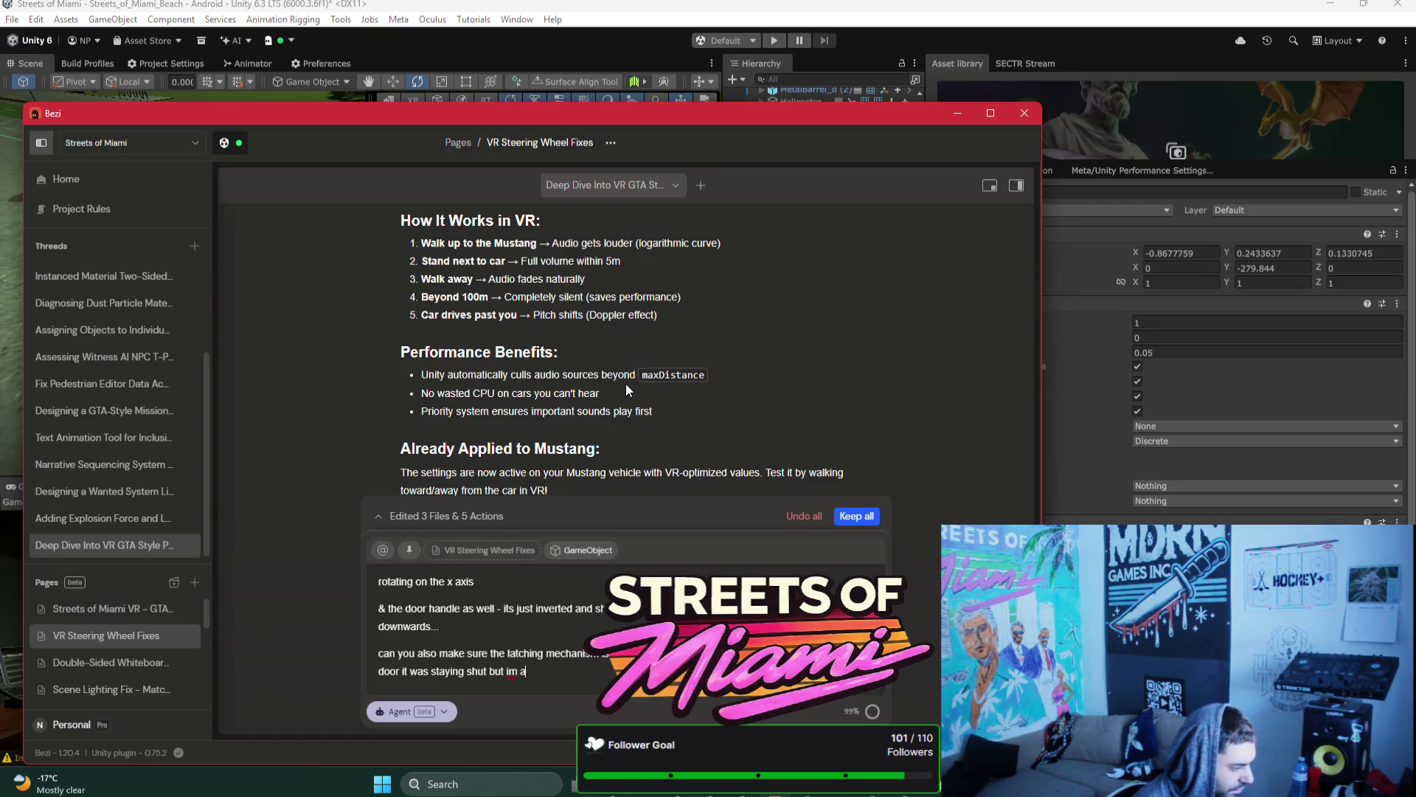
pyautogui.write('hew')
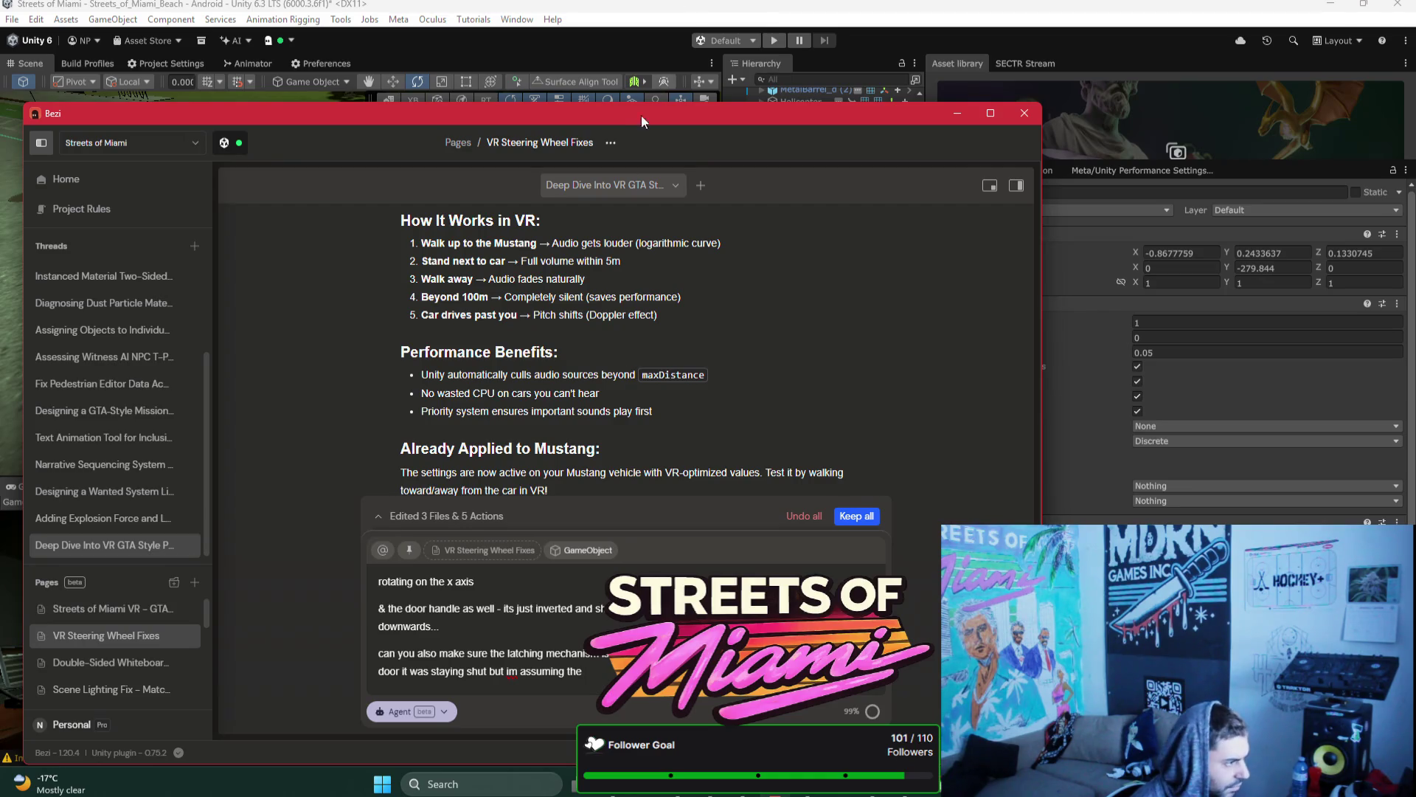
pyautogui.moveTo(641, 117); pyautogui.dragTo(628, 47)
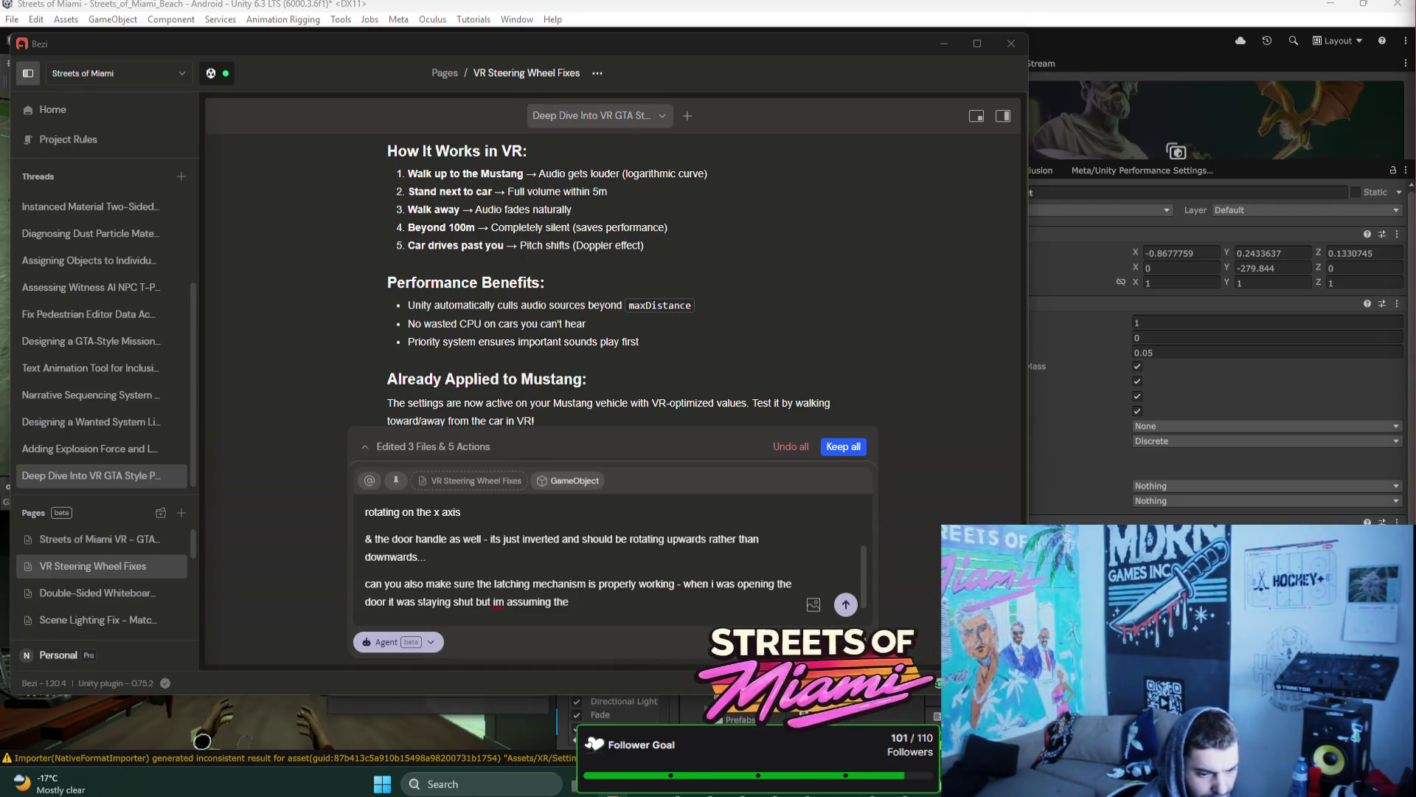
pyautogui.click(588, 615)
pyautogui.write('a')
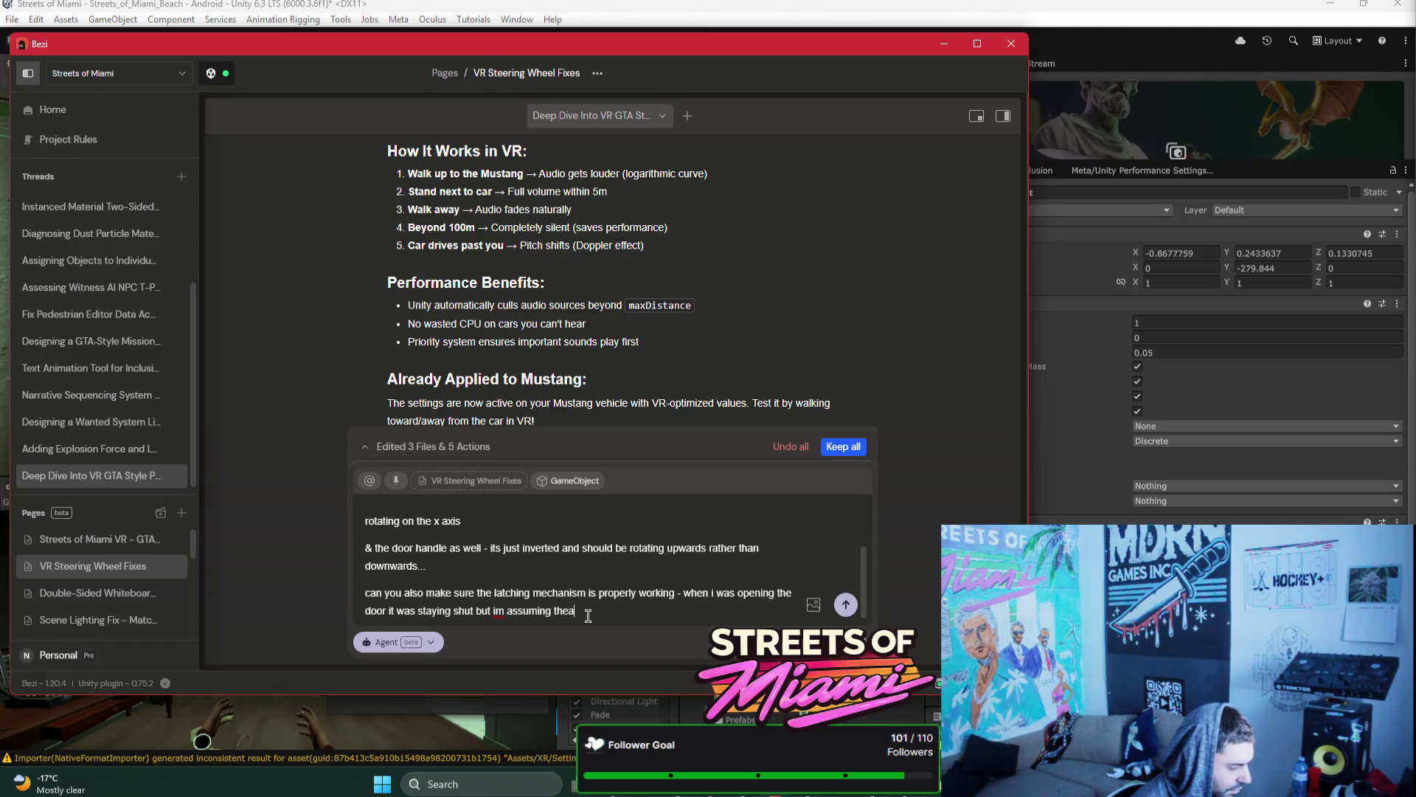
pyautogui.press('BackSpace')
pyautogui.press('BackSpace')
pyautogui.write('at was a ')
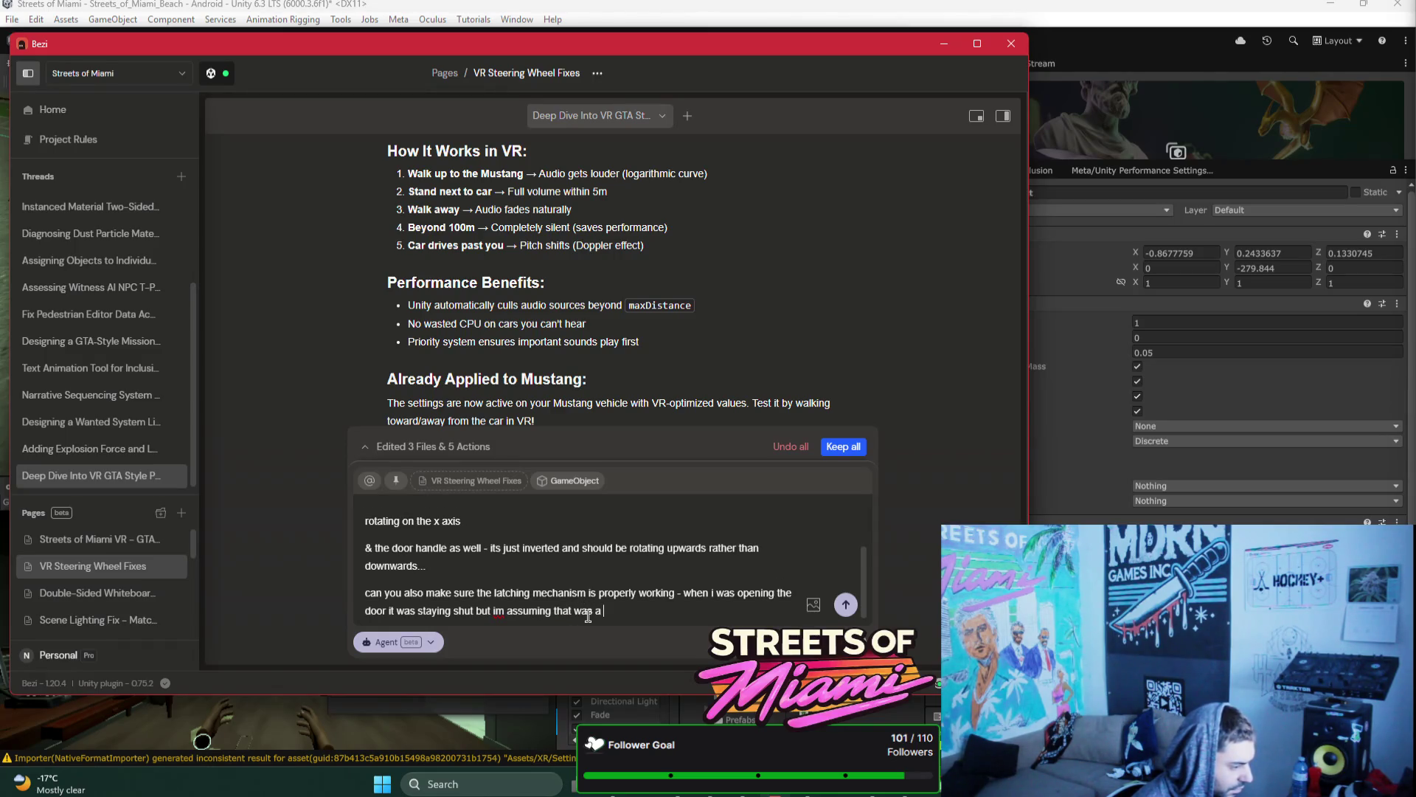
pyautogui.write('rotation issue')
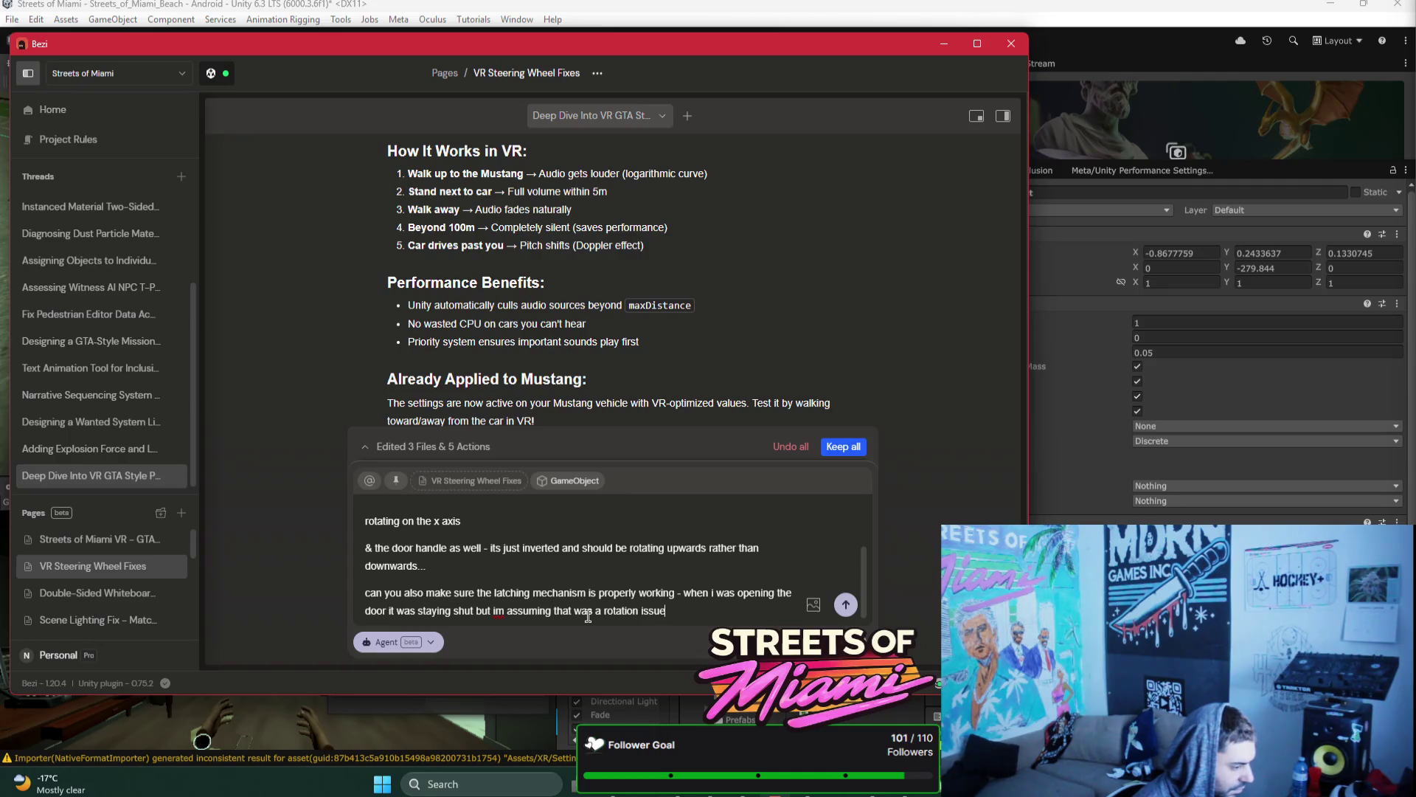
pyautogui.press('Return')
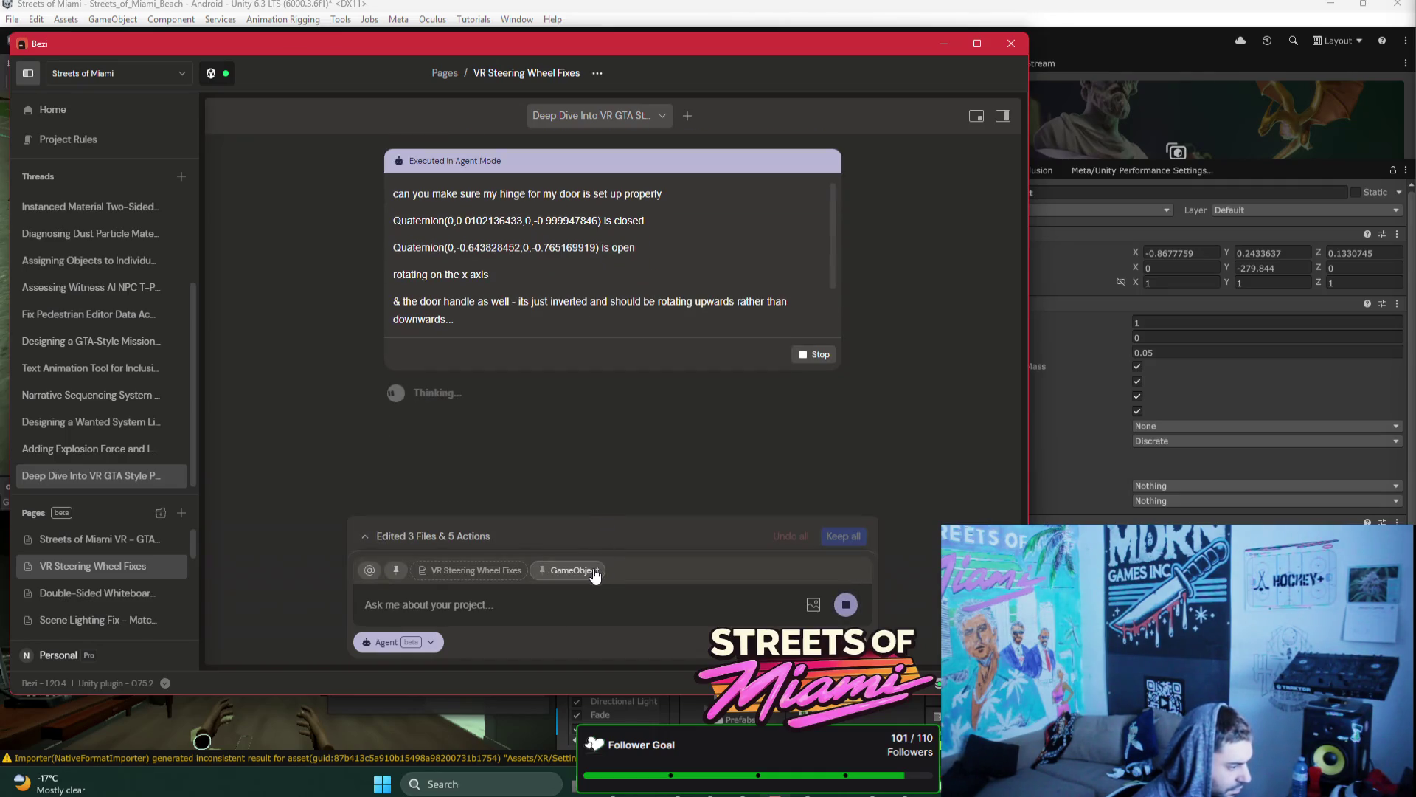
# Step: Locate the door handle's VRDoorLatch script from the Inspector and preview its source code
pyautogui.click(1066, 22)
pyautogui.scroll(-4, 1058, 444)
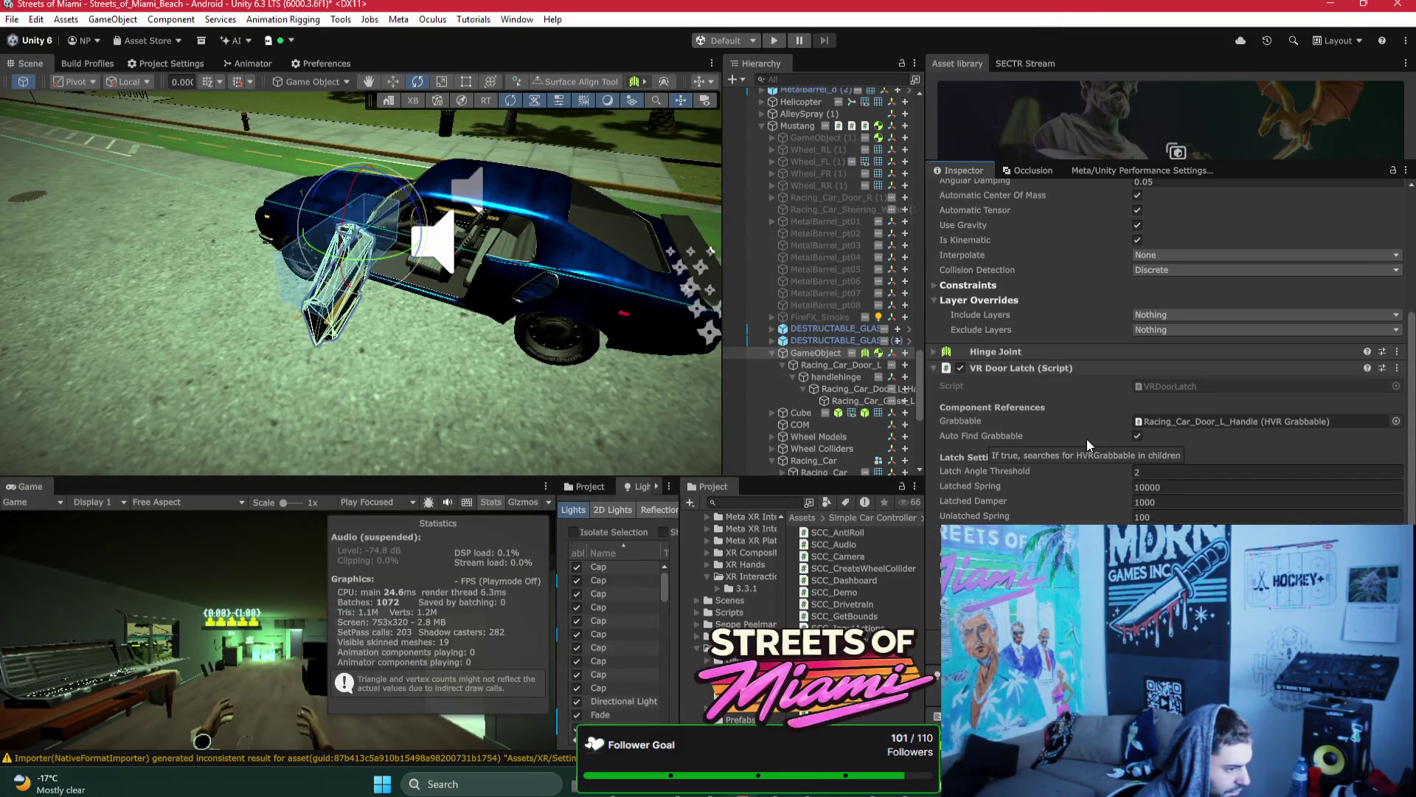
pyautogui.click(1175, 391)
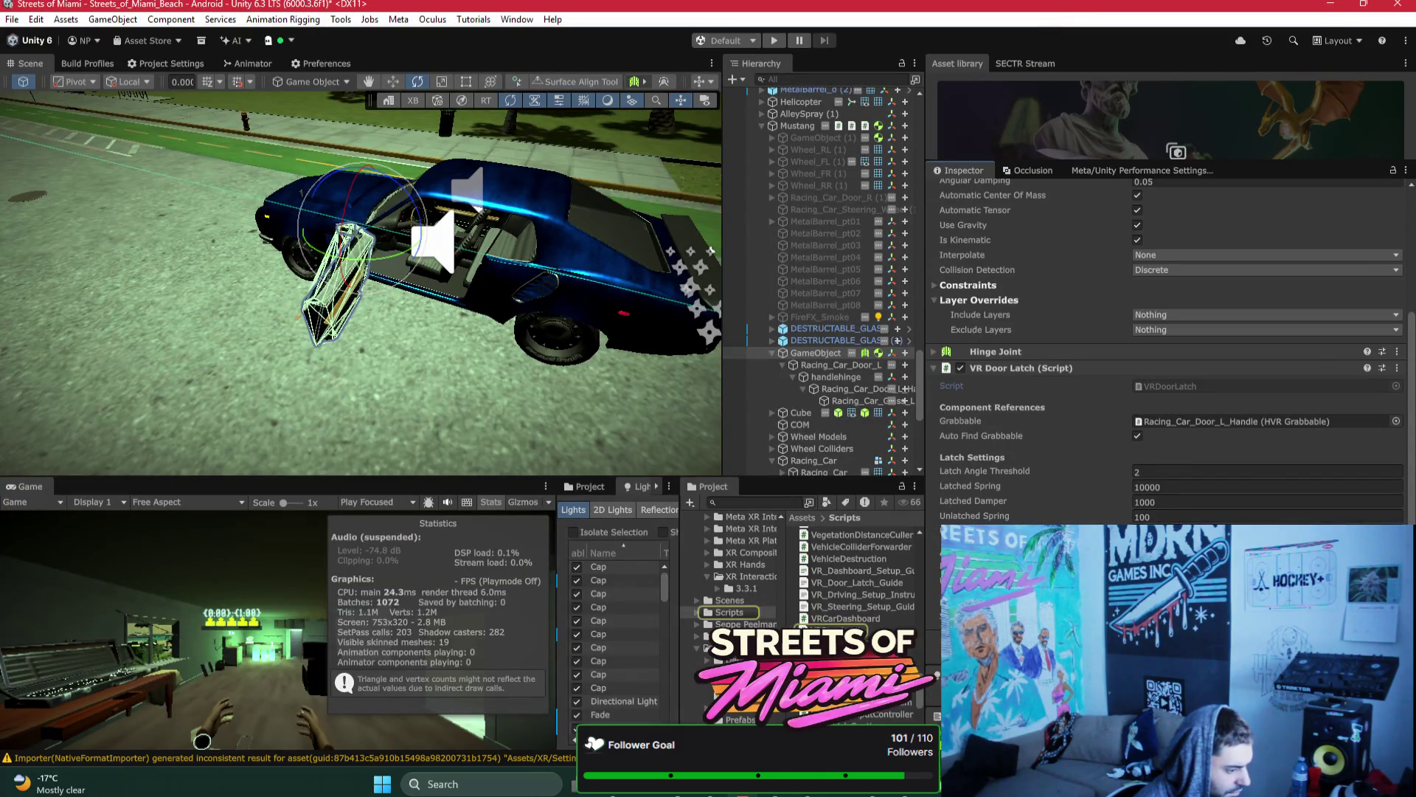
pyautogui.click(856, 630)
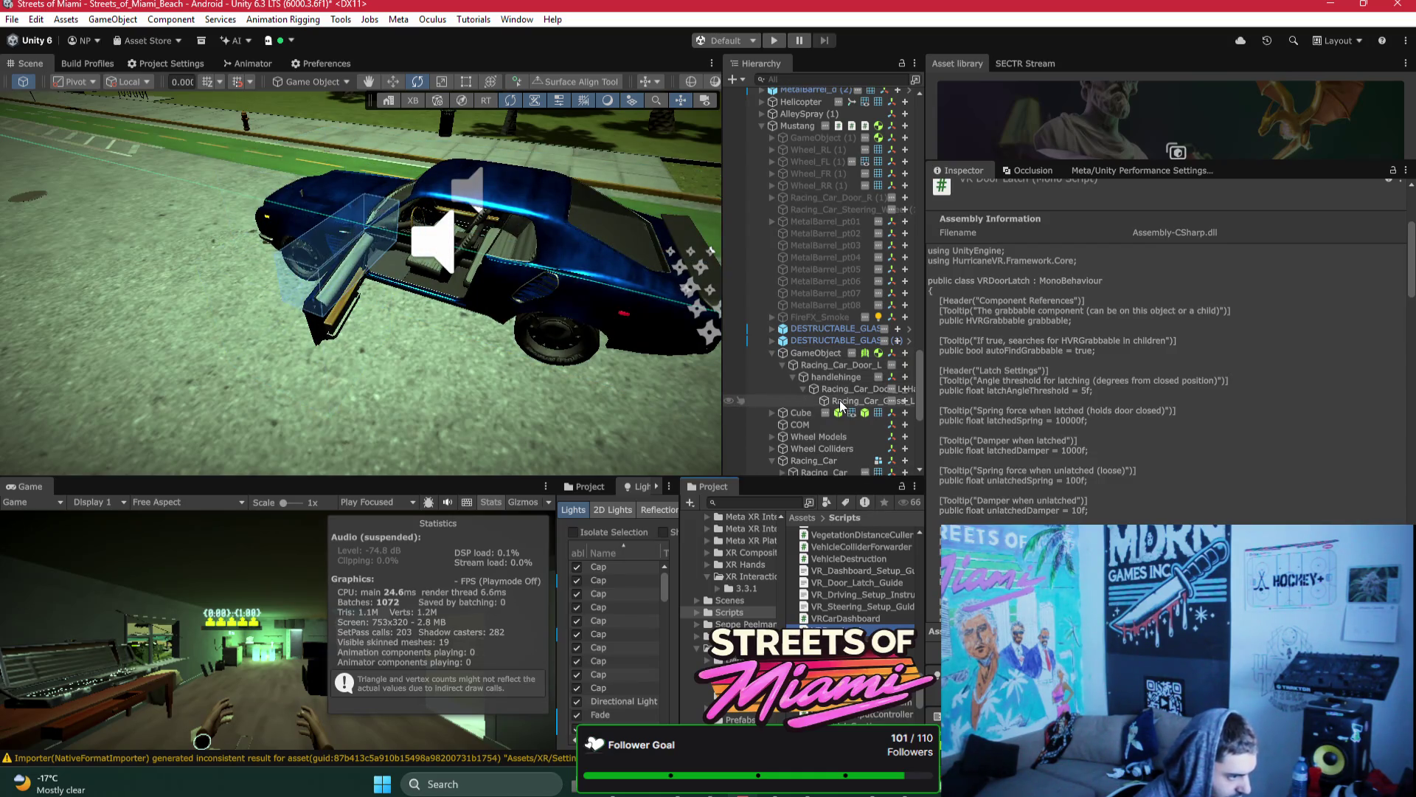
pyautogui.hotkey('alt', 'Tab')
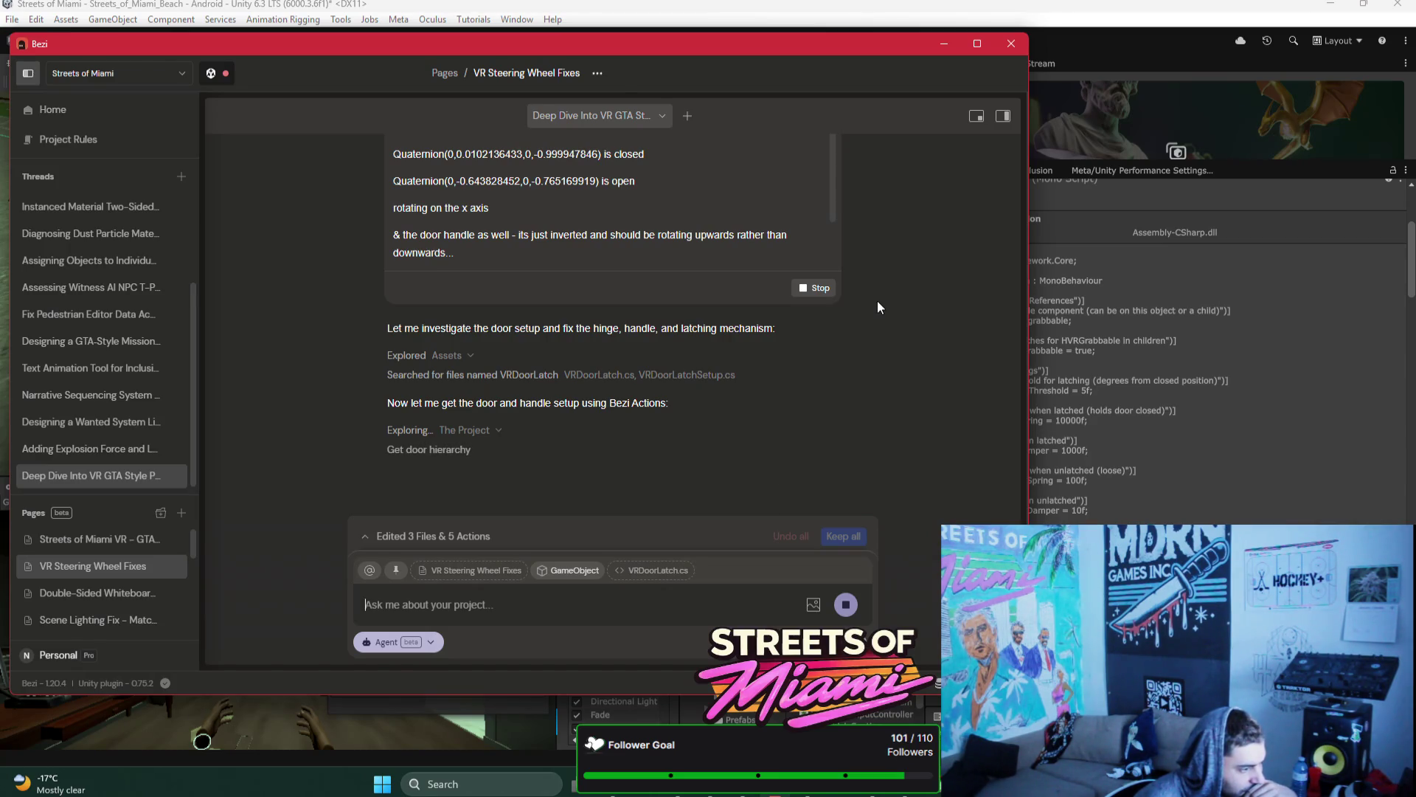
# Step: Review Bezi's door diagnosis of the handle axis and 2-degree latch threshold, then hide Bezi
pyautogui.scroll(1, 877, 300)
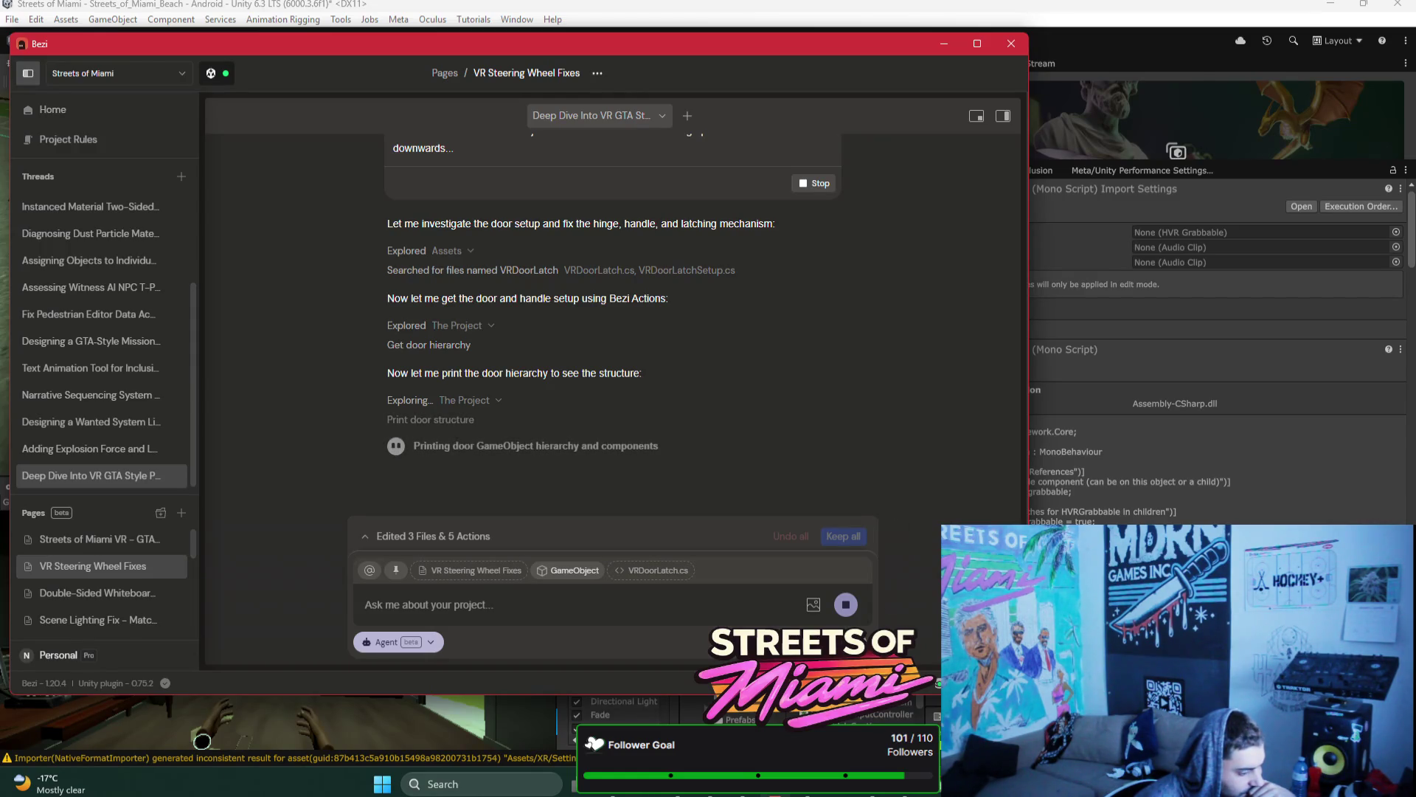
pyautogui.moveTo(751, 793)
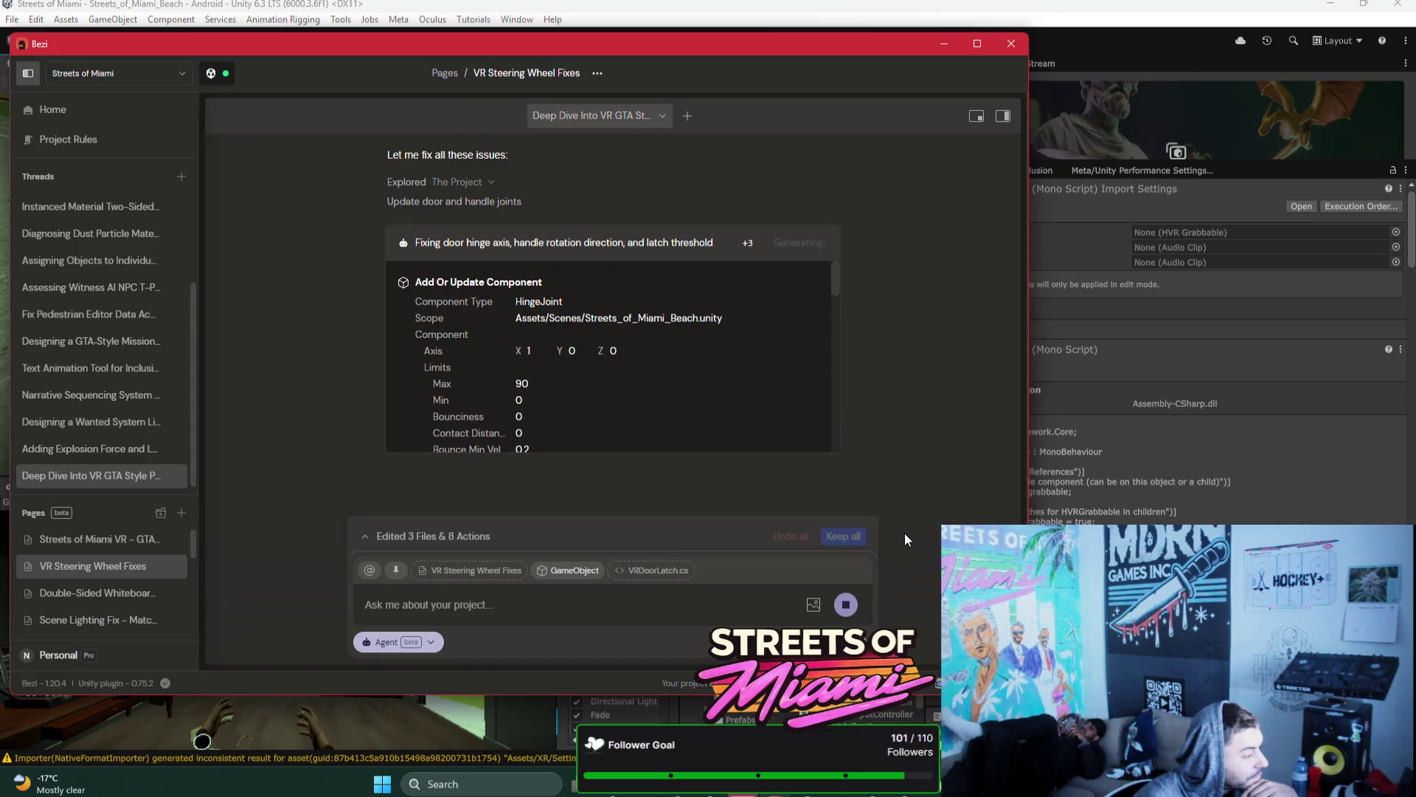
pyautogui.scroll(1, 909, 459)
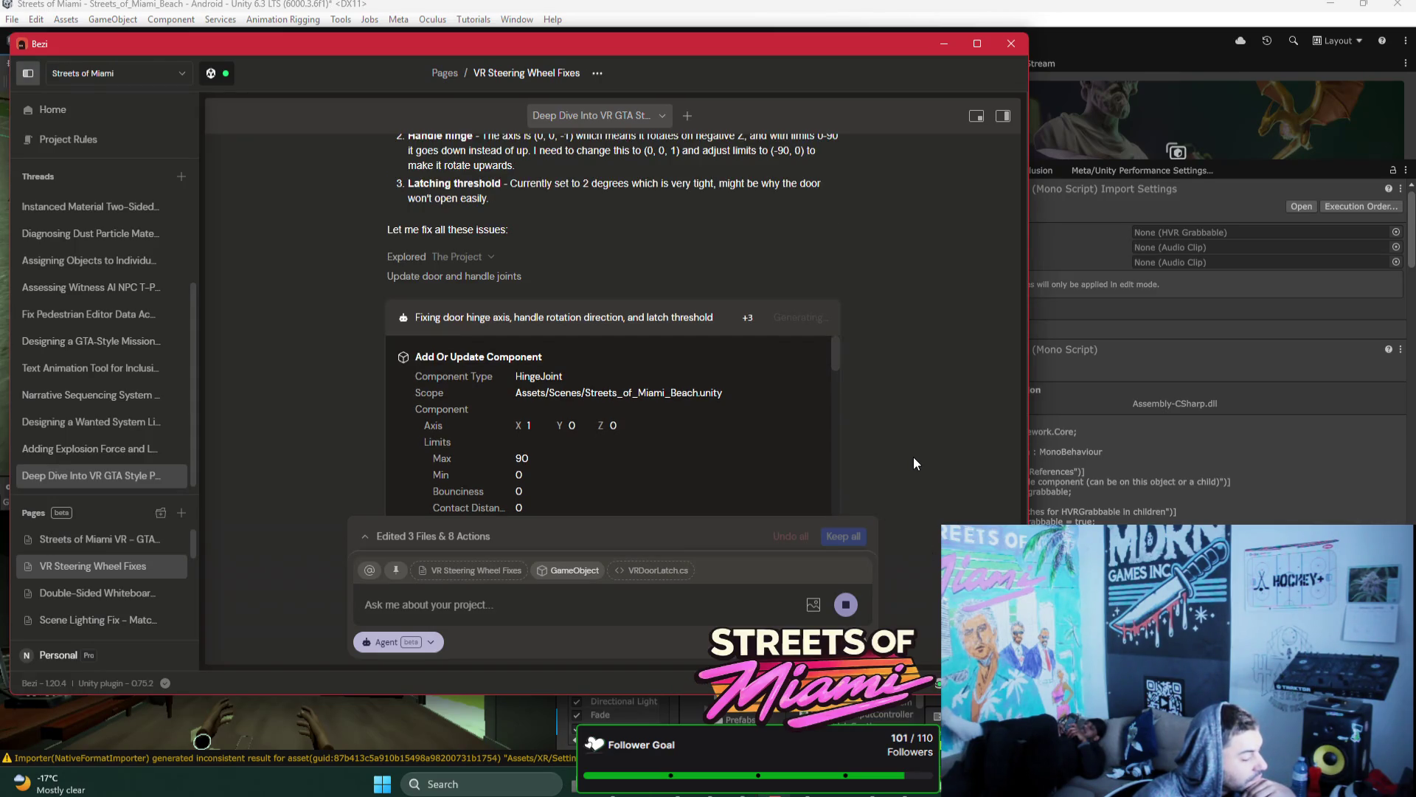
pyautogui.click(744, 791)
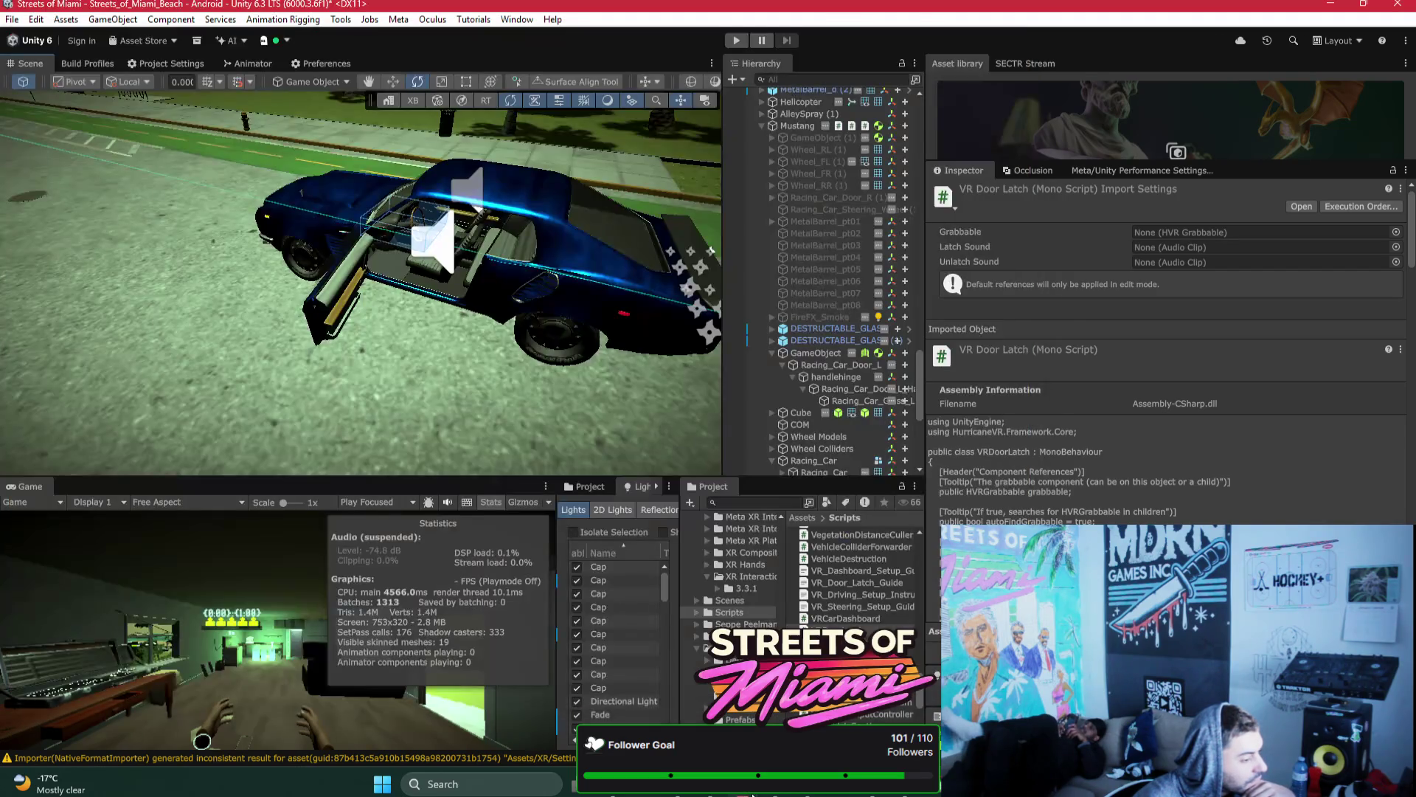
# Step: Restore the Bezi window to see the finished door edits: X axis, 0°–90°, 10° latch threshold
pyautogui.click(753, 795)
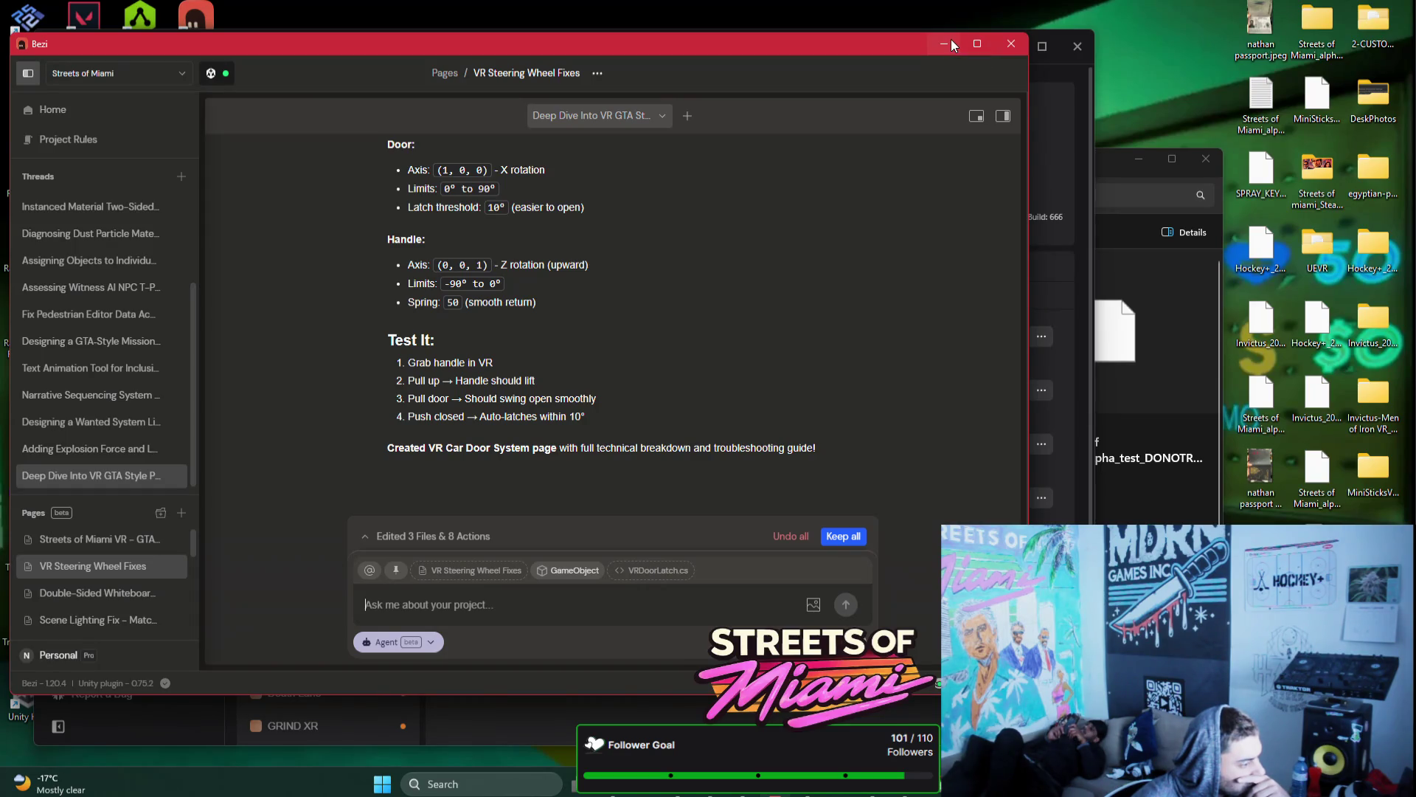
# Step: Minimize Bezi and the Developer Hub and show the Streets Of Miami Trello board in the browser
pyautogui.click(951, 43)
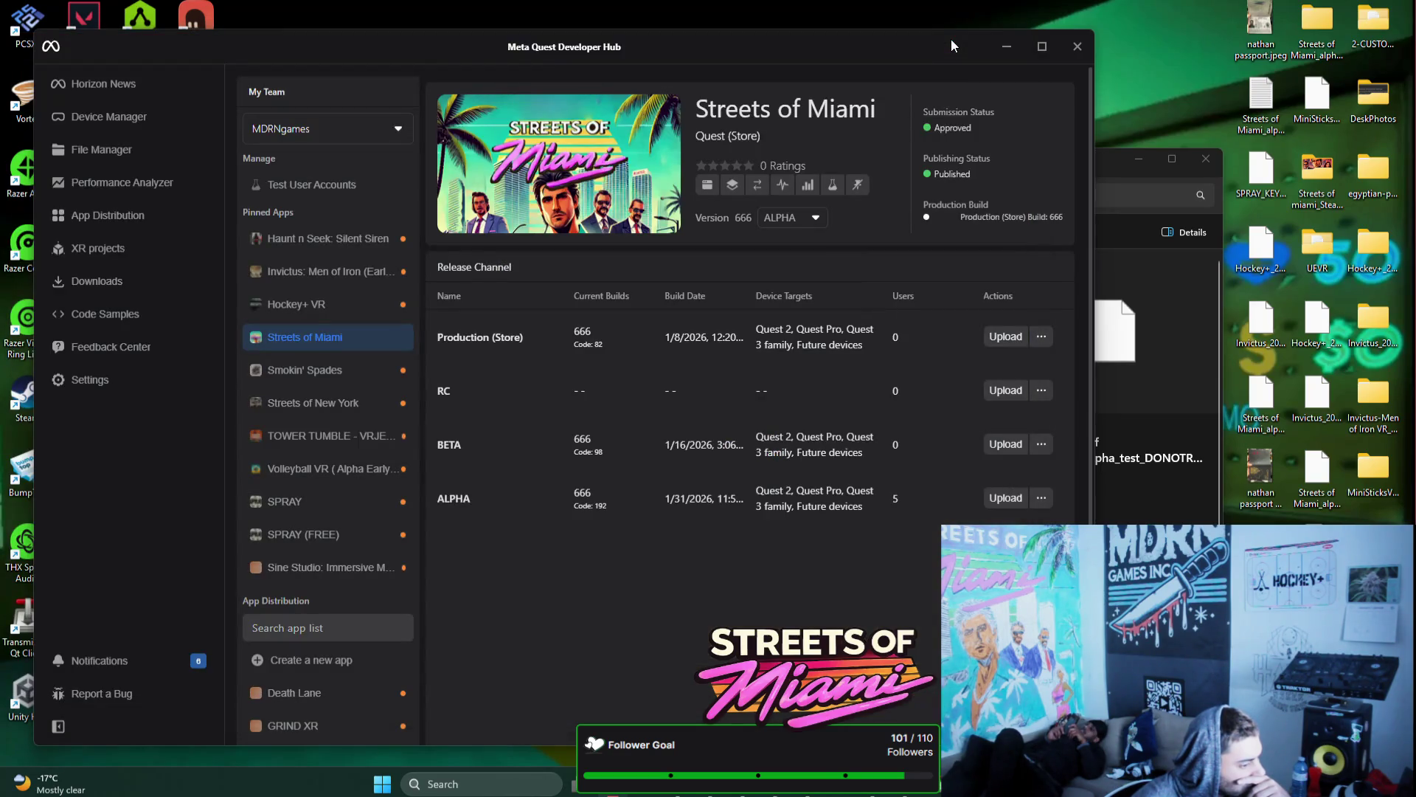
pyautogui.click(1009, 45)
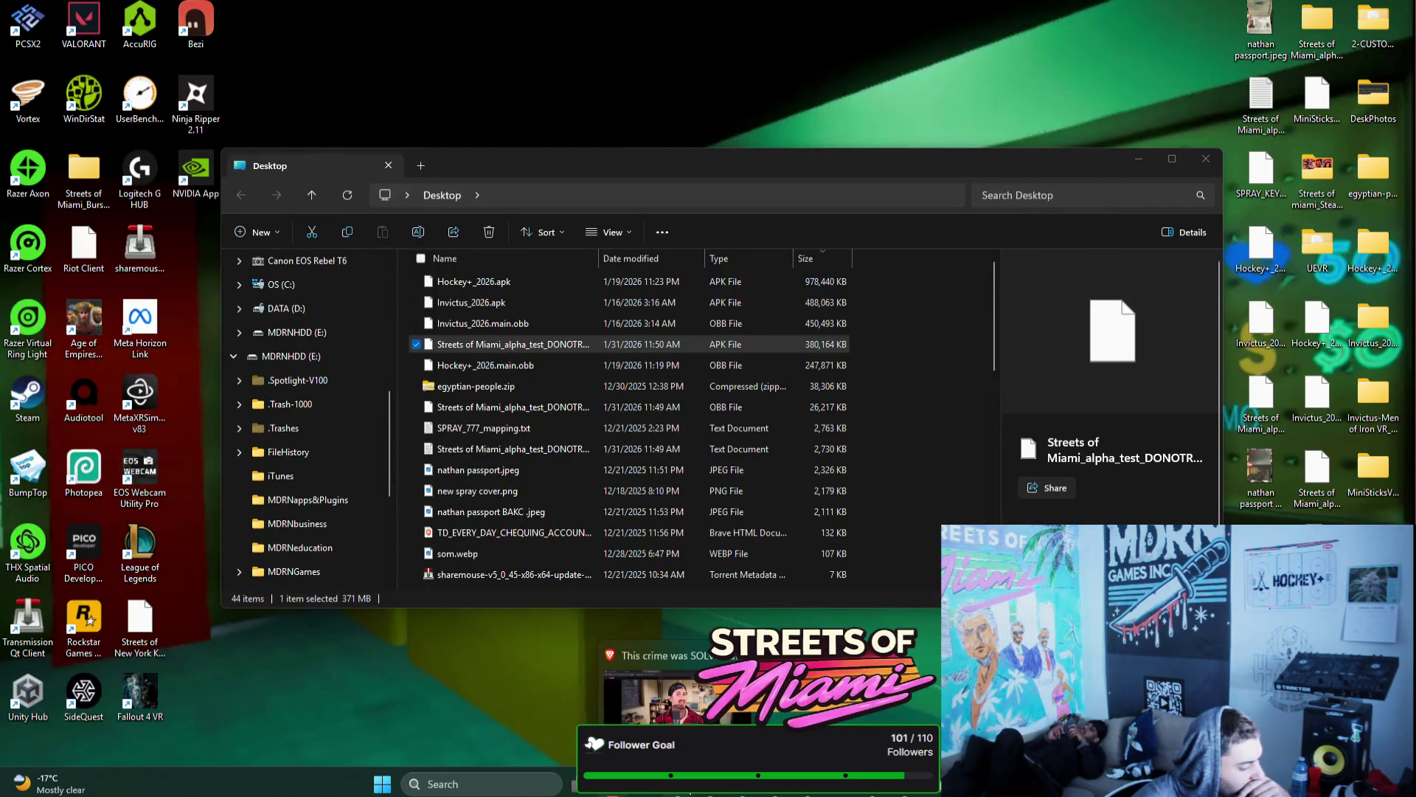
pyautogui.click(693, 693)
pyautogui.click(90, 12)
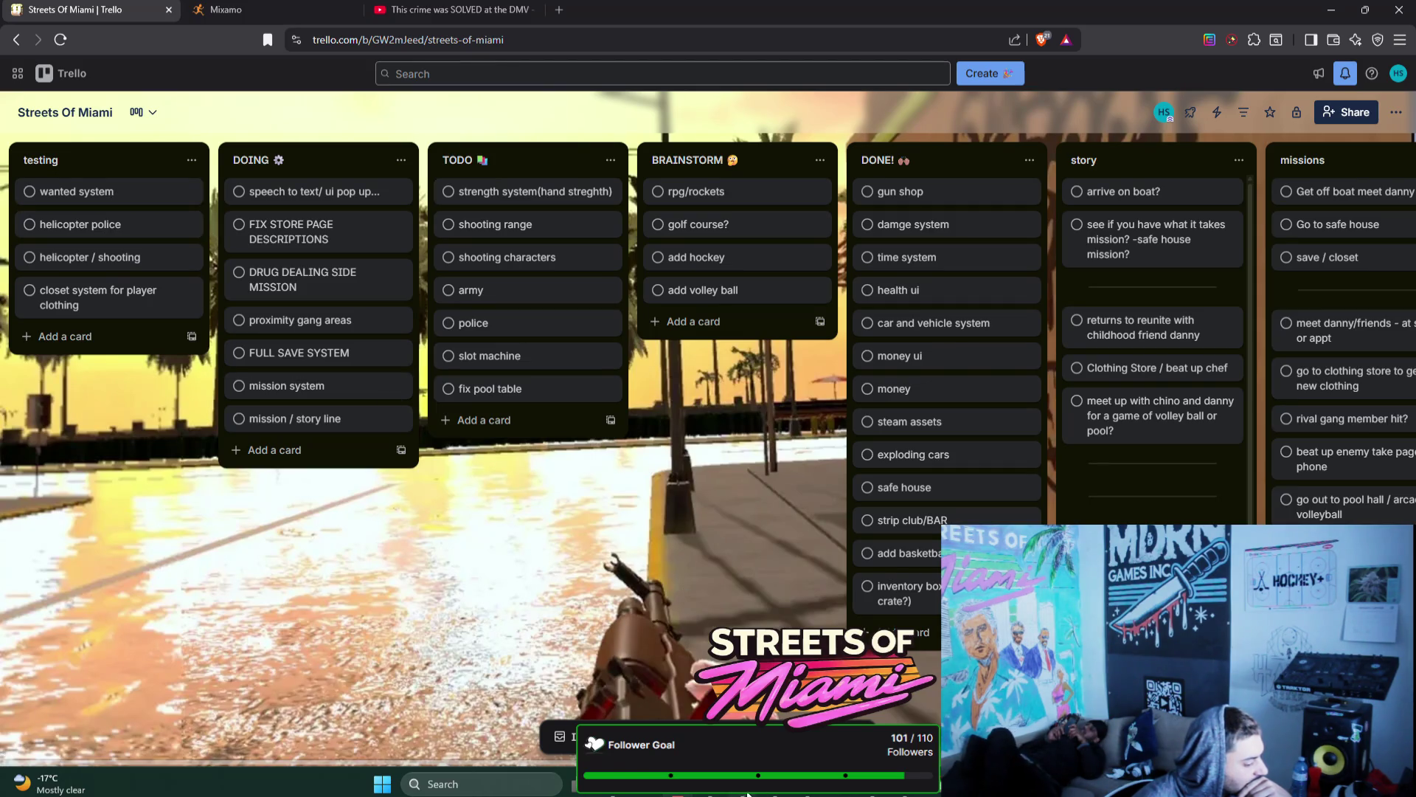
# Step: Raise the Bezi window over the Trello board to show the car-door summary
pyautogui.moveTo(747, 795)
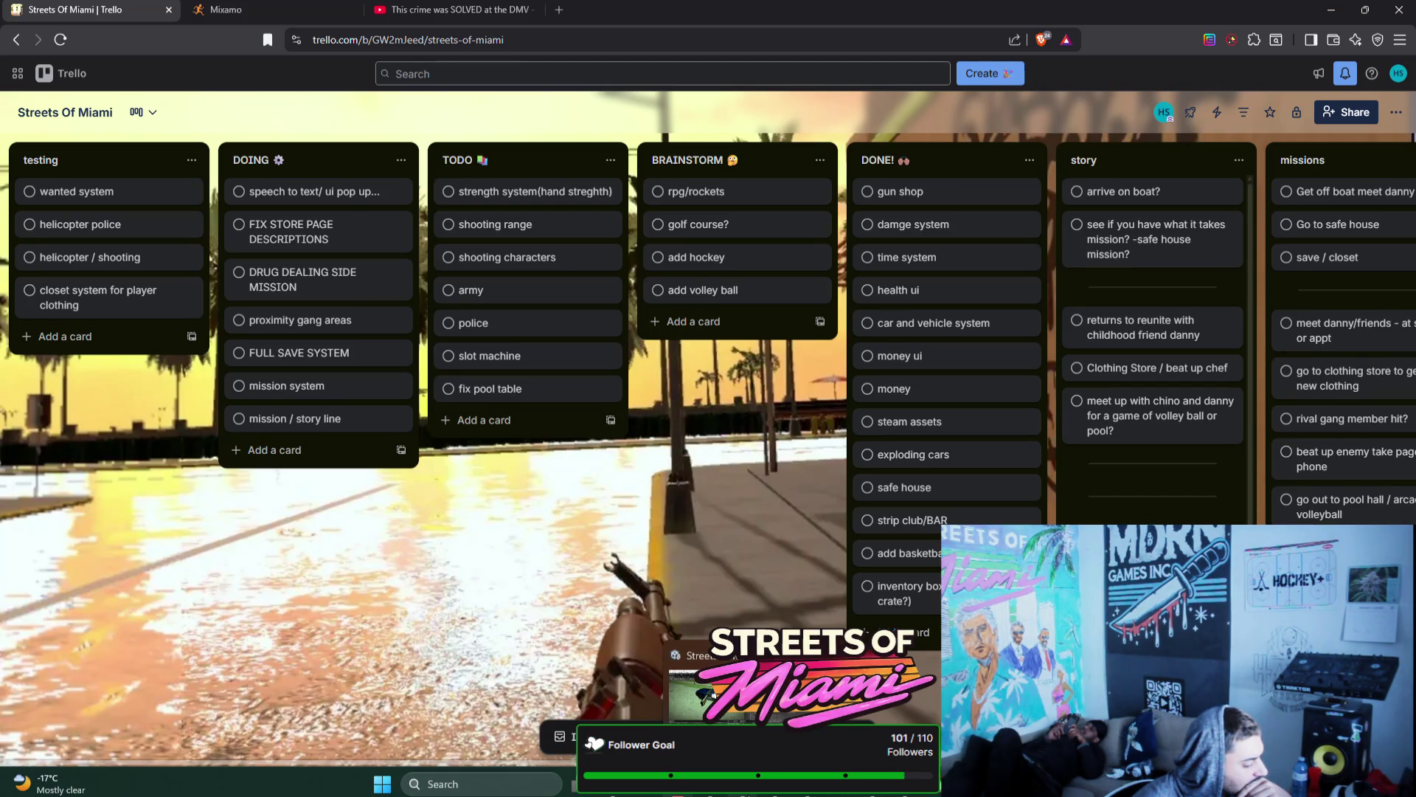
pyautogui.click(712, 692)
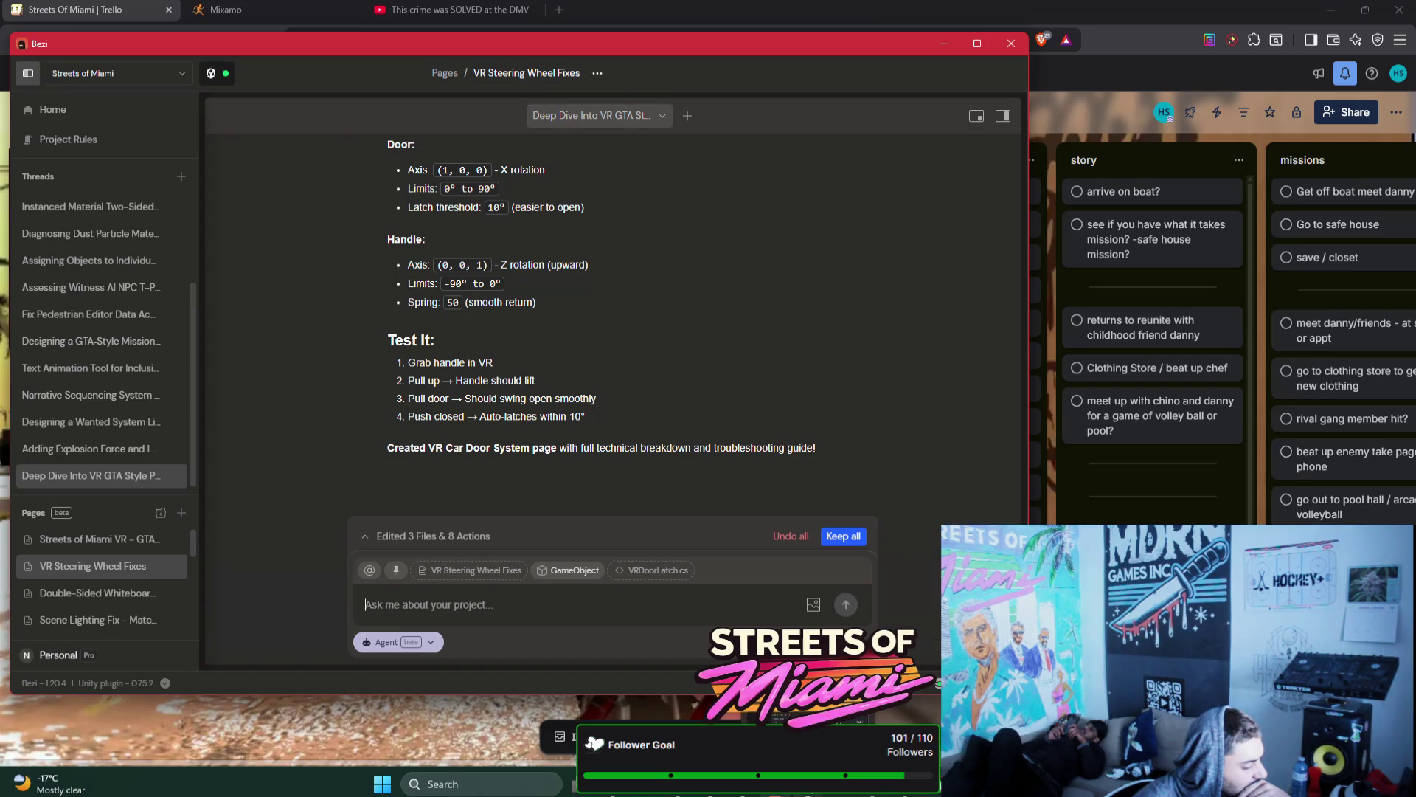
# Step: Bring the Unity Editor forward and scroll the Hierarchy back to the top
pyautogui.moveTo(657, 784)
pyautogui.click(657, 695)
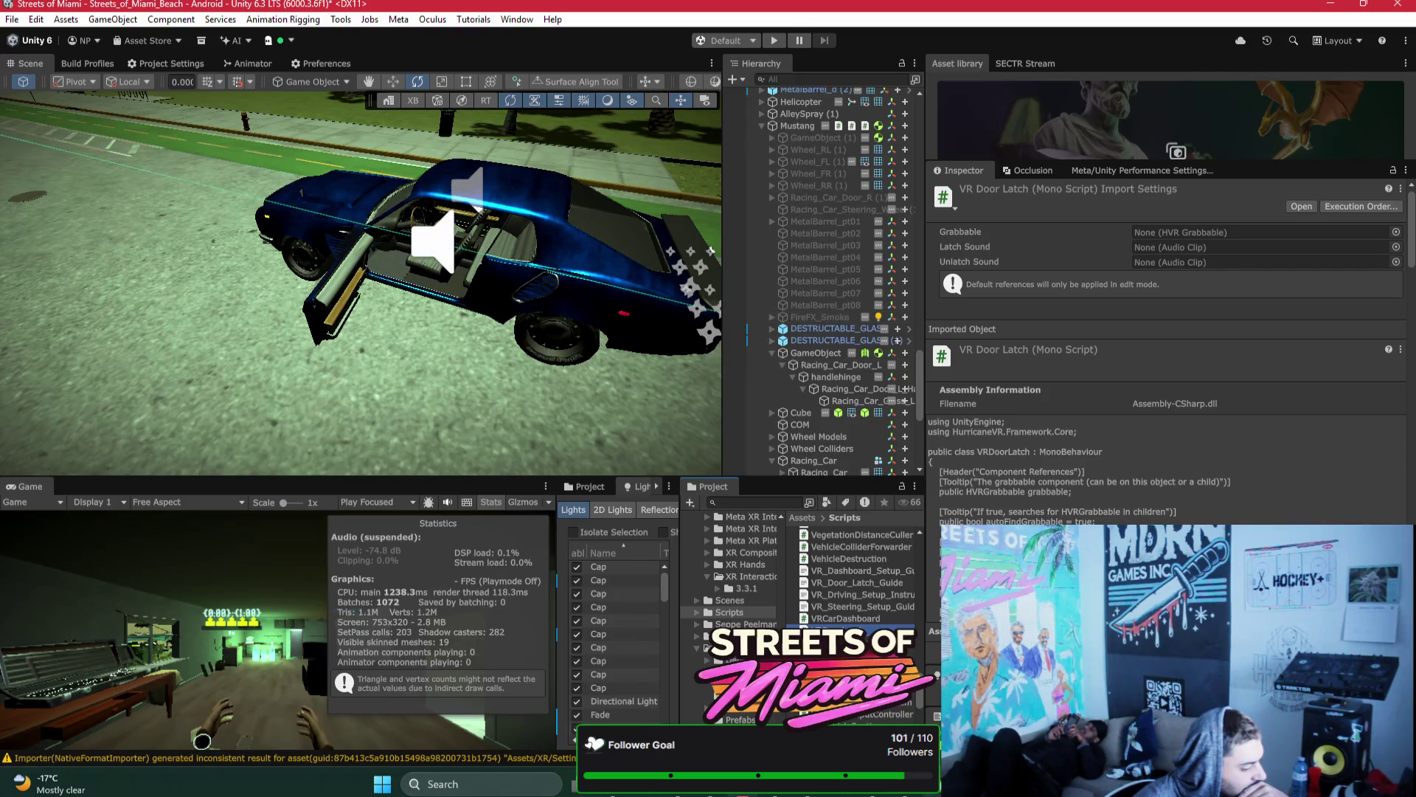
pyautogui.scroll(15, 767, 137)
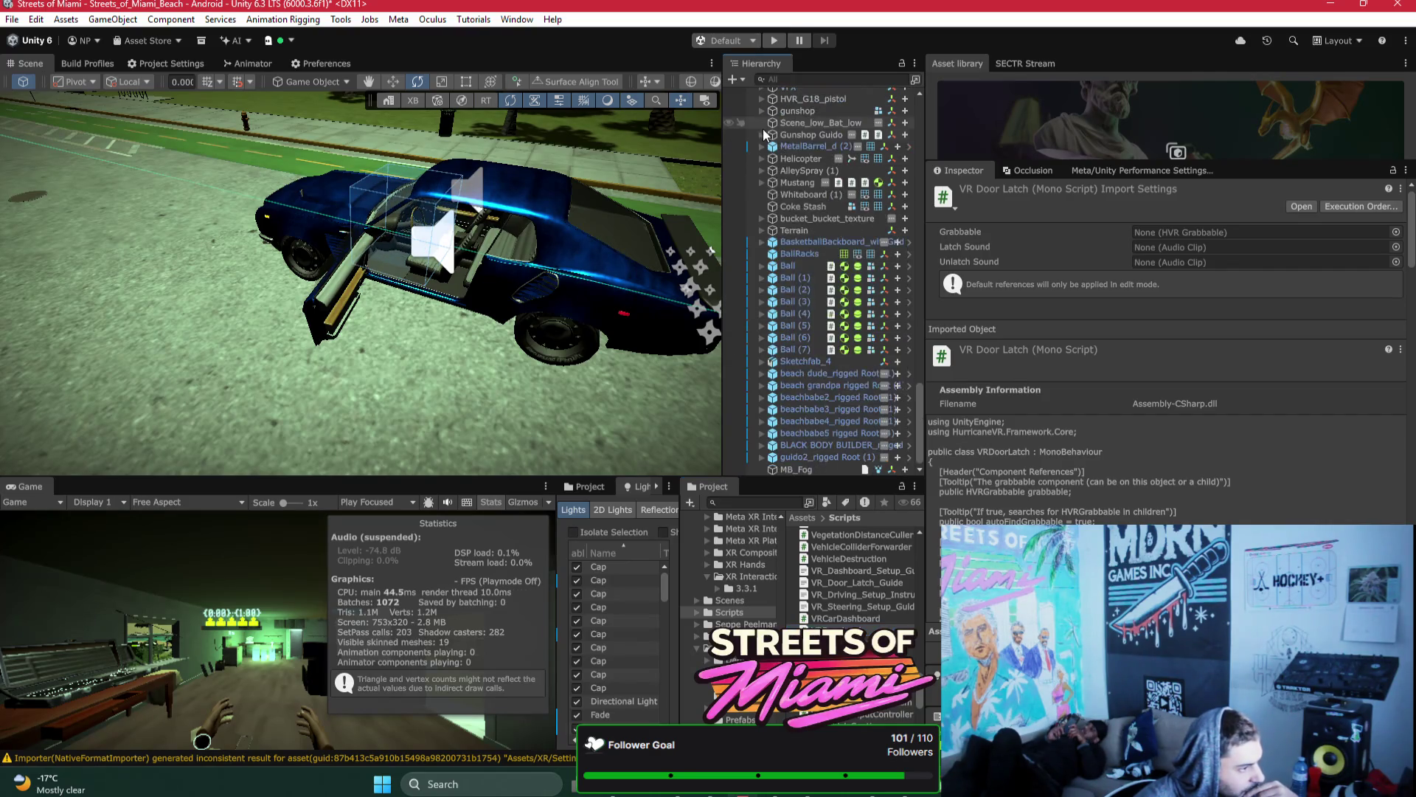
pyautogui.scroll(3, 773, 168)
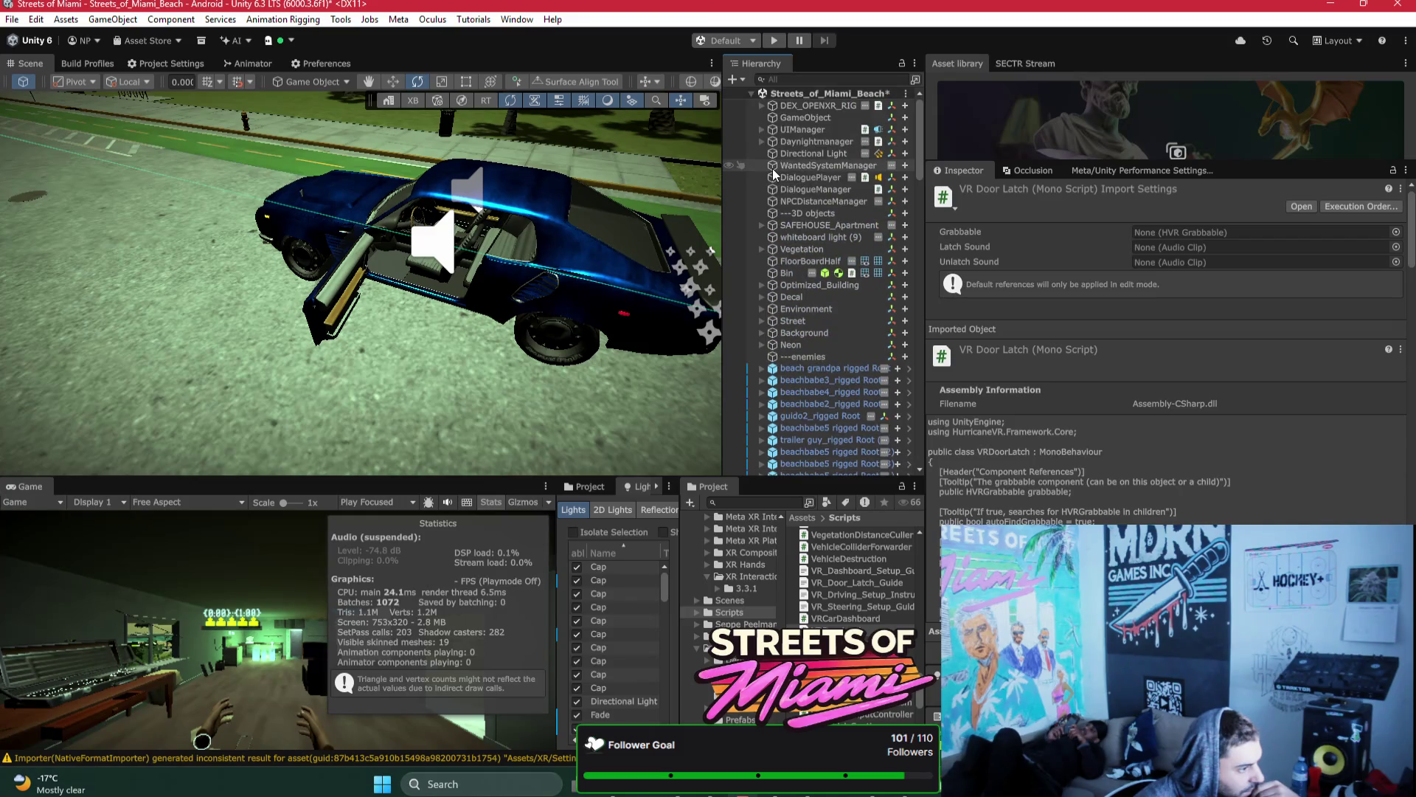
pyautogui.scroll(10, 762, 109)
# Step: Expand PlayerController down to Camera, select WantedLevelUI, and widen the Hierarchy panel
pyautogui.click(772, 118)
pyautogui.click(784, 129)
pyautogui.click(793, 141)
pyautogui.click(803, 154)
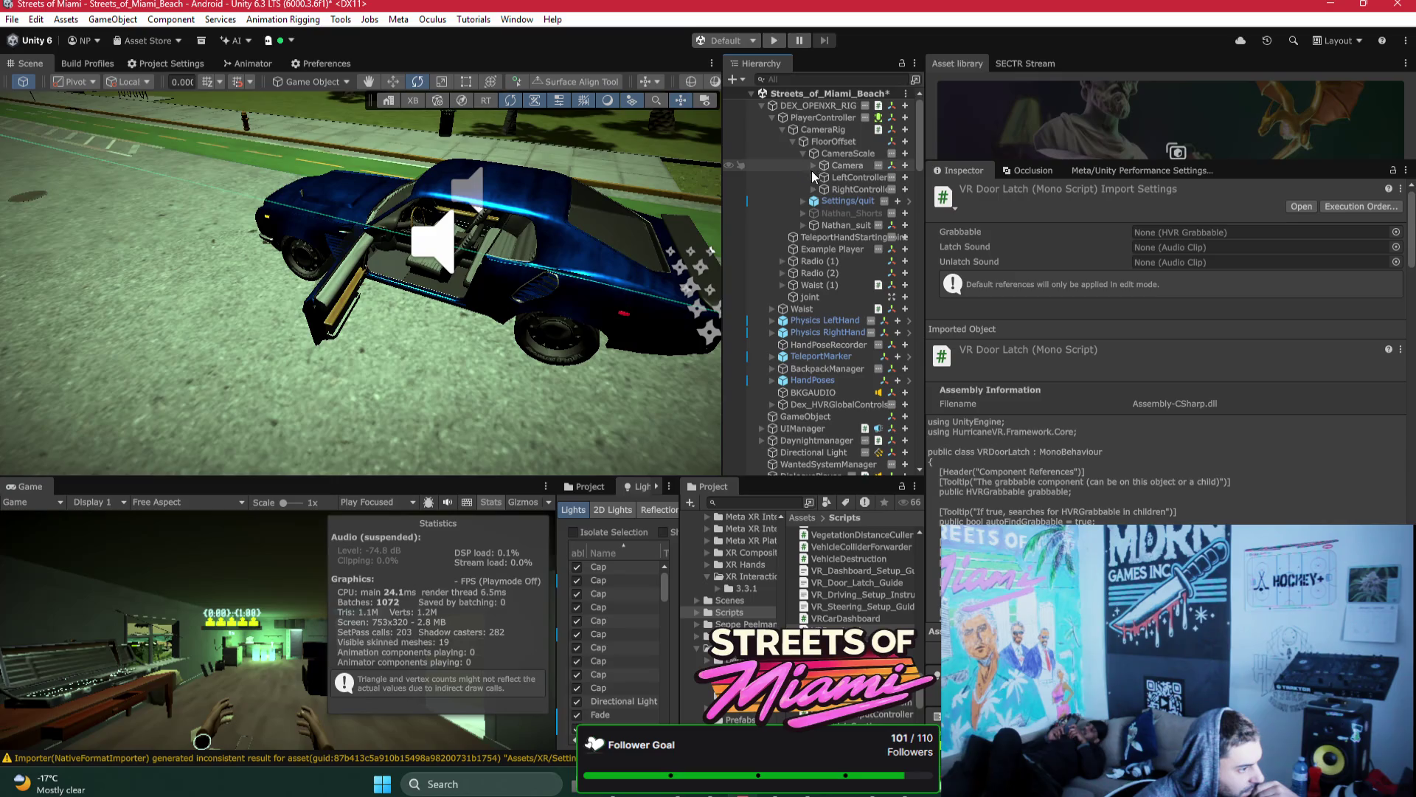
pyautogui.click(814, 167)
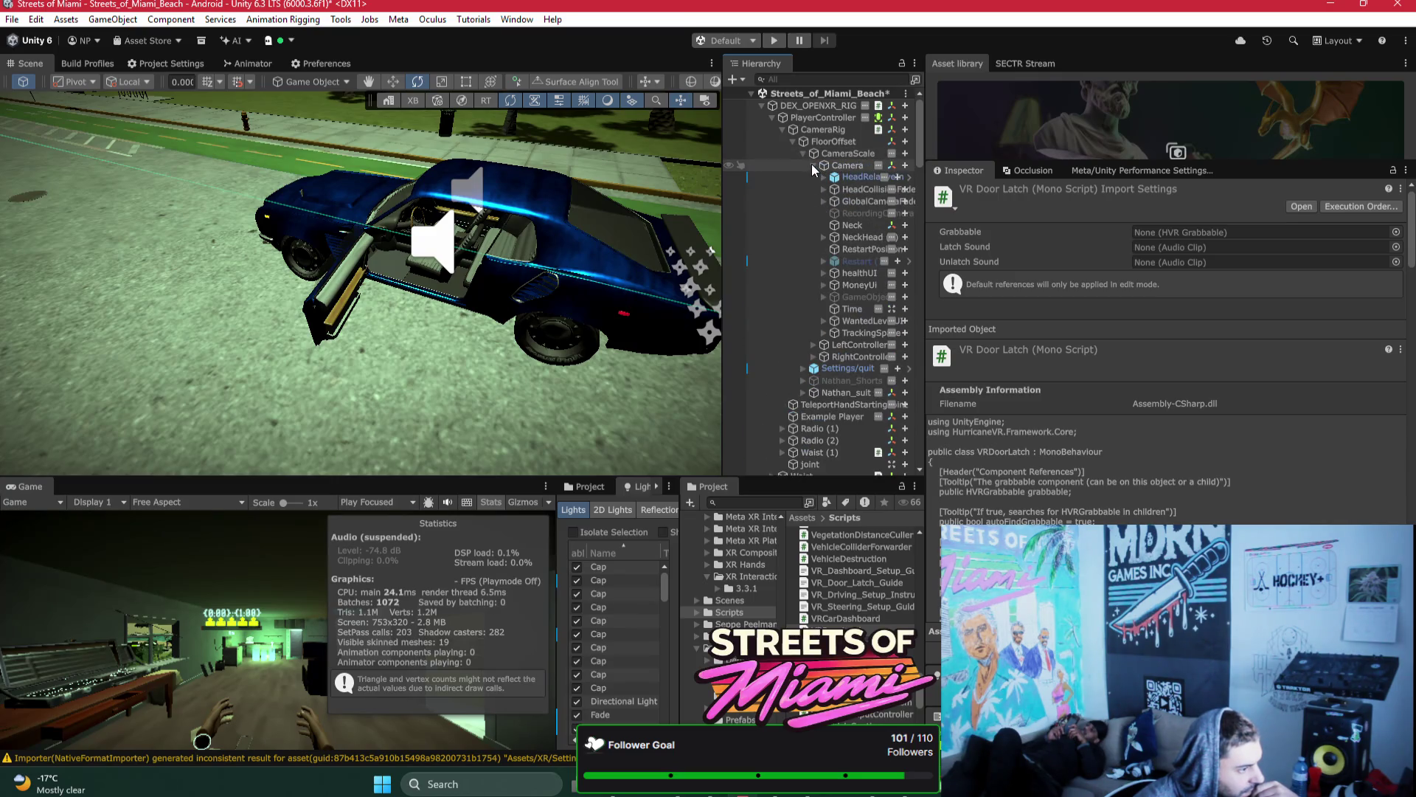
pyautogui.click(860, 321)
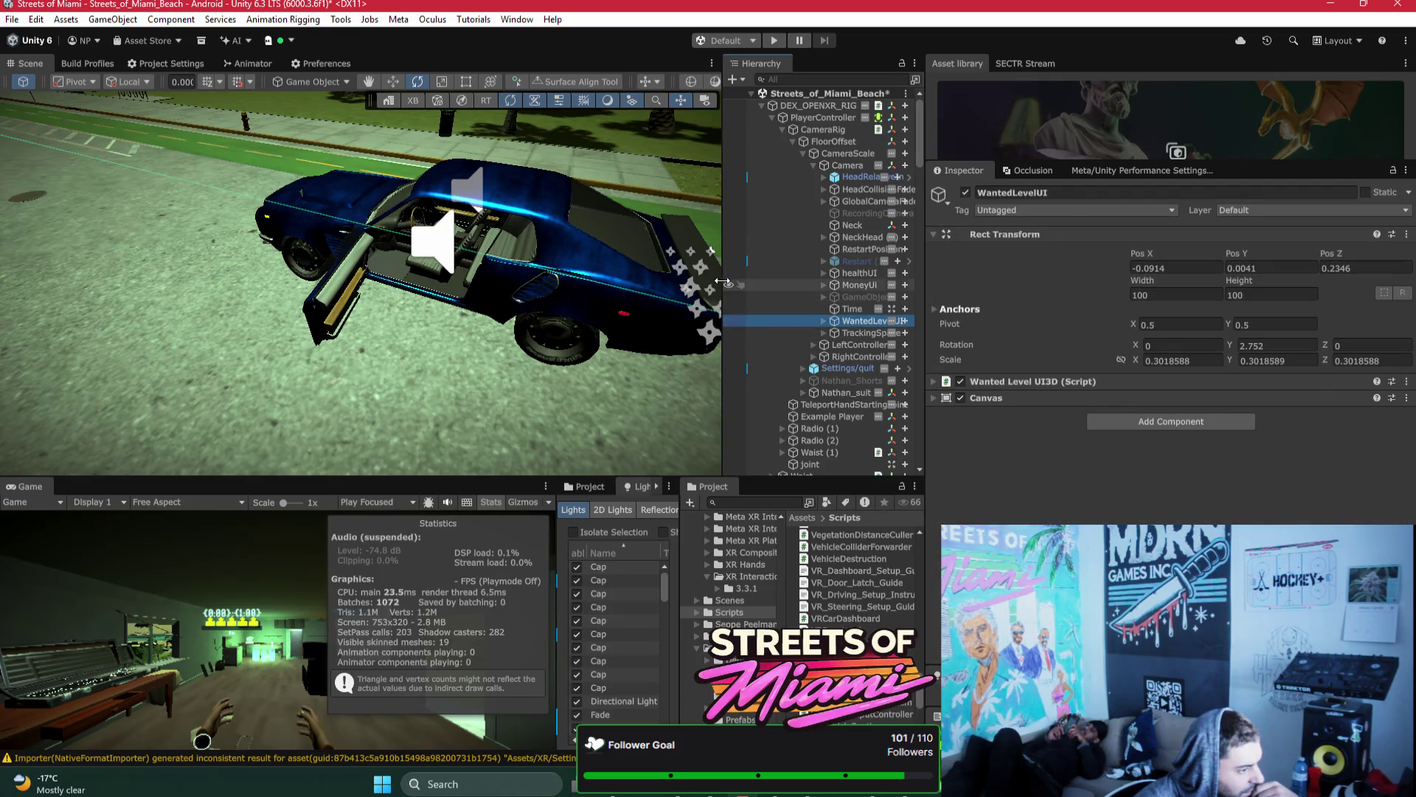
pyautogui.moveTo(722, 295); pyautogui.dragTo(592, 295)
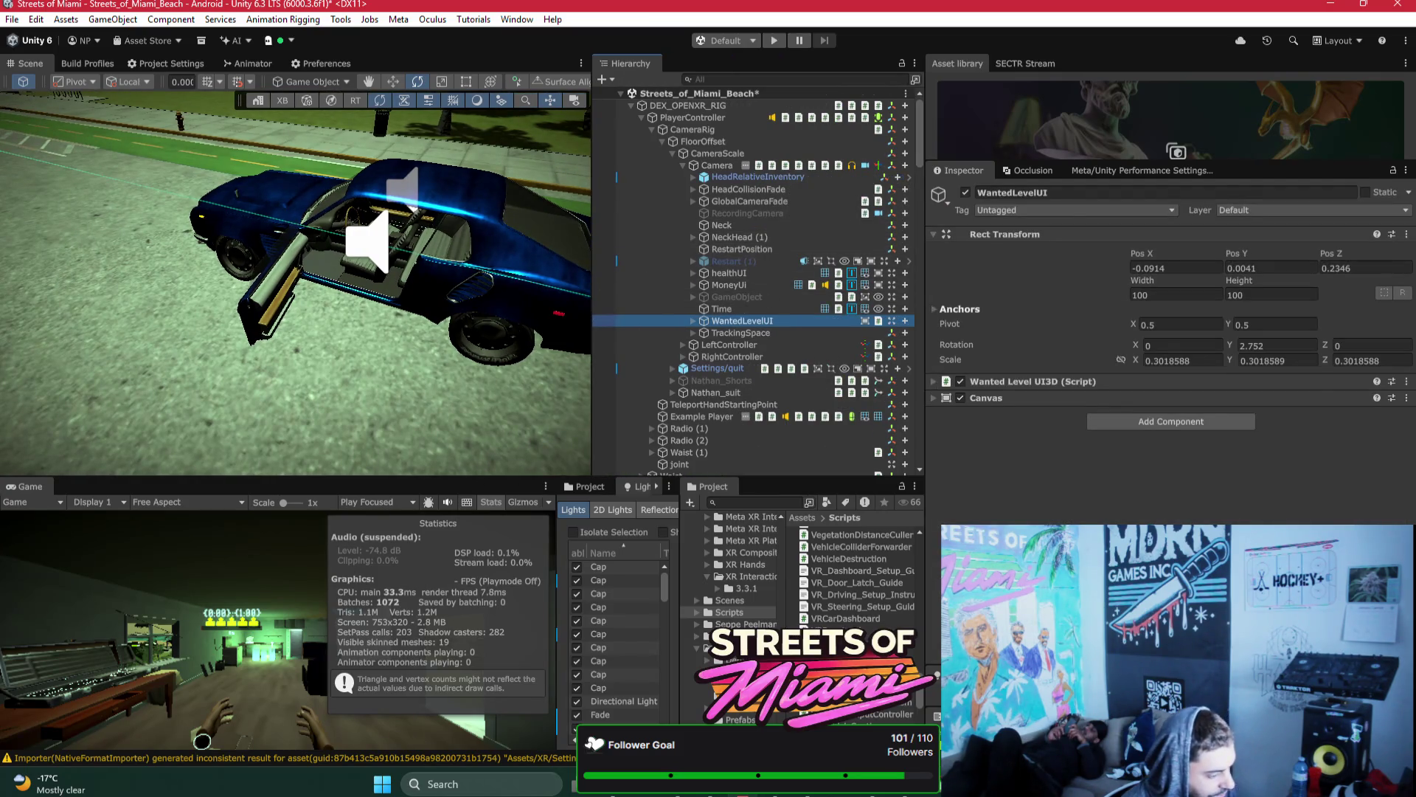
pyautogui.hotkey('alt', 'Tab')
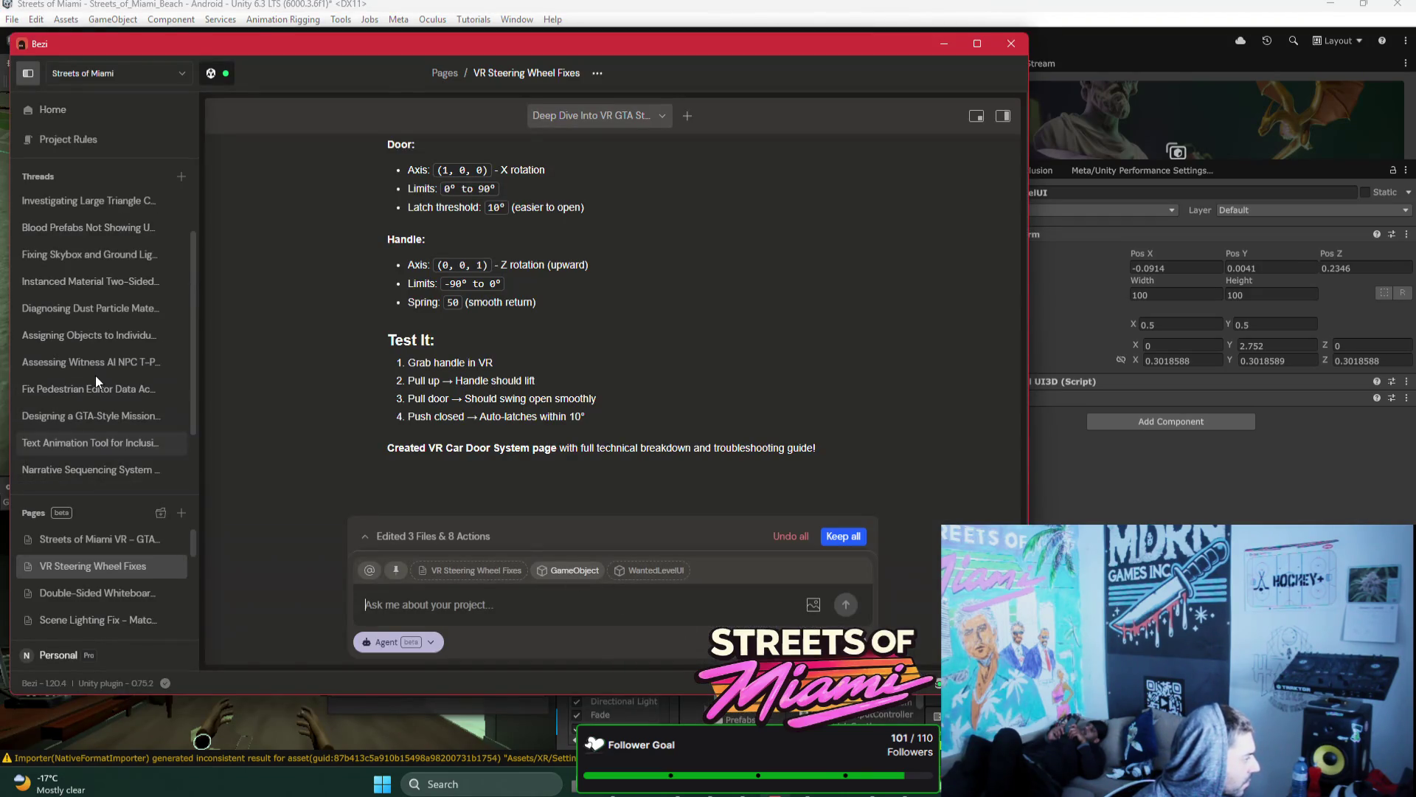
# Step: Switch to an earlier Bezi thread, keeping all pending changes
pyautogui.scroll(3, 95, 375)
pyautogui.scroll(-2, 97, 354)
pyautogui.scroll(-2, 94, 369)
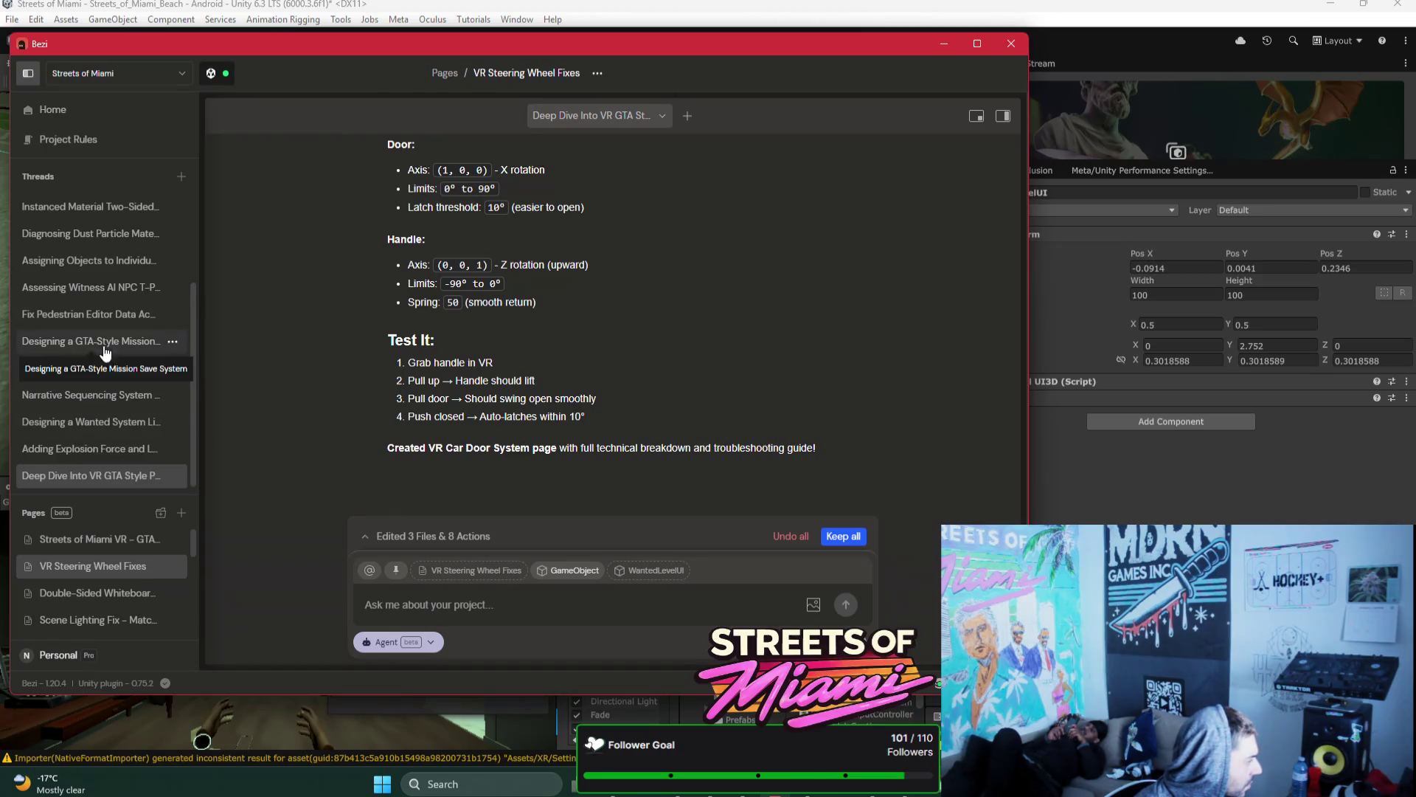
pyautogui.click(92, 291)
pyautogui.click(577, 407)
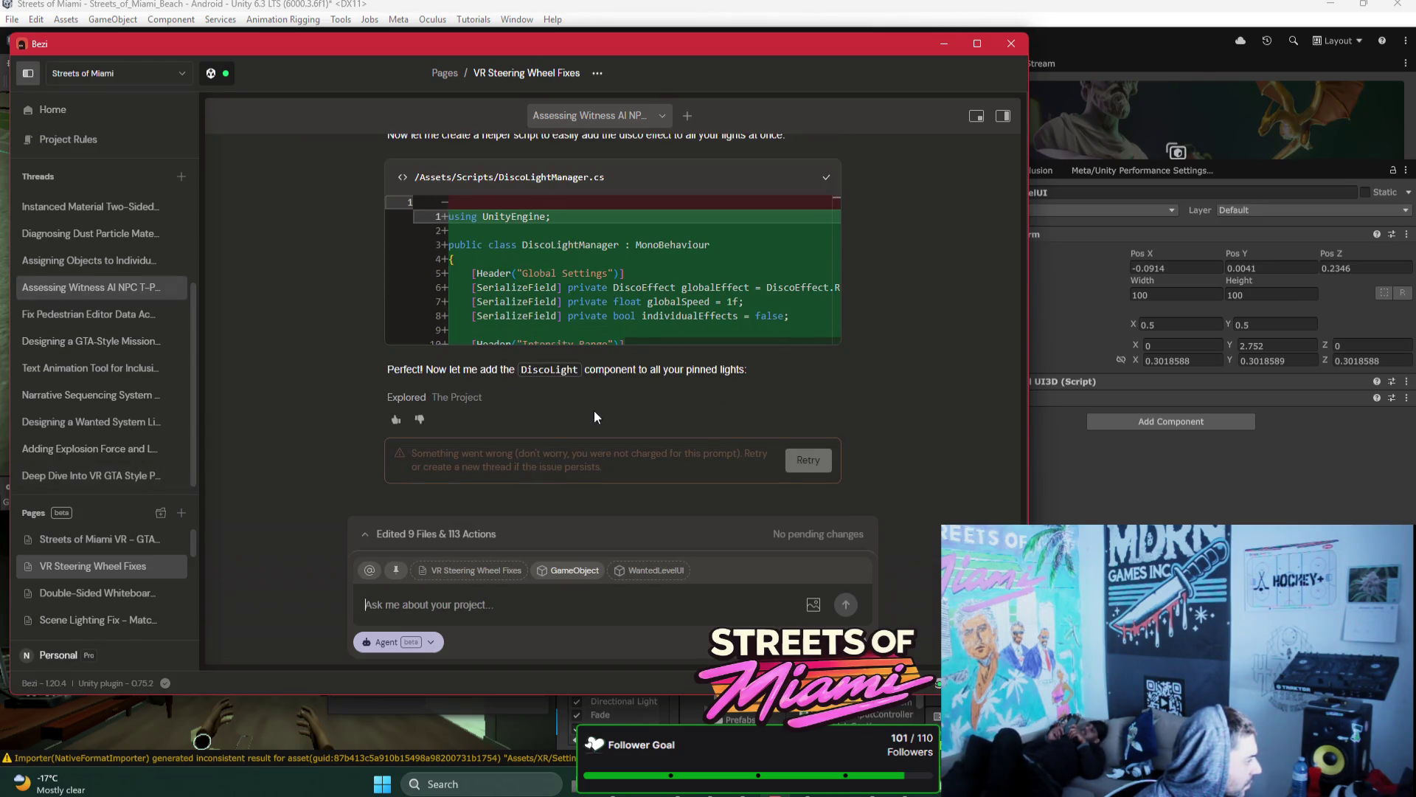
# Step: Look through the assigning-objects and dust particle diagnosis threads
pyautogui.scroll(15, 844, 377)
pyautogui.scroll(-10, 845, 378)
pyautogui.scroll(5, 847, 377)
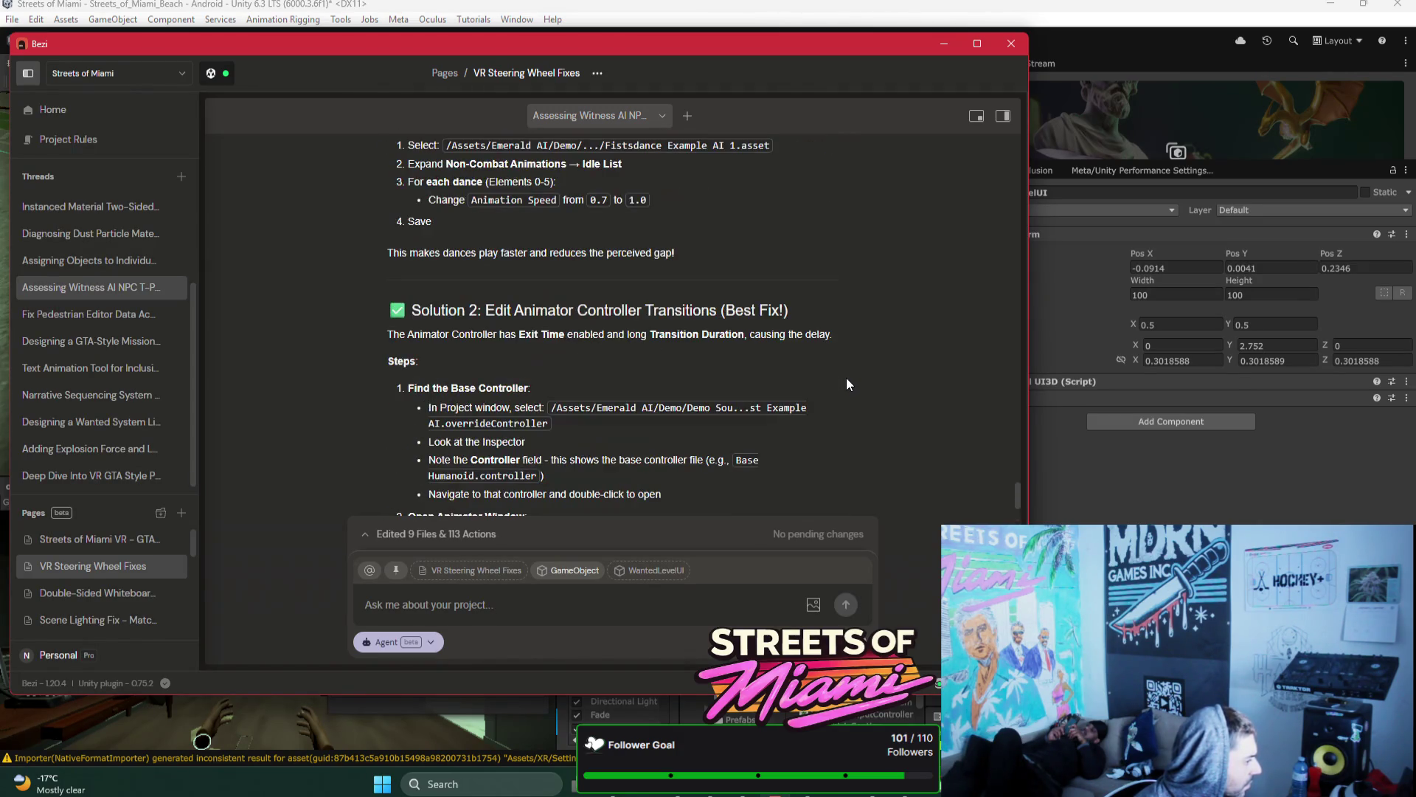
pyautogui.scroll(5, 847, 377)
pyautogui.moveTo(1016, 484)
pyautogui.mouseDown()
pyautogui.moveTo(1010, 345)
pyautogui.moveTo(1017, 509)
pyautogui.mouseUp()
pyautogui.click(113, 262)
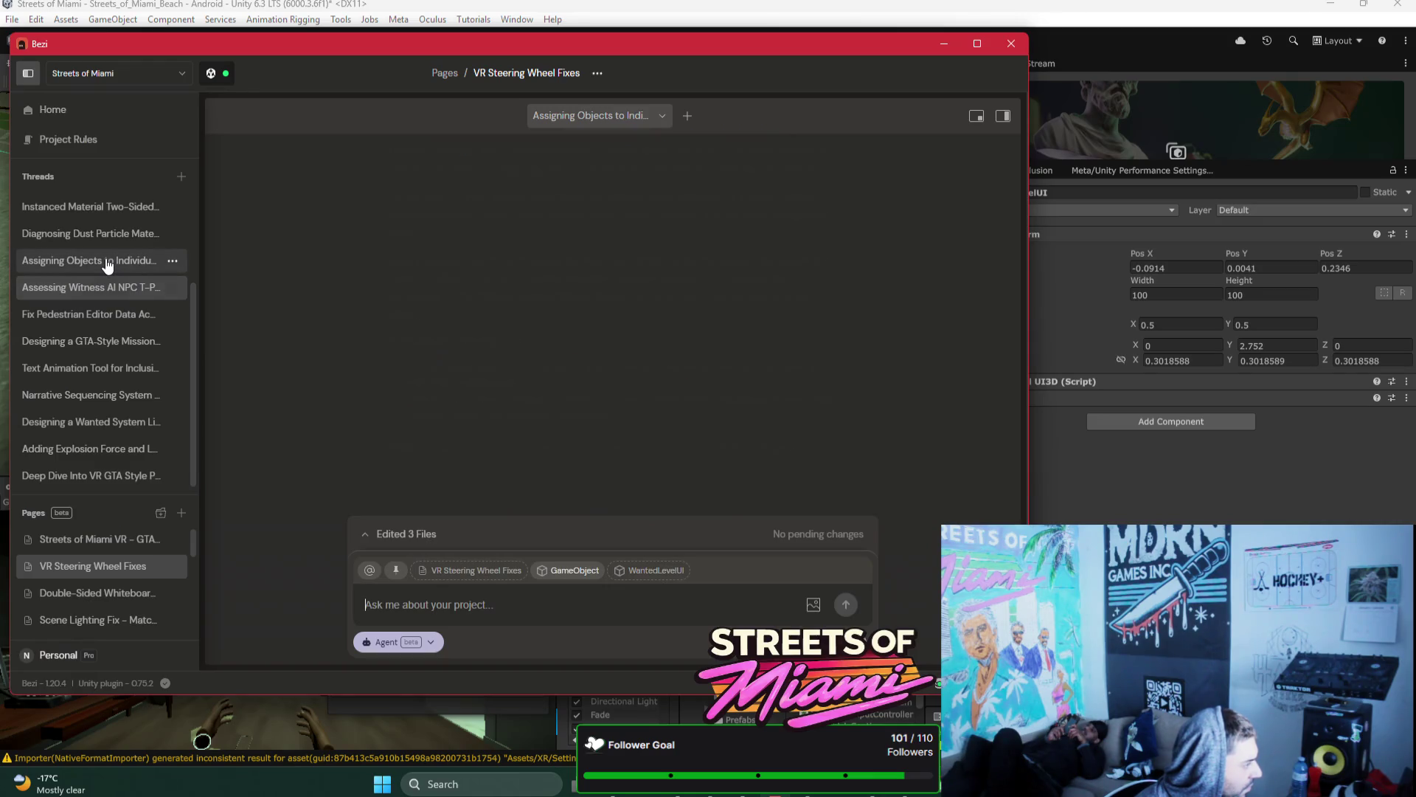
pyautogui.click(109, 242)
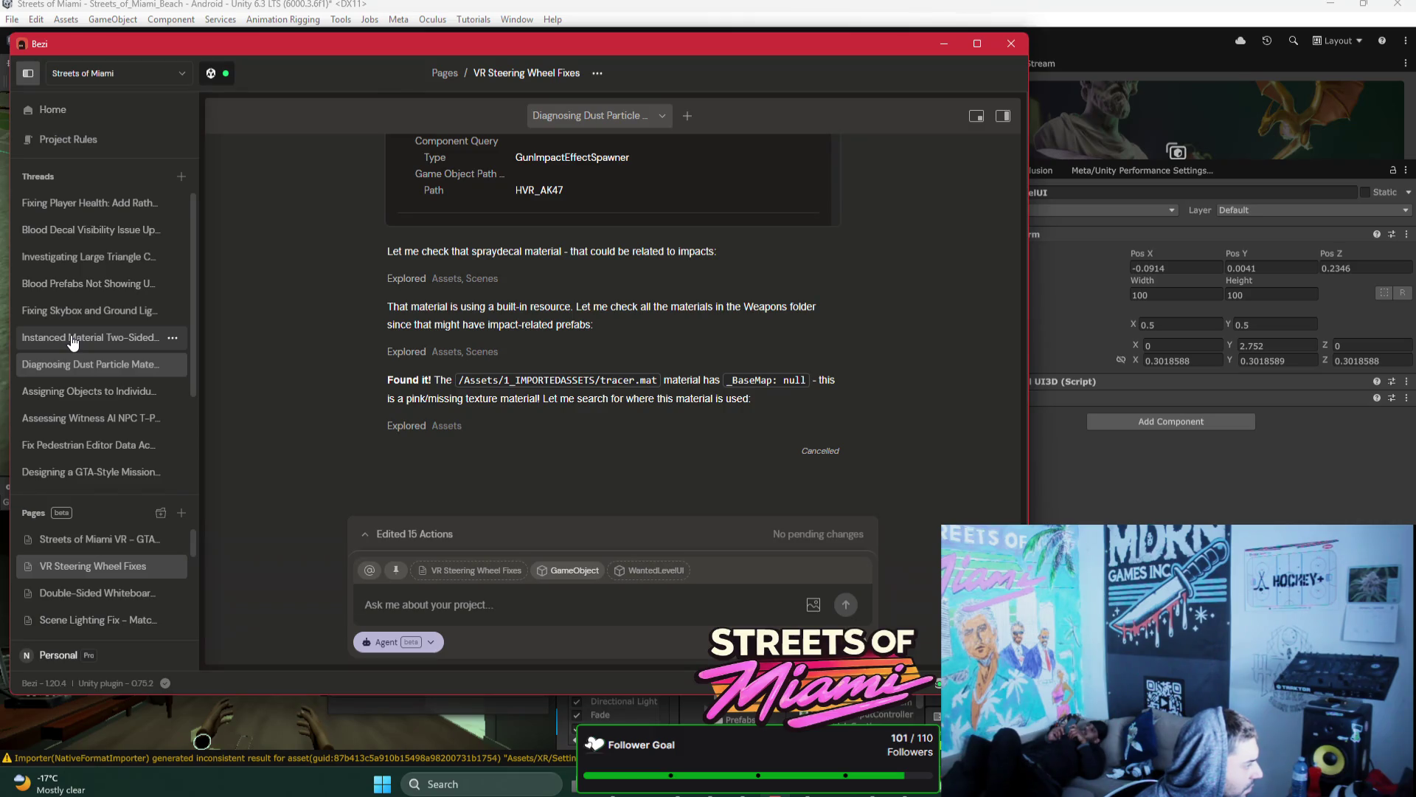
pyautogui.scroll(-3, 89, 354)
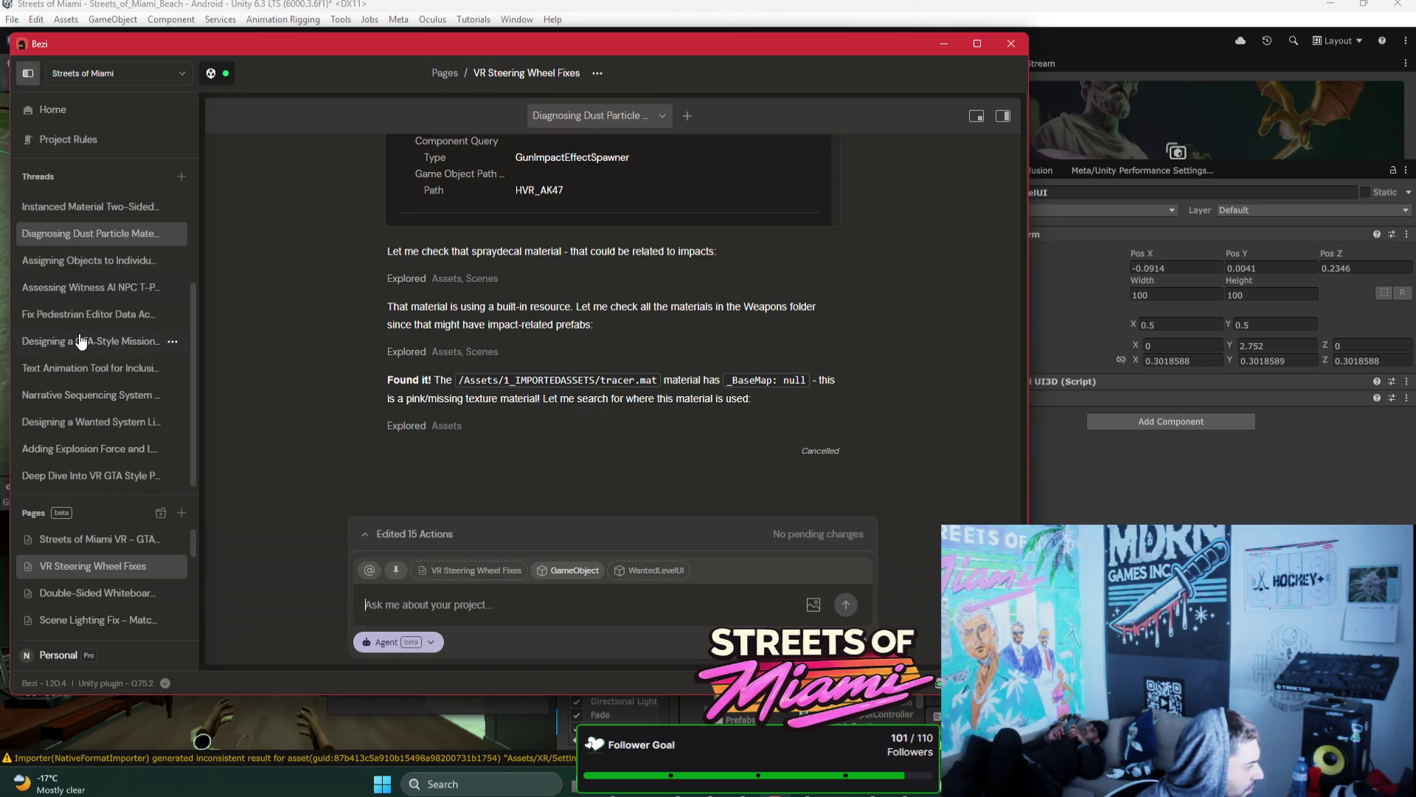
# Step: In Designing a Wanted System, drop the GameObject chip and draft 'so i cant see the wanted level ui on the VR headset'
pyautogui.click(111, 422)
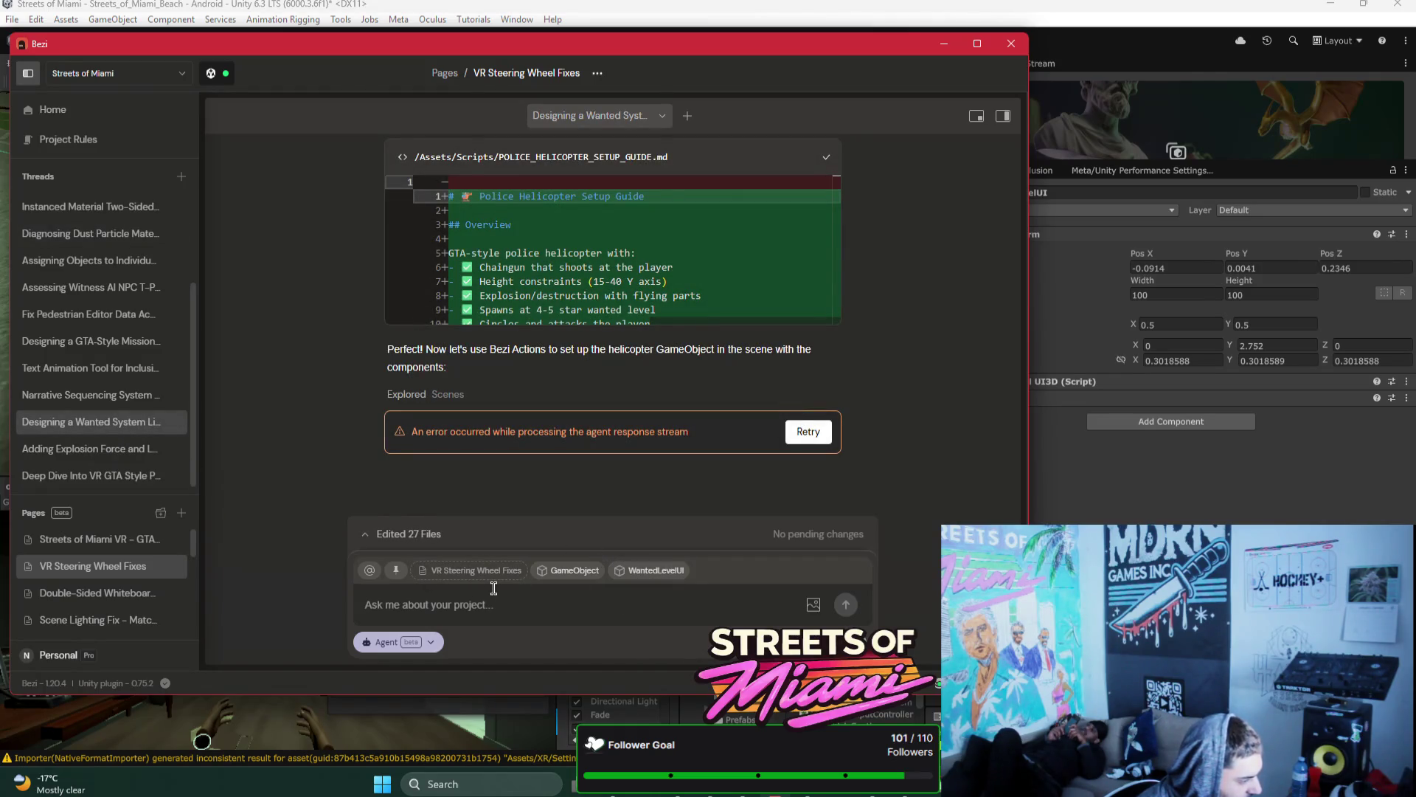
pyautogui.click(568, 577)
pyautogui.scroll(5, 932, 339)
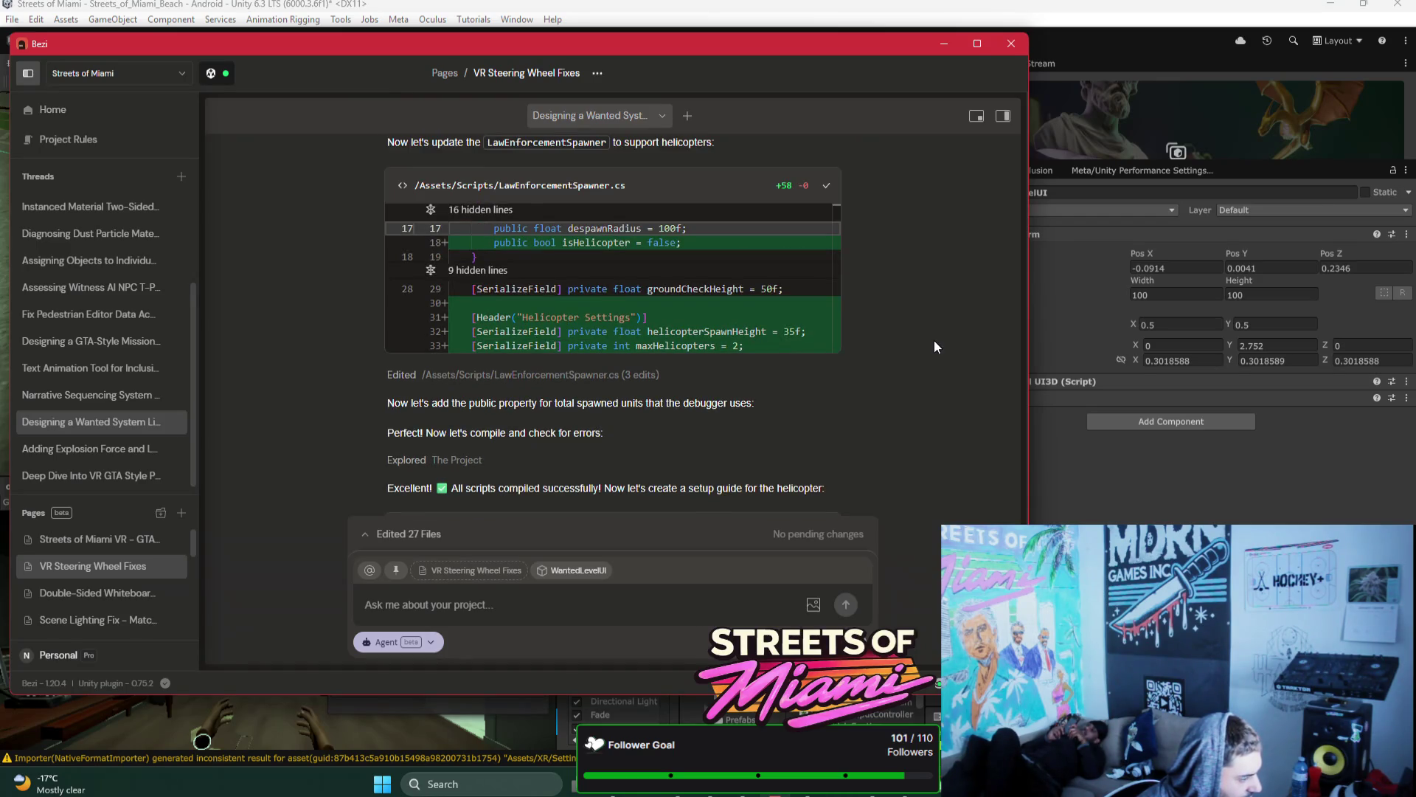
pyautogui.scroll(-5, 934, 347)
pyautogui.write('so i cant see the wanted level ui on the VR headset')
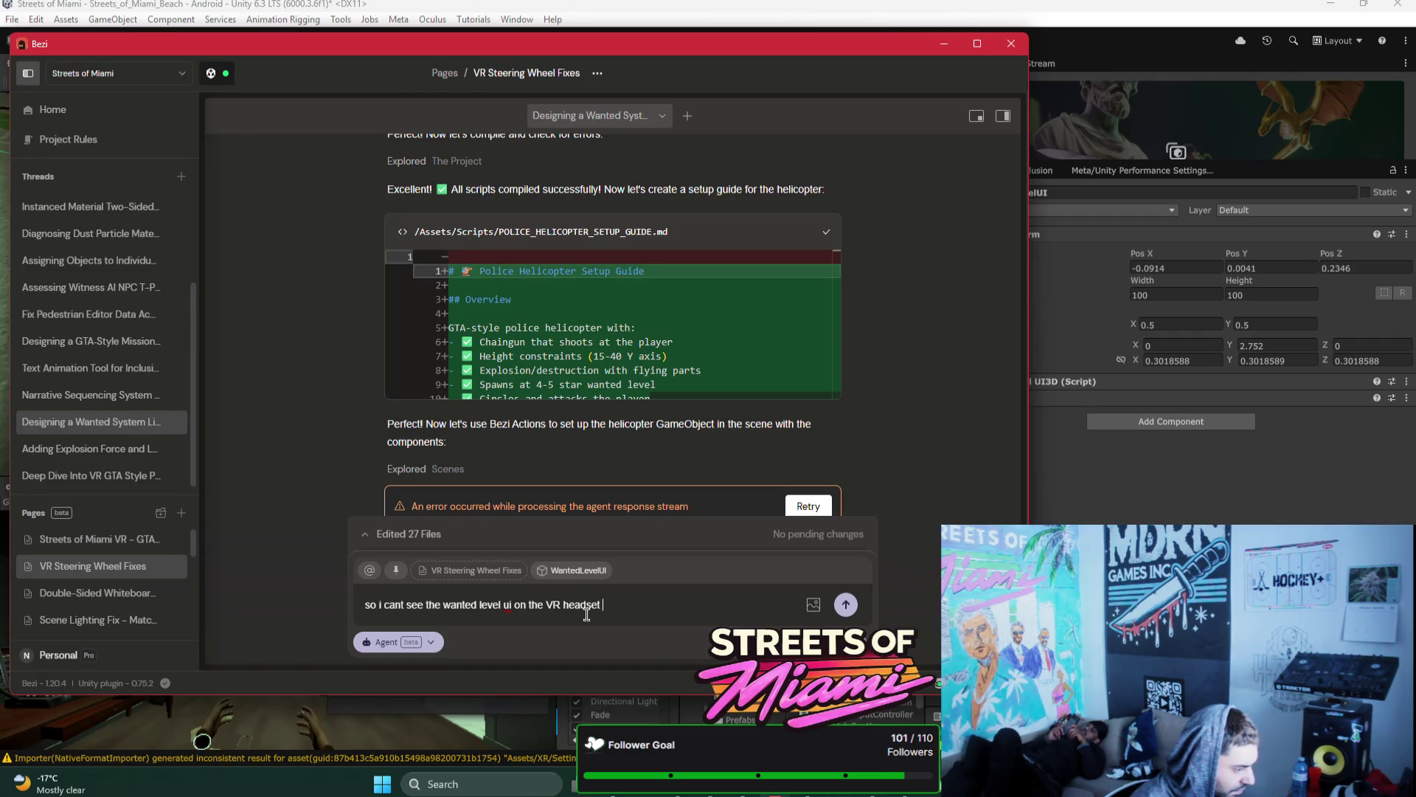
pyautogui.hotkey('alt', 'Tab')
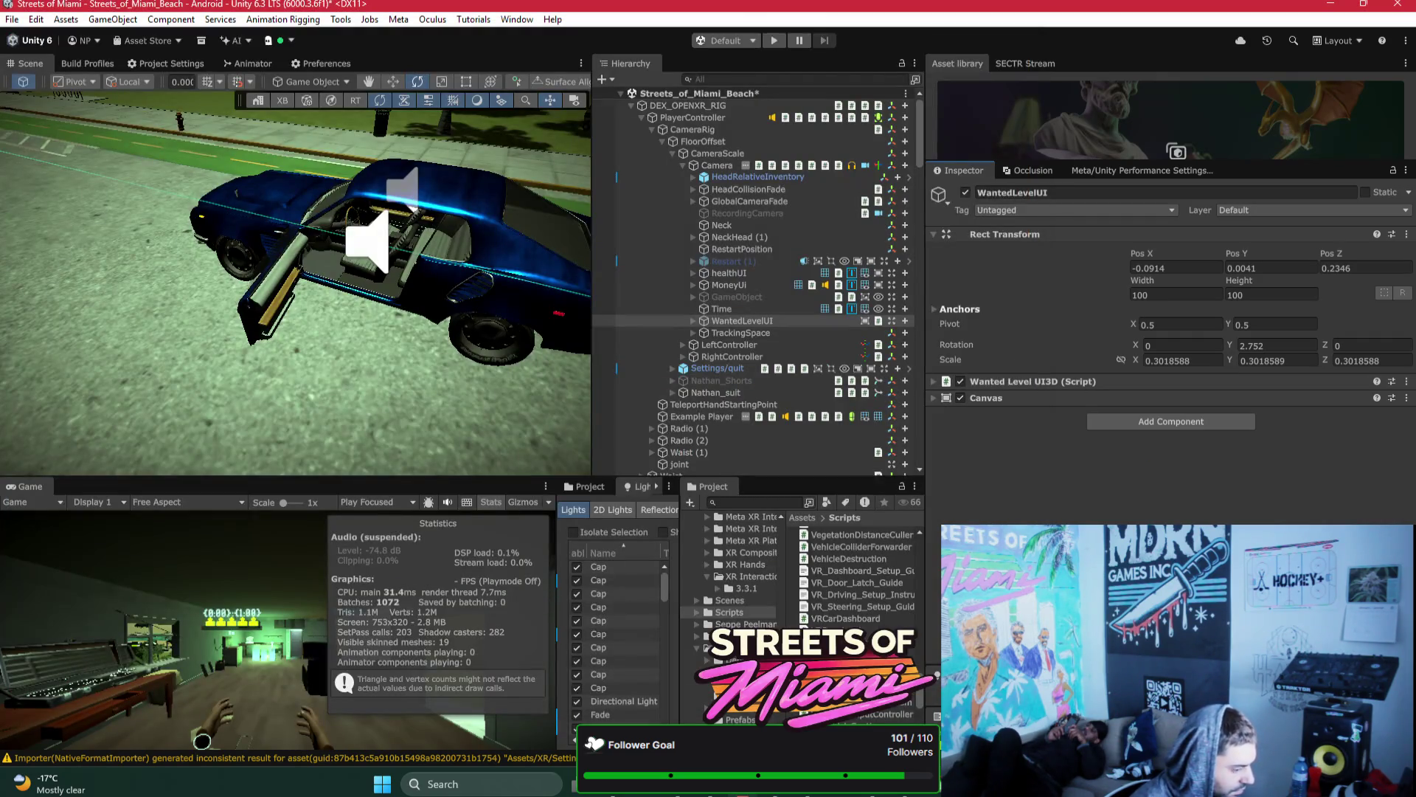
# Step: Maximize Bezi, make Streets of Miami VR the current page, close the page panel, then minimize Bezi
pyautogui.click(791, 795)
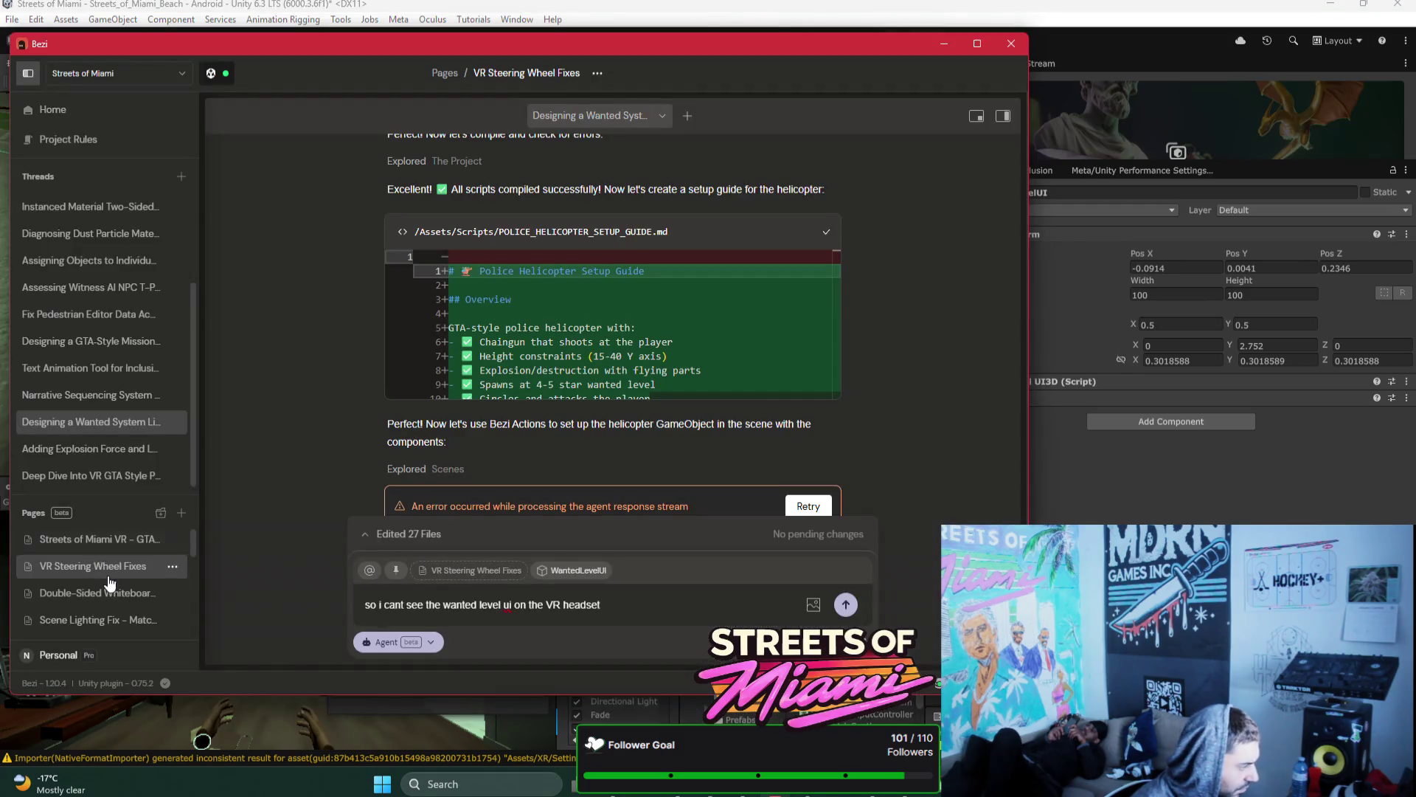
pyautogui.click(977, 43)
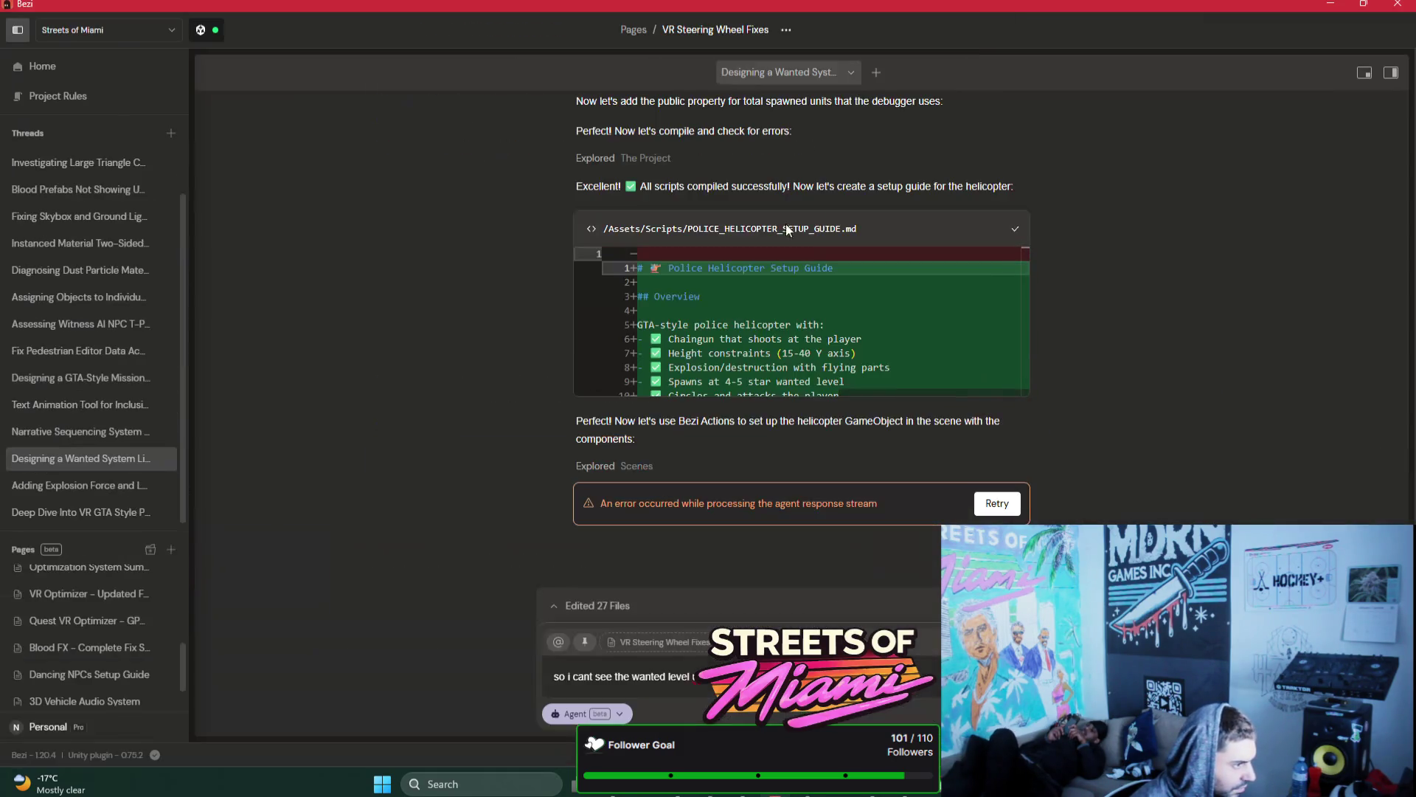
pyautogui.moveTo(143, 533); pyautogui.dragTo(144, 372)
pyautogui.scroll(3, 114, 471)
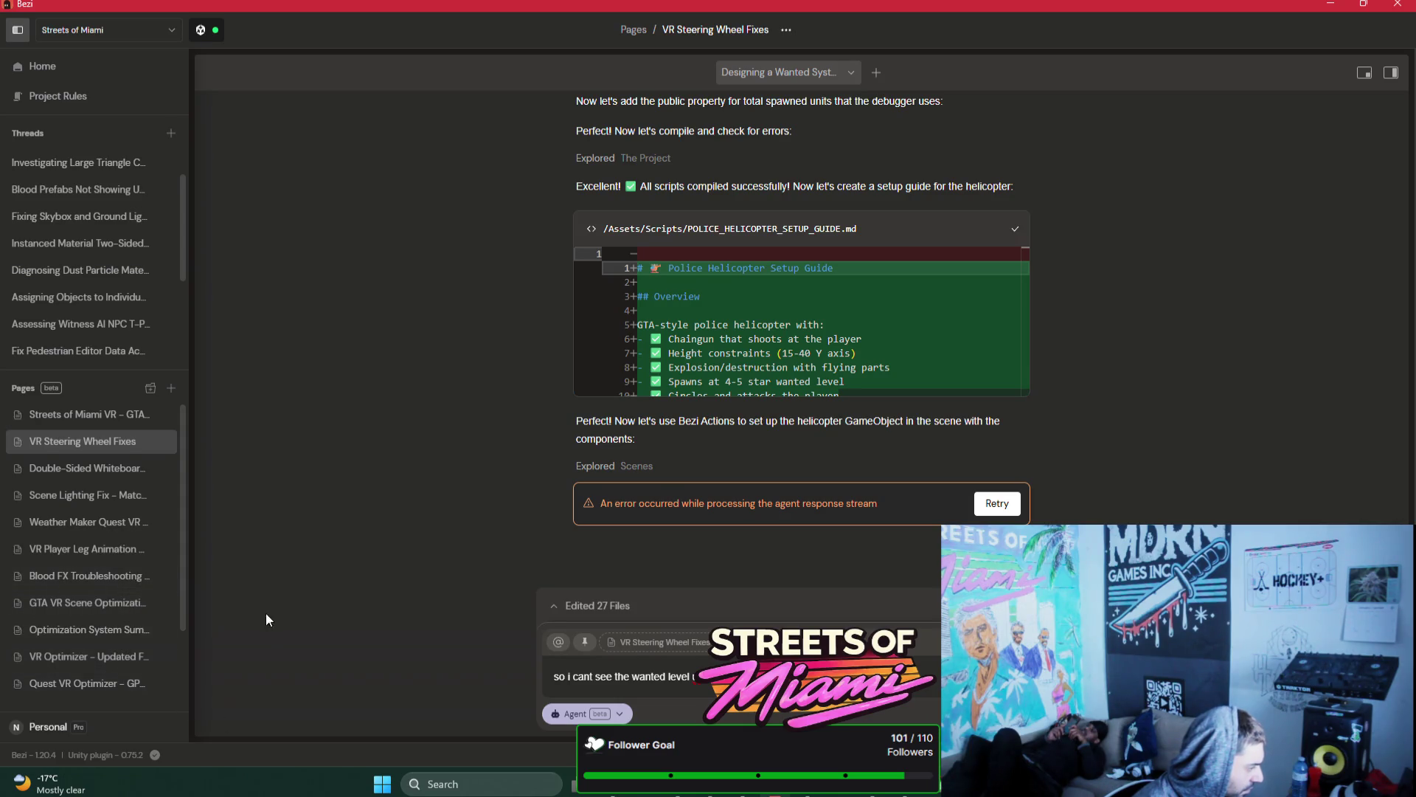
pyautogui.scroll(-4, 145, 565)
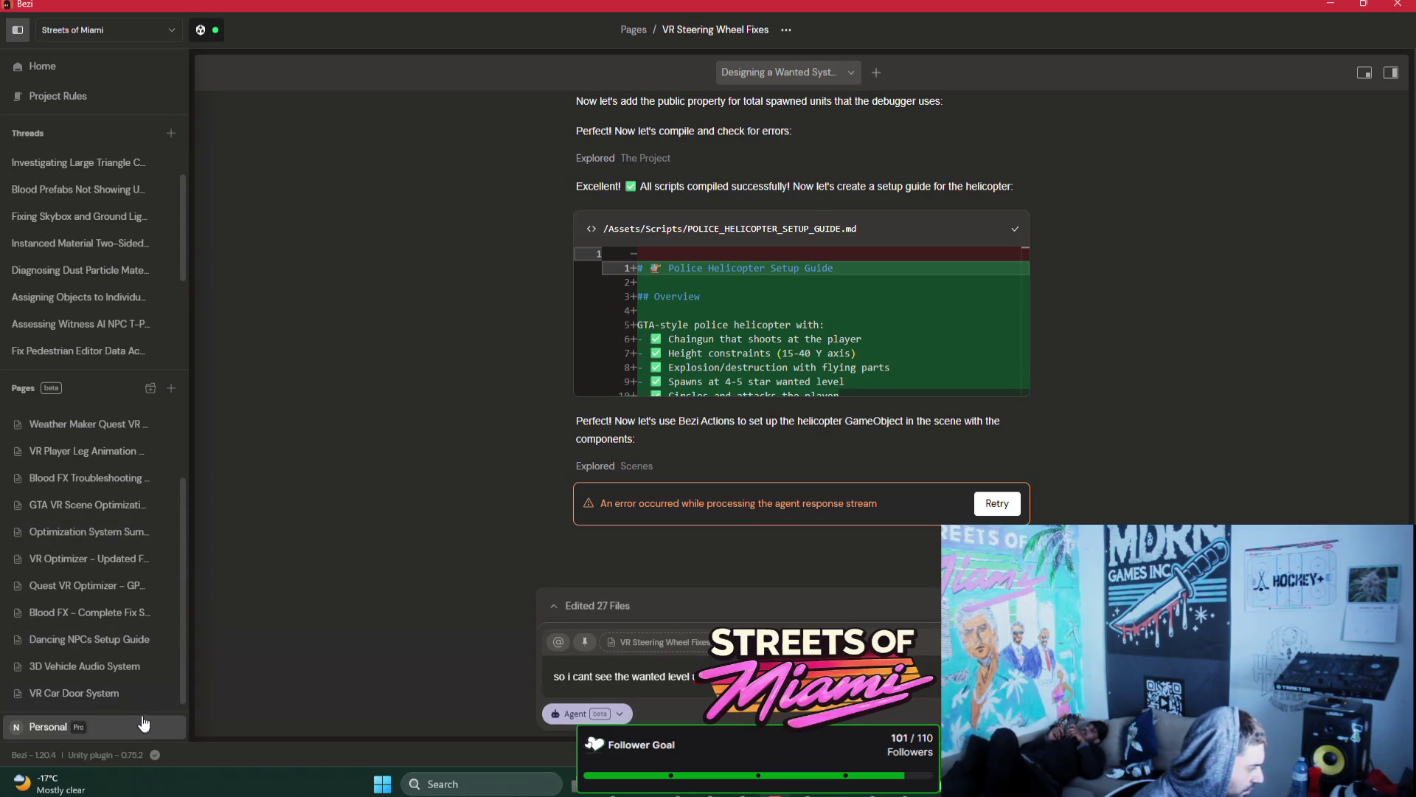
pyautogui.scroll(4, 117, 627)
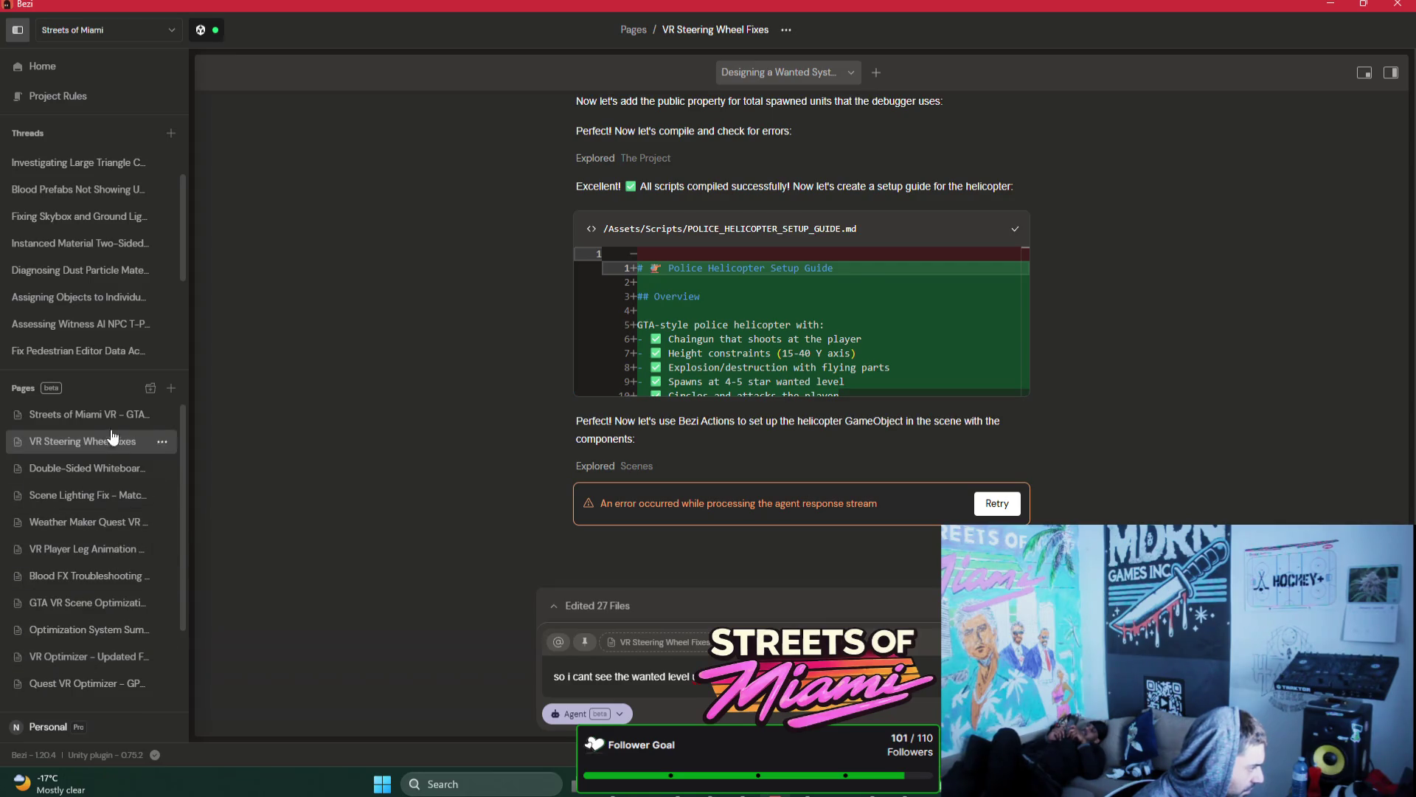
pyautogui.click(88, 414)
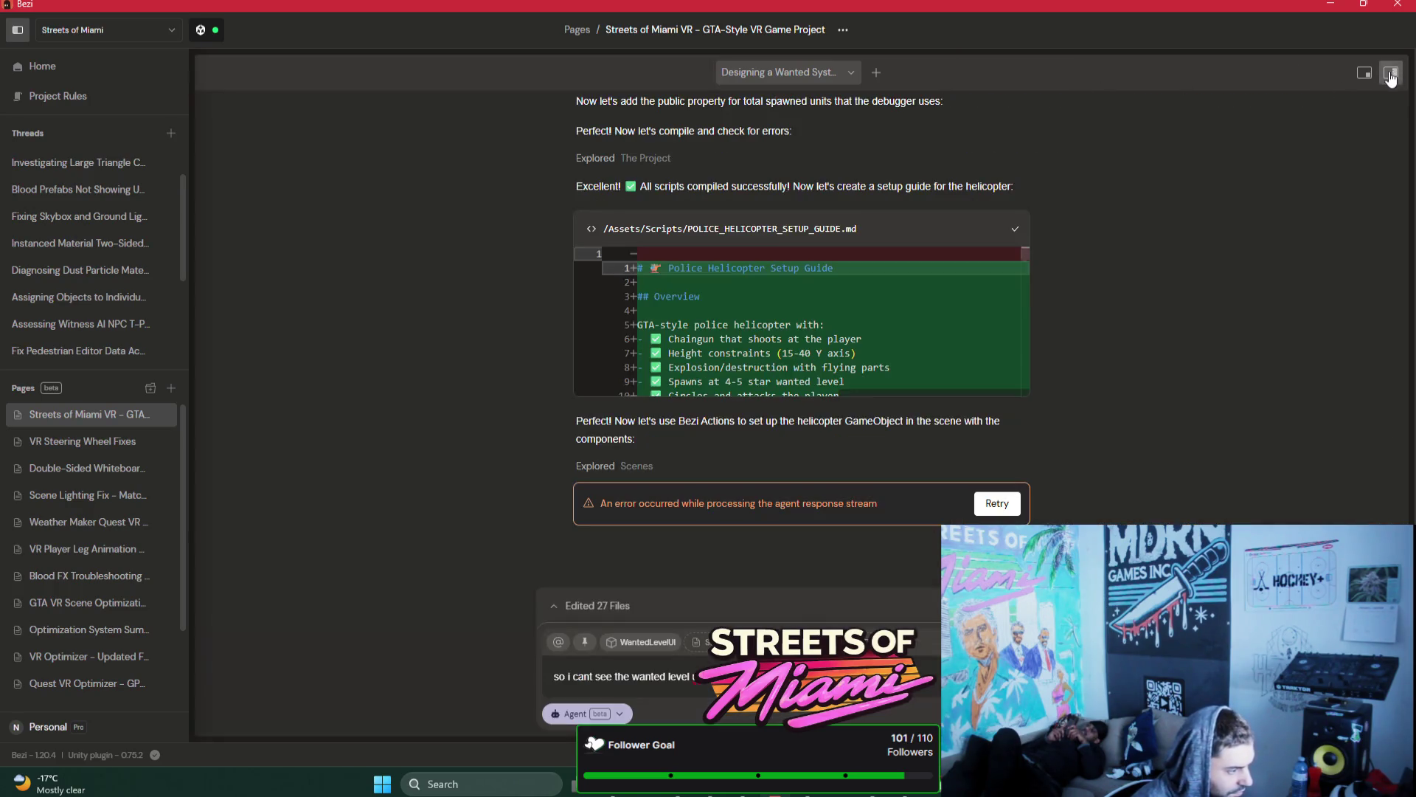
pyautogui.click(1391, 72)
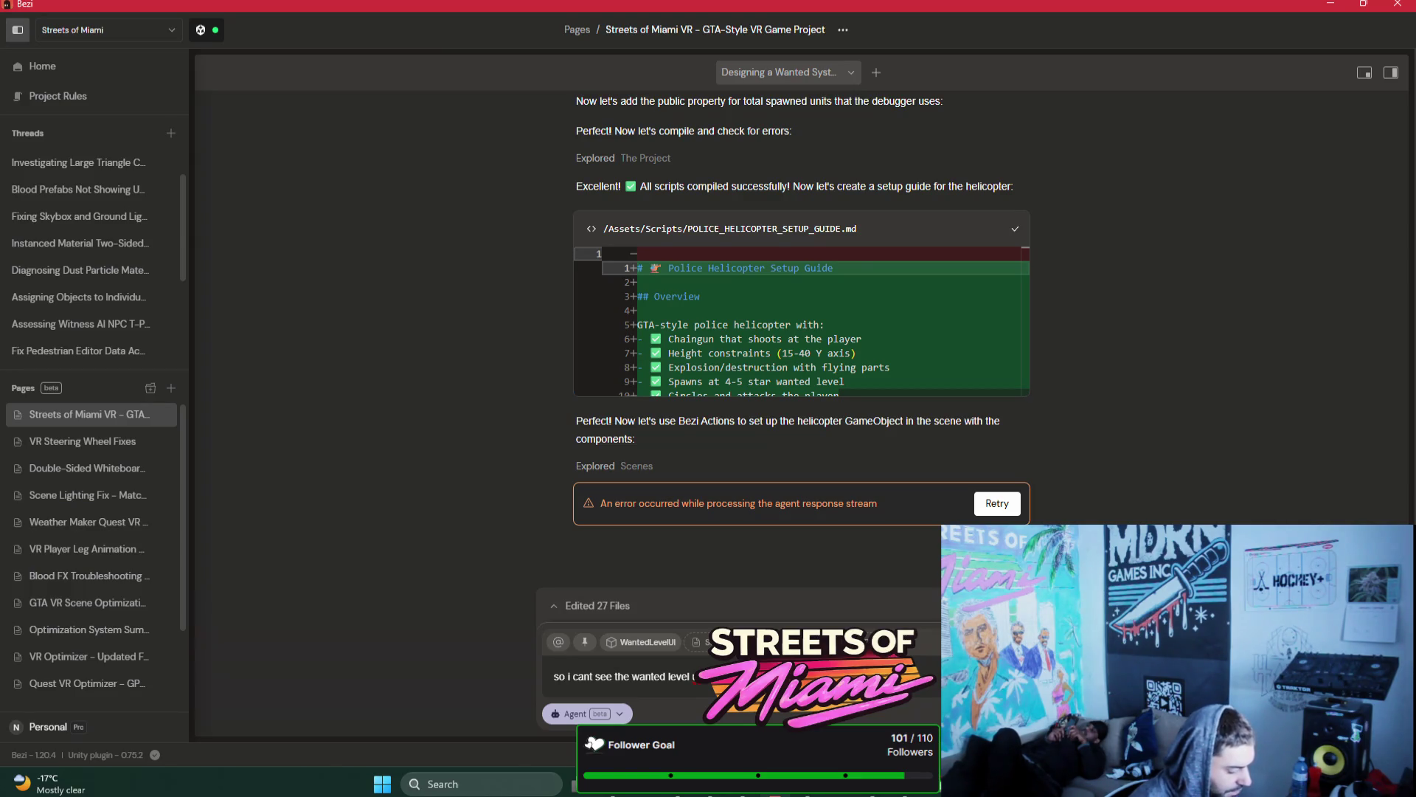
pyautogui.click(1331, 5)
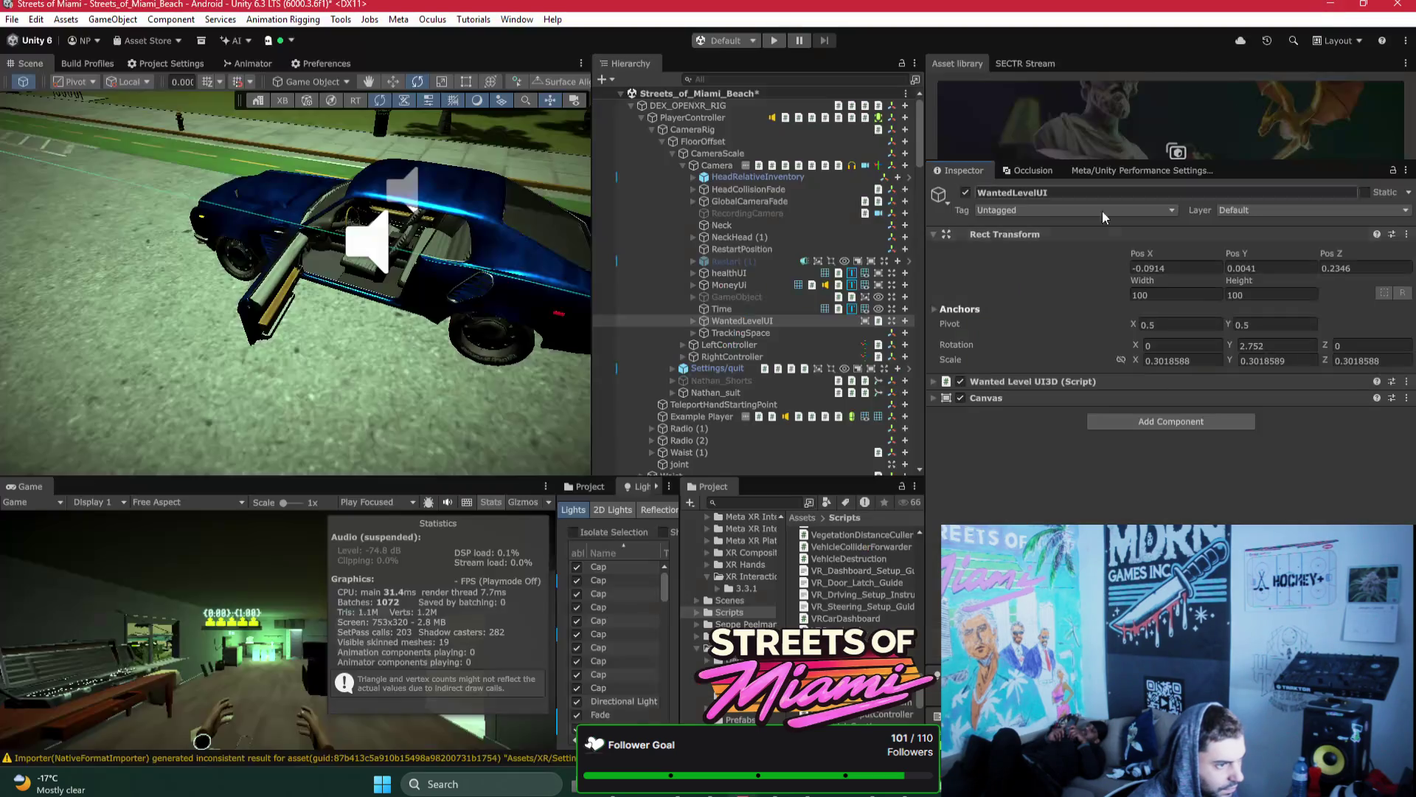
# Step: Filter the Hierarchy by 'heli' and select the Helicopter object as chat context
pyautogui.click(723, 77)
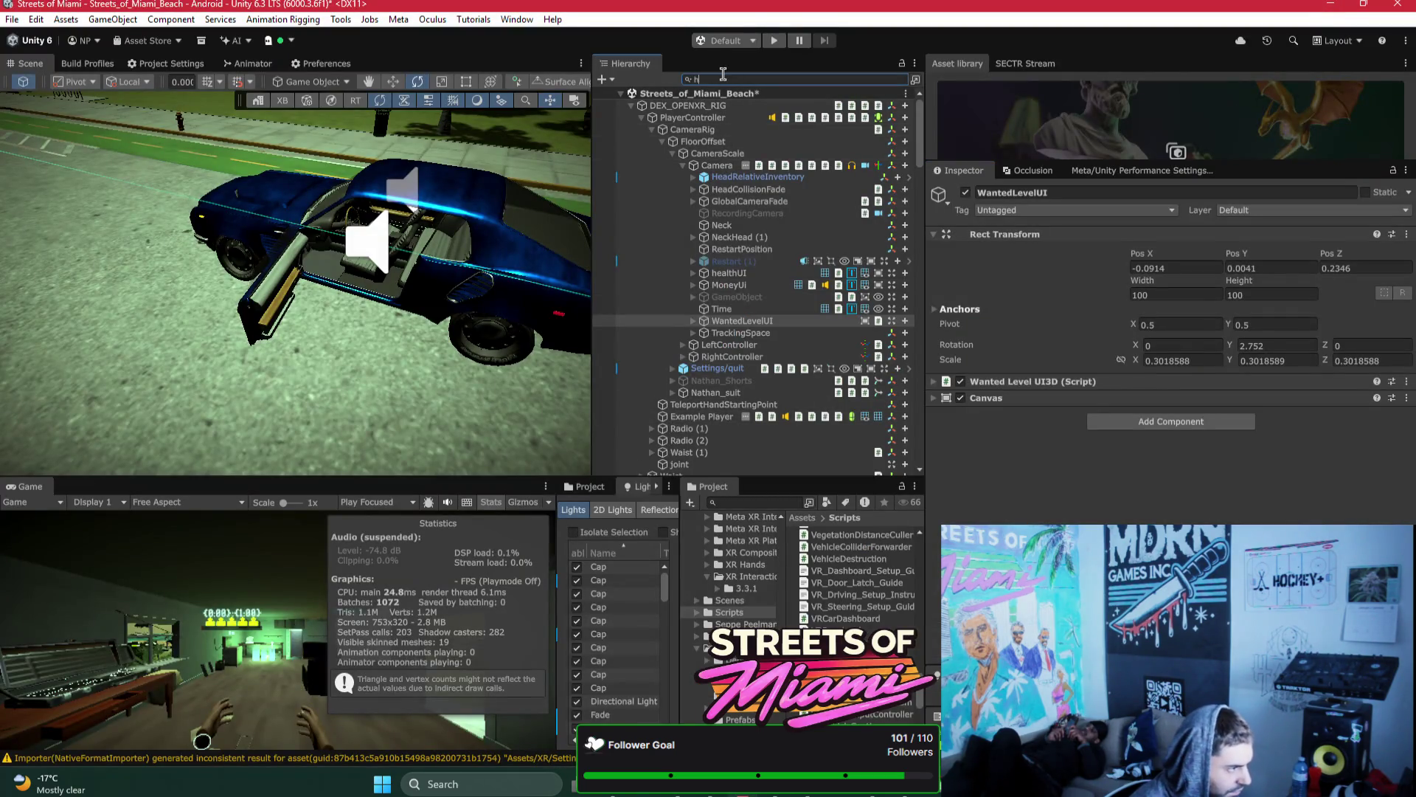
pyautogui.write('he')
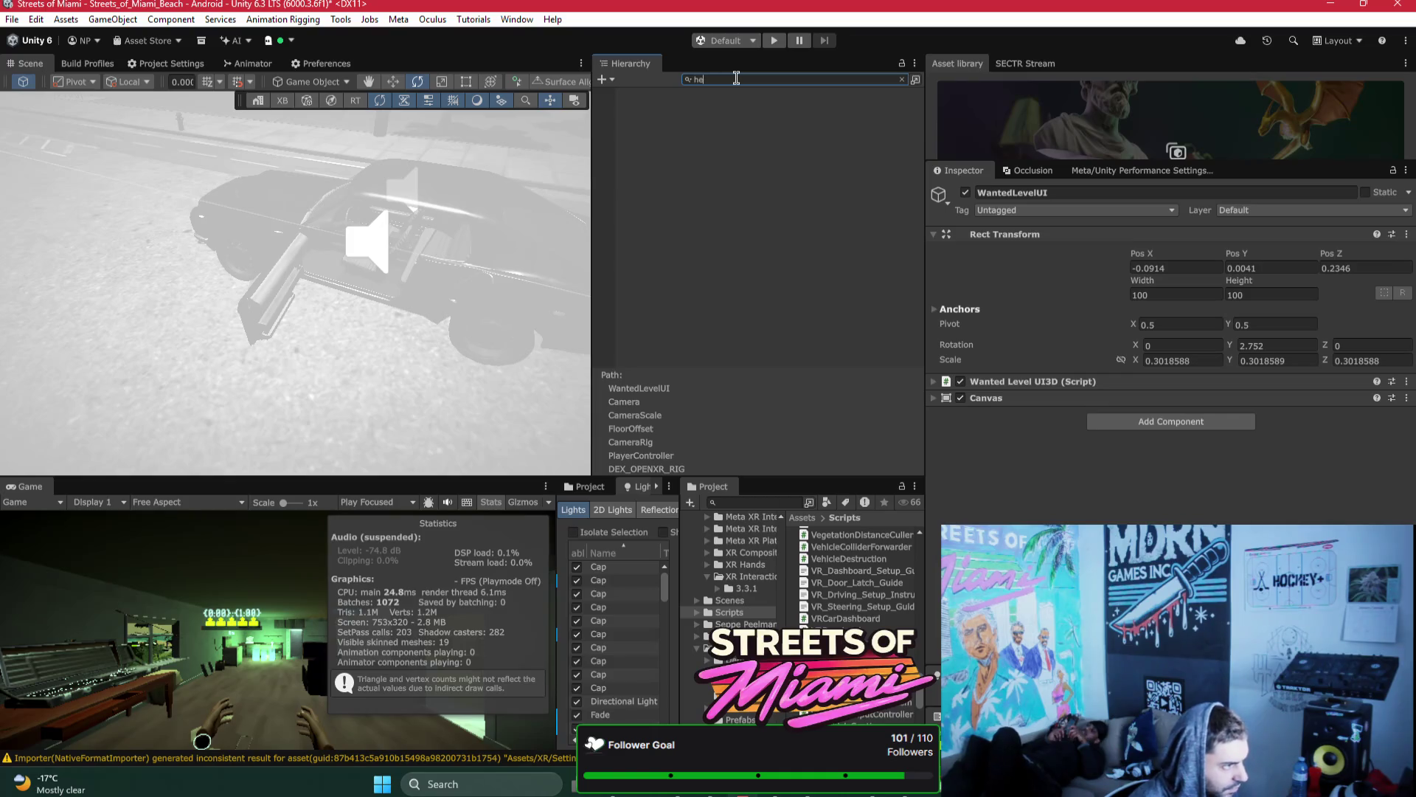
pyautogui.write('li')
pyautogui.click(660, 106)
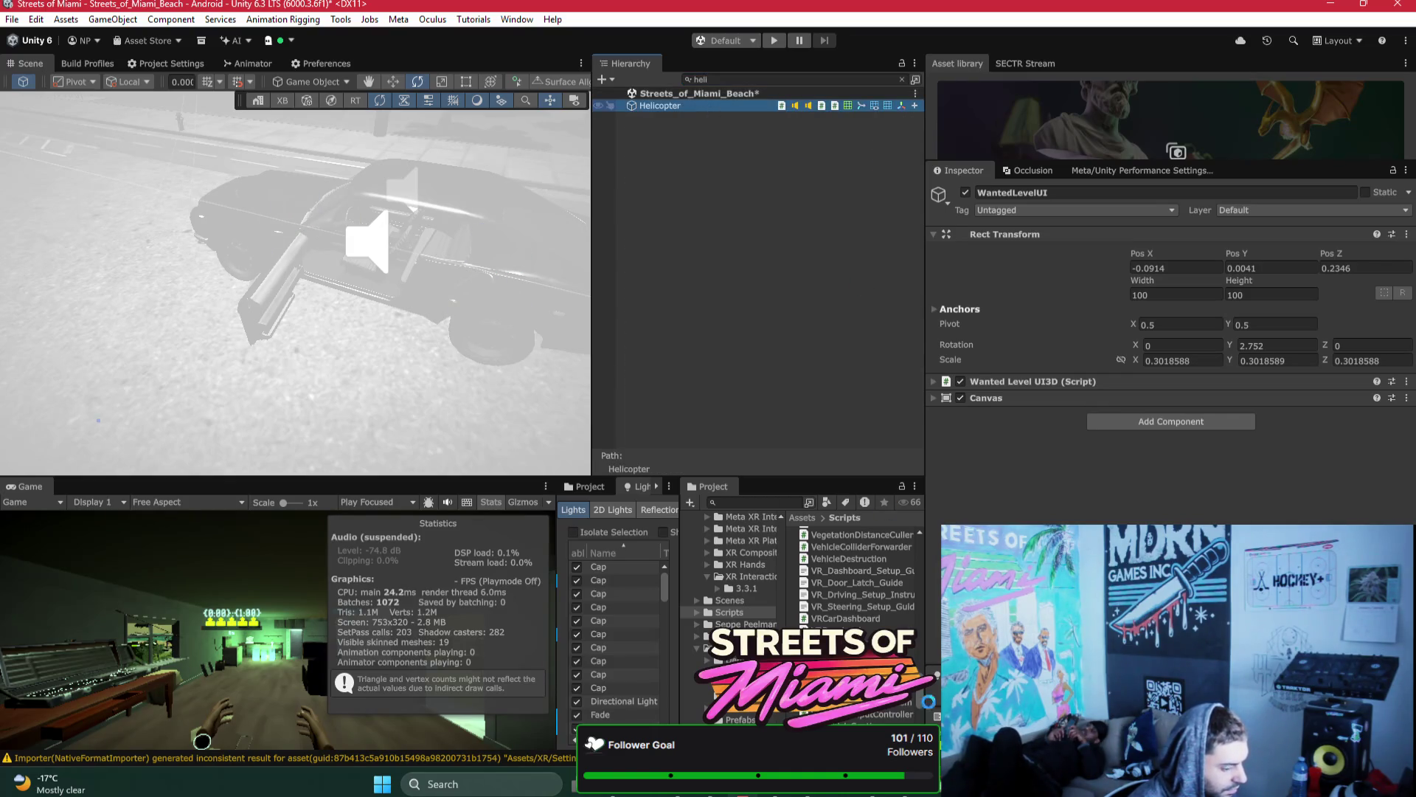
pyautogui.hotkey('alt', 'Tab')
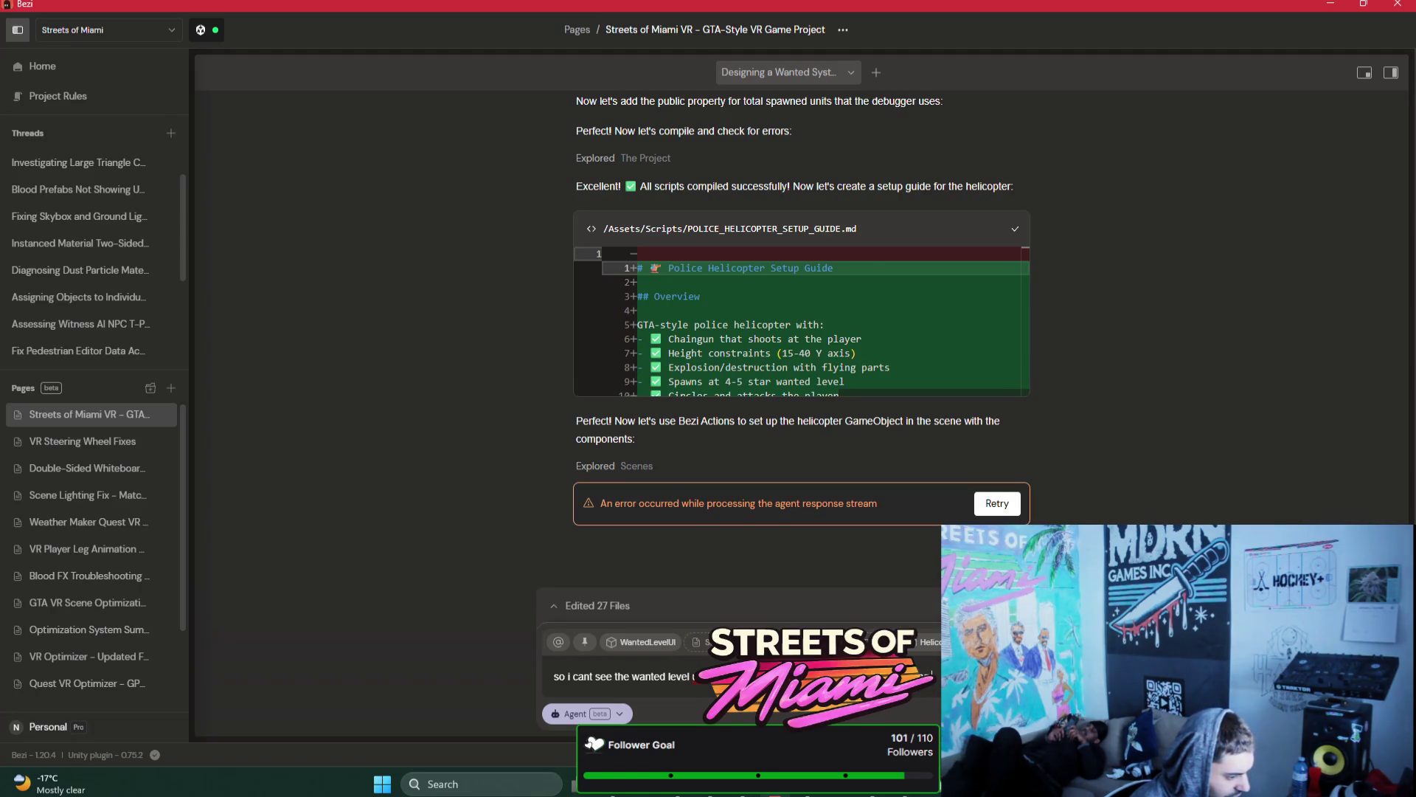
# Step: Send the report that crimes like punching trigger no wanted UI or police spawning, then stop and edit it
pyautogui.write('commi')
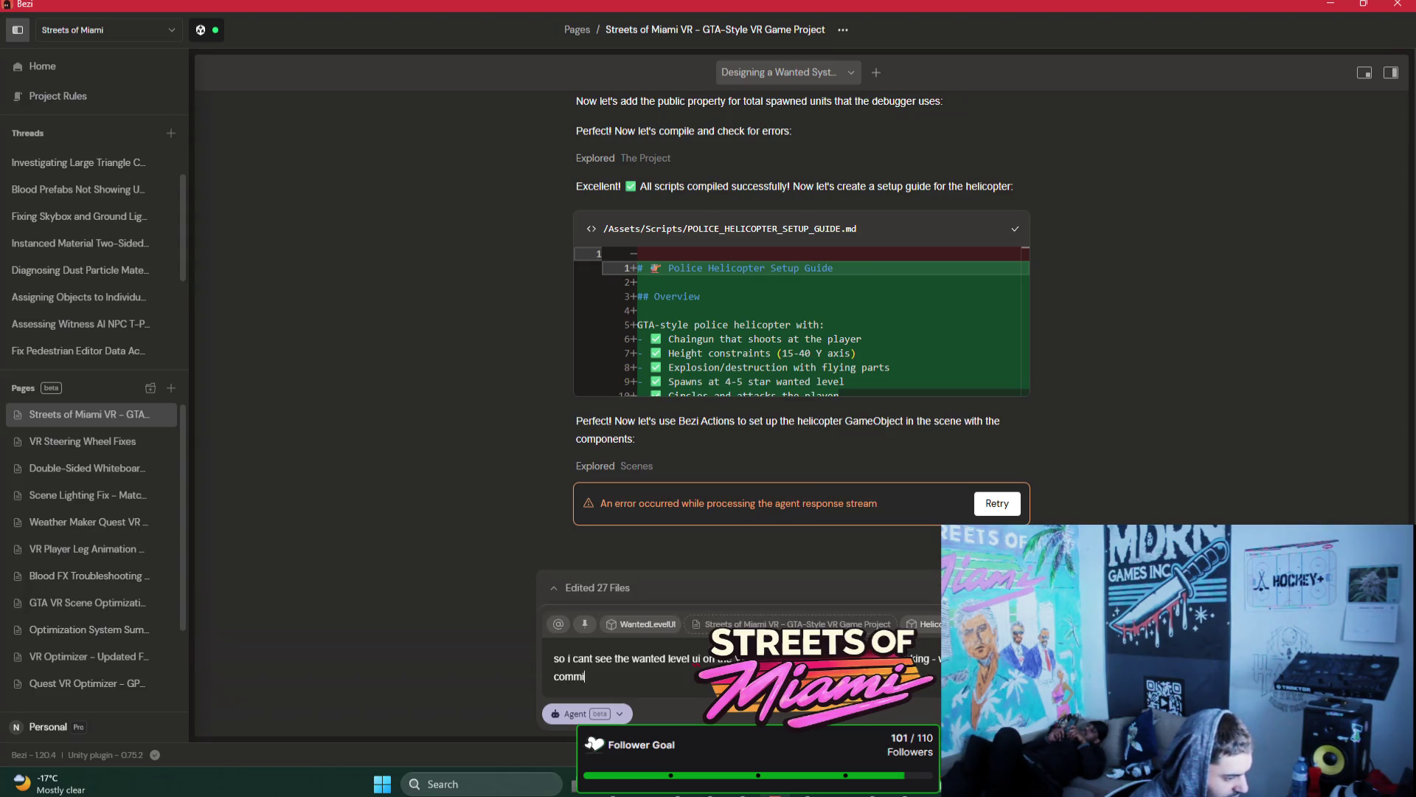
pyautogui.write('t crimes')
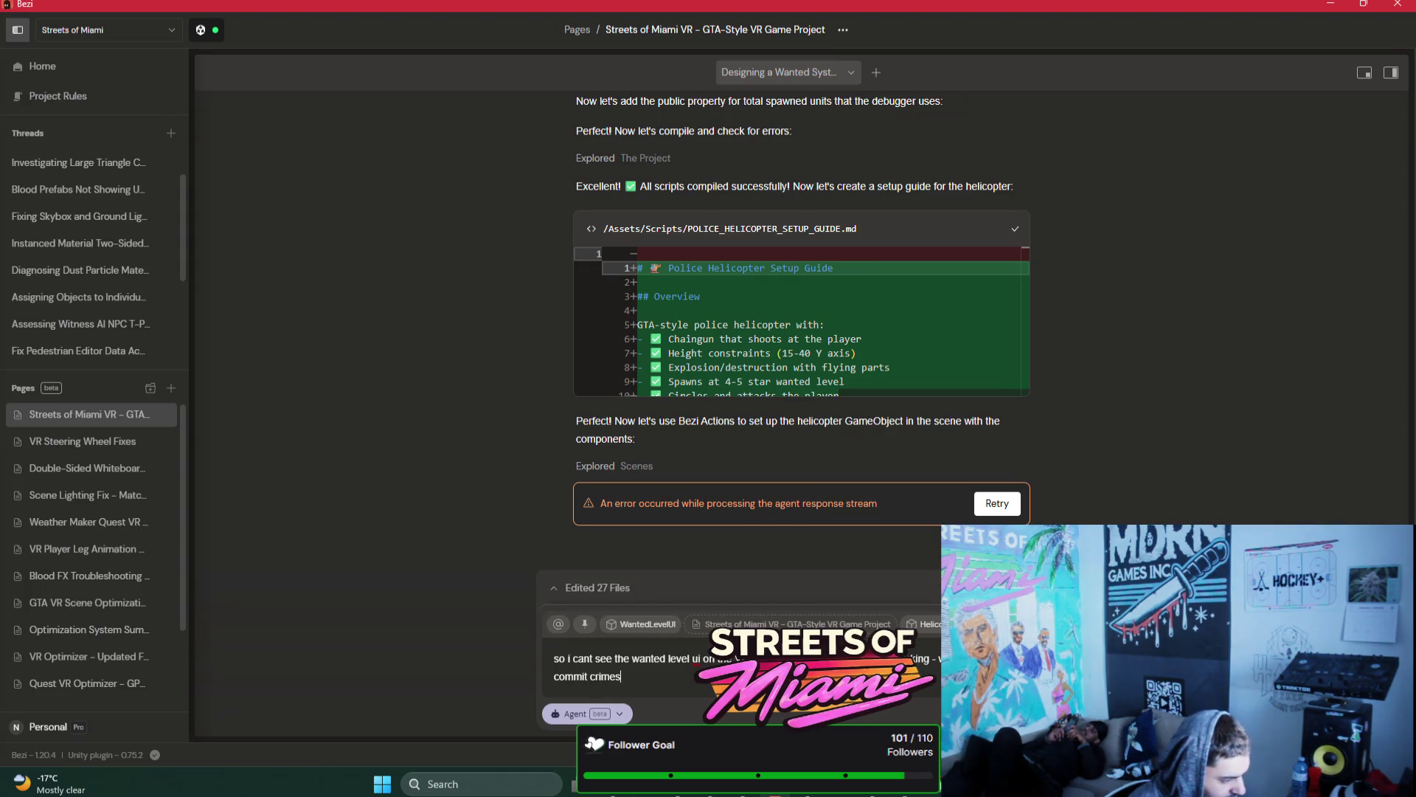
pyautogui.write(' - like punching')
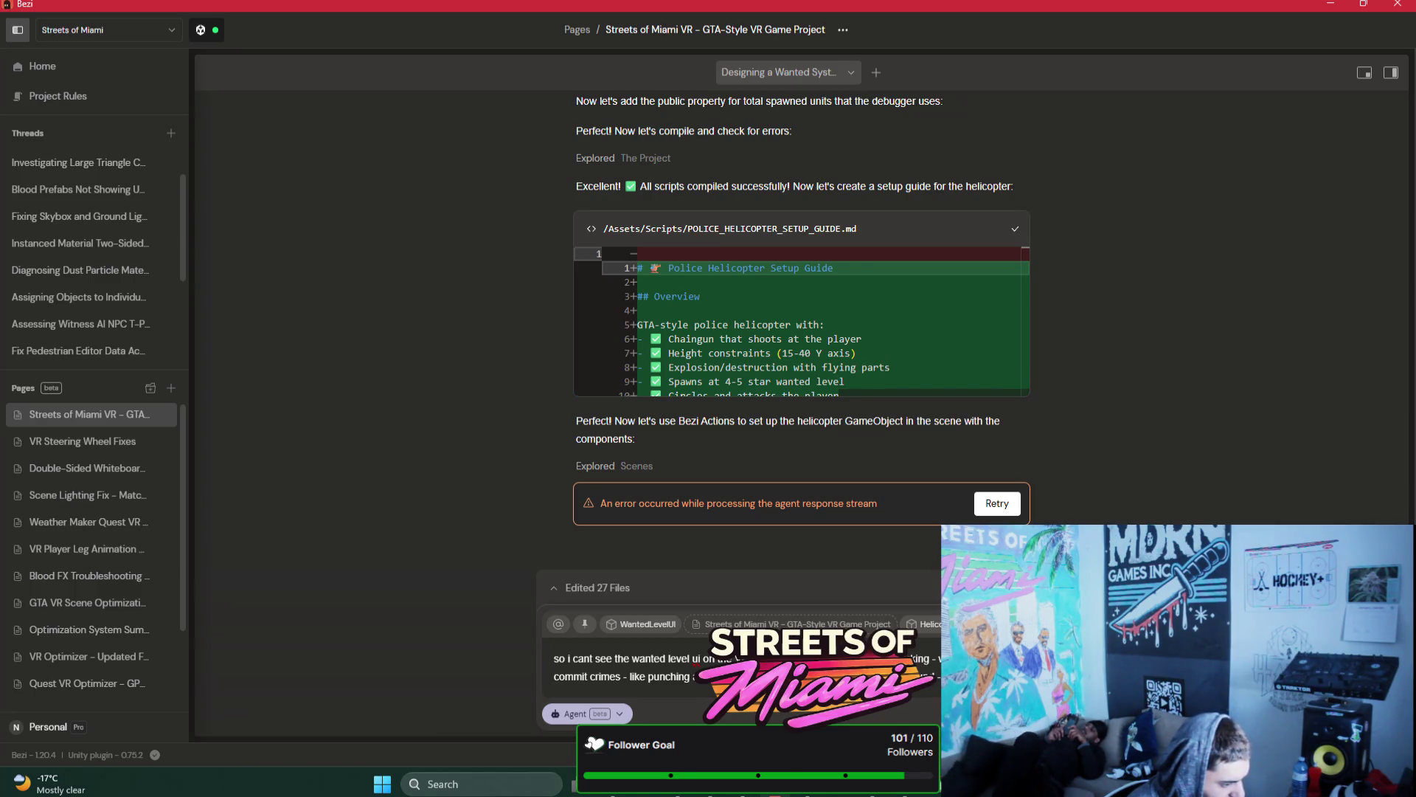
pyautogui.write('triggering or')
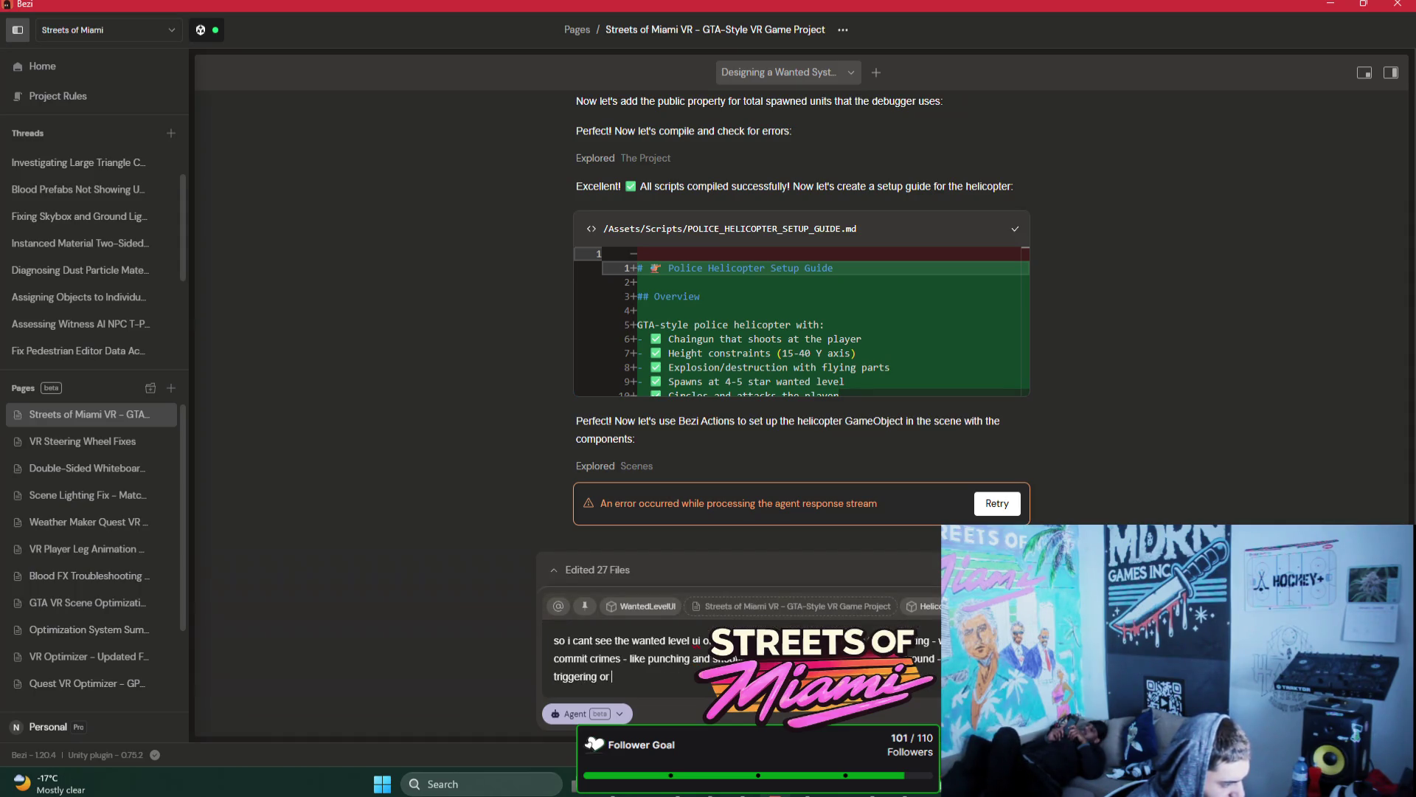
pyautogui.press('BackSpace')
pyautogui.press('BackSpace')
pyautogui.write('police')
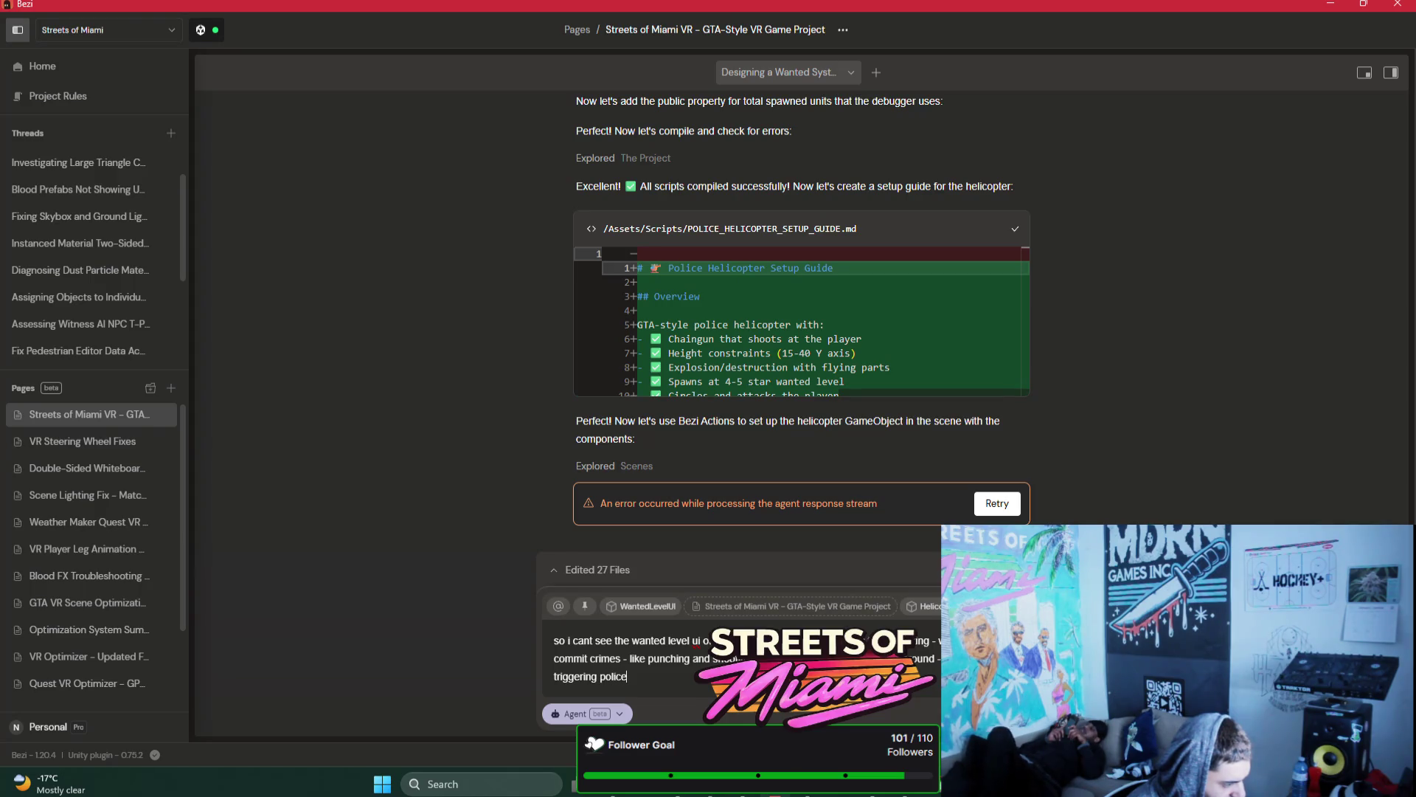
pyautogui.write(' spawning, the')
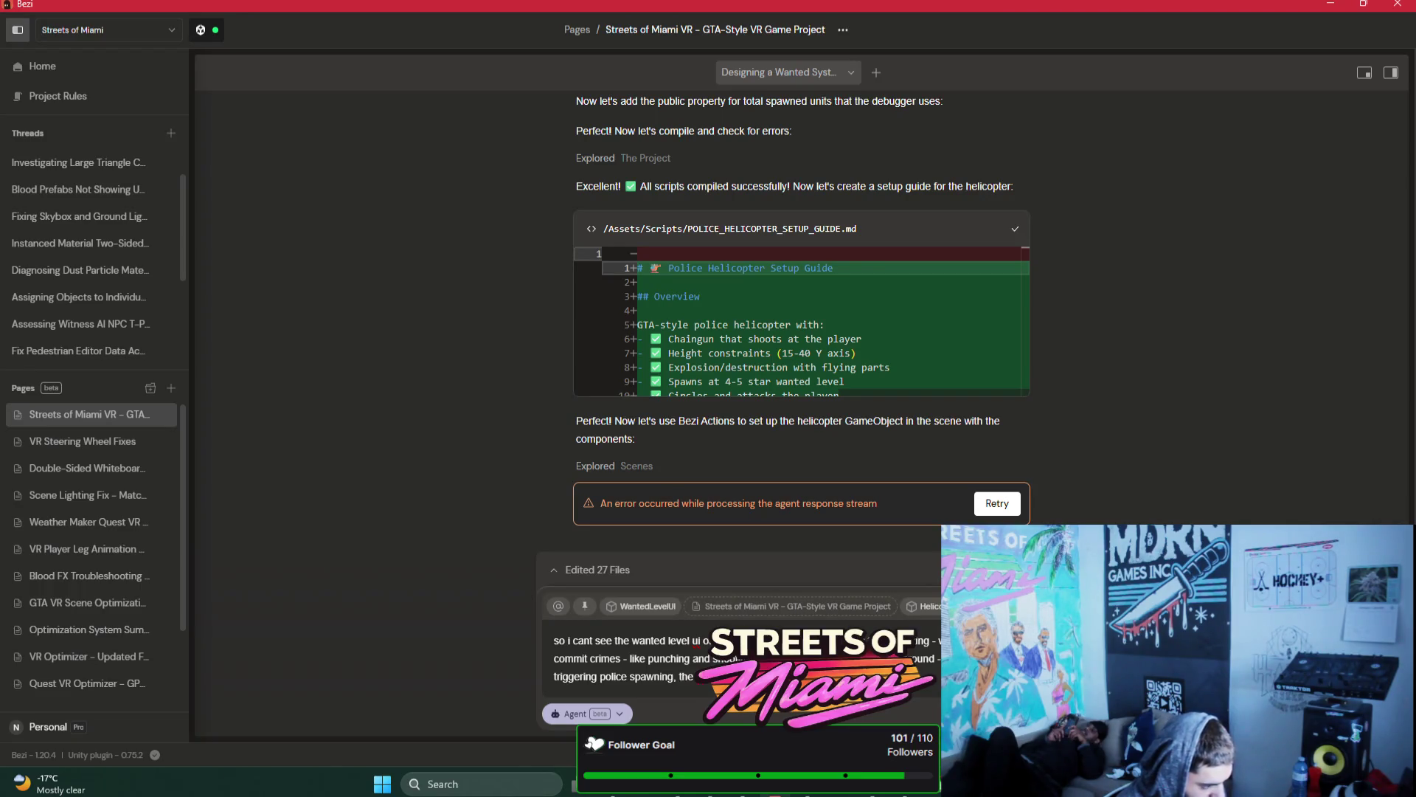
pyautogui.press('Return')
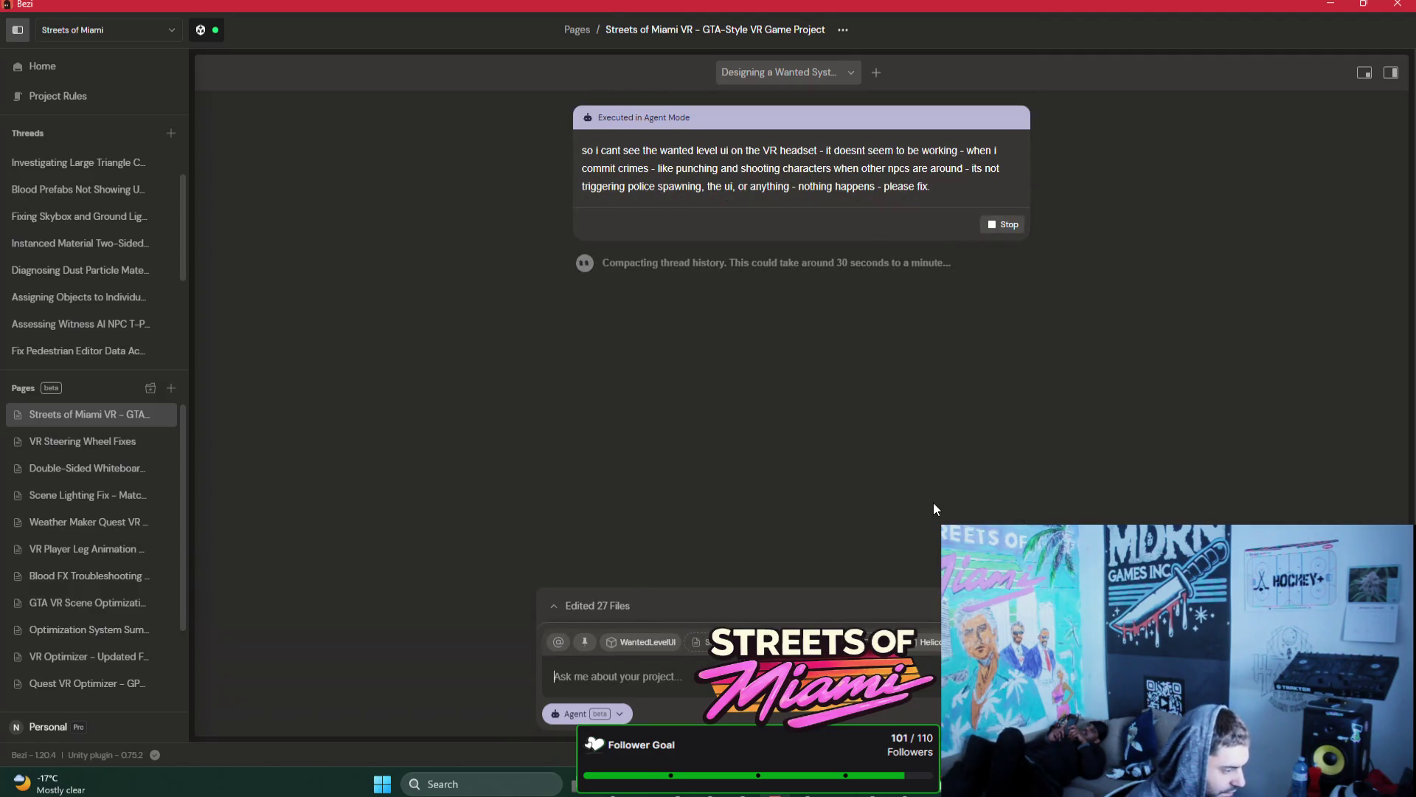
pyautogui.click(1003, 224)
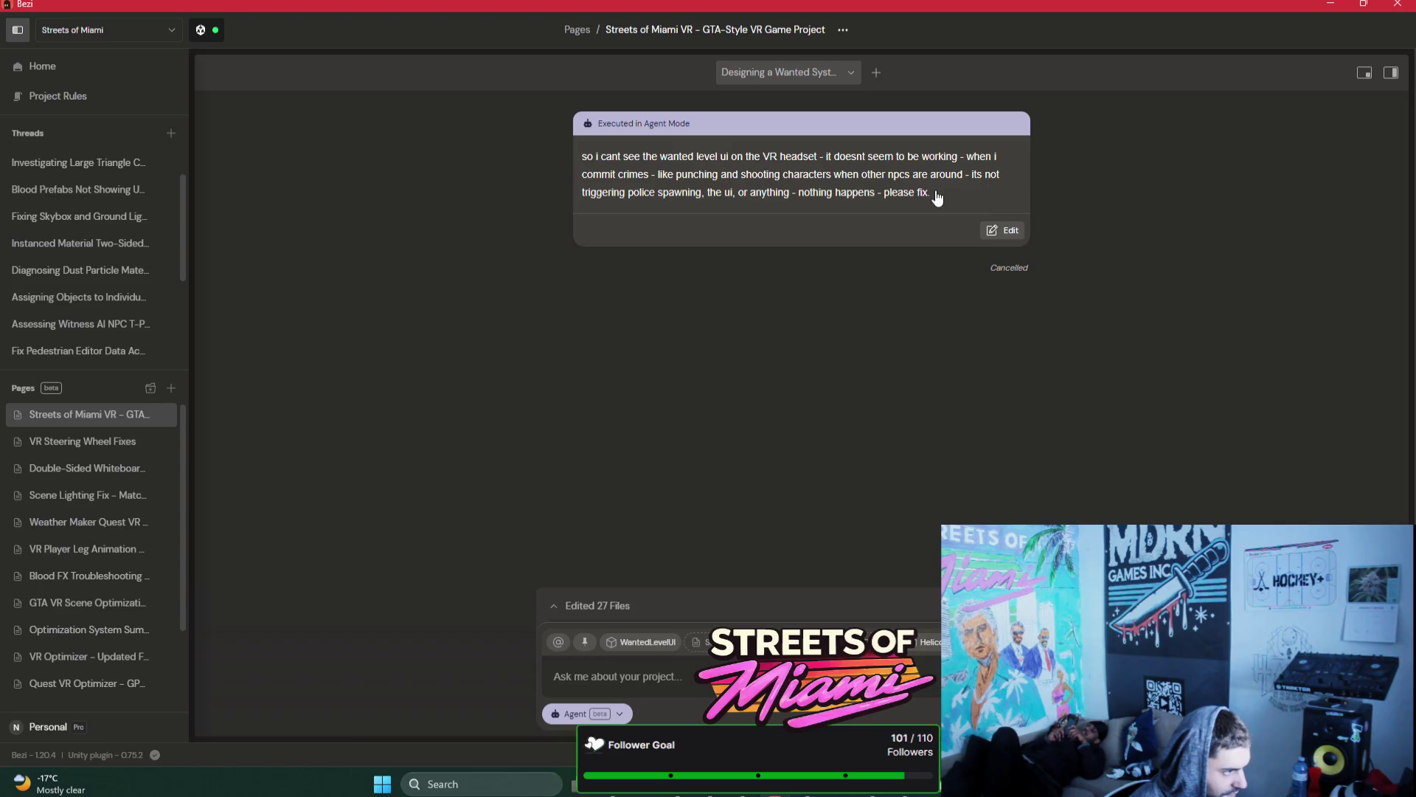
pyautogui.click(1004, 230)
# Step: Replace 'please fix' with a note that the helicopter chain gun shows no bullets and should use HVR_smg damage
pyautogui.click(962, 196)
pyautogui.press('BackSpace')
pyautogui.press('Delete')
pyautogui.press('Delete')
pyautogui.press('Delete')
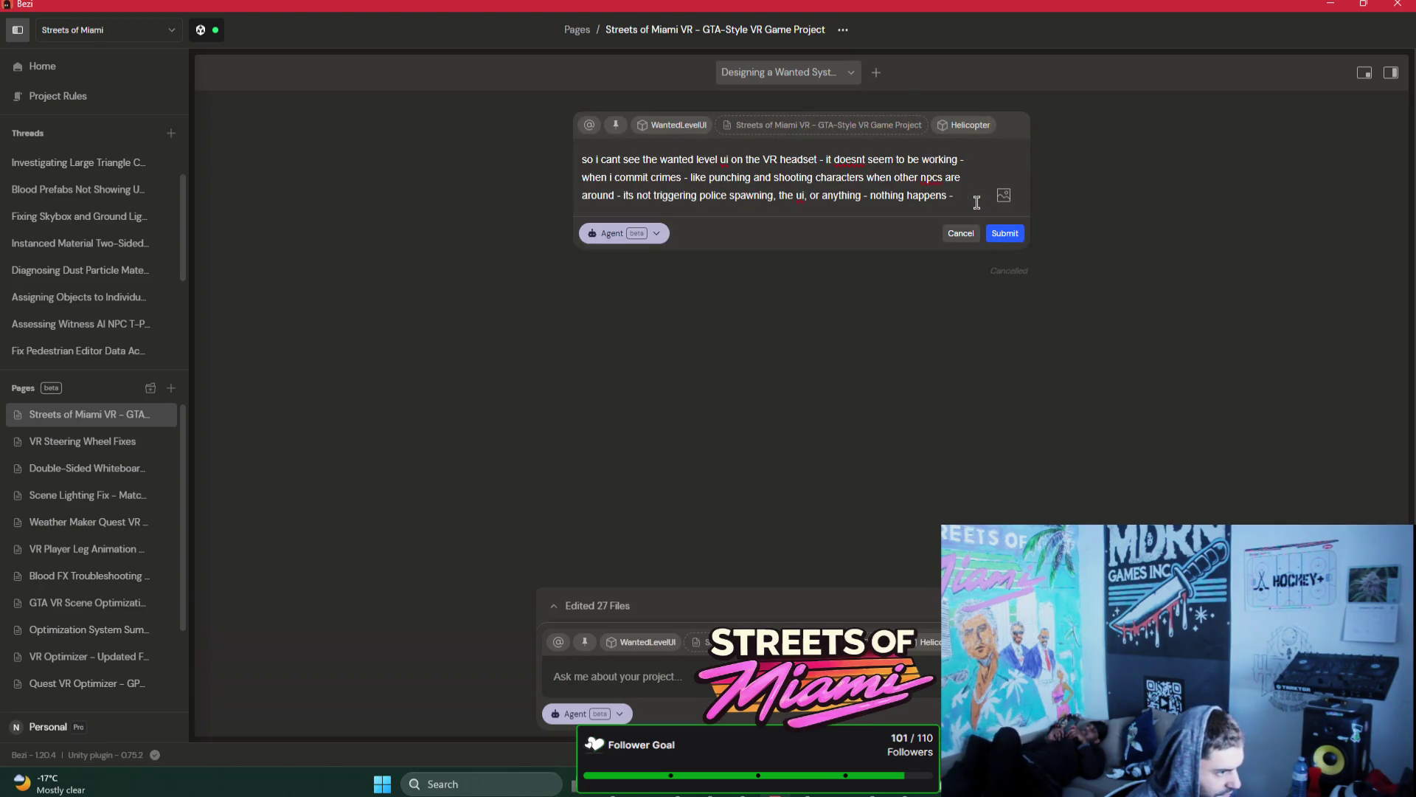
pyautogui.hotkey('shift', 'Return')
pyautogui.hotkey('shift', 'Return')
pyautogui.hotkey('shift', 'Return')
pyautogui.write('lso the helicopter chain ')
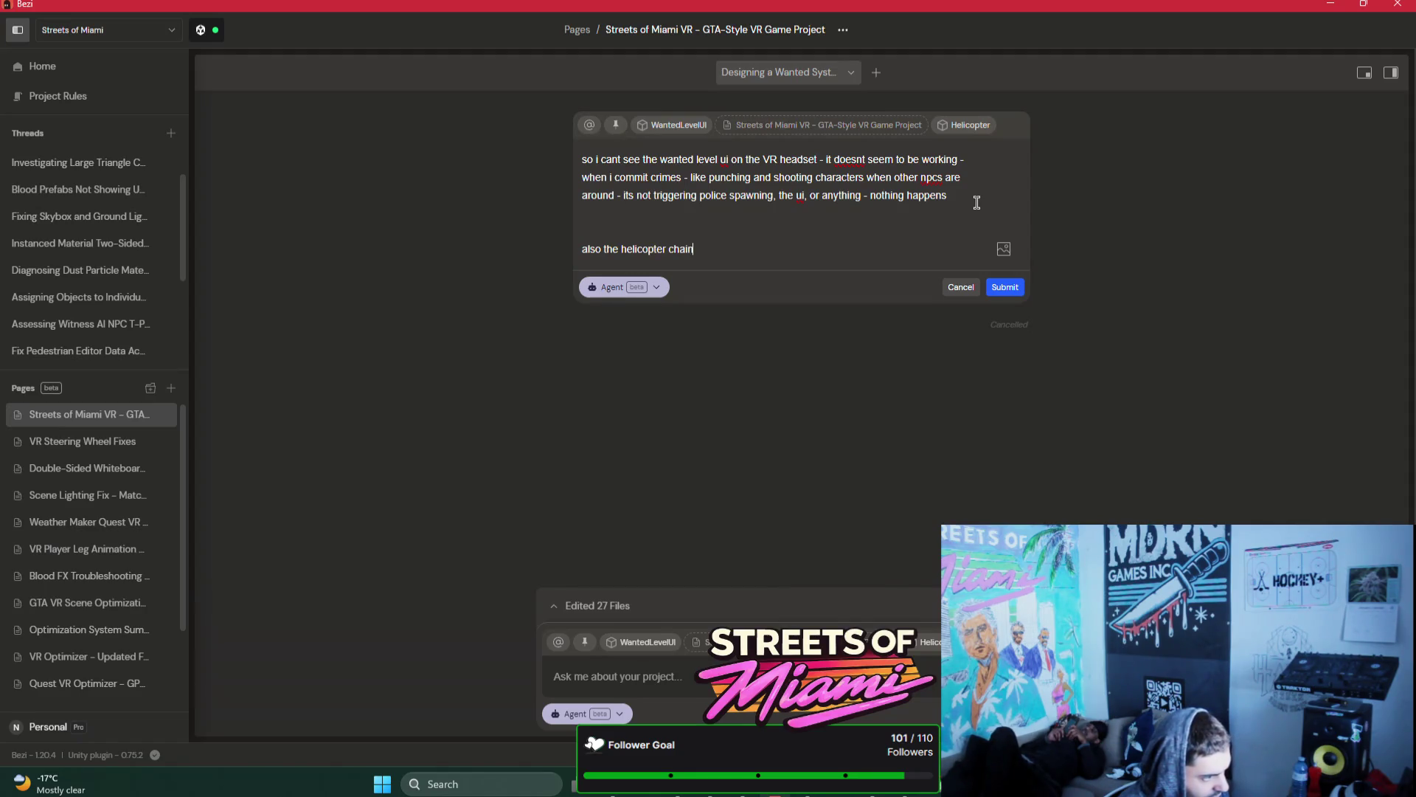
pyautogui.write('gun ')
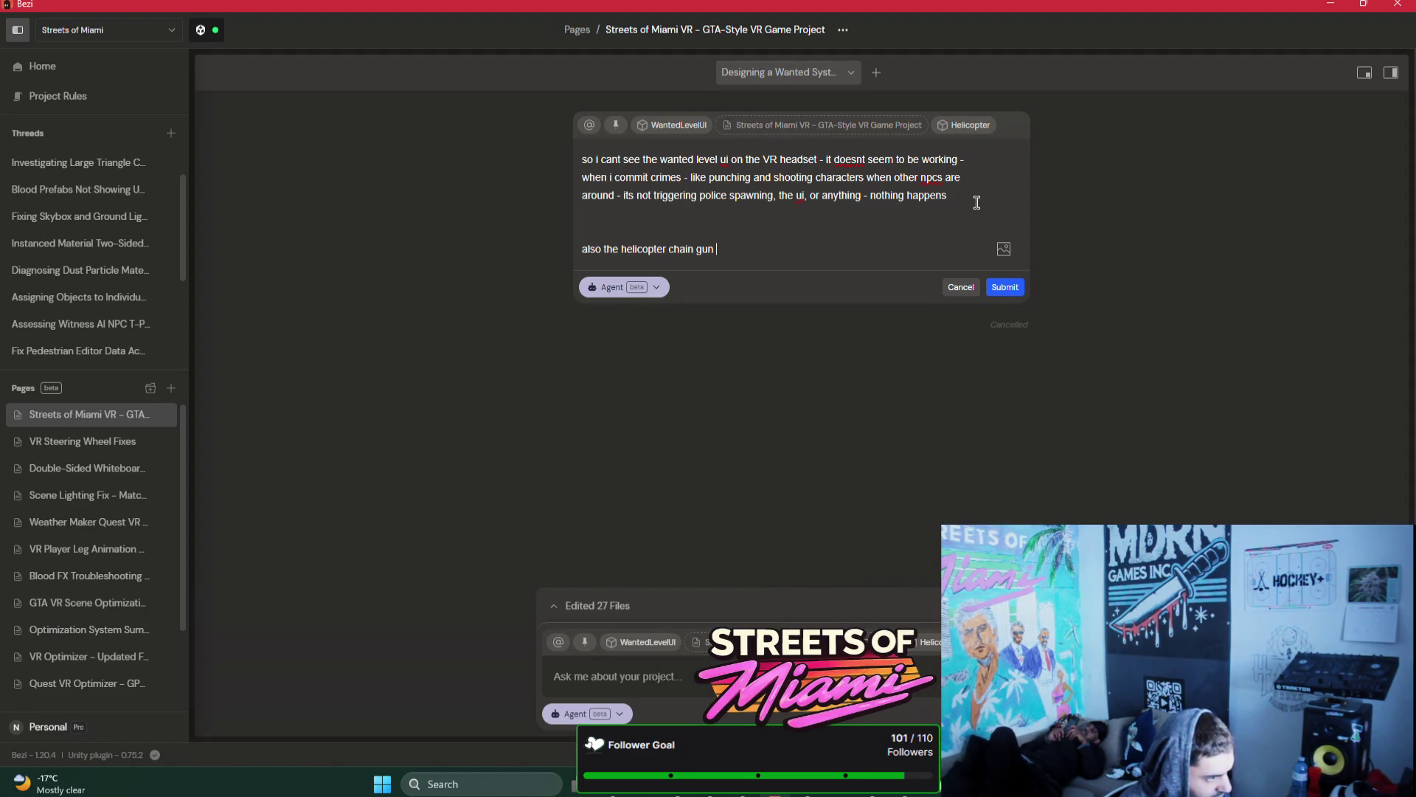
pyautogui.write('isnt working - im not seeing any')
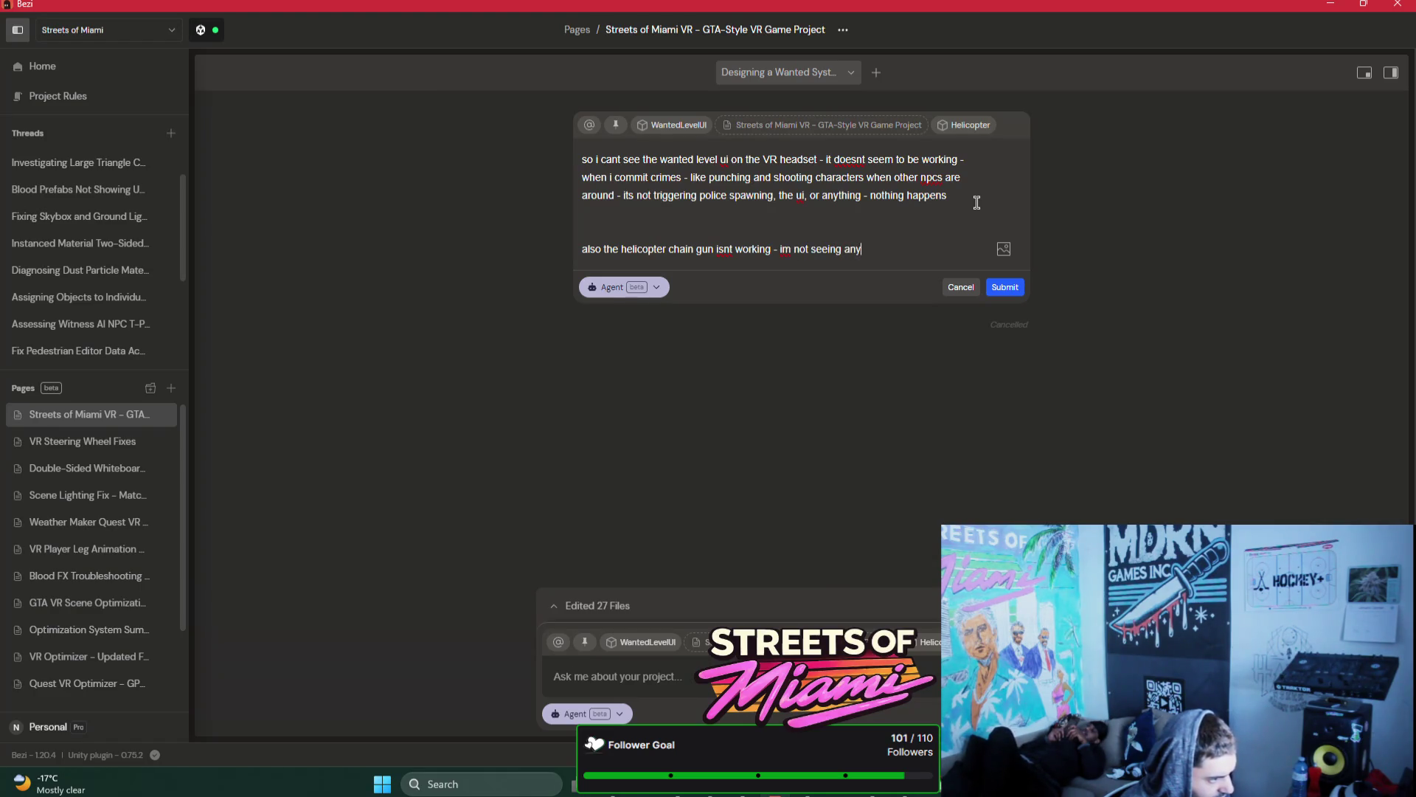
pyautogui.write(' bullets')
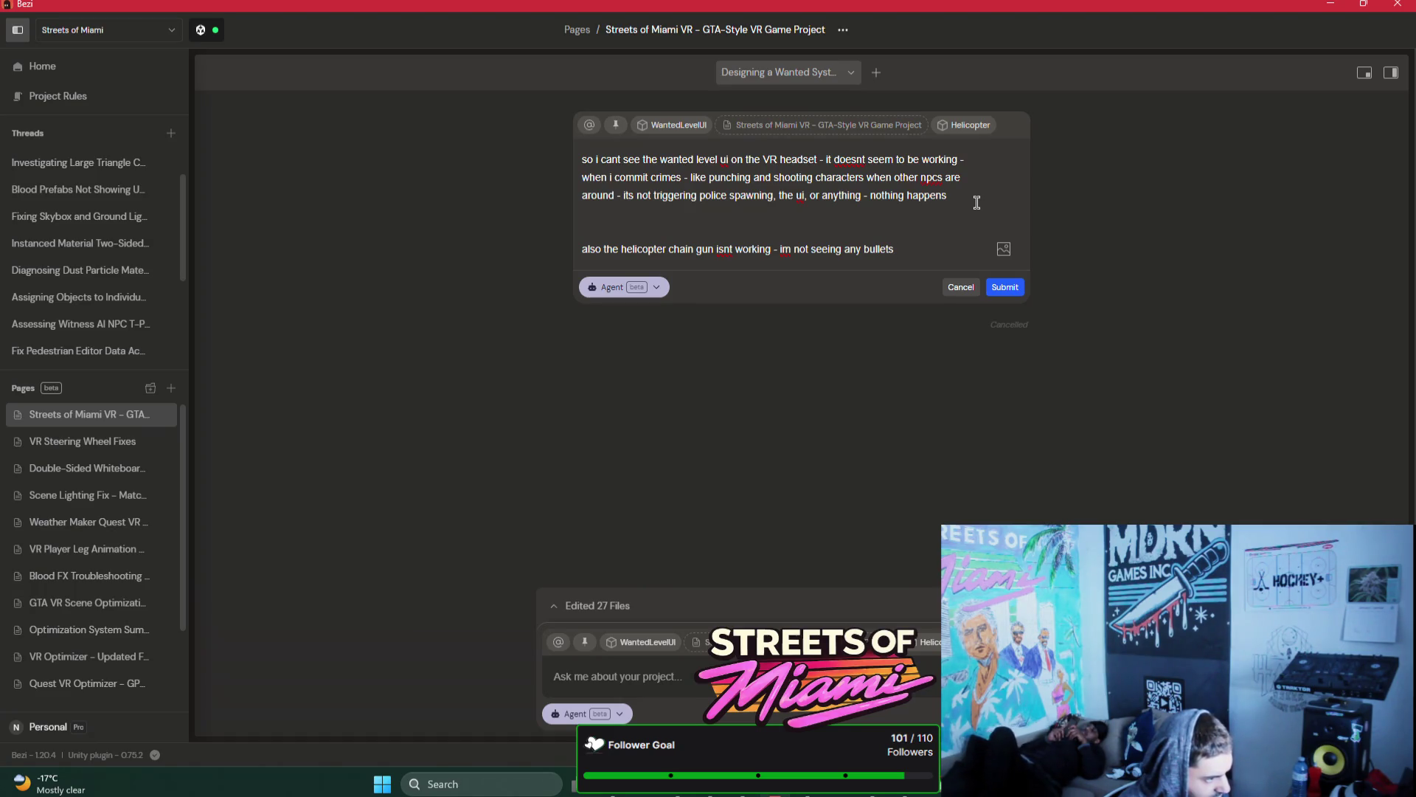
pyautogui.write('iot should use the s')
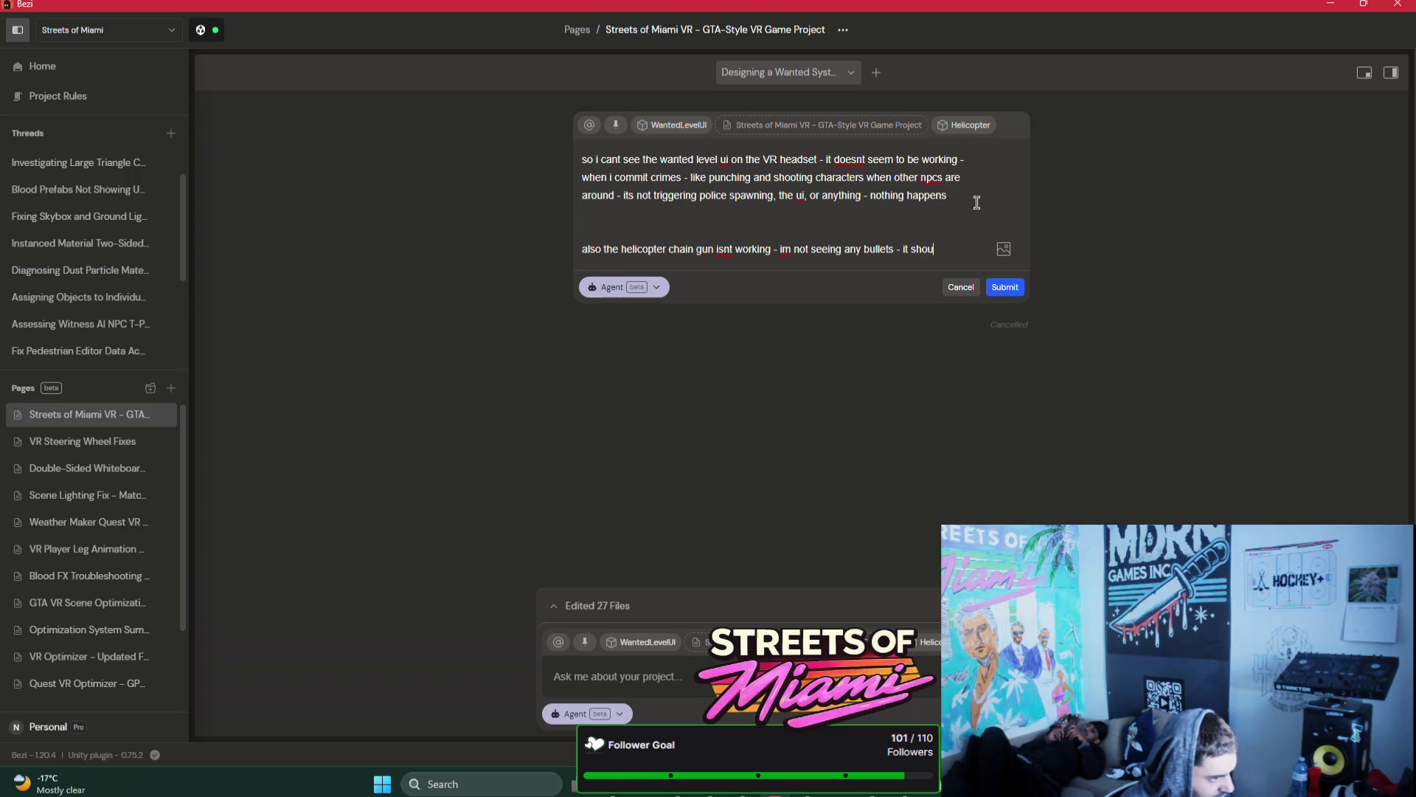
pyautogui.write('ame ')
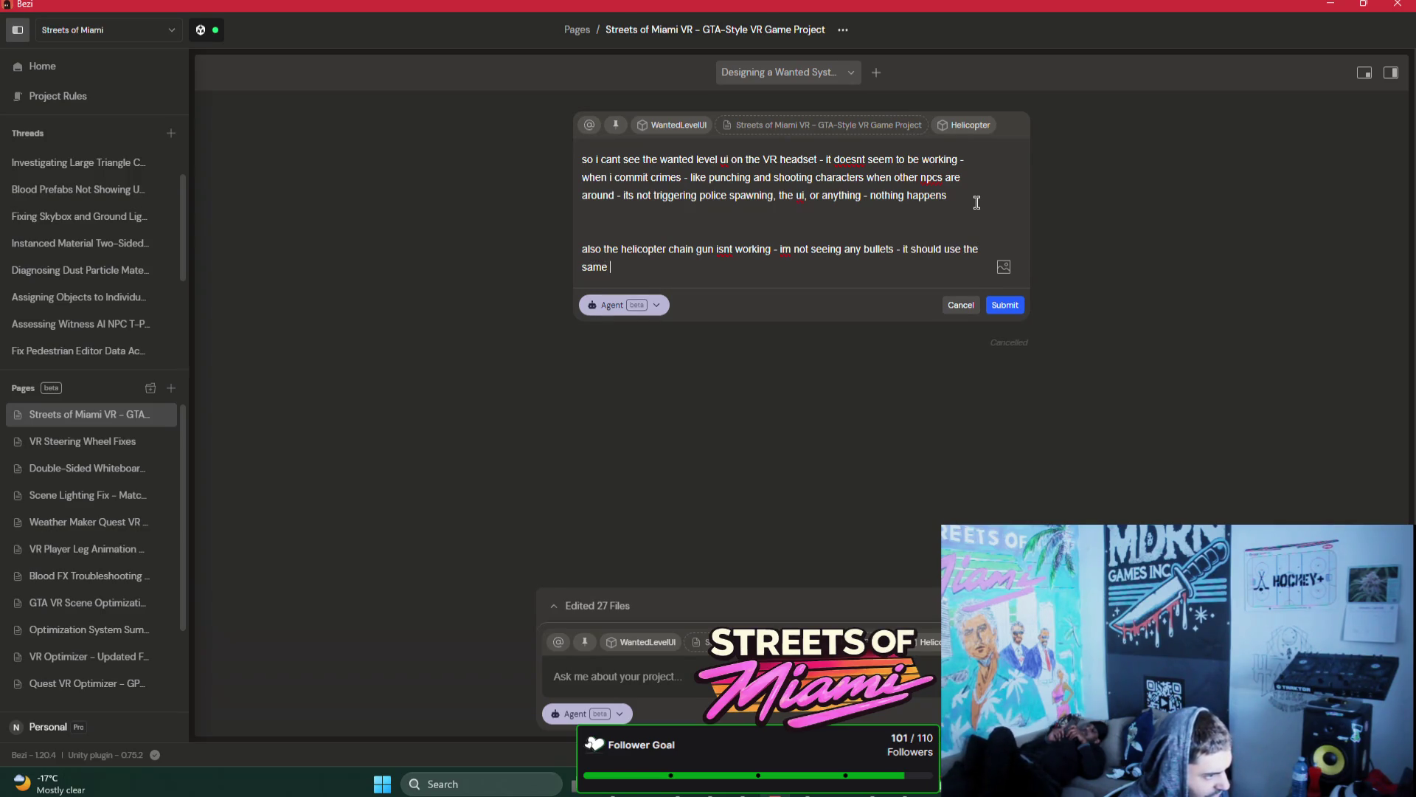
pyautogui.write('bullet trail and dm')
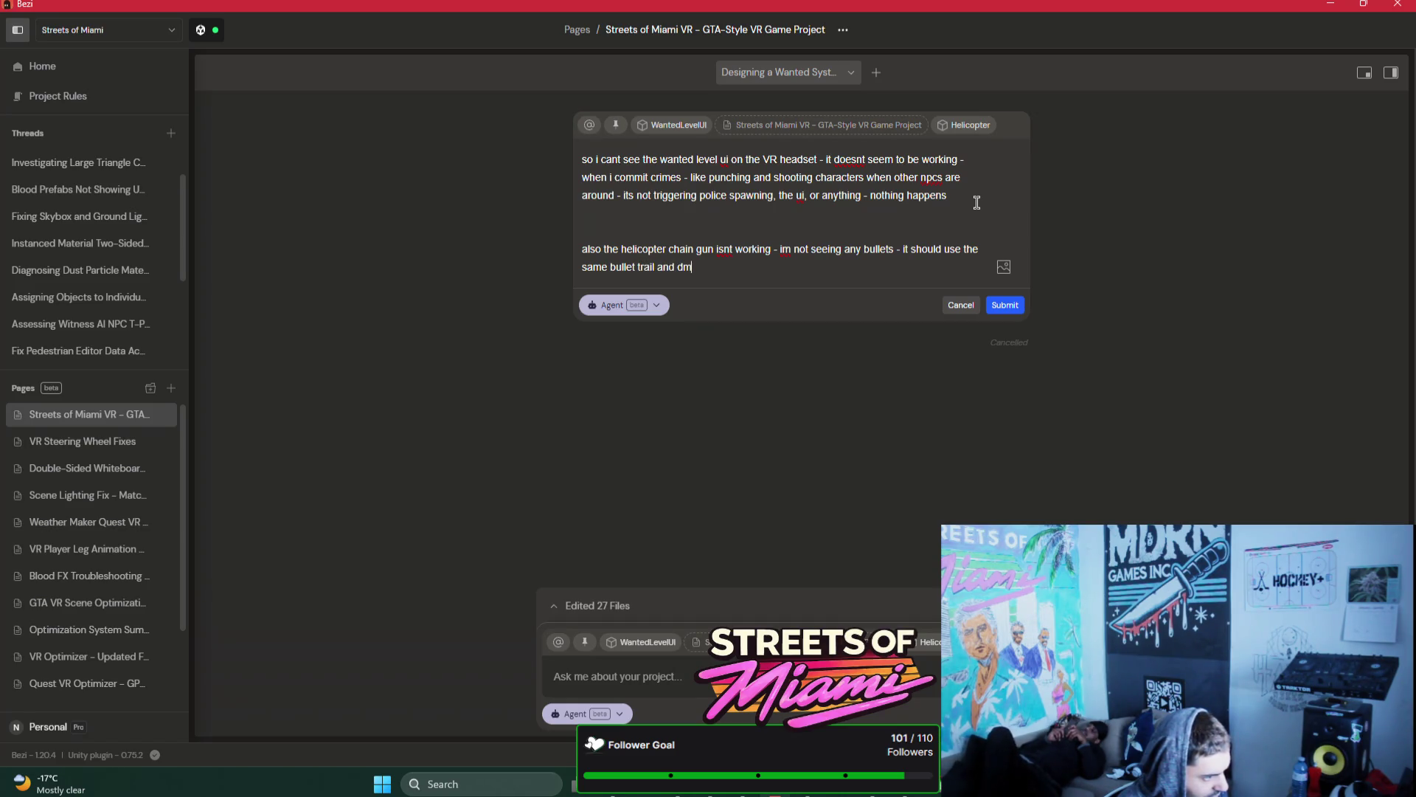
pyautogui.press('BackSpace')
pyautogui.write('amage s')
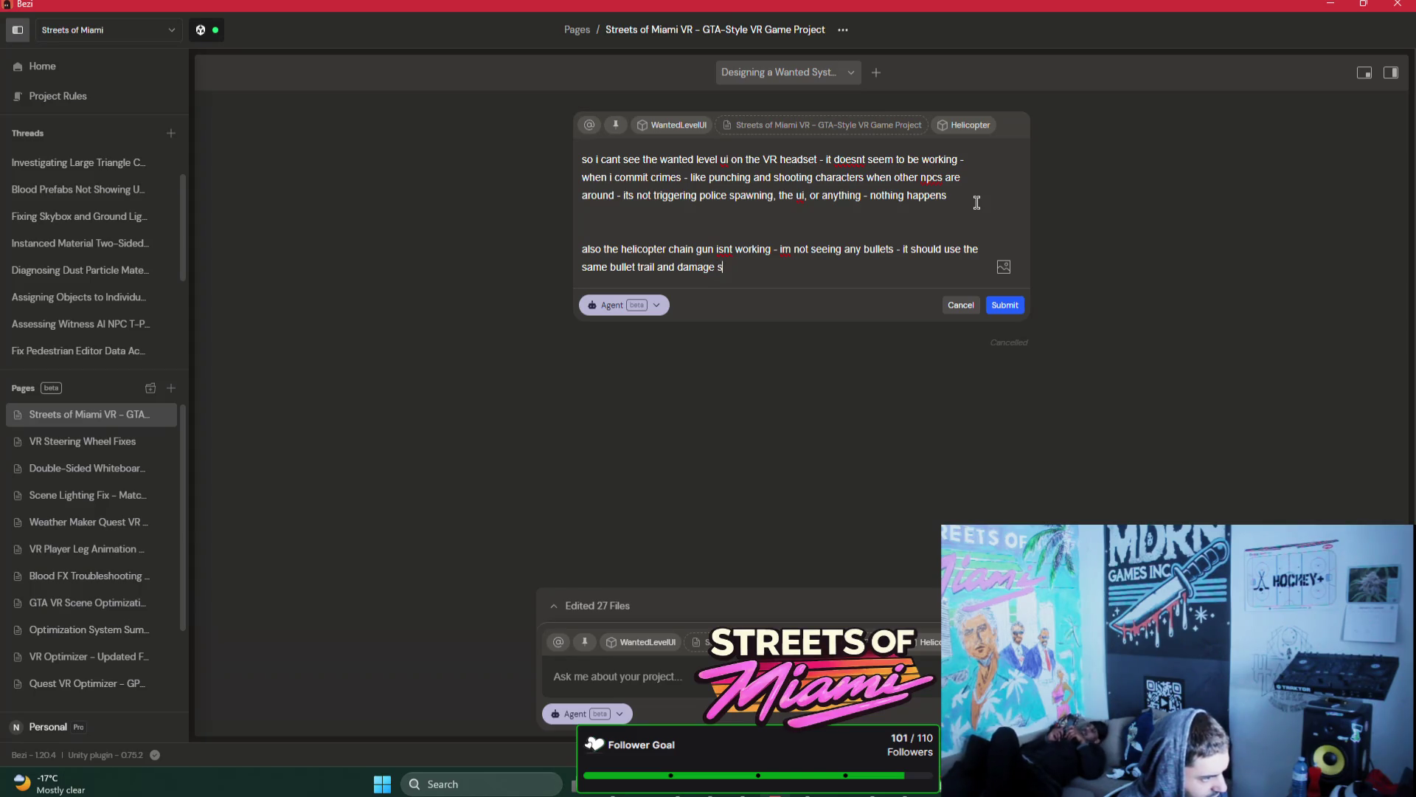
pyautogui.write('ystem a')
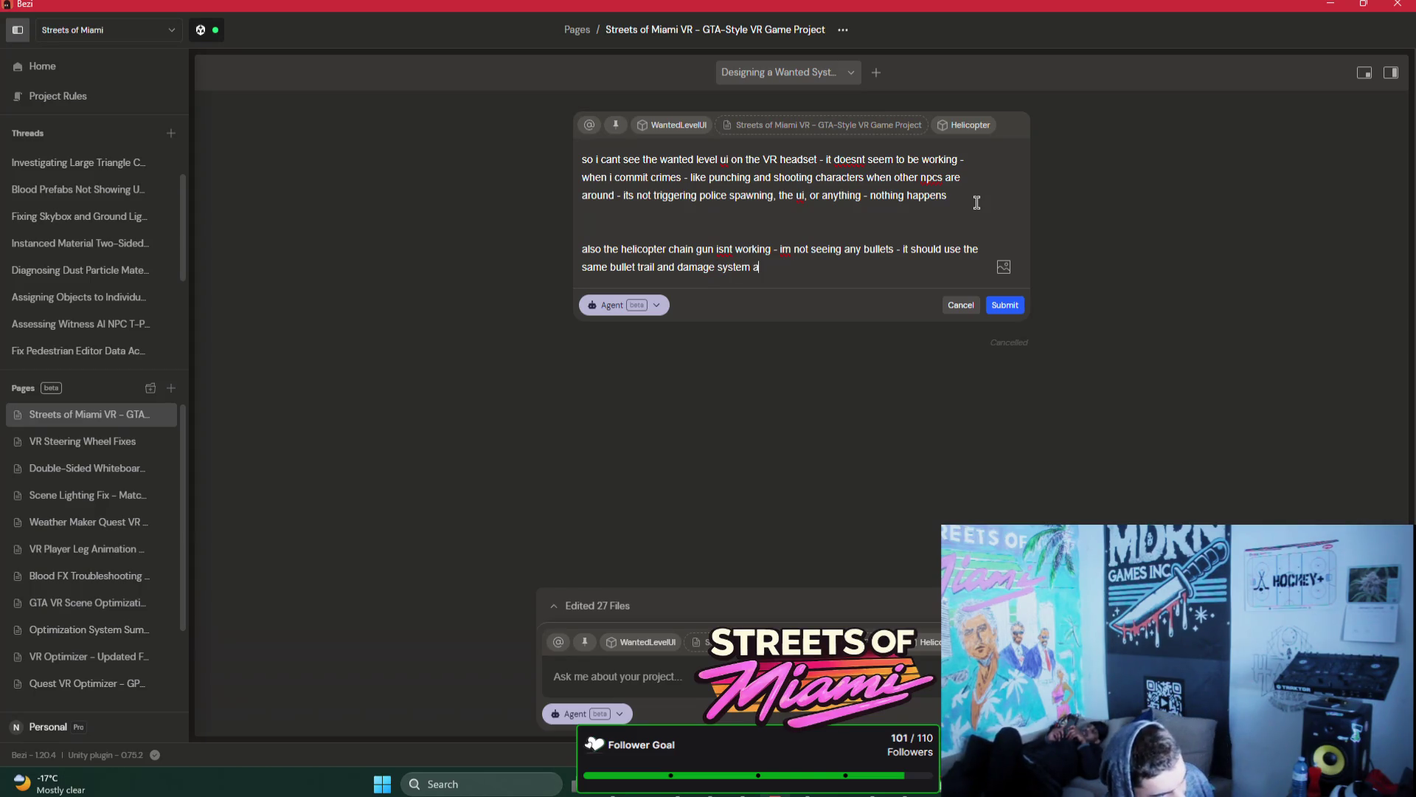
pyautogui.write('s the HVR_sm')
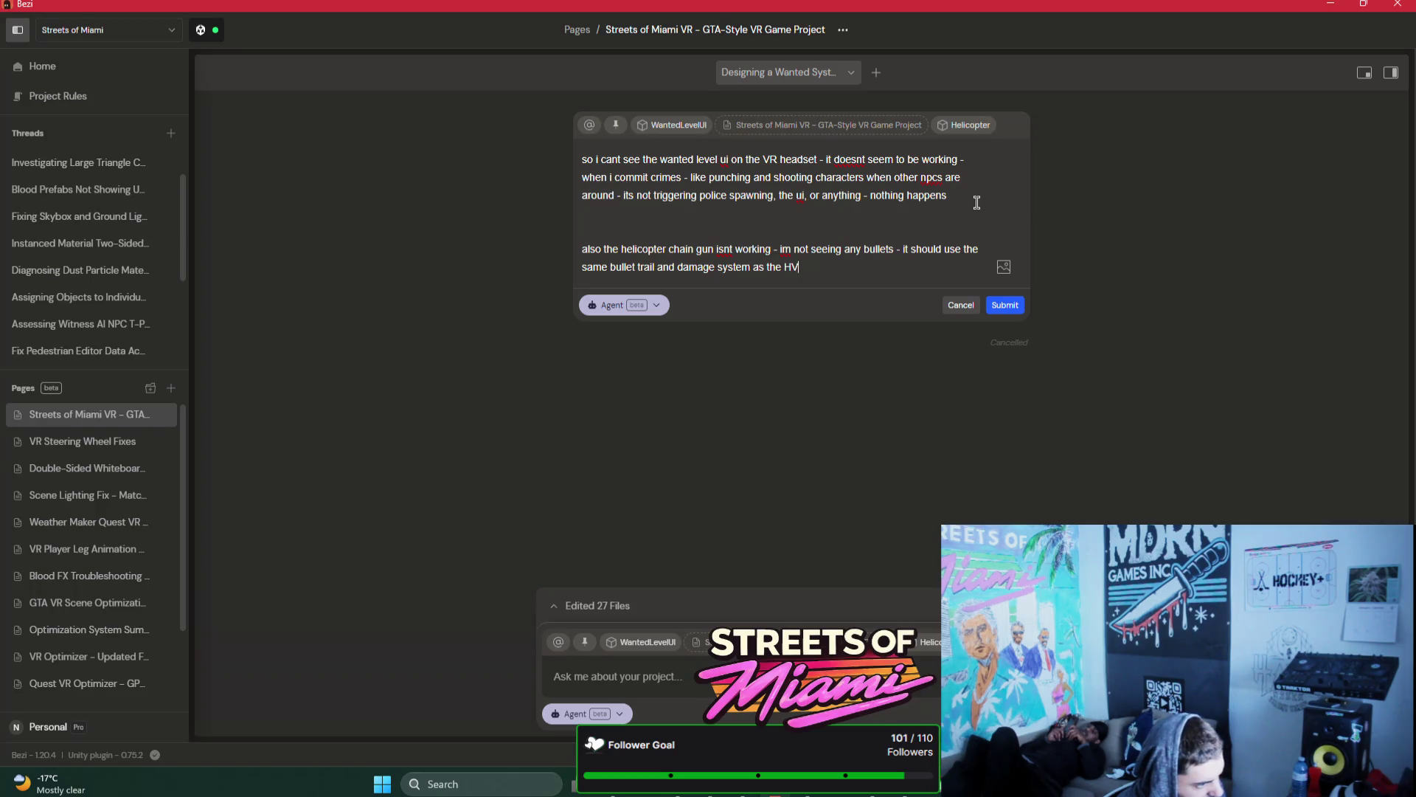
pyautogui.write('g system')
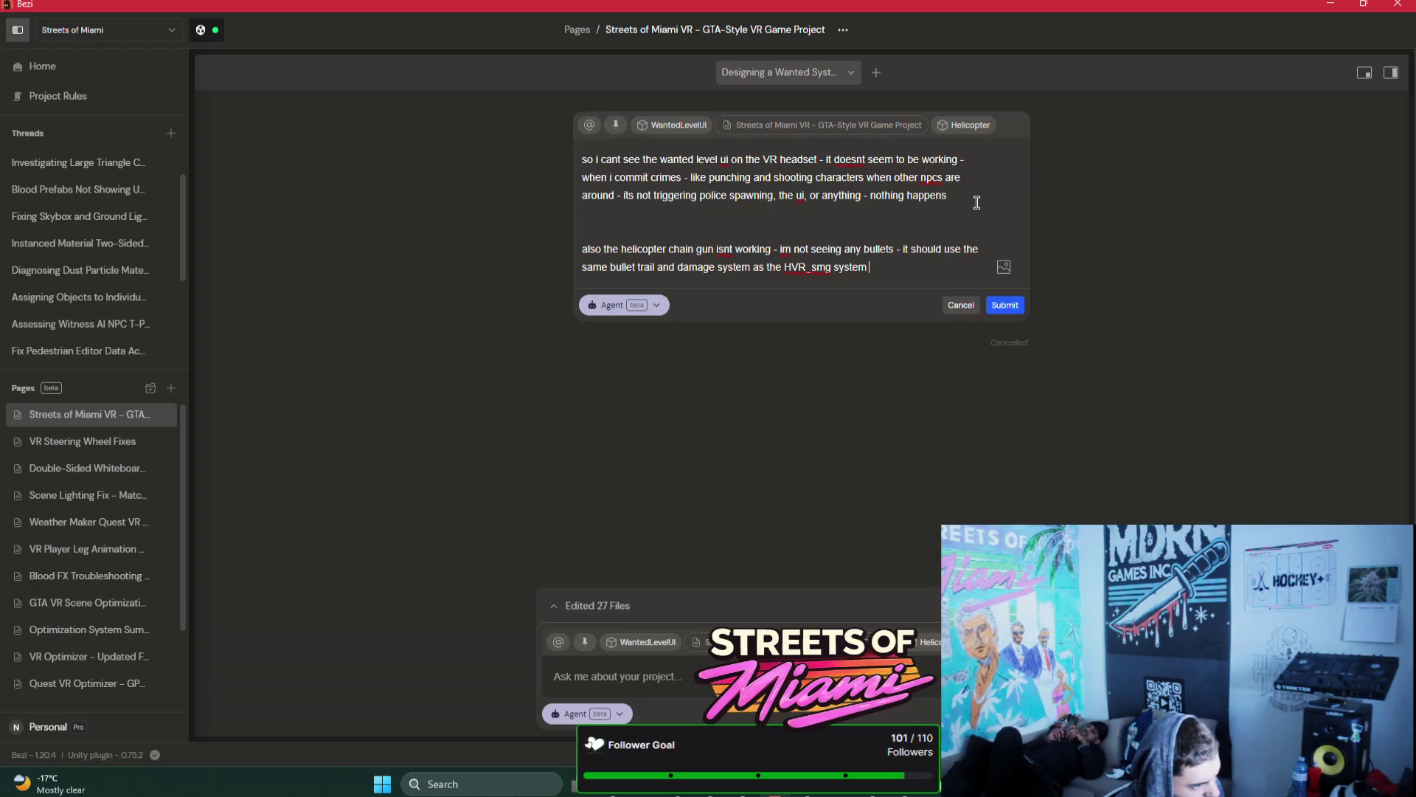
pyautogui.write(' it shouldnt b')
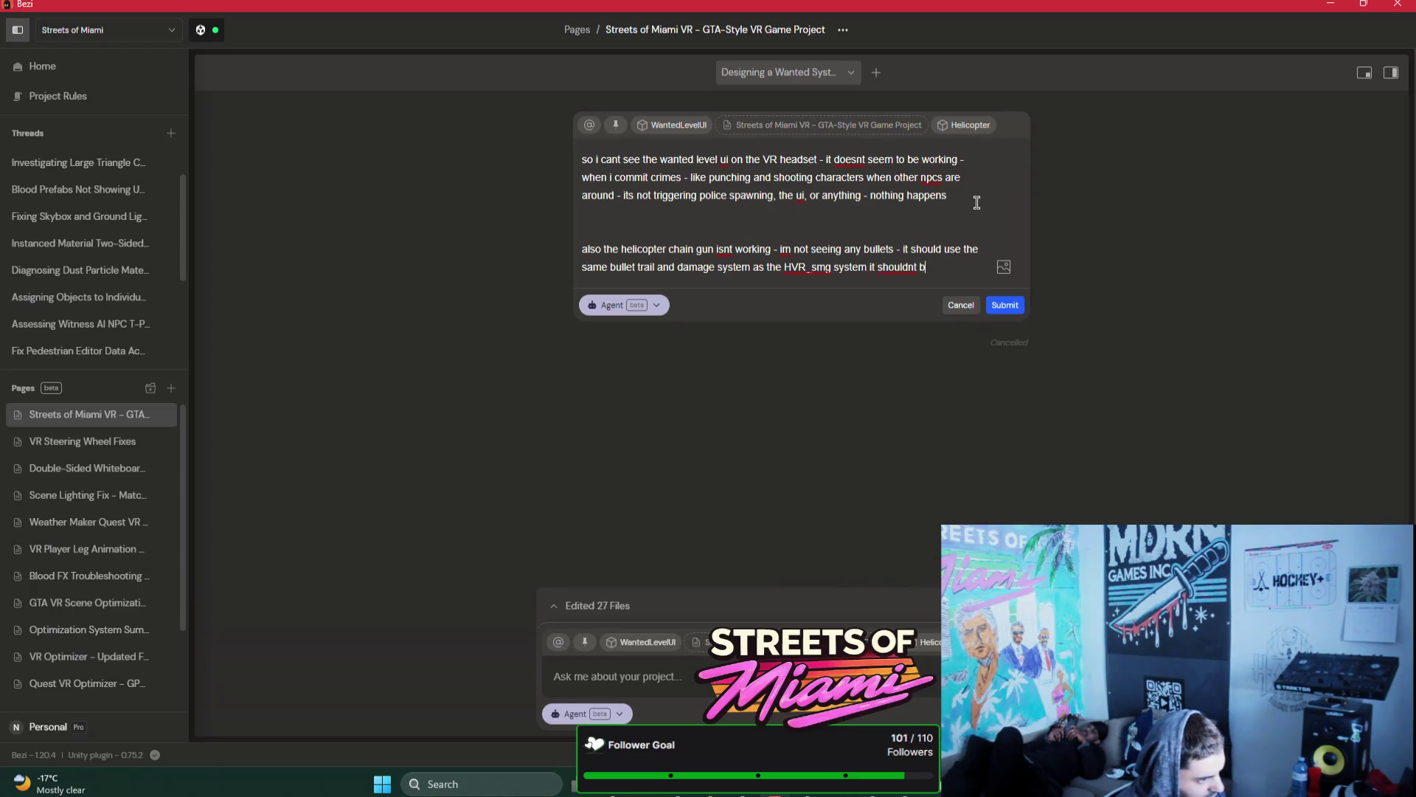
pyautogui.write('e too complicated...')
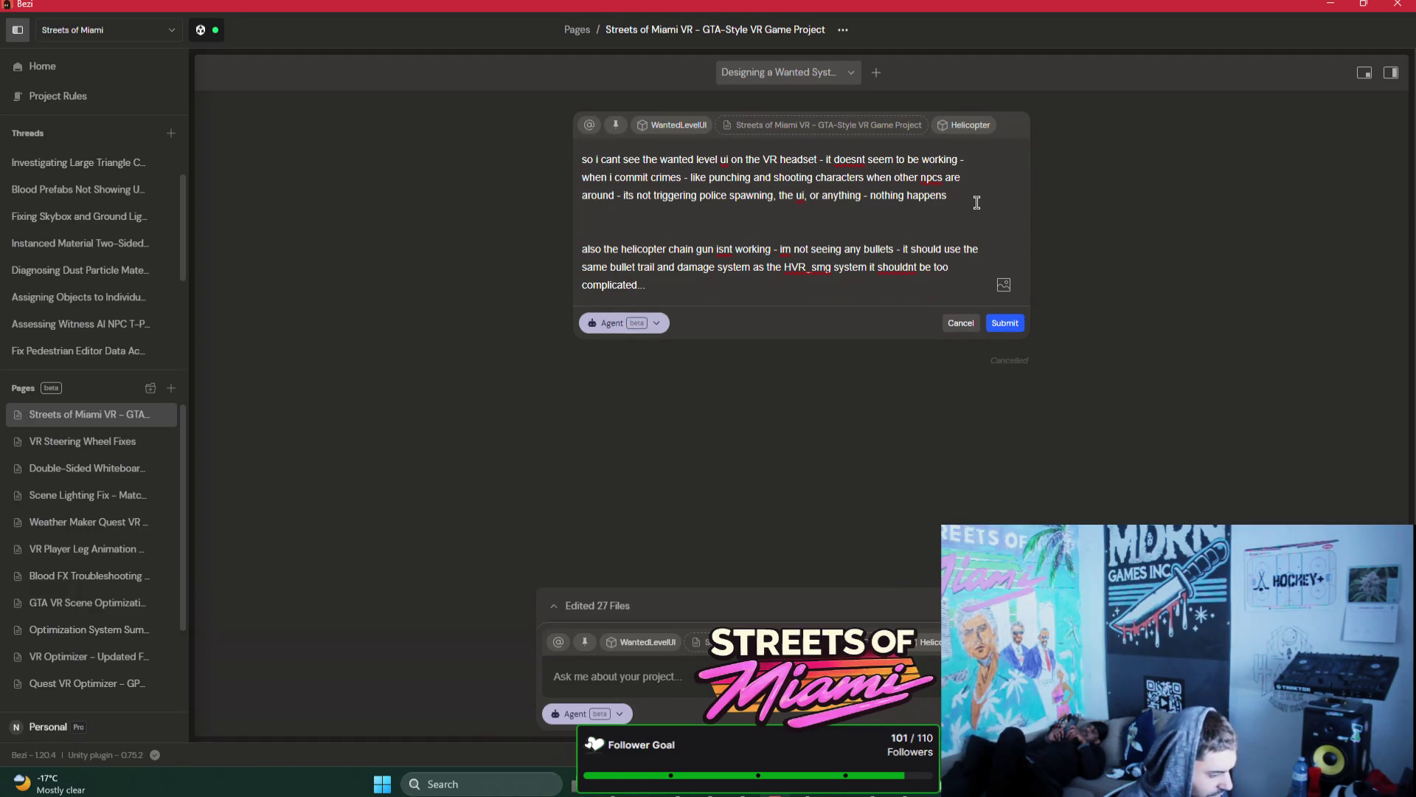
# Step: Select the PoliceHelicopter.cs script and its setup guide in the Project window as Bezi context
pyautogui.click(743, 793)
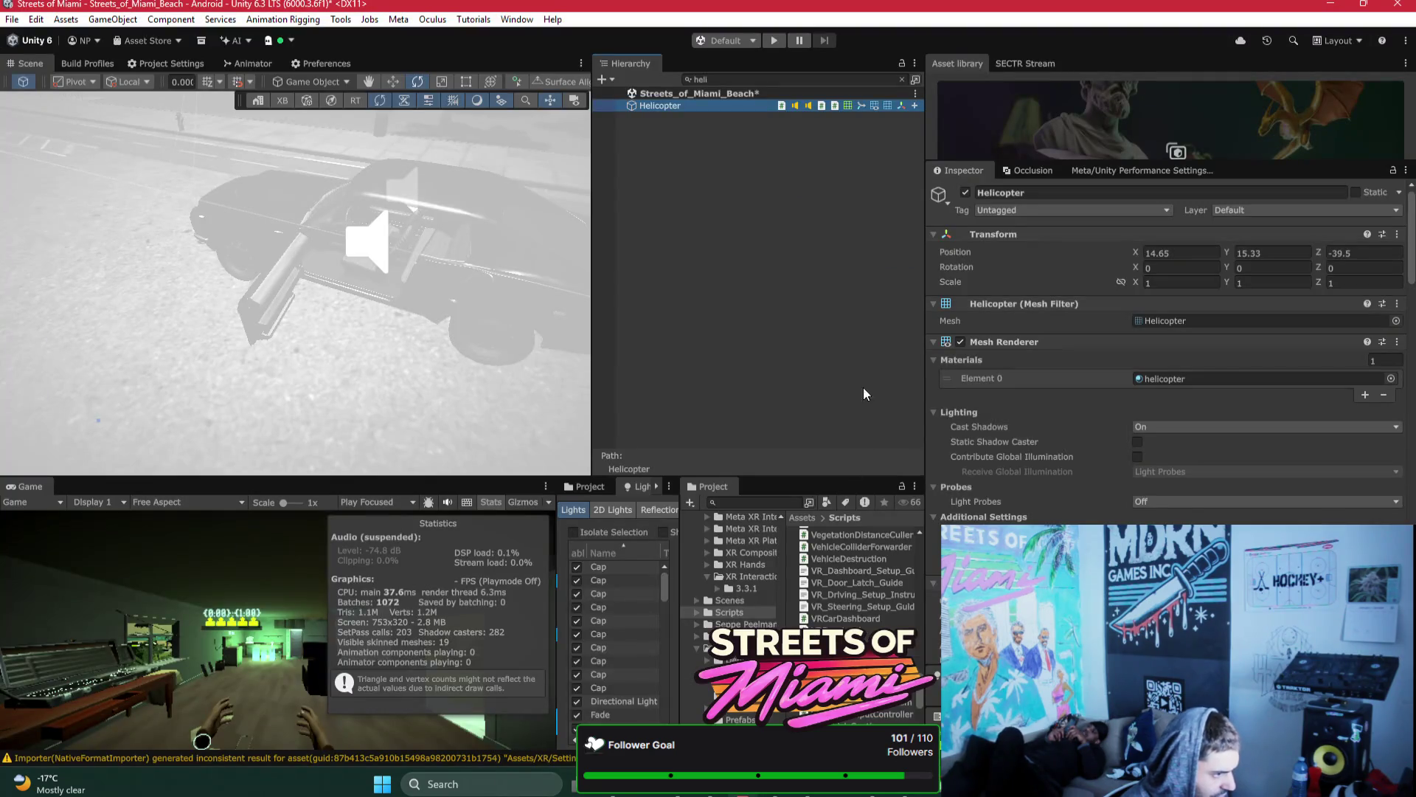
pyautogui.scroll(-10, 1067, 487)
pyautogui.click(1033, 405)
pyautogui.click(902, 79)
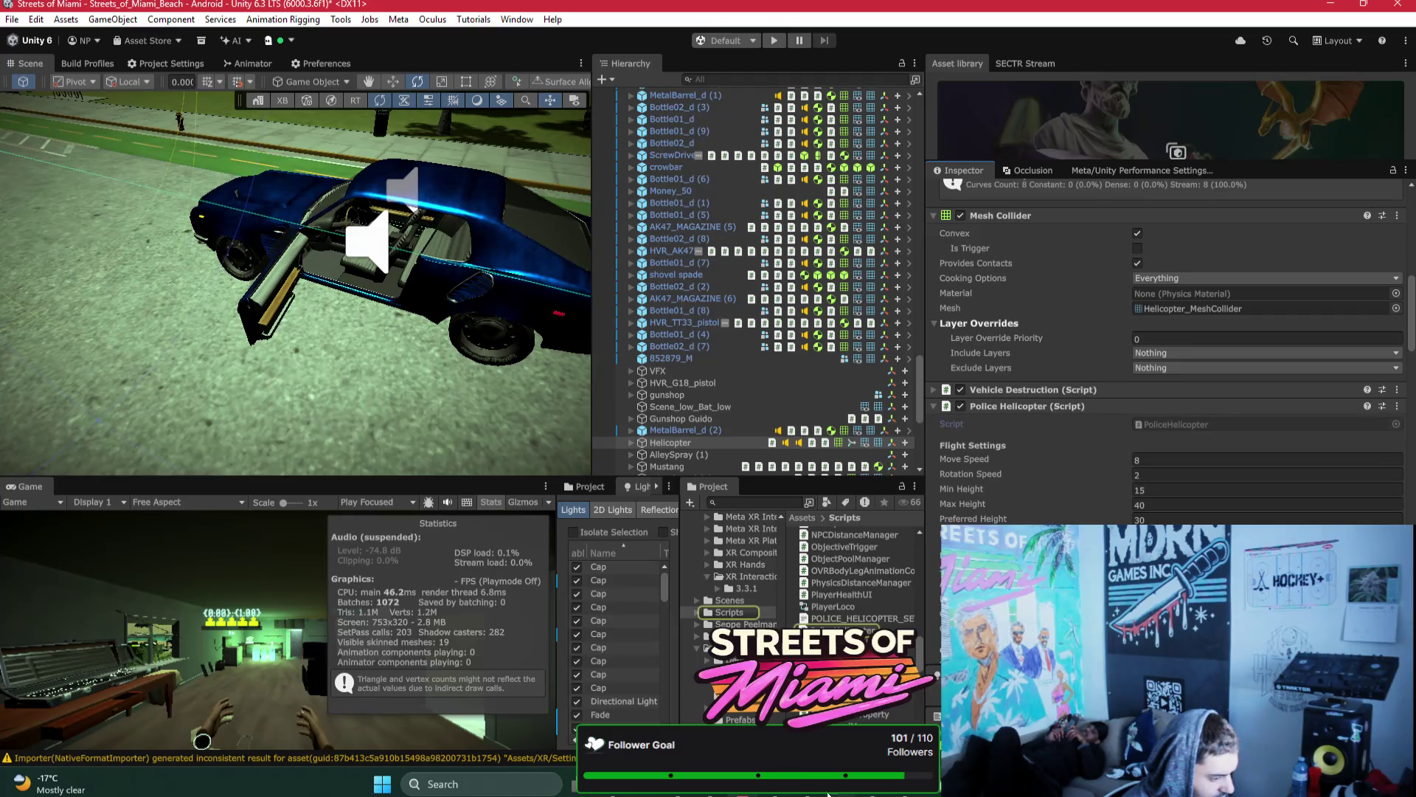
pyautogui.click(837, 794)
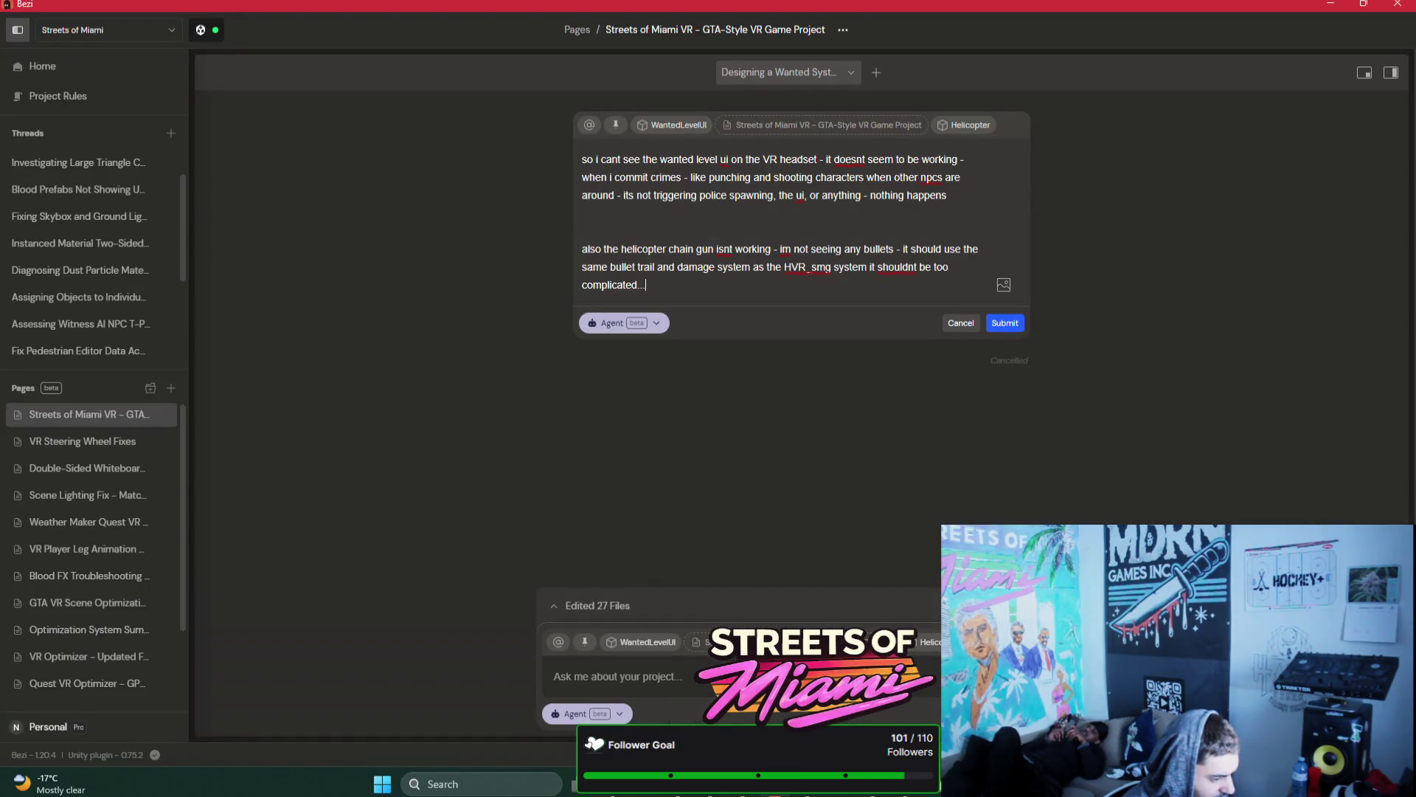
pyautogui.click(713, 794)
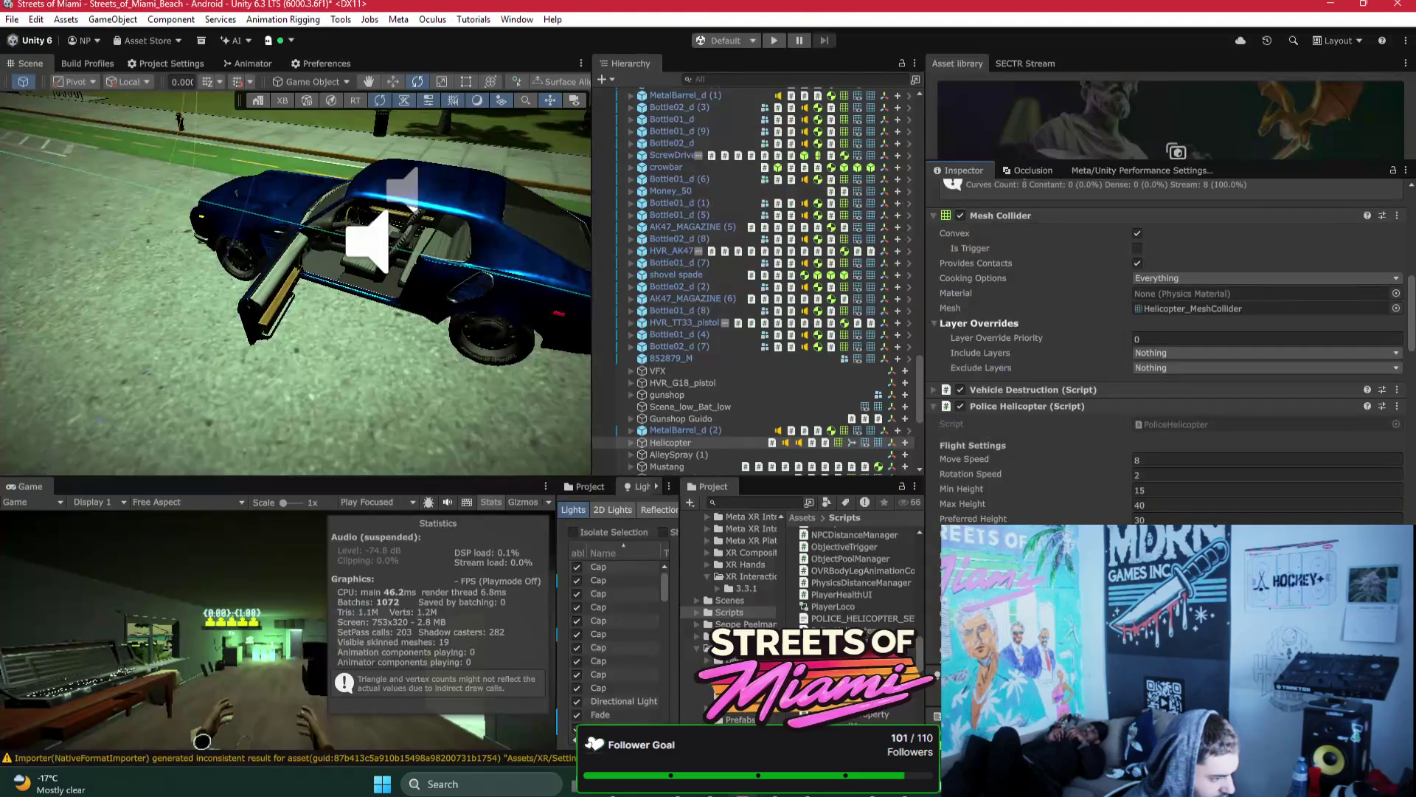
pyautogui.click(849, 630)
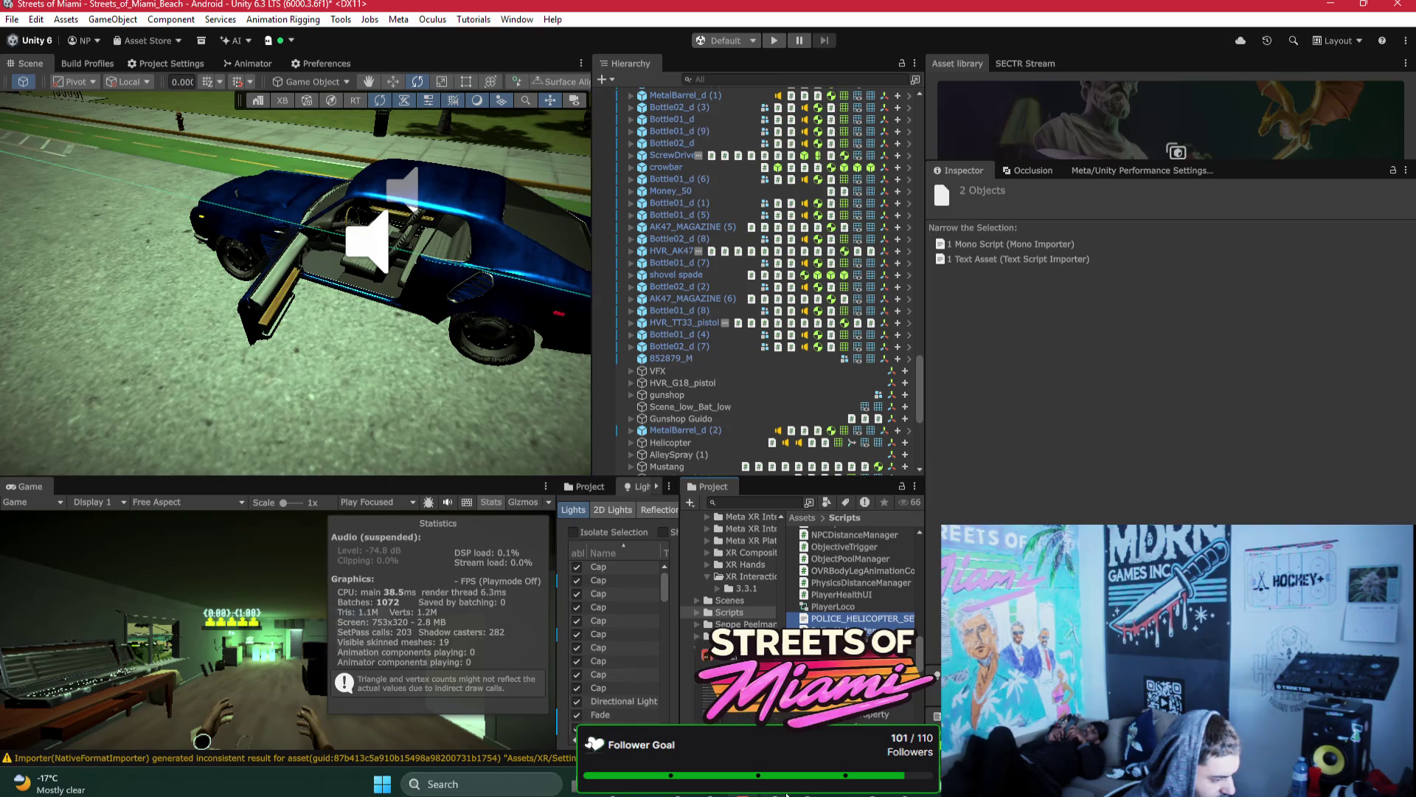
pyautogui.click(837, 794)
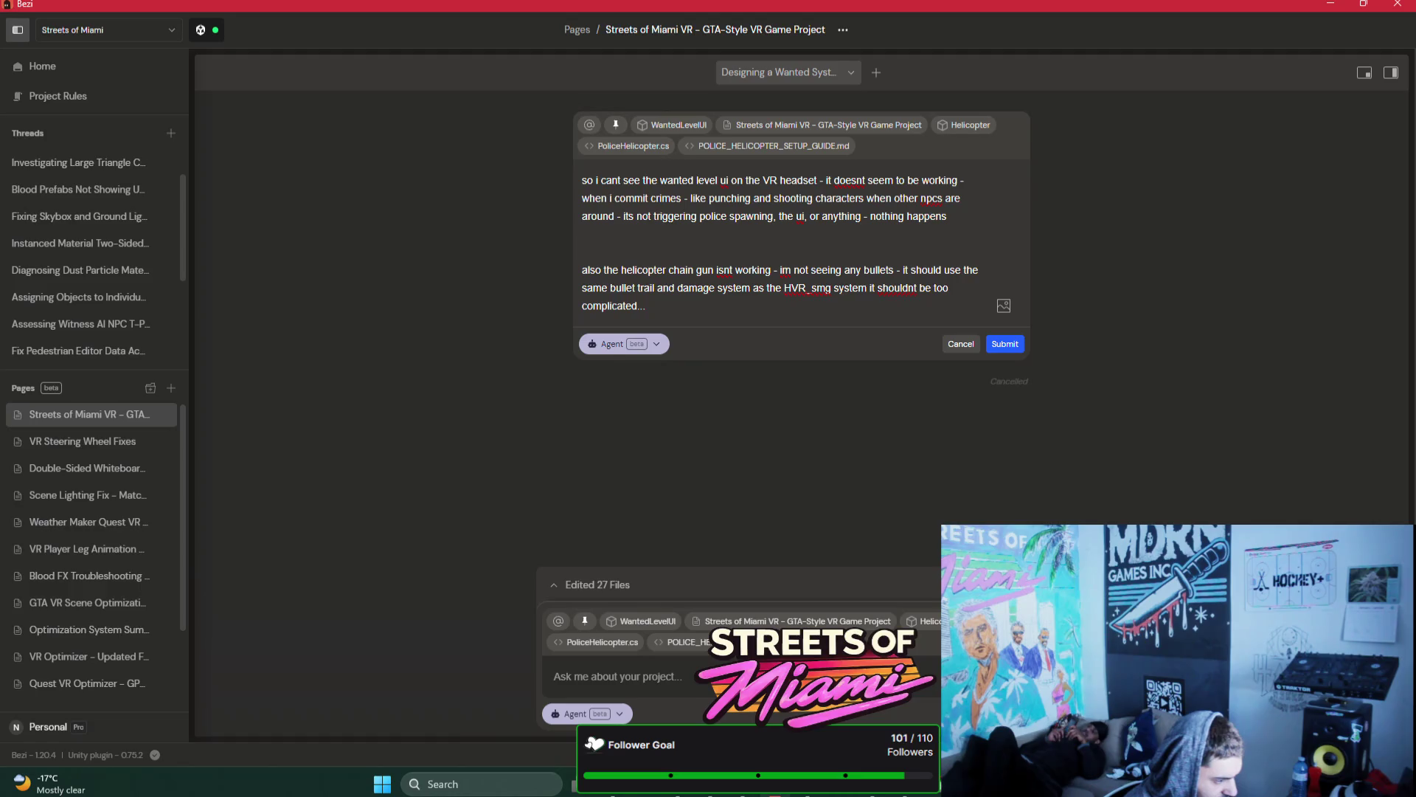
# Step: Select WantedSystemManager in the Hierarchy and ping its Enhanced Wanted System script
pyautogui.click(768, 793)
pyautogui.scroll(10, 787, 428)
pyautogui.scroll(15, 788, 428)
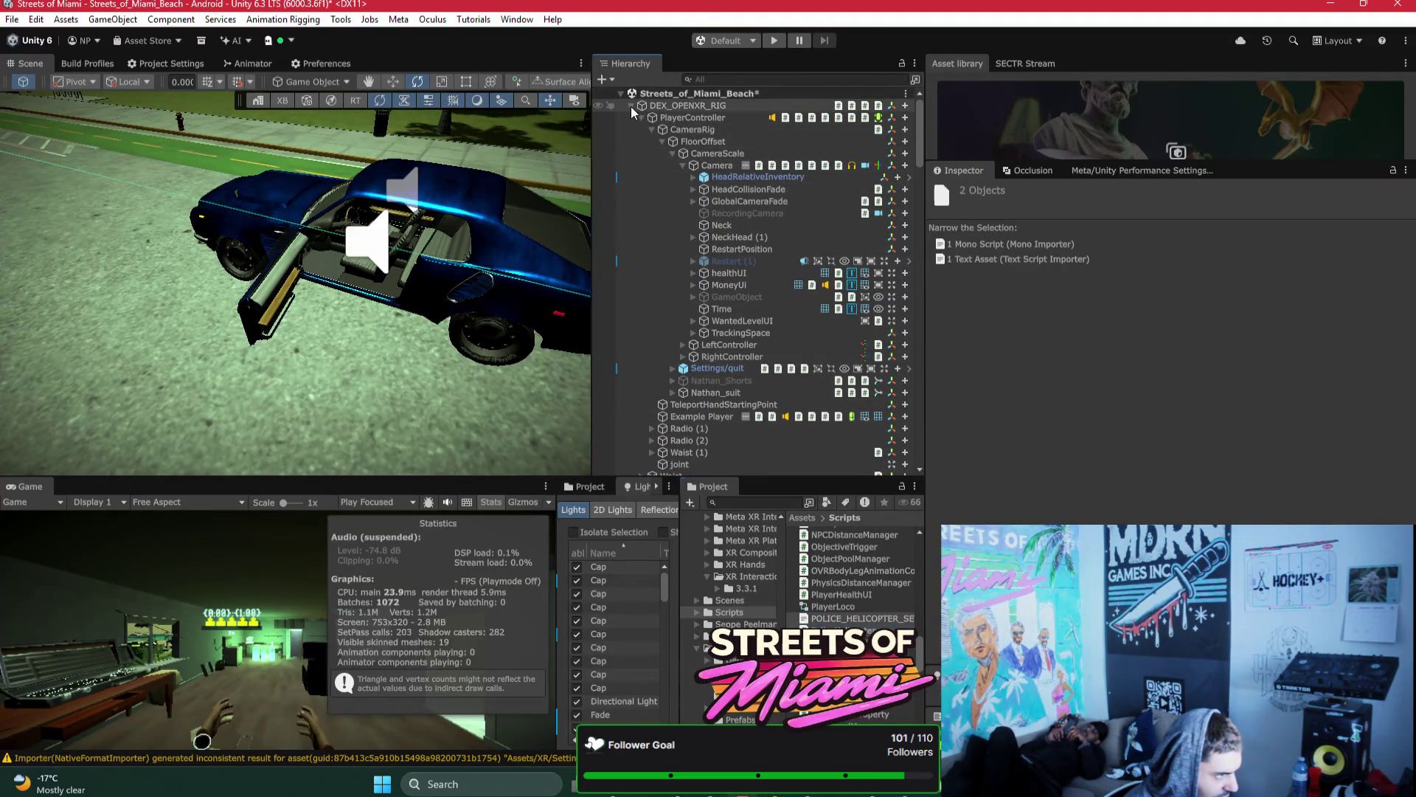
pyautogui.click(630, 106)
pyautogui.click(703, 154)
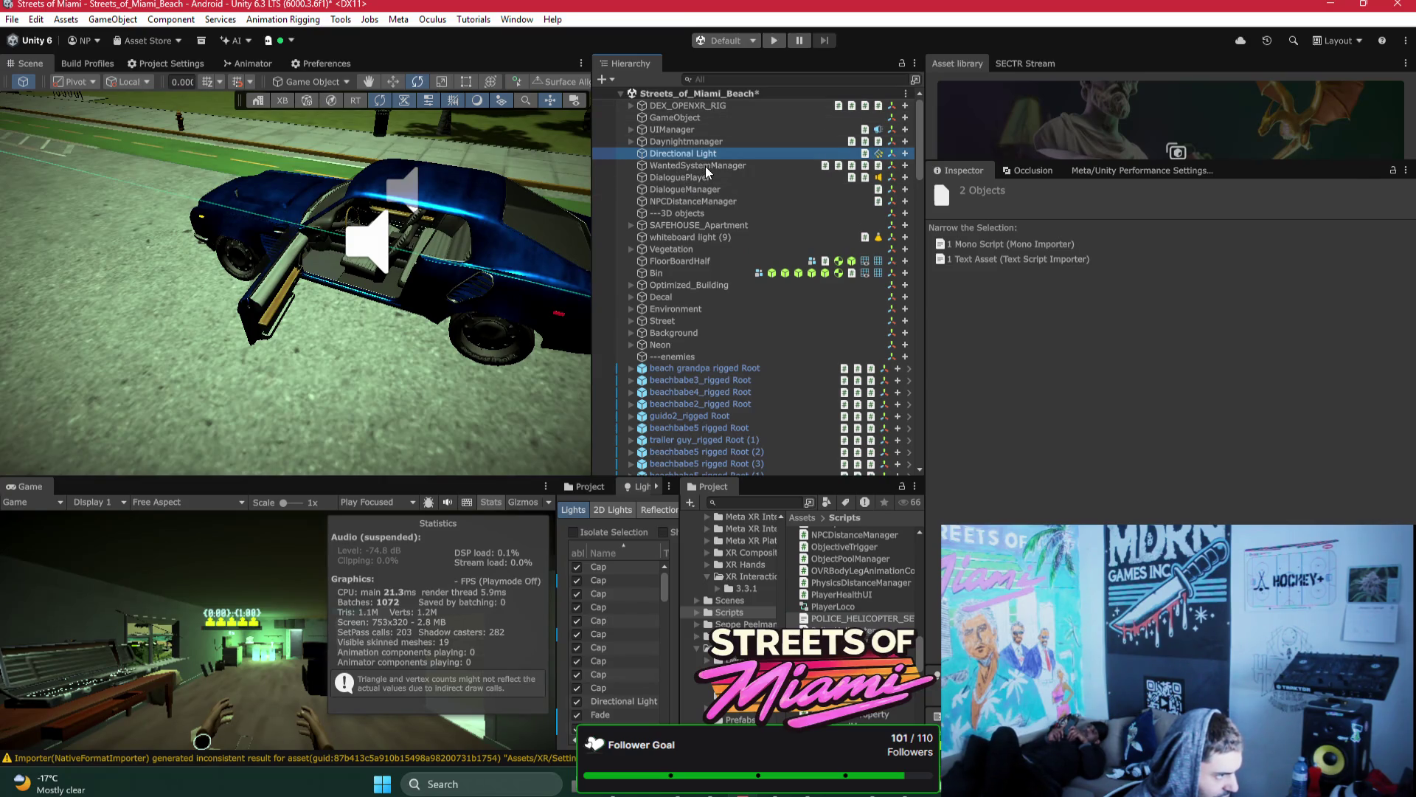
pyautogui.click(706, 167)
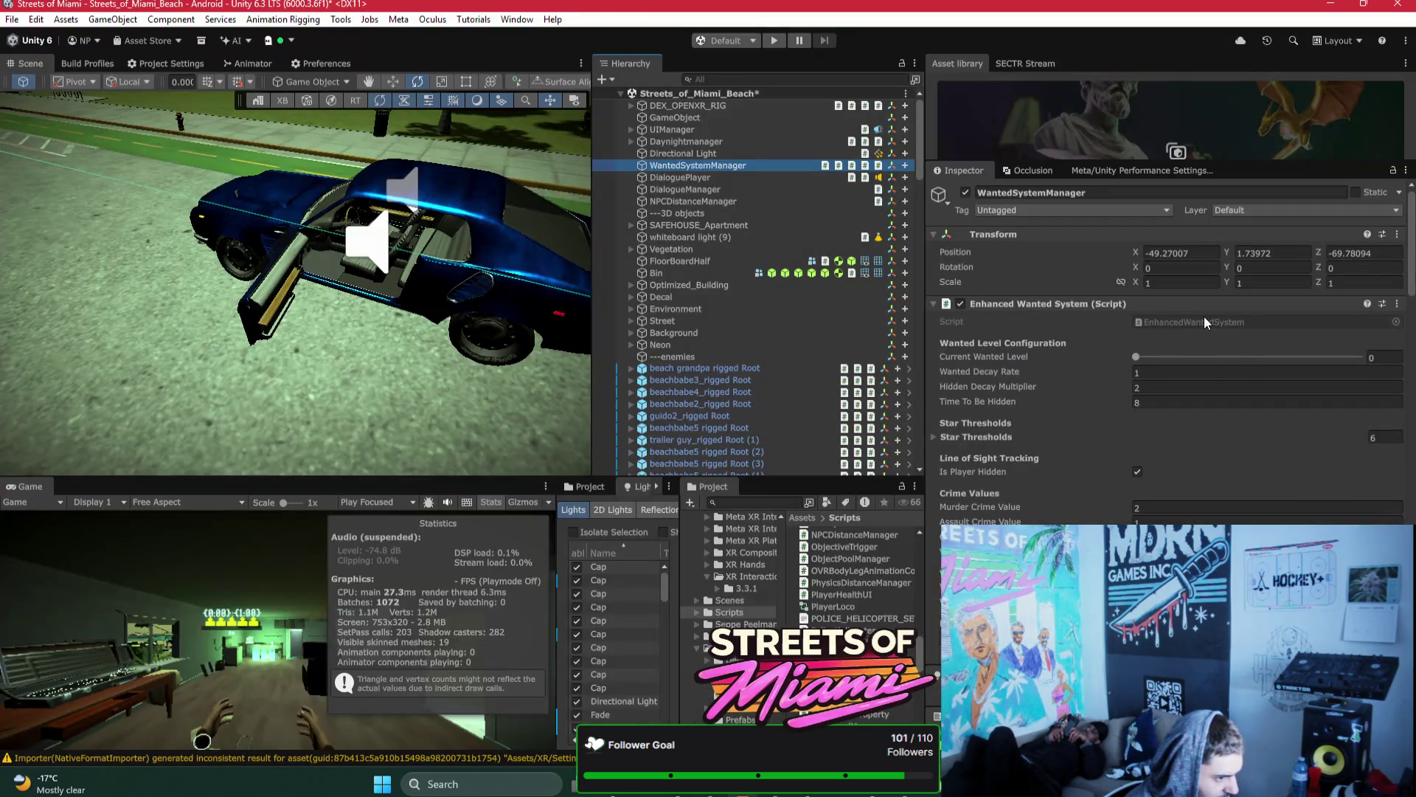
pyautogui.click(1208, 323)
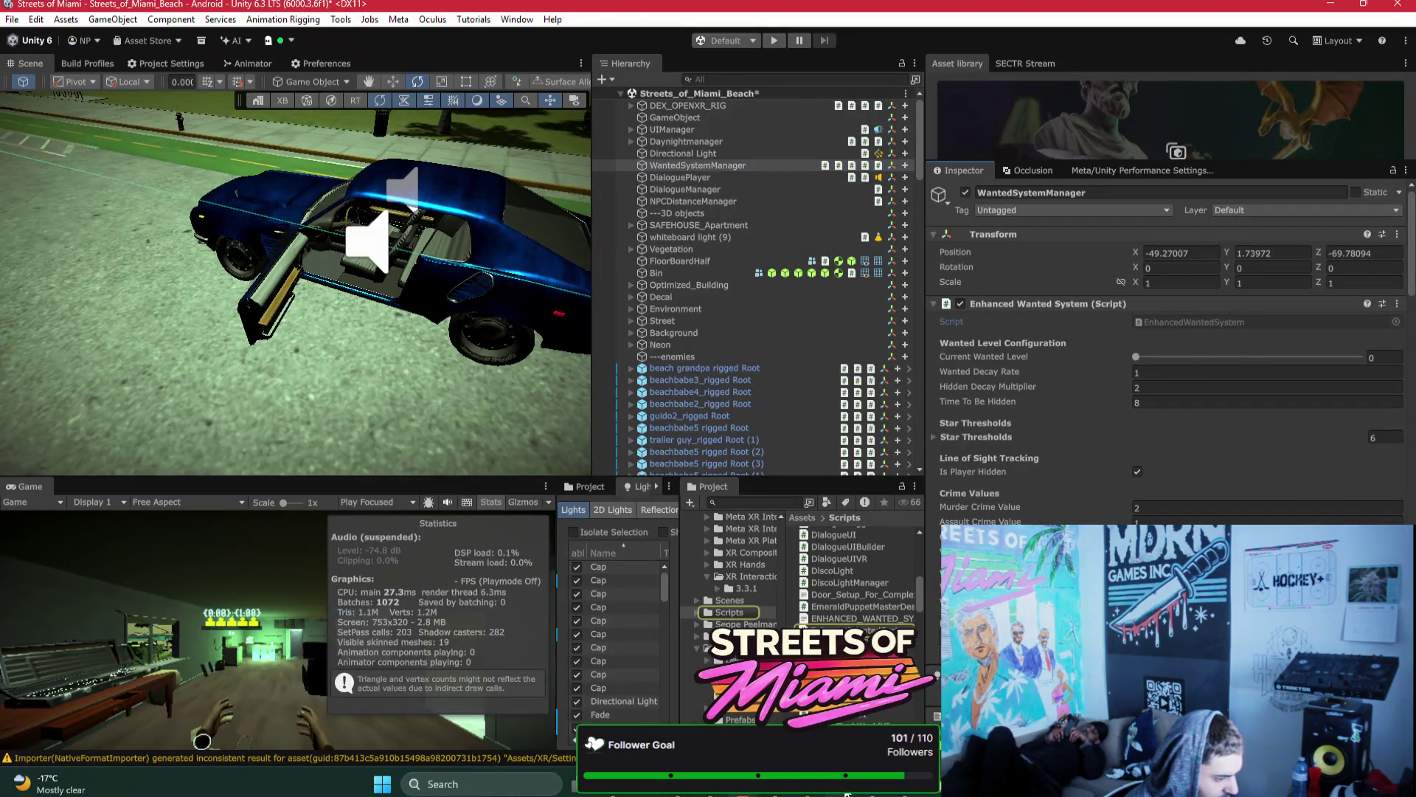
# Step: Reselect WantedSystemManager and select its CrimeDetector script asset for Bezi context
pyautogui.click(776, 793)
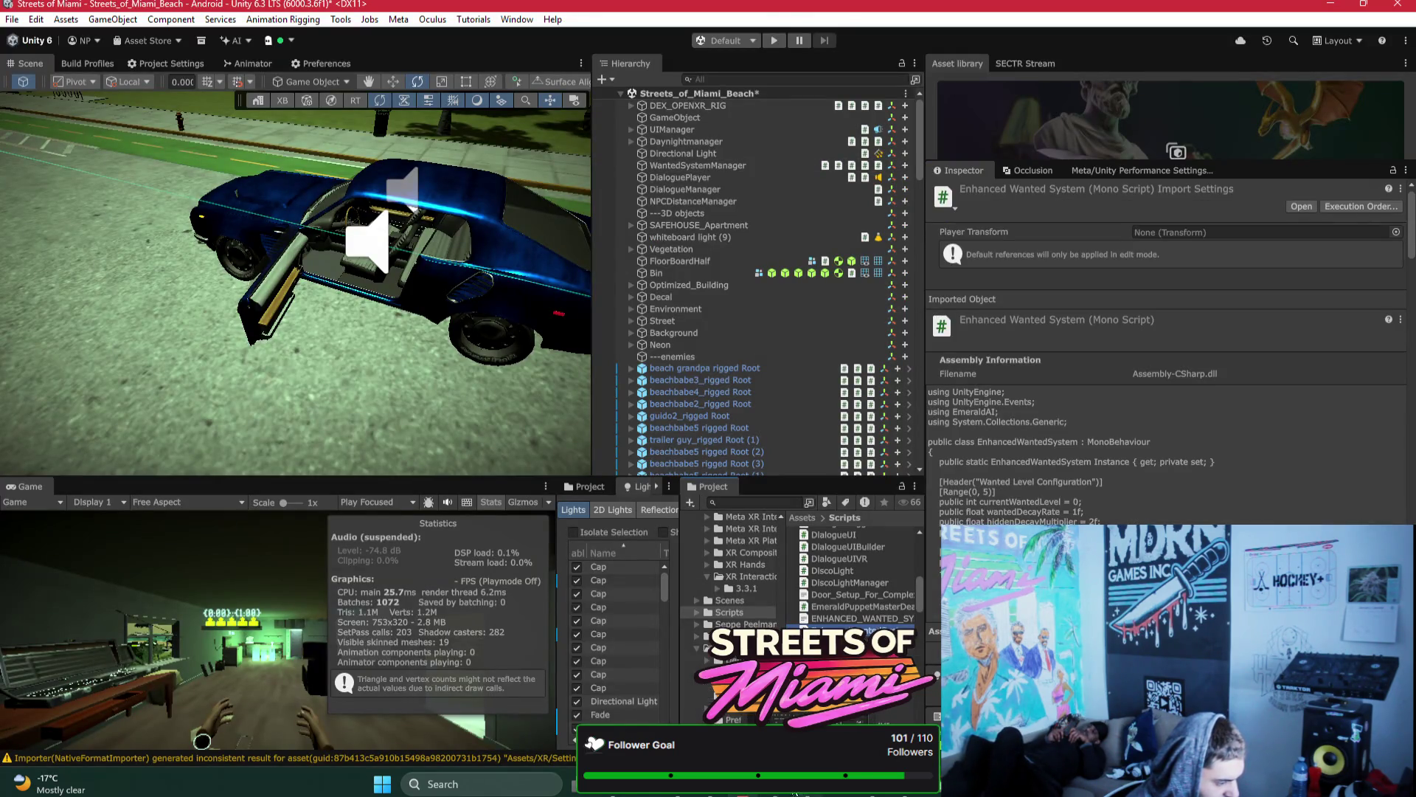
pyautogui.click(746, 793)
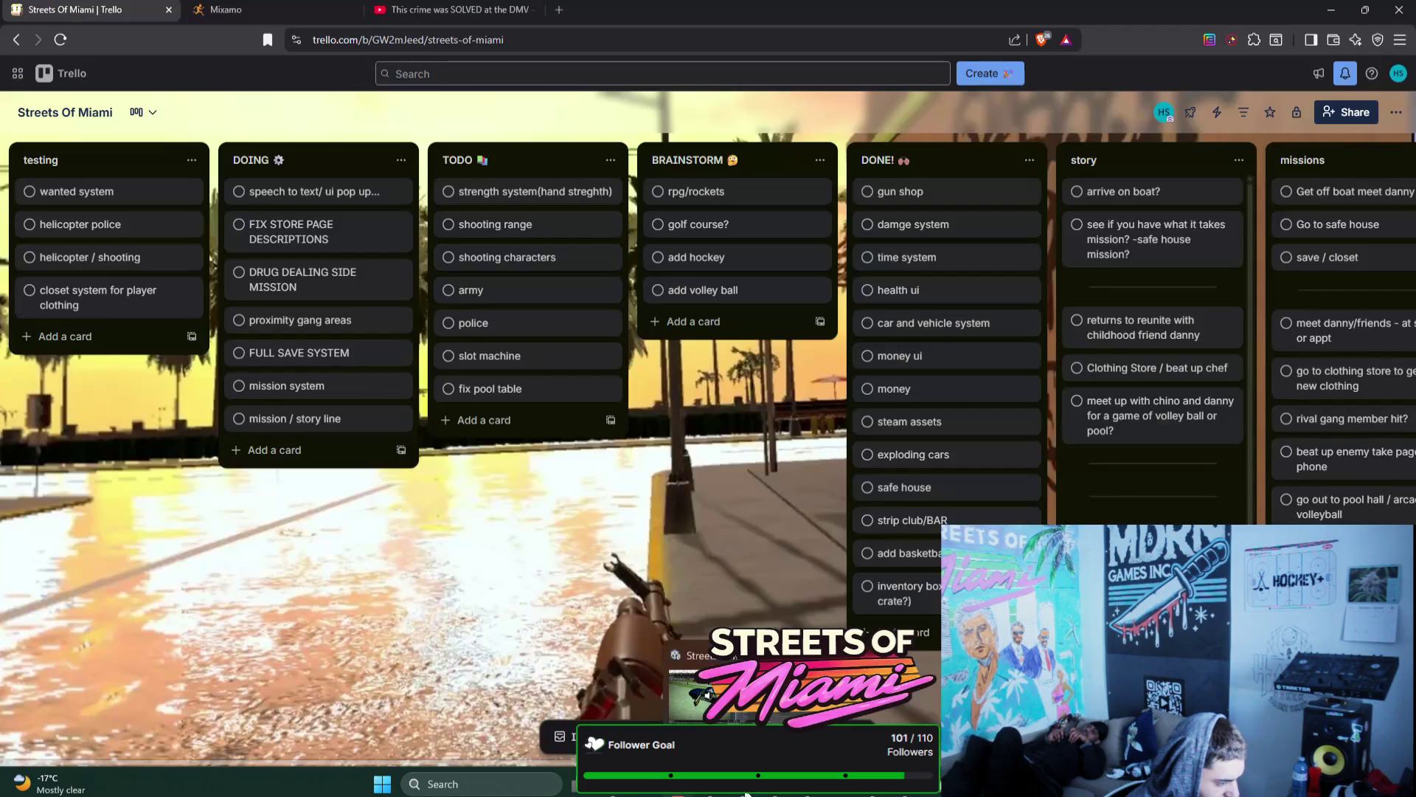
pyautogui.click(784, 794)
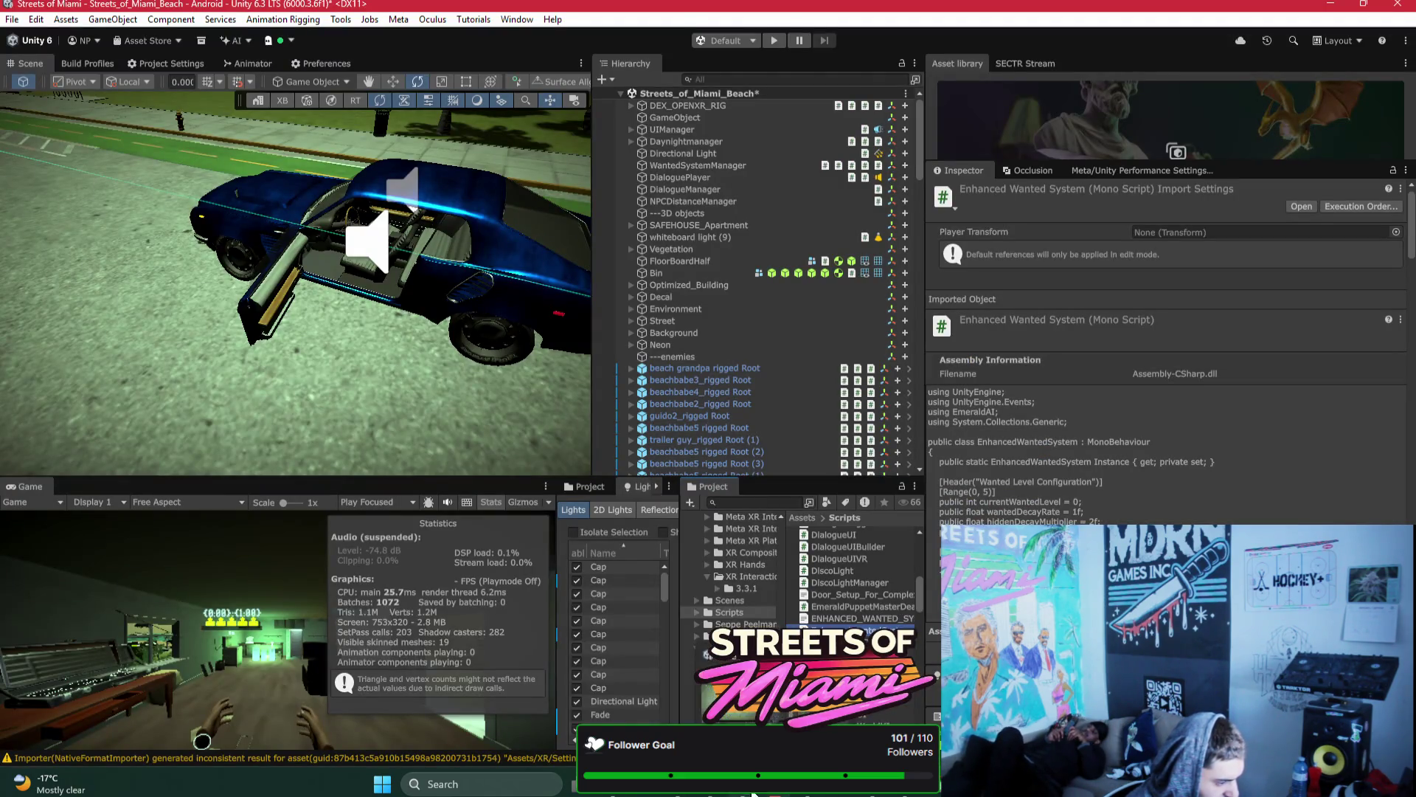
pyautogui.click(752, 793)
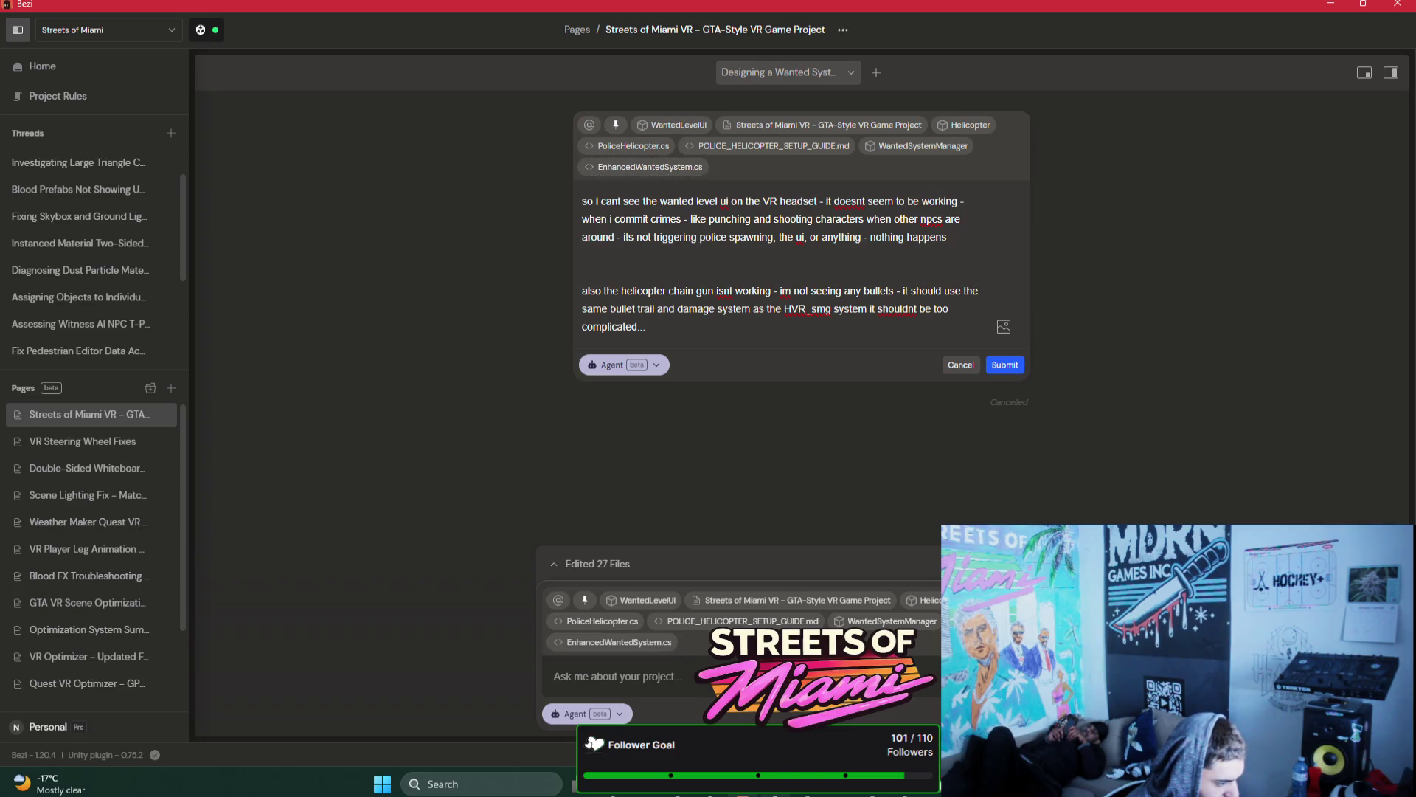
pyautogui.click(783, 794)
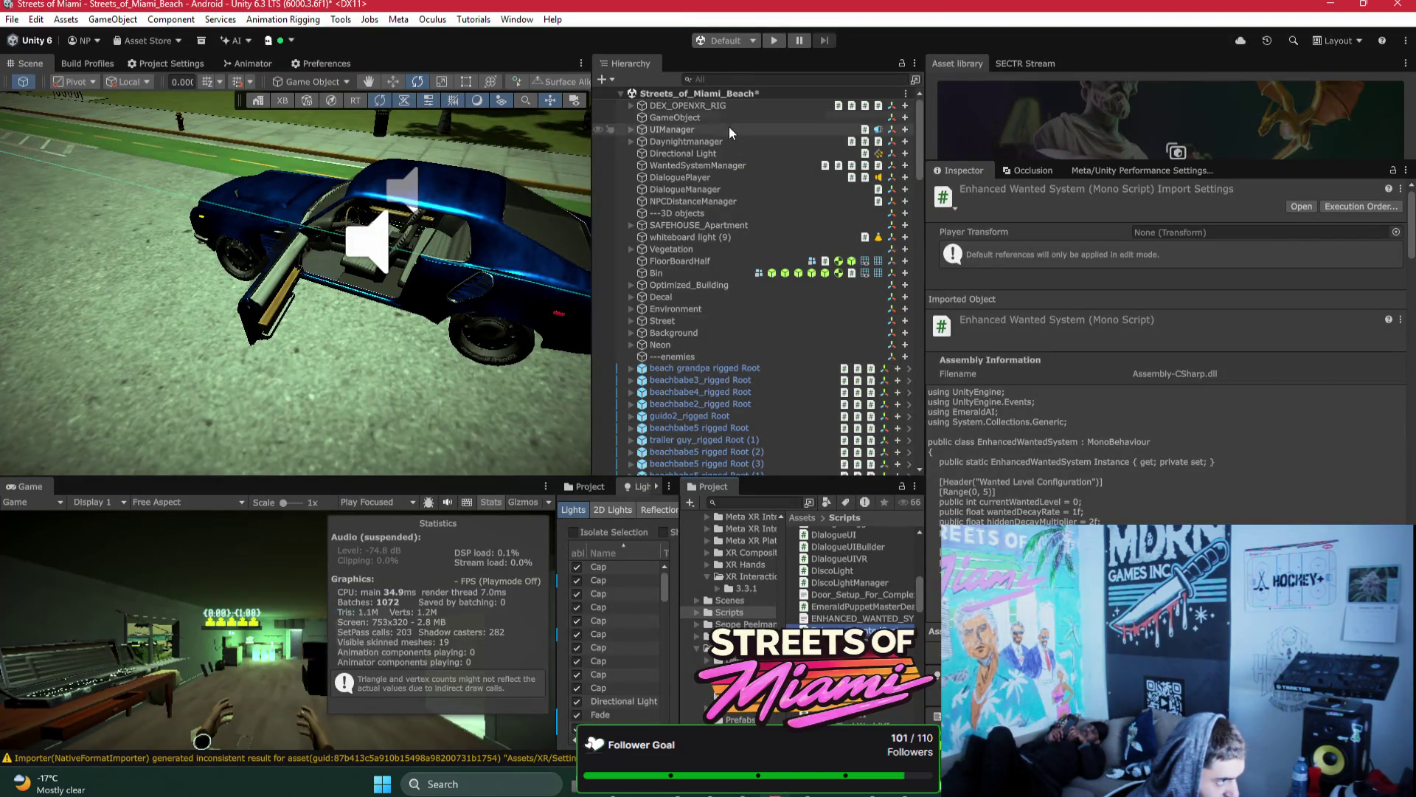
pyautogui.click(641, 165)
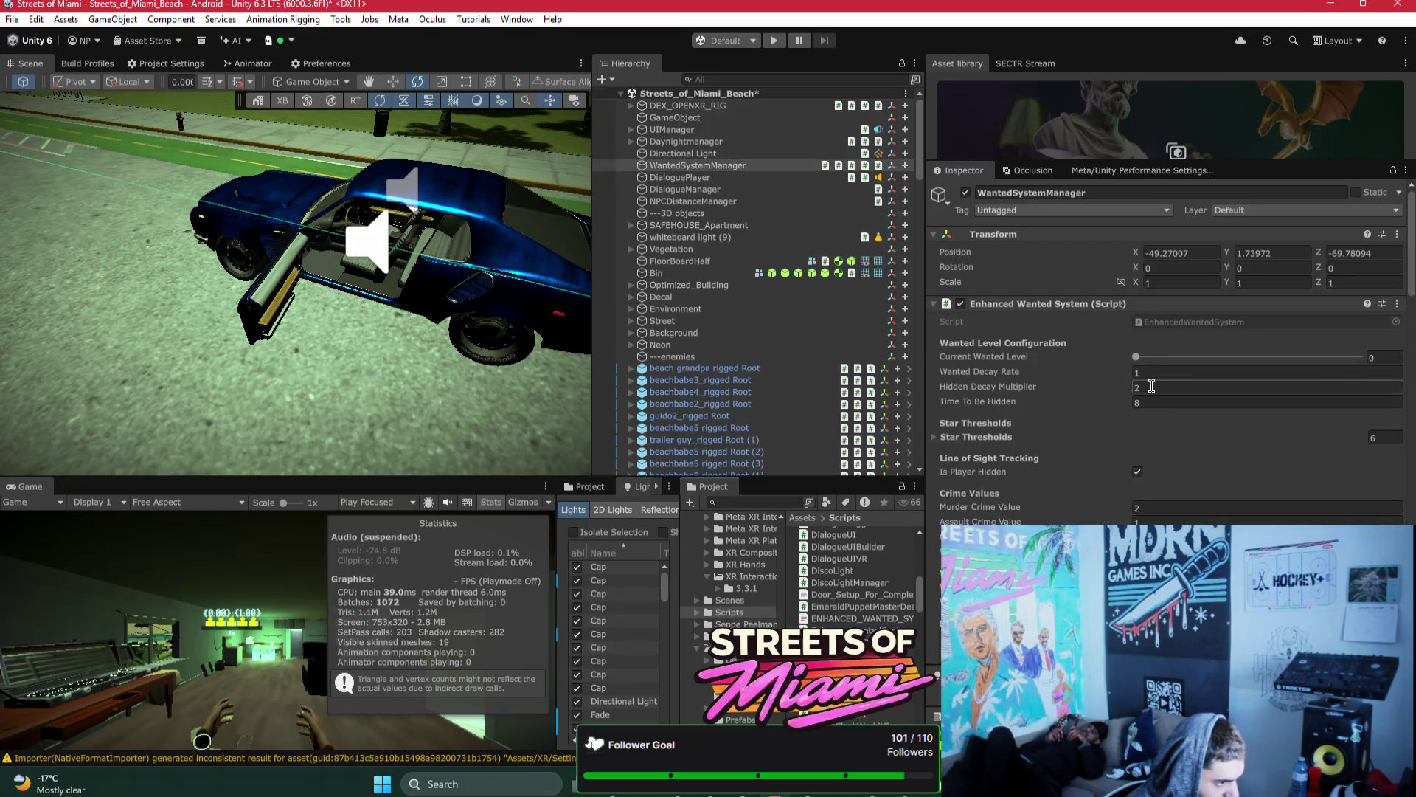
pyautogui.click(1143, 305)
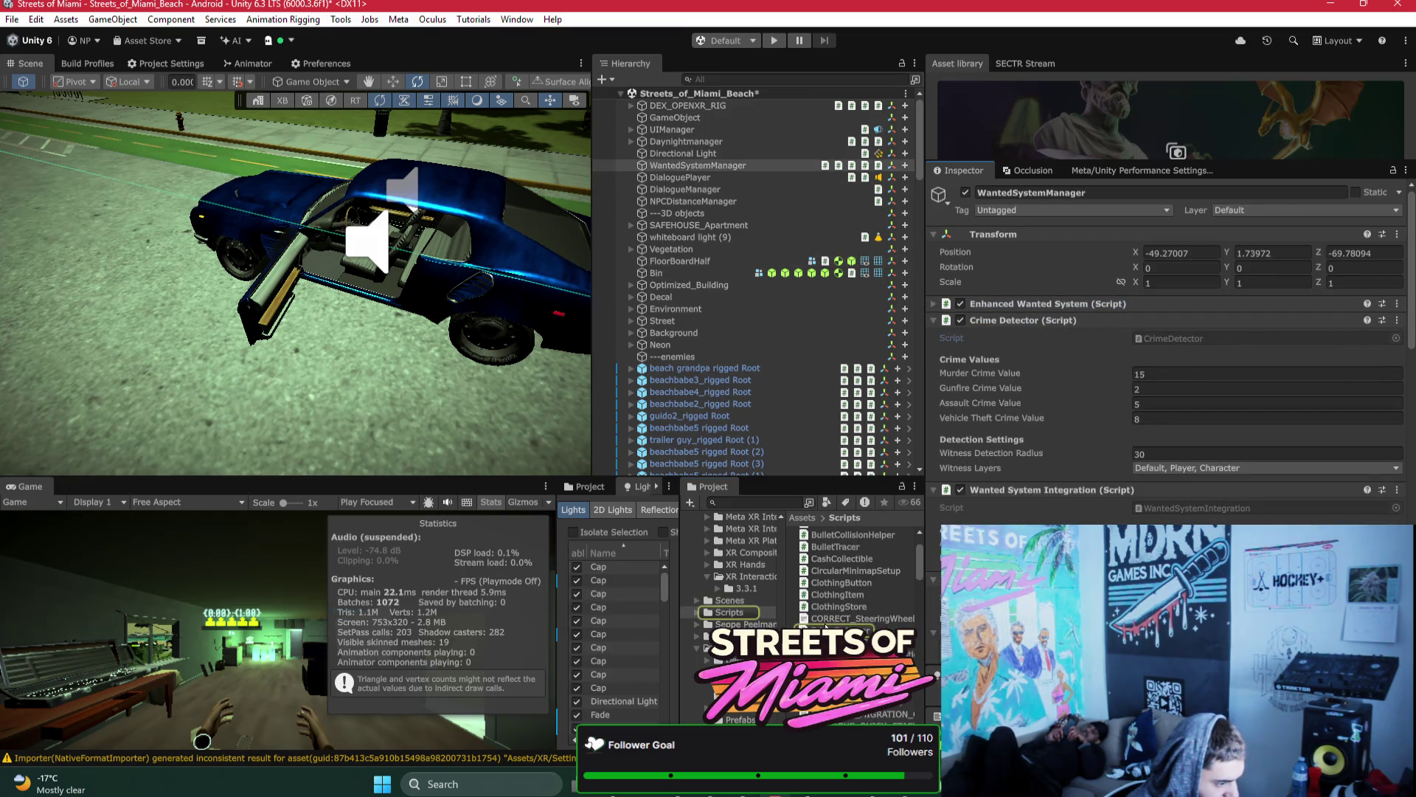
pyautogui.click(826, 627)
# Step: Ping and select the WantedSystemIntegration script from WantedSystemManager's component
pyautogui.hotkey('alt', 'Tab')
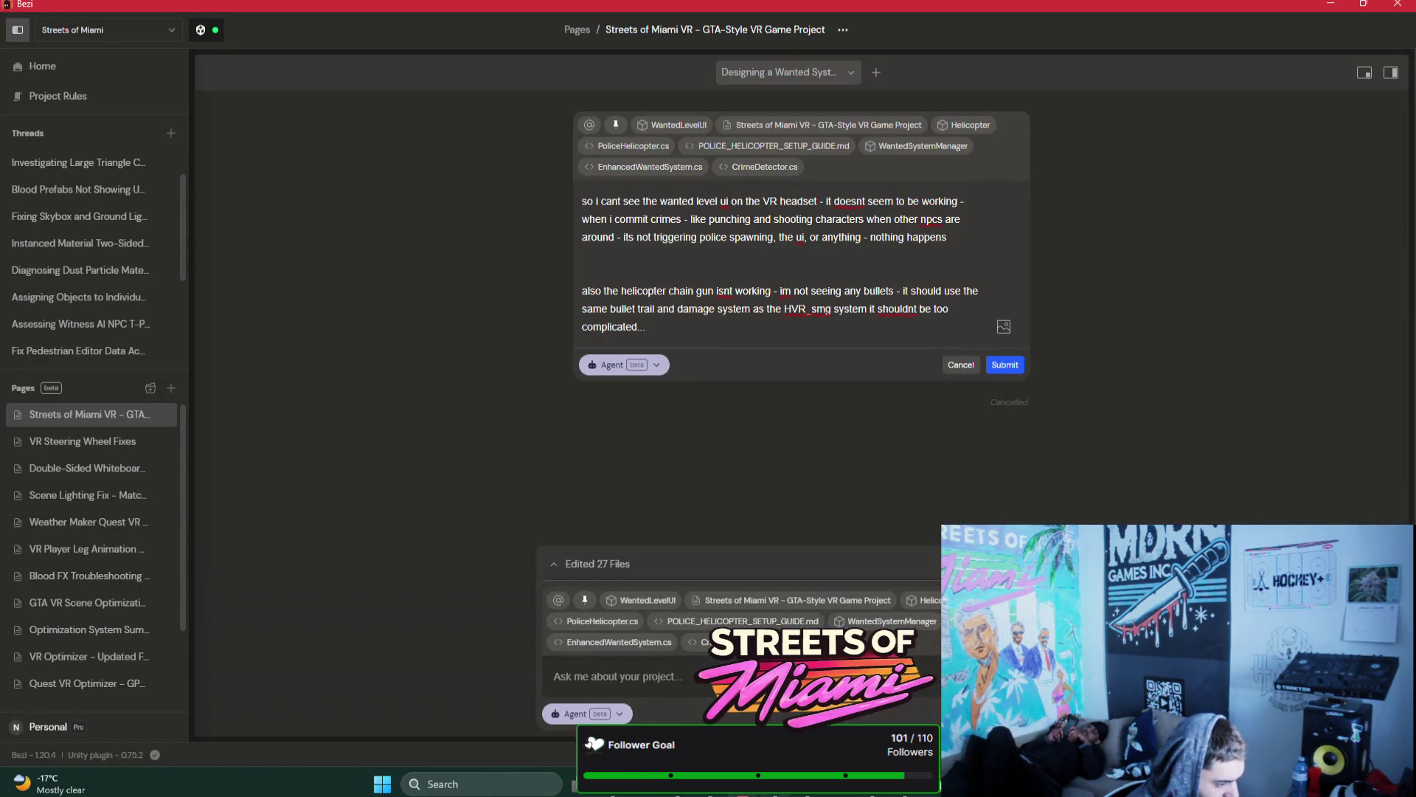
pyautogui.hotkey('alt', 'Tab')
pyautogui.click(698, 166)
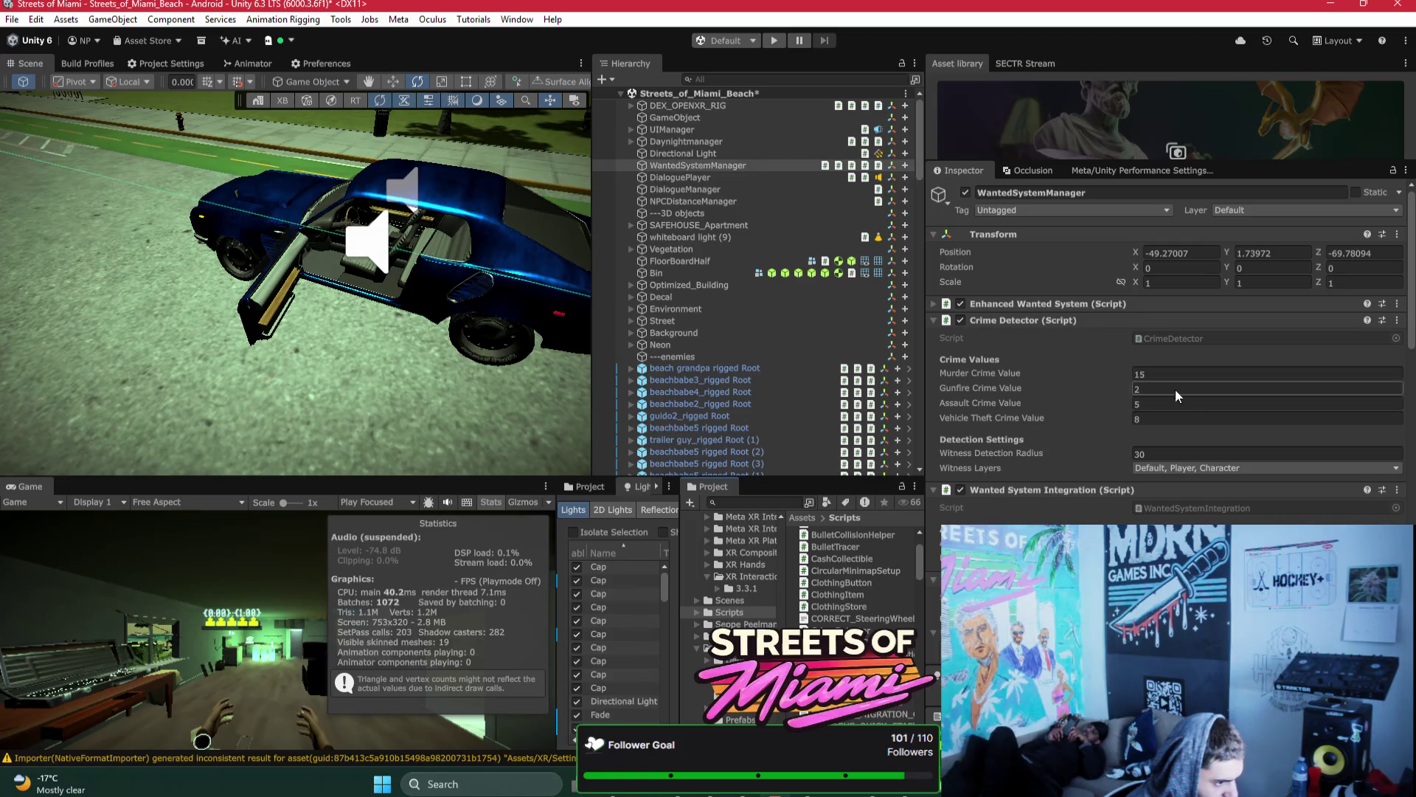
pyautogui.click(1063, 320)
pyautogui.click(1166, 354)
pyautogui.click(878, 716)
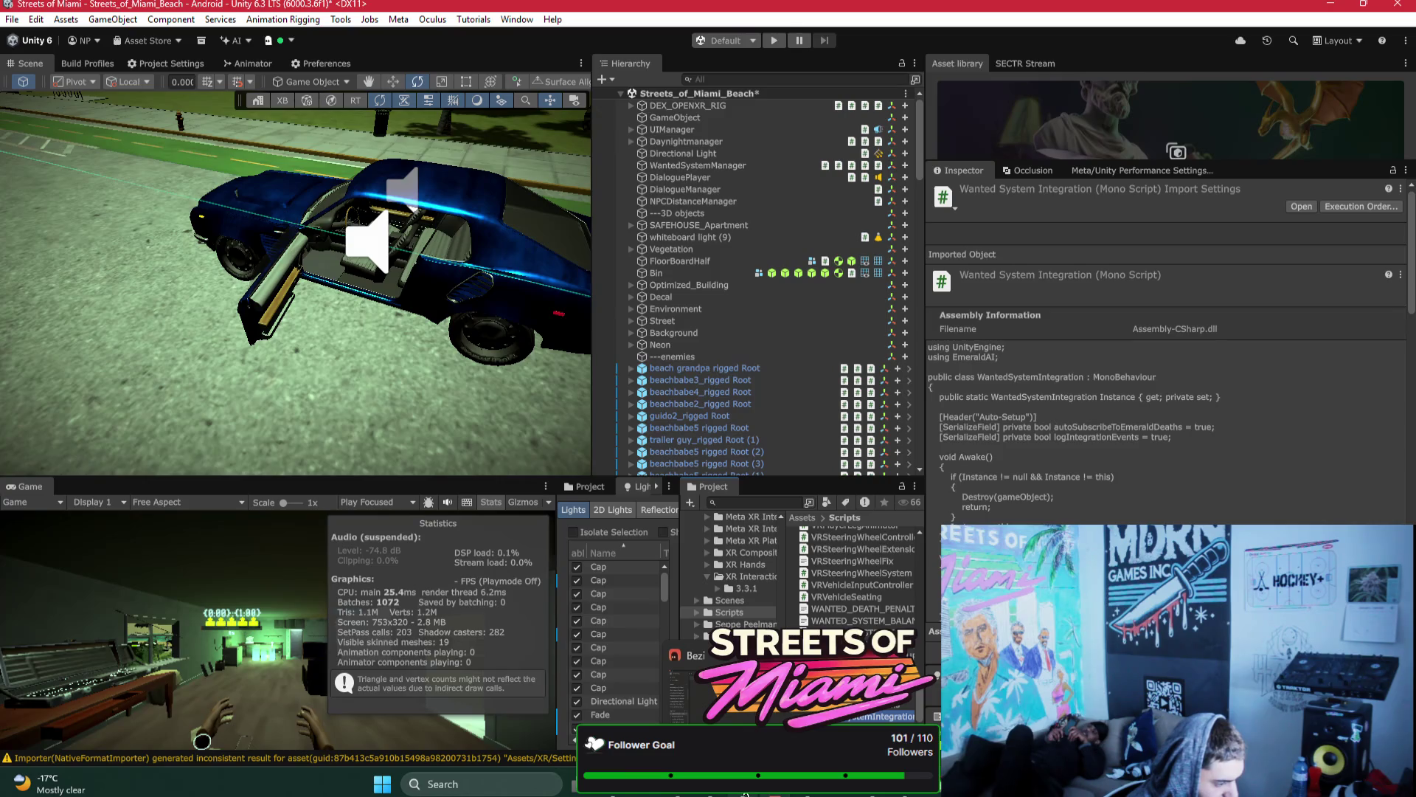
# Step: Multi-select the wanted-system scripts and guide files together in the Project window
pyautogui.hotkey('alt', 'Tab')
pyautogui.click(775, 793)
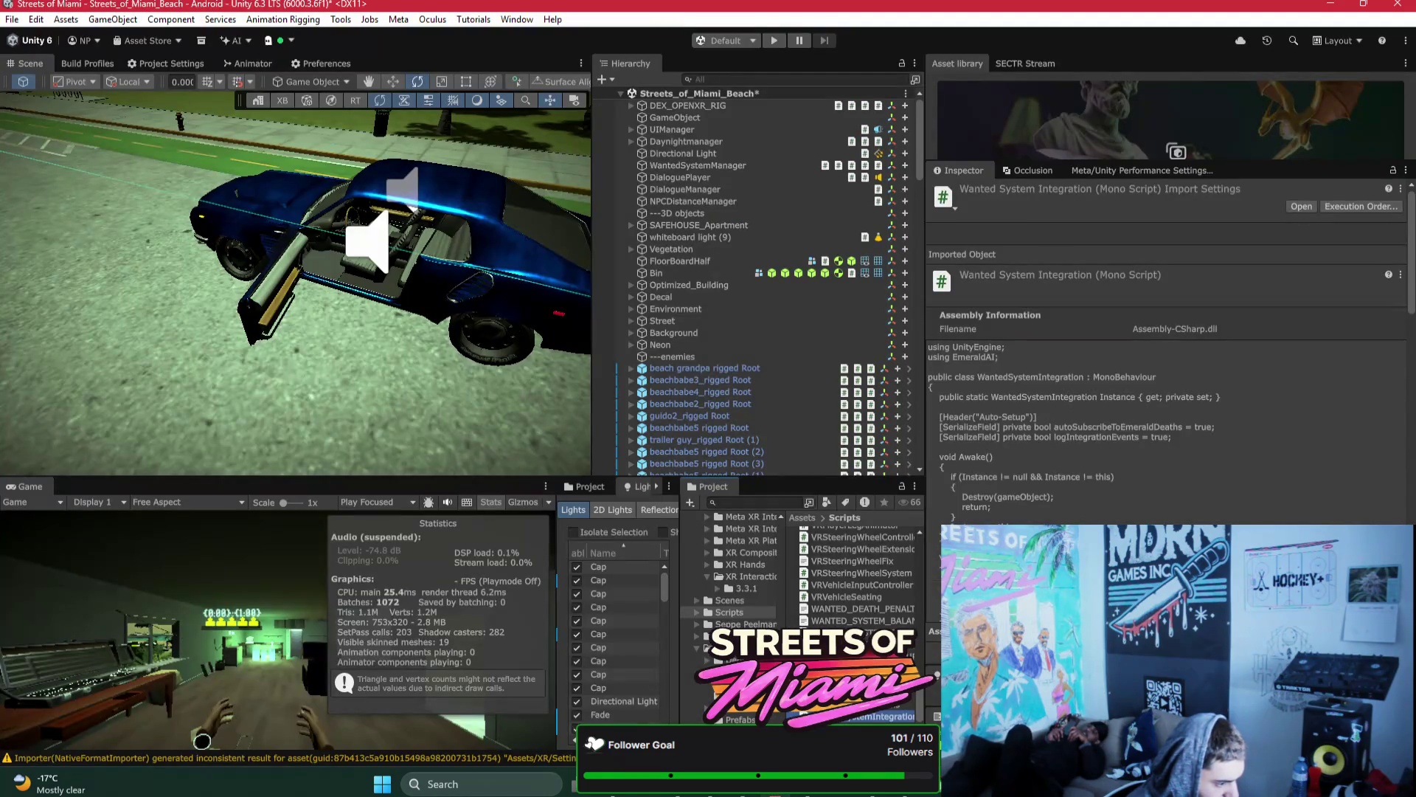
pyautogui.click(856, 704)
pyautogui.press('Up')
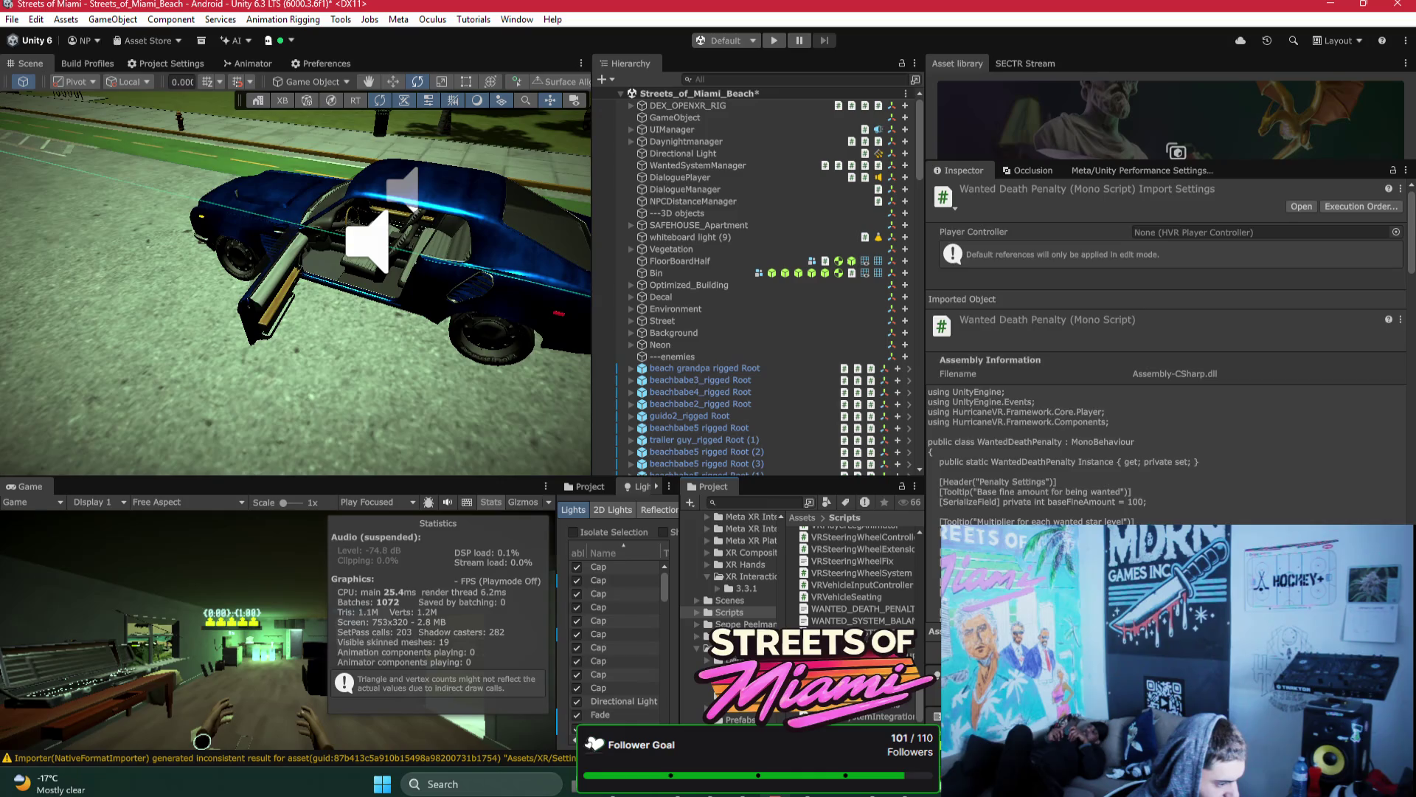
pyautogui.keyDown('shift'); pyautogui.click(856, 717); pyautogui.keyUp('shift')
pyautogui.keyDown('shift'); pyautogui.click(861, 611); pyautogui.keyUp('shift')
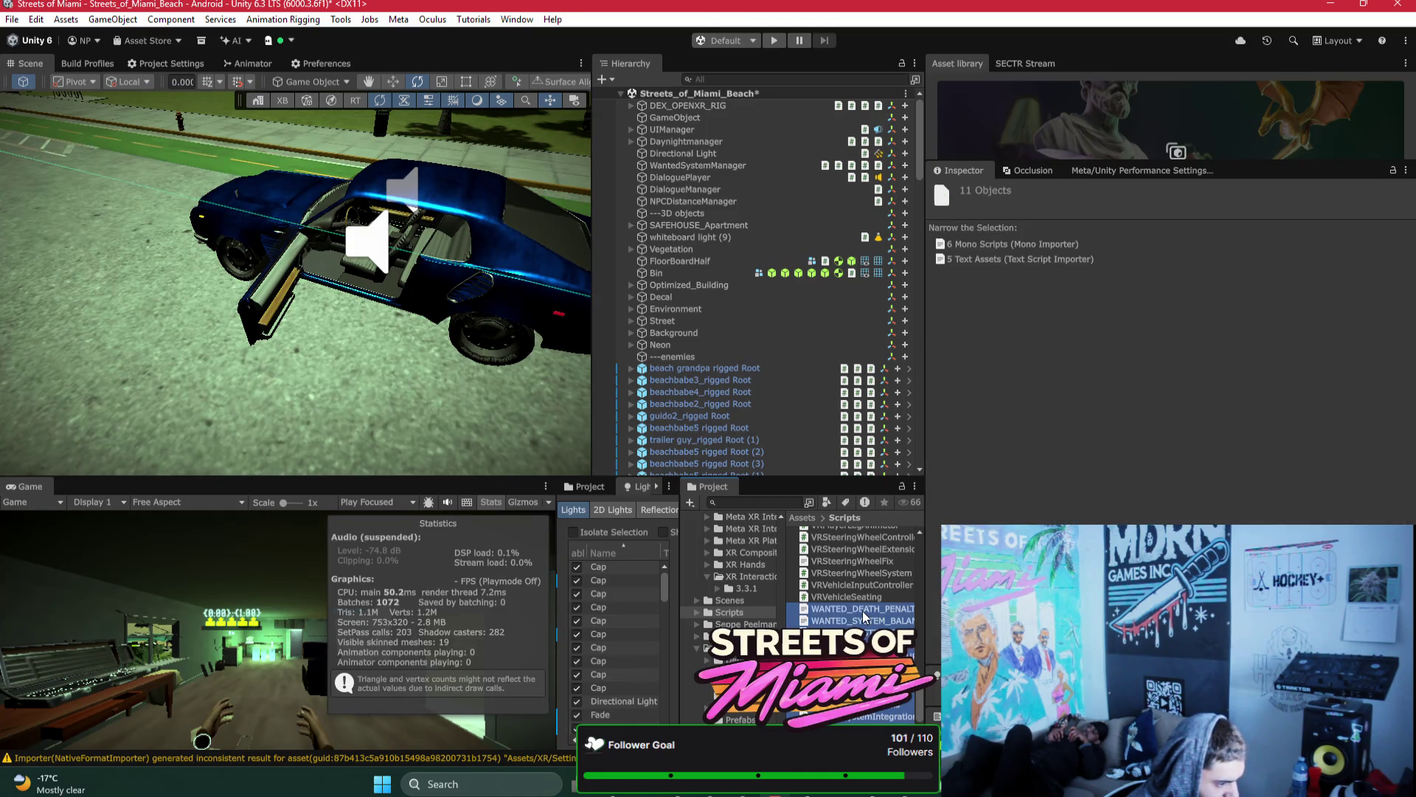
pyautogui.click(747, 794)
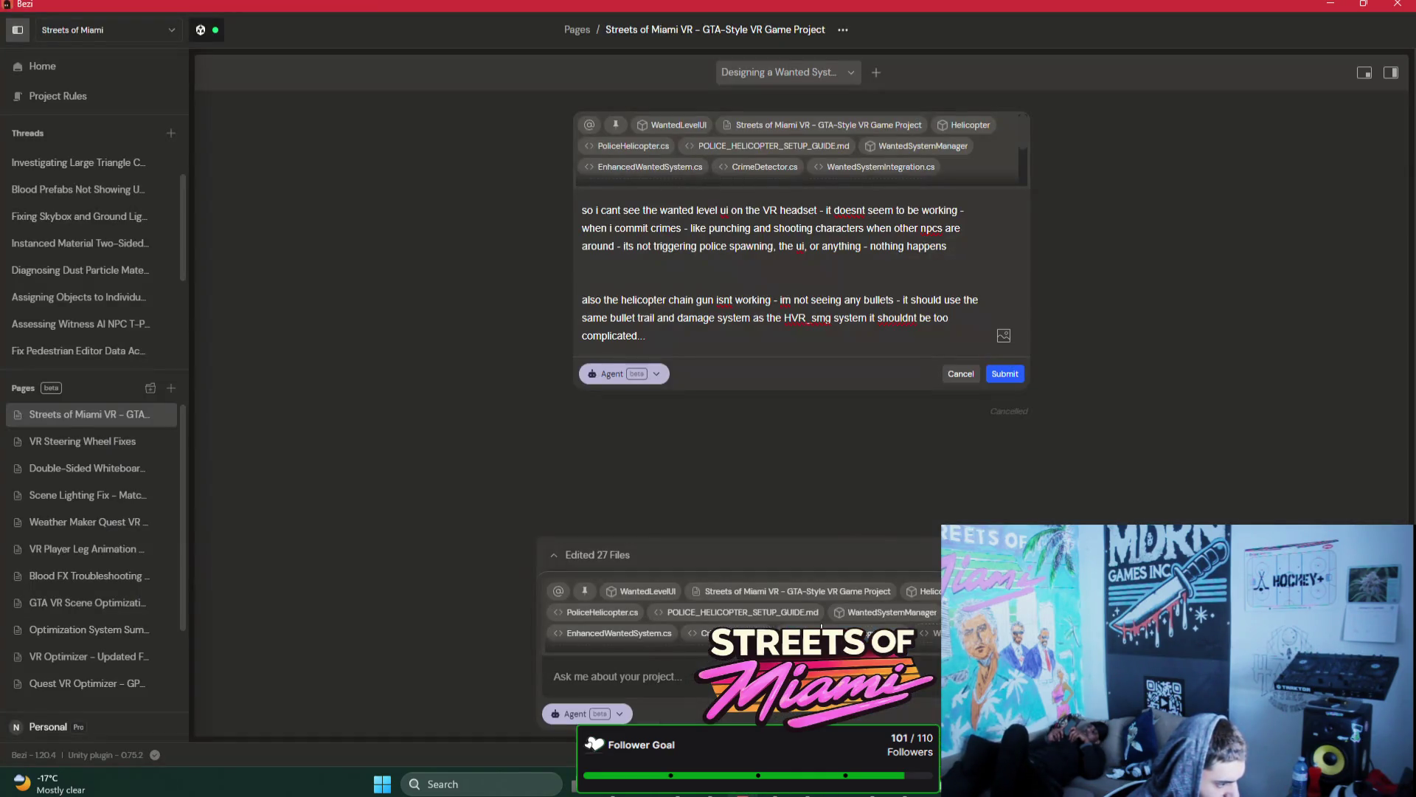
# Step: Type the fragment 'erything' into Bezi's message box and start a new line under the bug report
pyautogui.scroll(5, 876, 612)
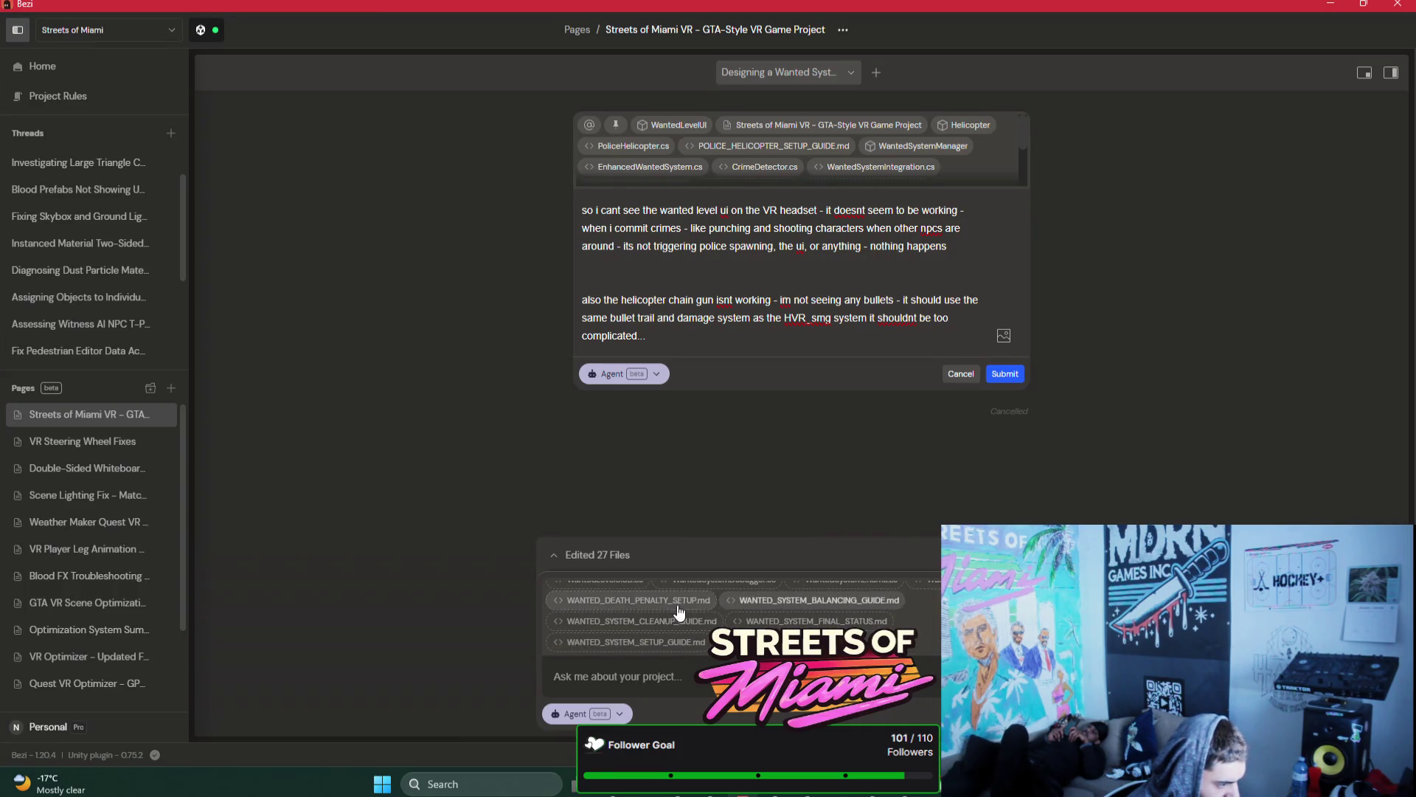
pyautogui.scroll(-5, 869, 632)
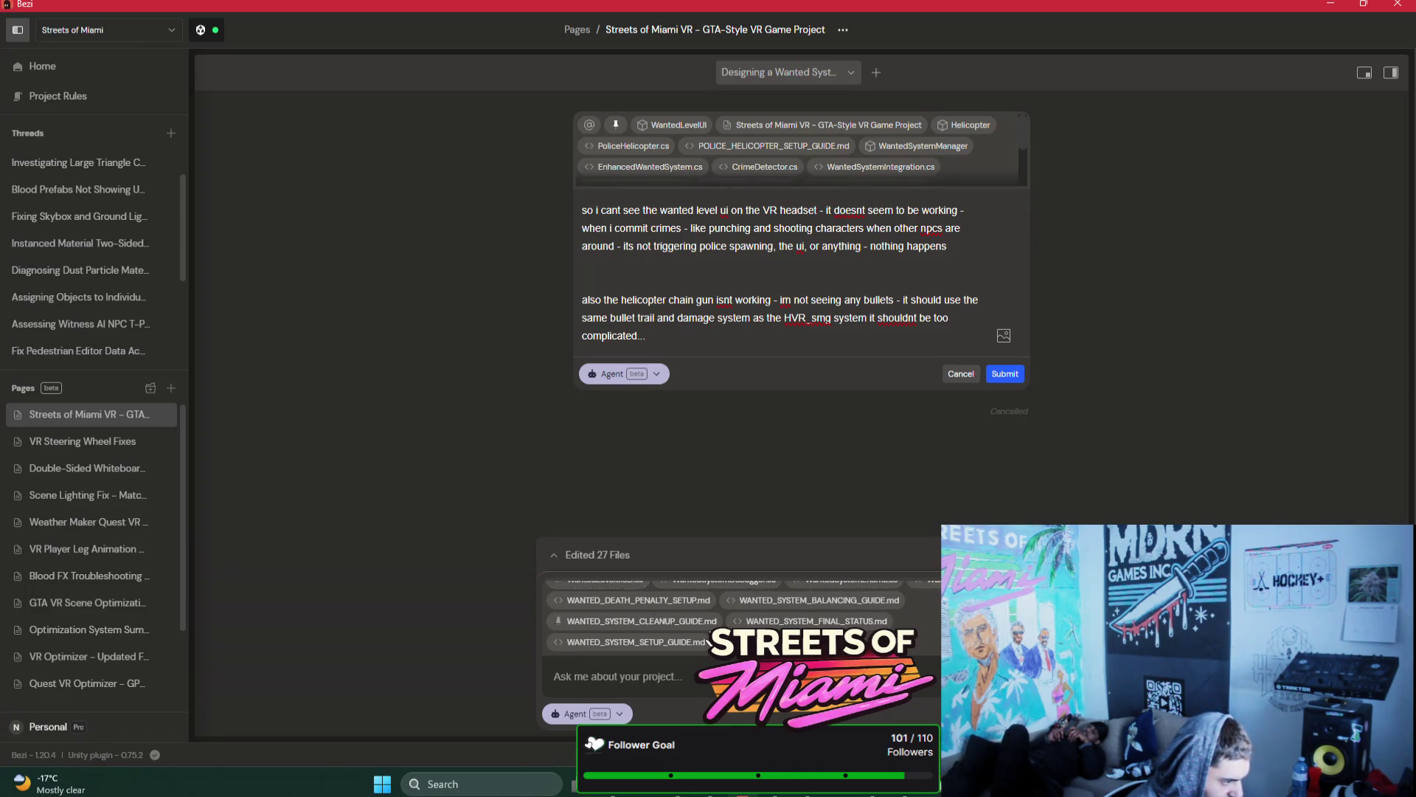
pyautogui.click(703, 687)
pyautogui.write('erything gor')
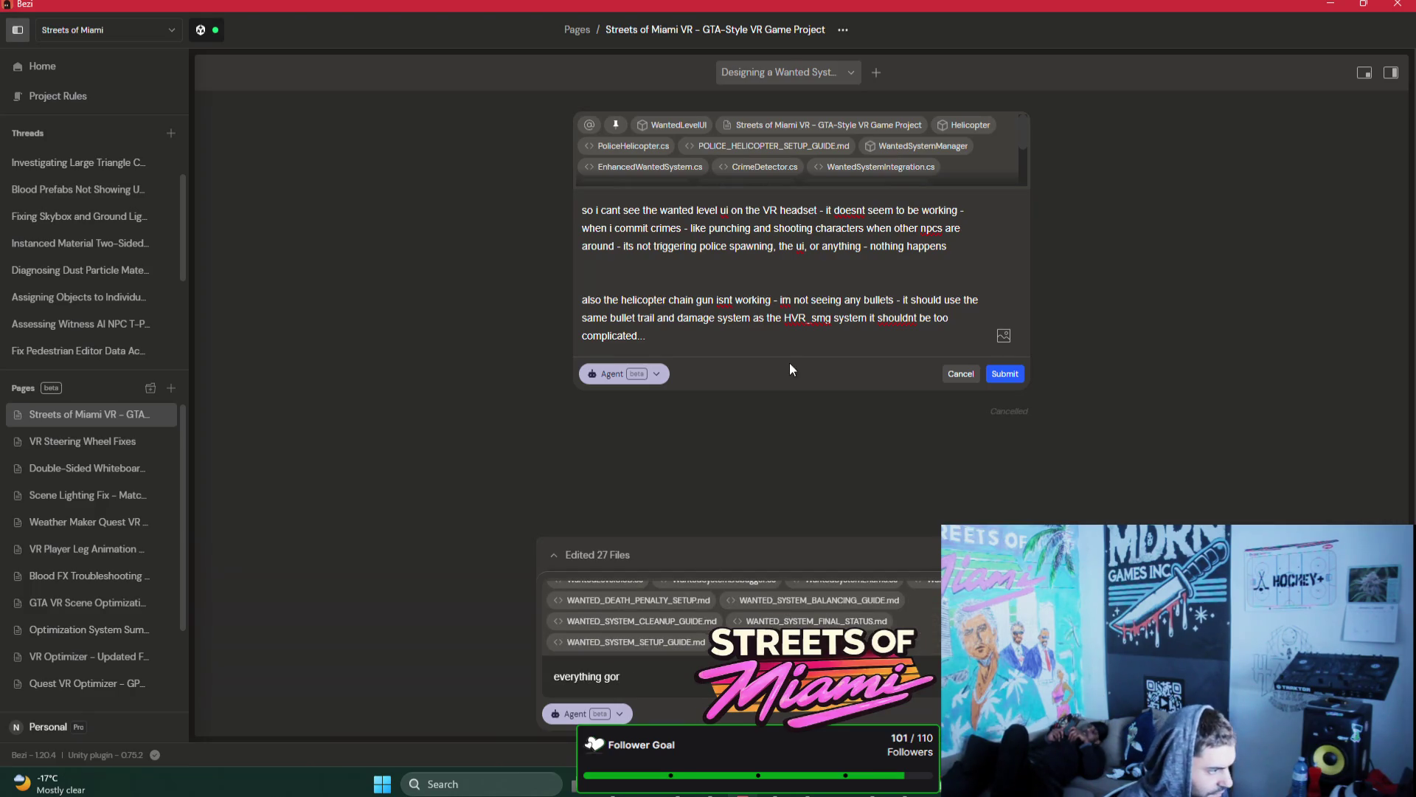
pyautogui.hotkey('shift', 'Return')
pyautogui.hotkey('shift', 'Return')
pyautogui.hotkey('shift', 'Return')
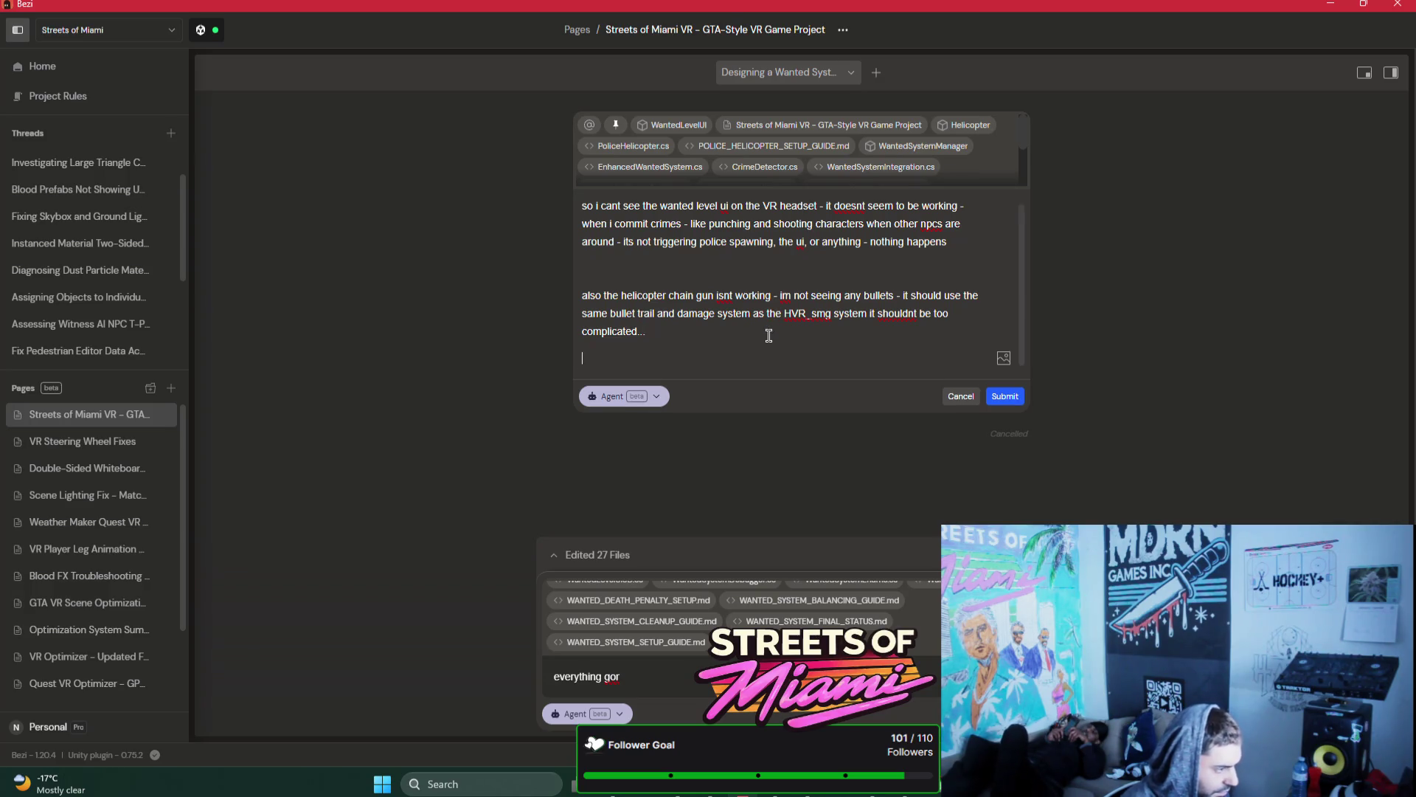
# Step: Add that two different chats broke everything, ask for a thorough, functional setup, and submit
pyautogui.write('everng goti')
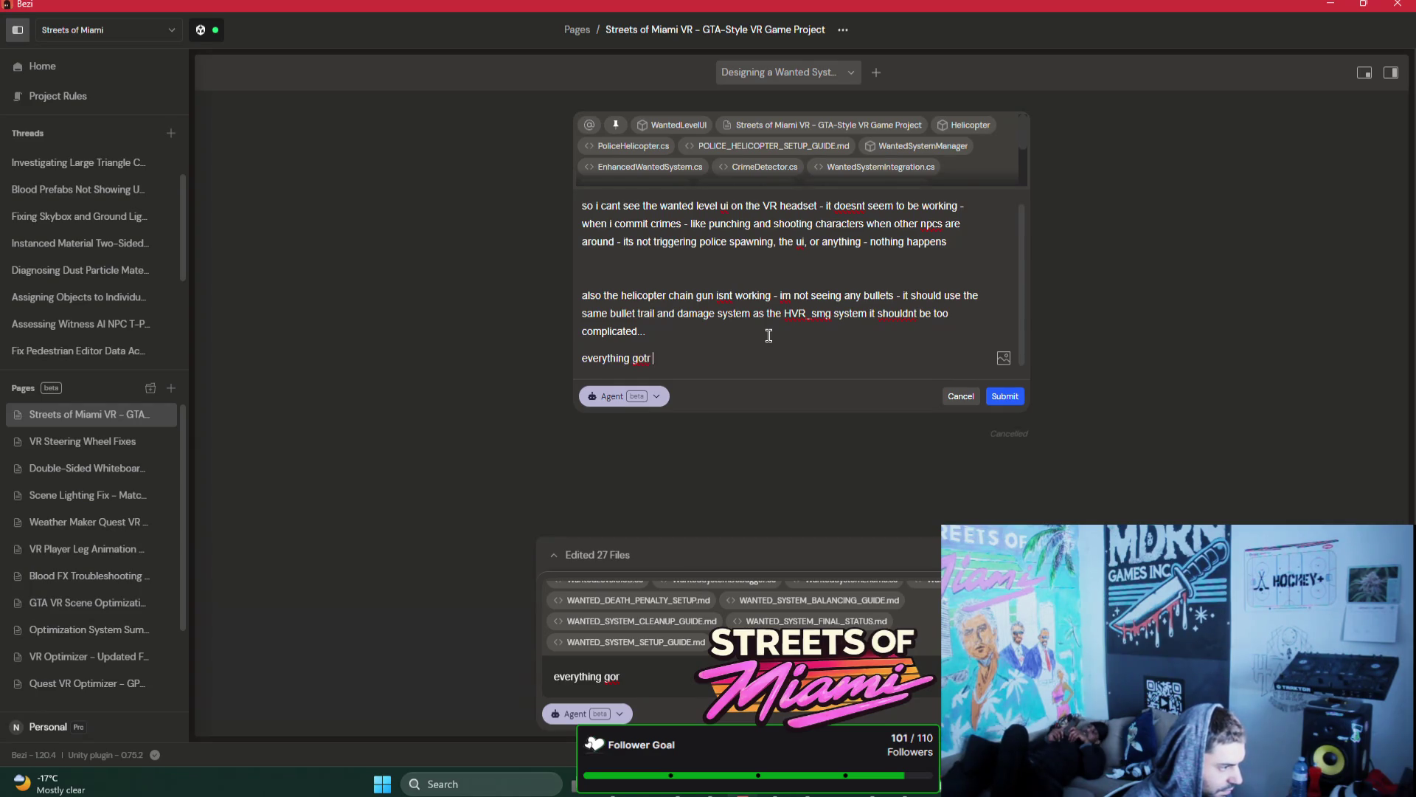
pyautogui.write('becaus')
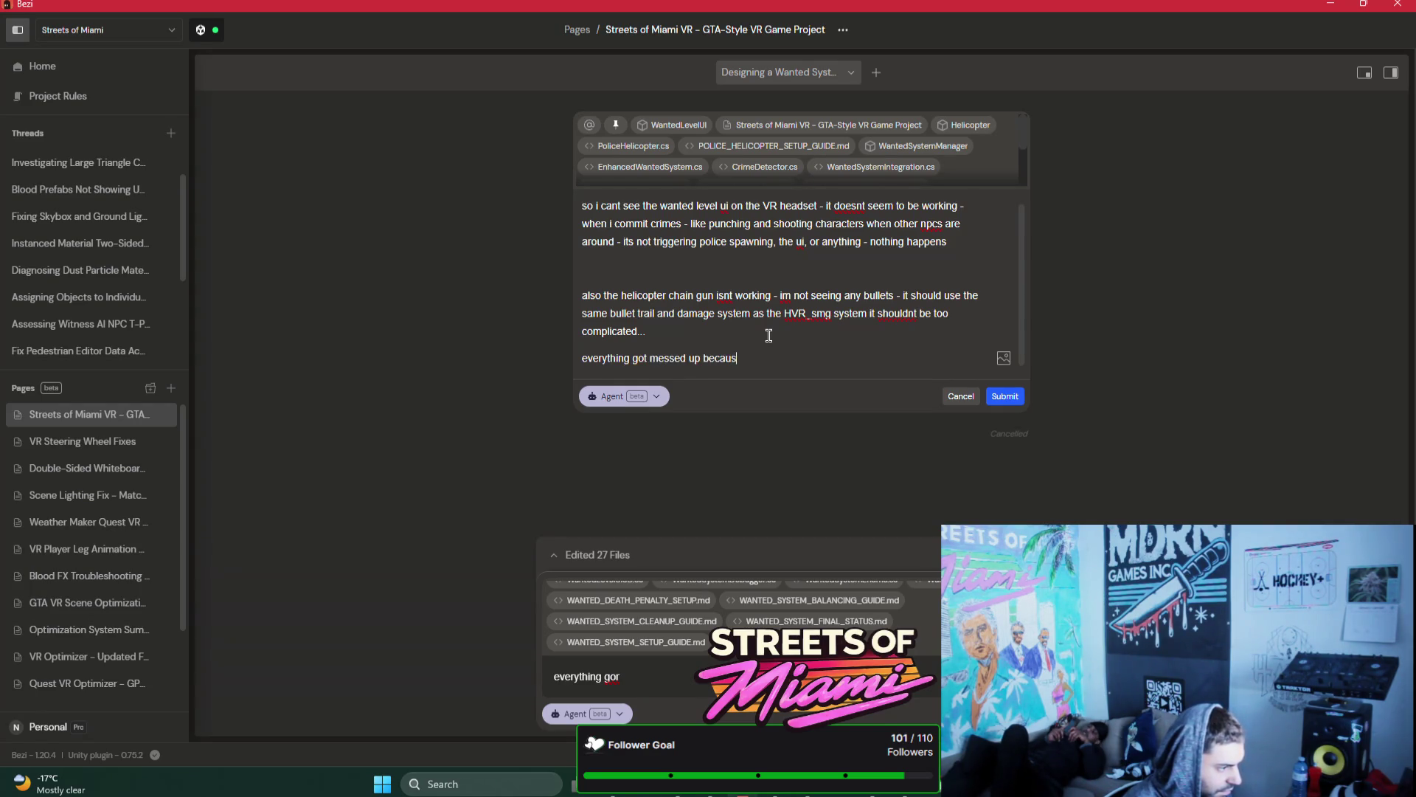
pyautogui.write('e i used 2 different chats to ma')
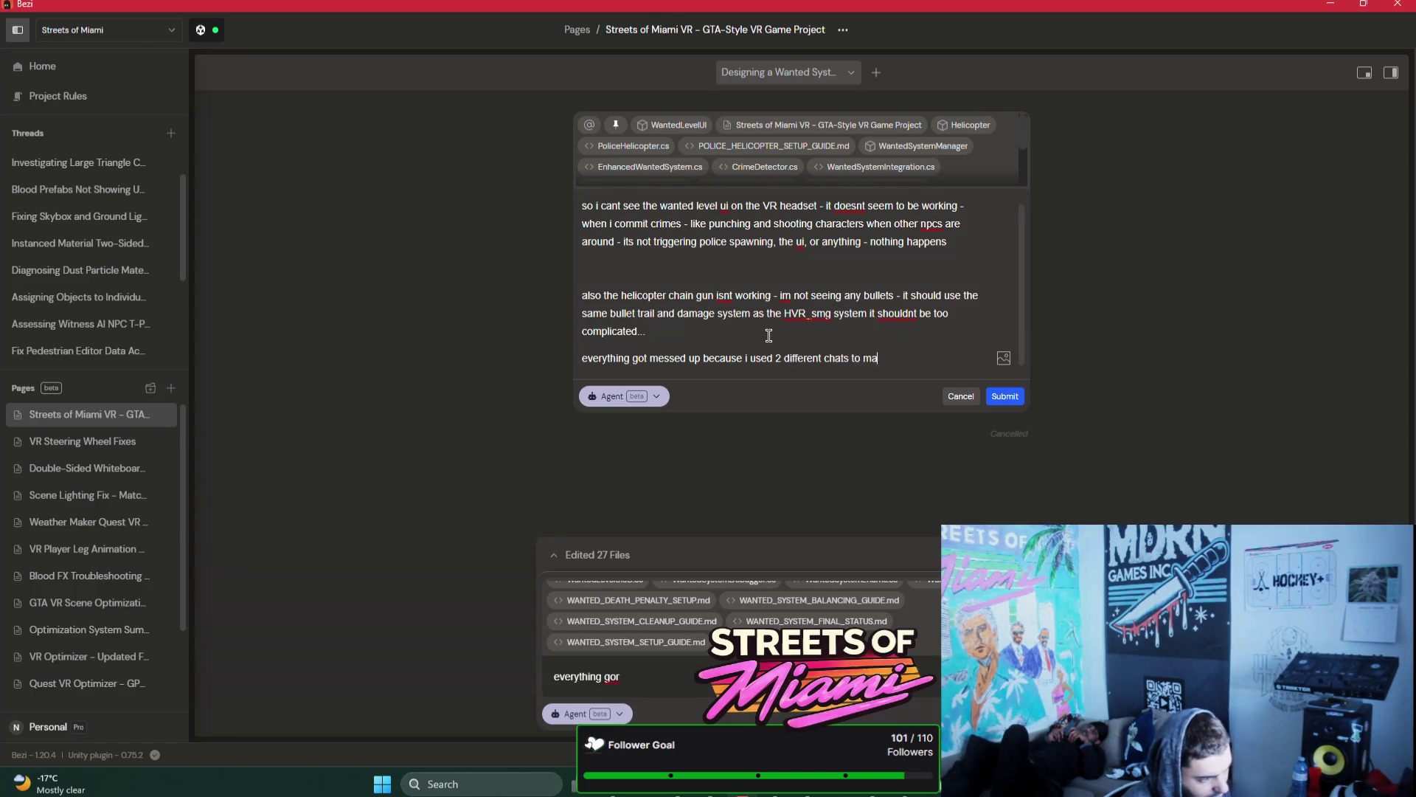
pyautogui.write('ke it please lets ')
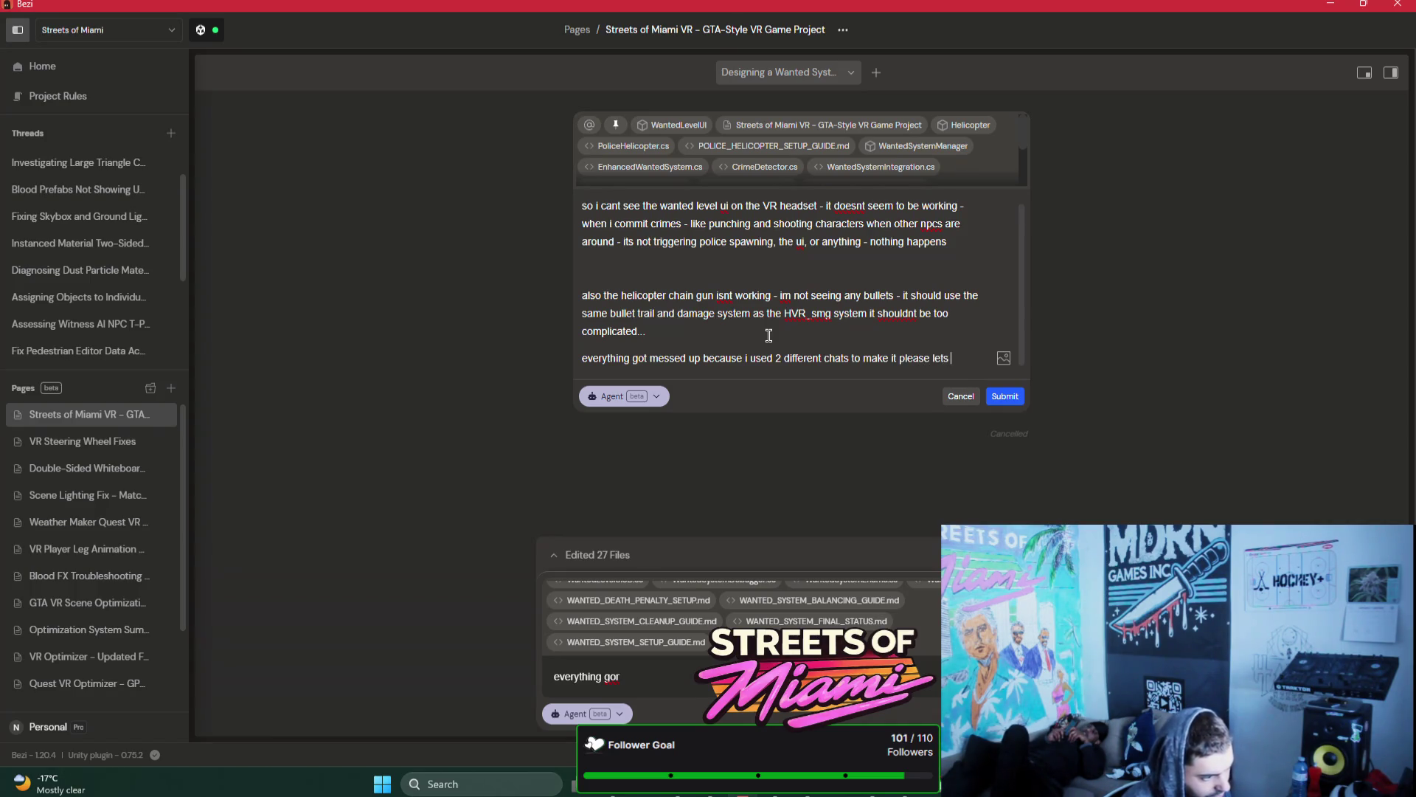
pyautogui.write('fix this')
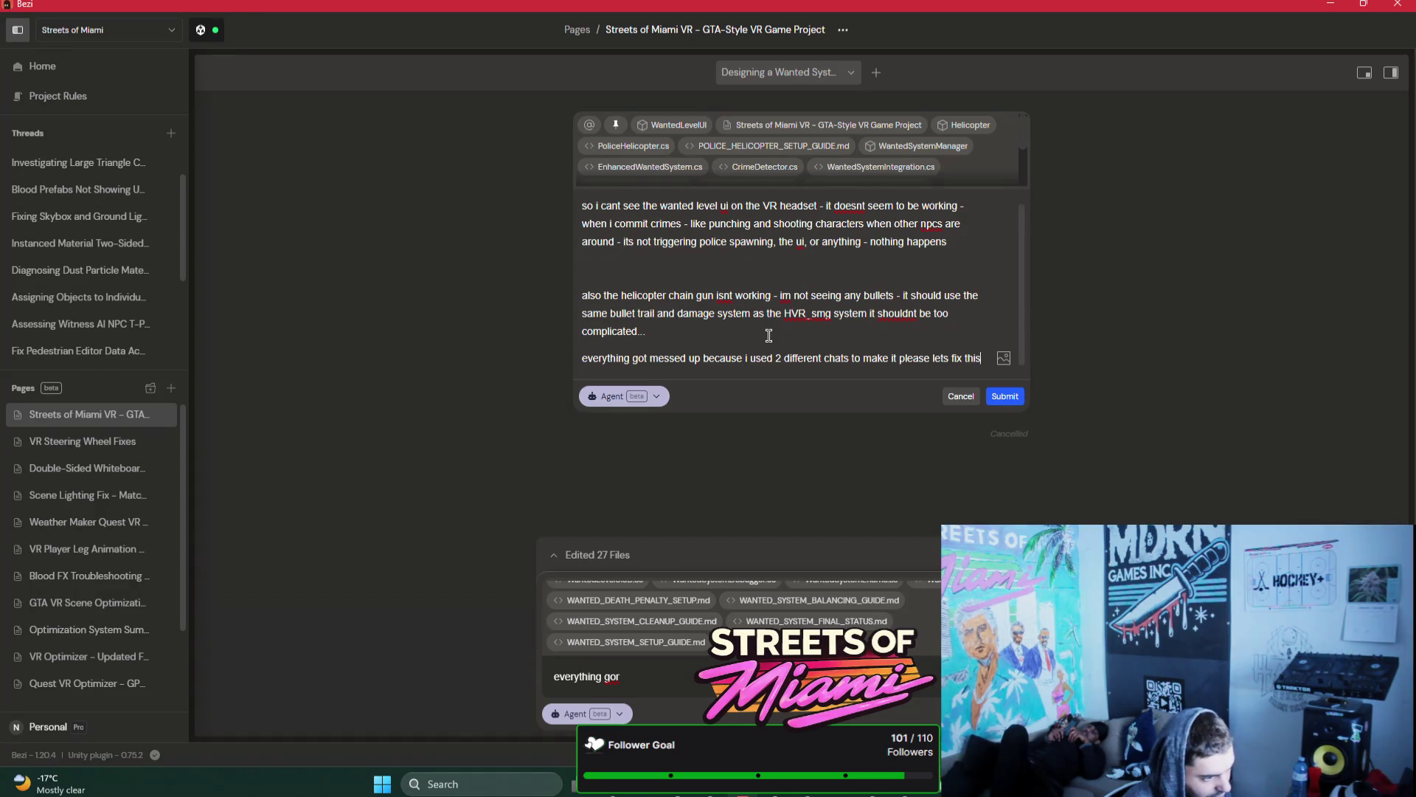
pyautogui.write(' - pleas')
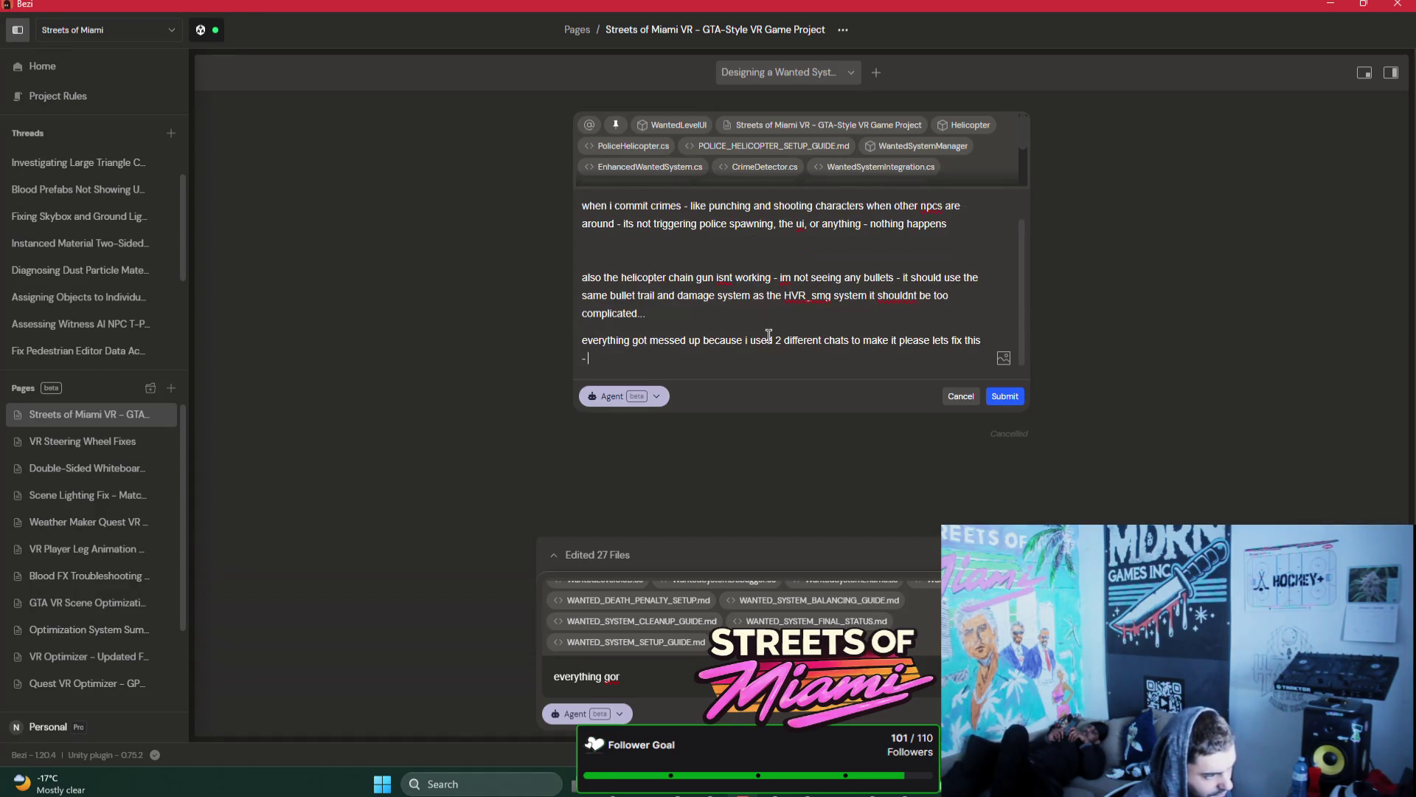
pyautogui.write('thorough')
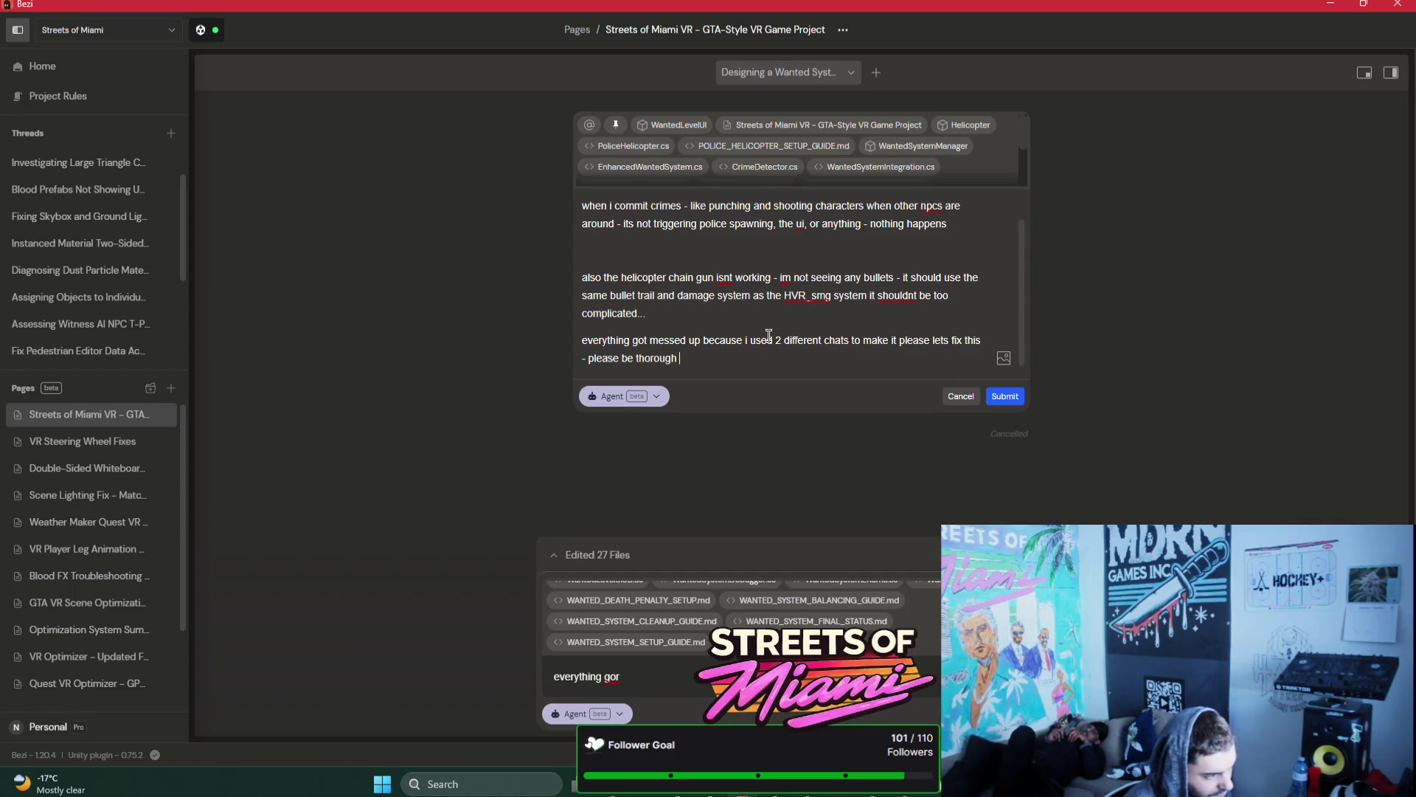
pyautogui.write(' and make ')
pyautogui.write('sure its set up properly and is fuin')
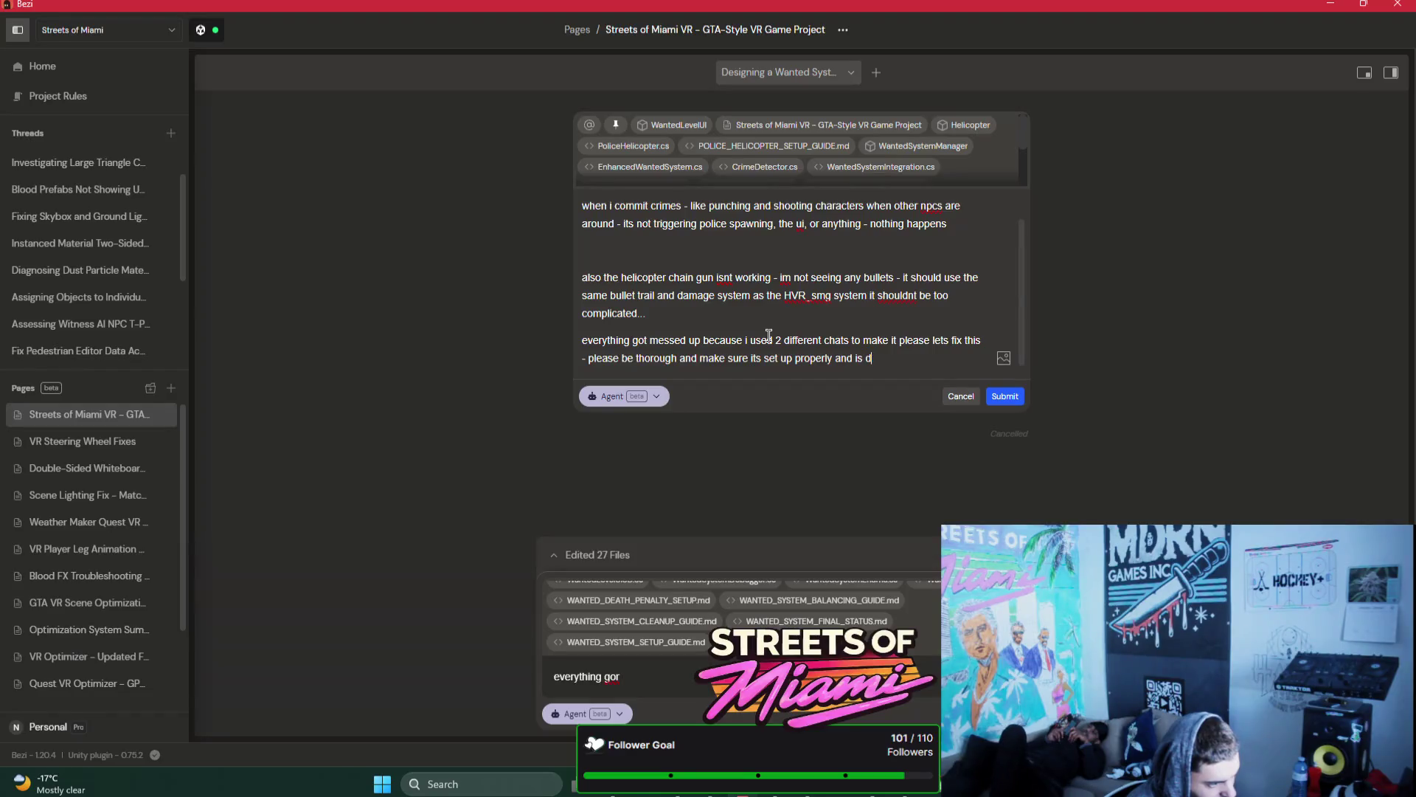
pyautogui.press('BackSpace')
pyautogui.press('BackSpace')
pyautogui.press('BackSpace')
pyautogui.write('nctional')
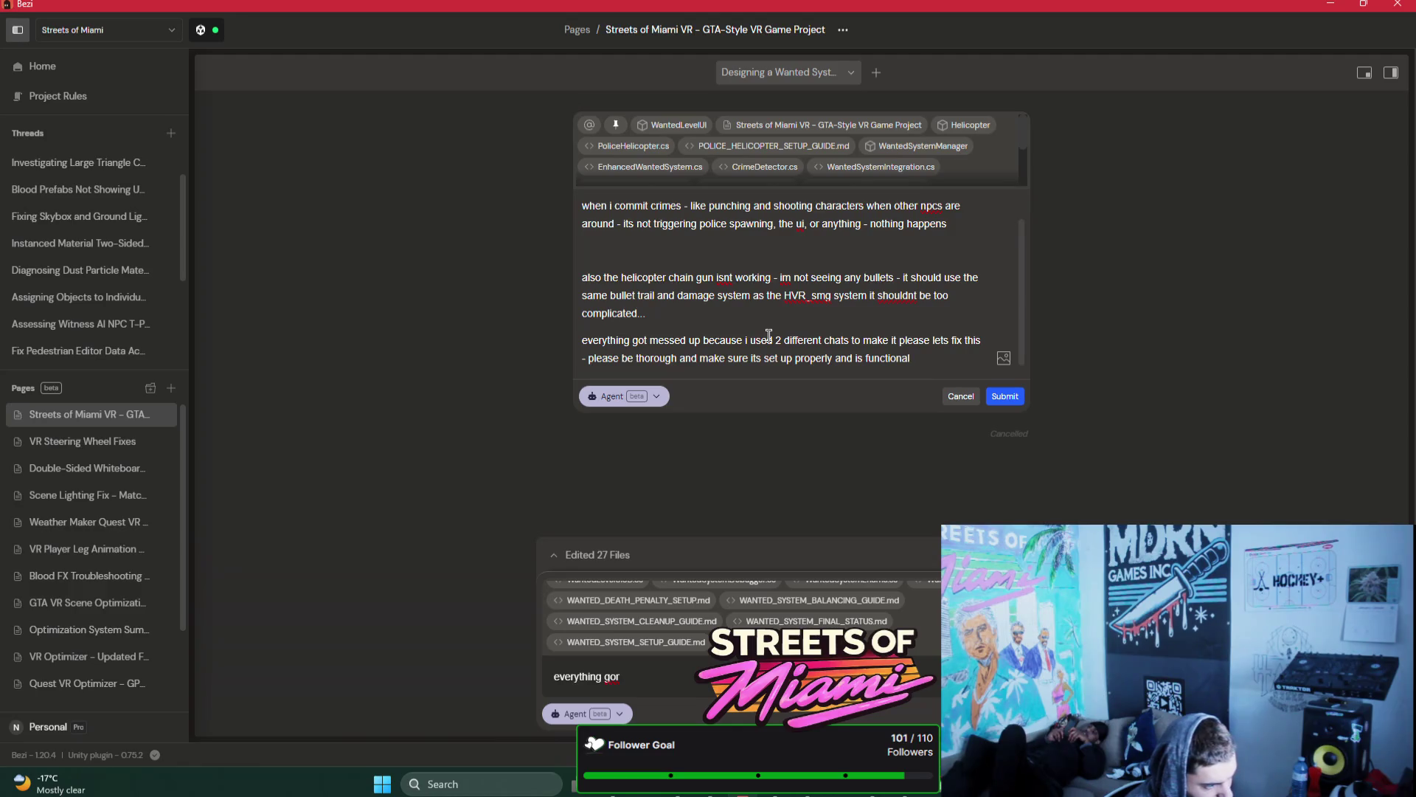
pyautogui.press('Return')
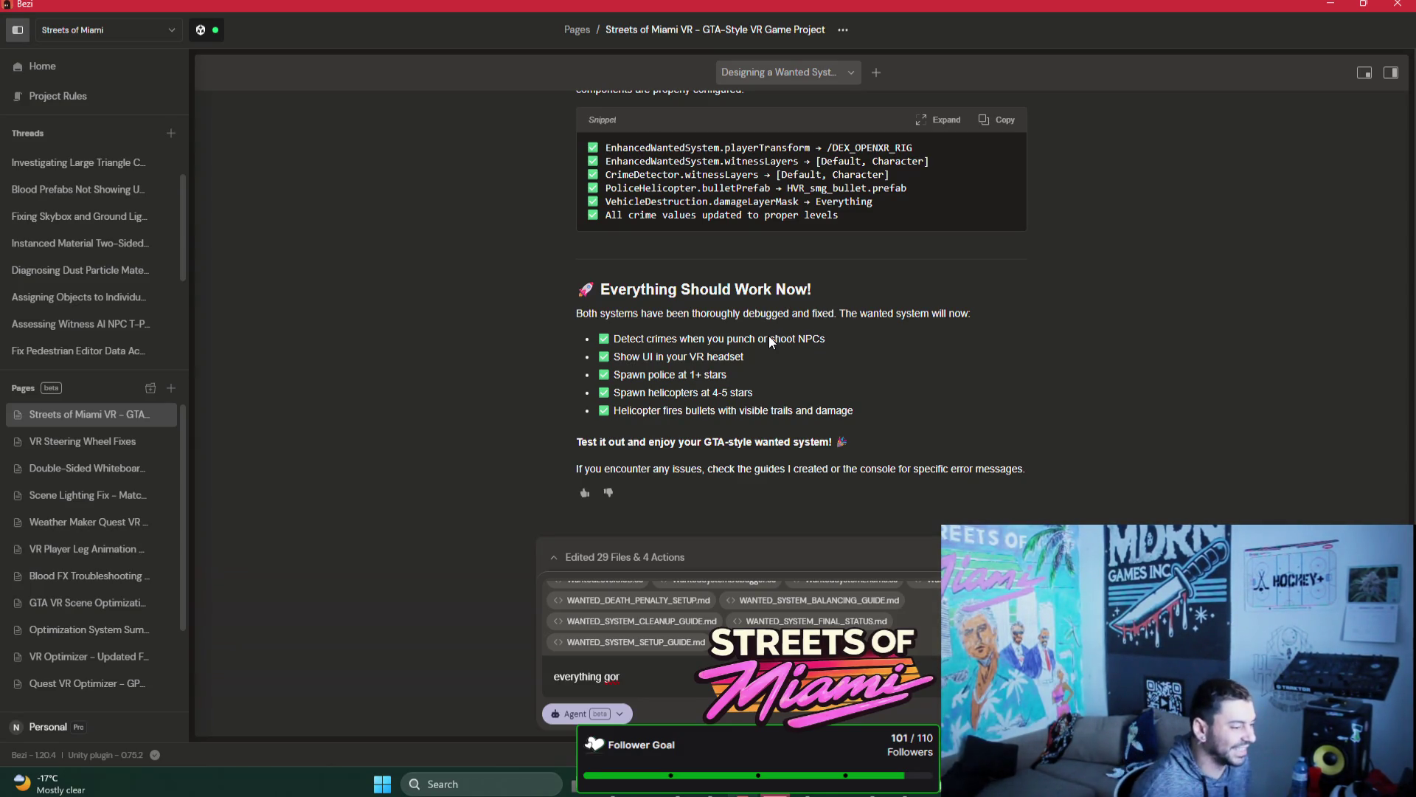
# Step: Scroll up through the agent's report of the wanted-system and helicopter fixes
pyautogui.scroll(2, 768, 336)
pyautogui.scroll(1, 761, 330)
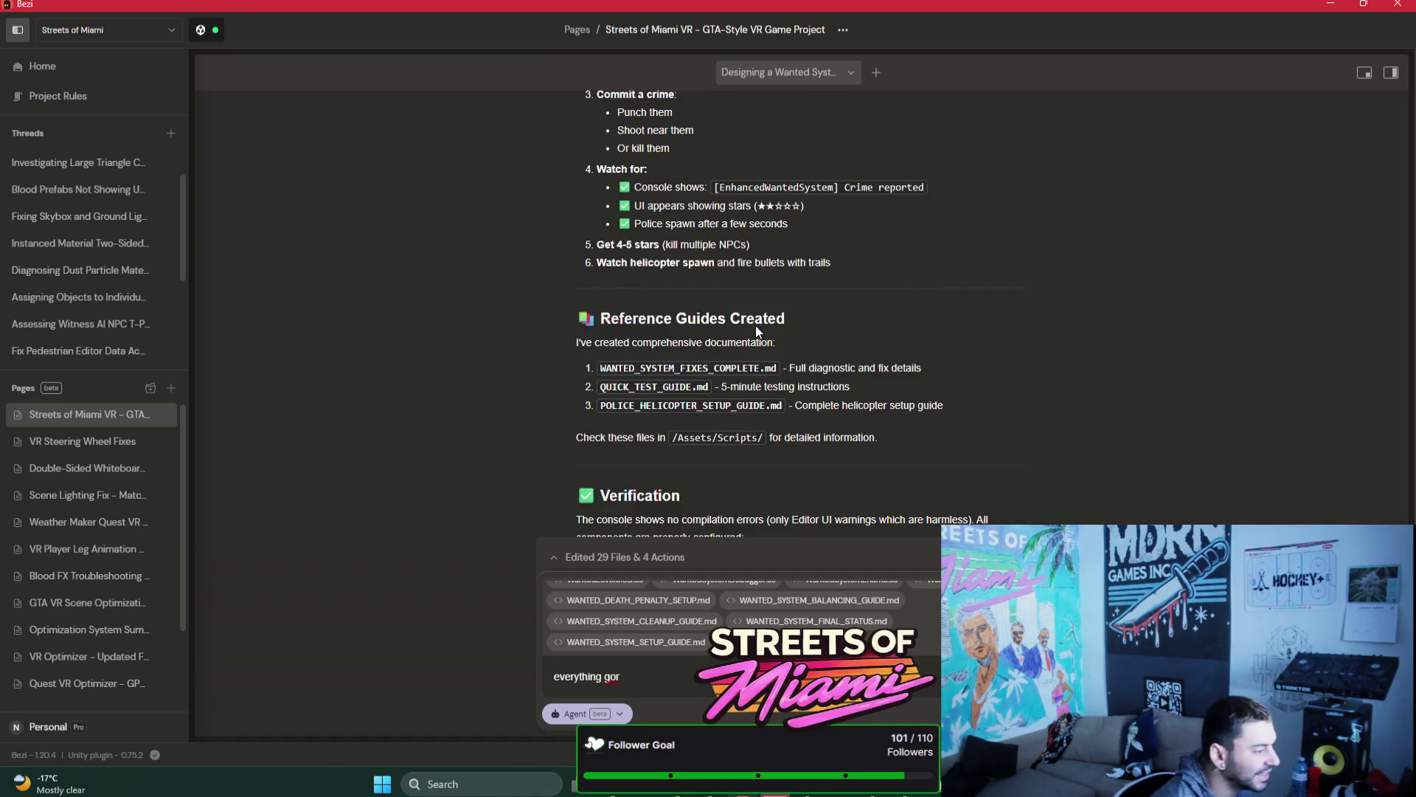
pyautogui.scroll(3, 756, 330)
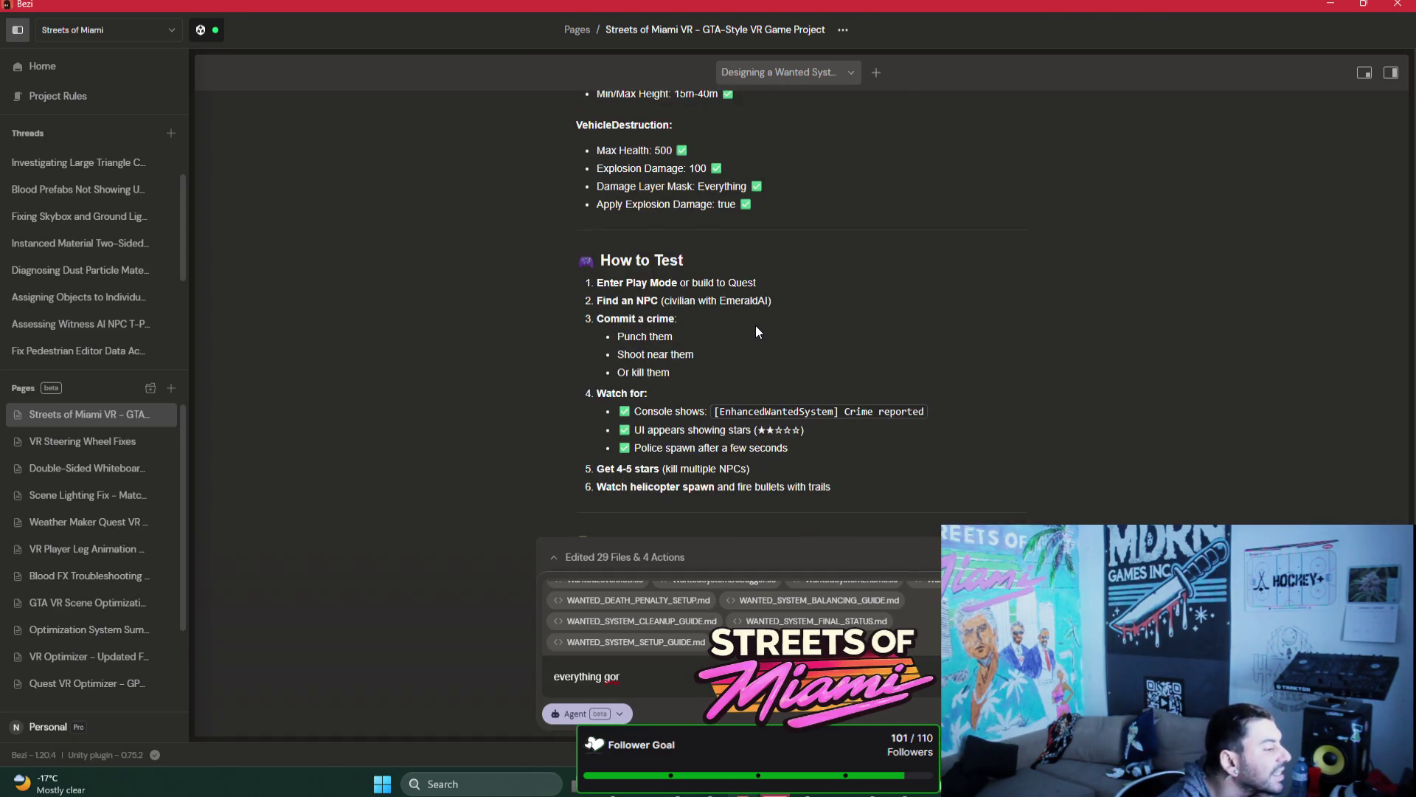
pyautogui.scroll(7, 753, 328)
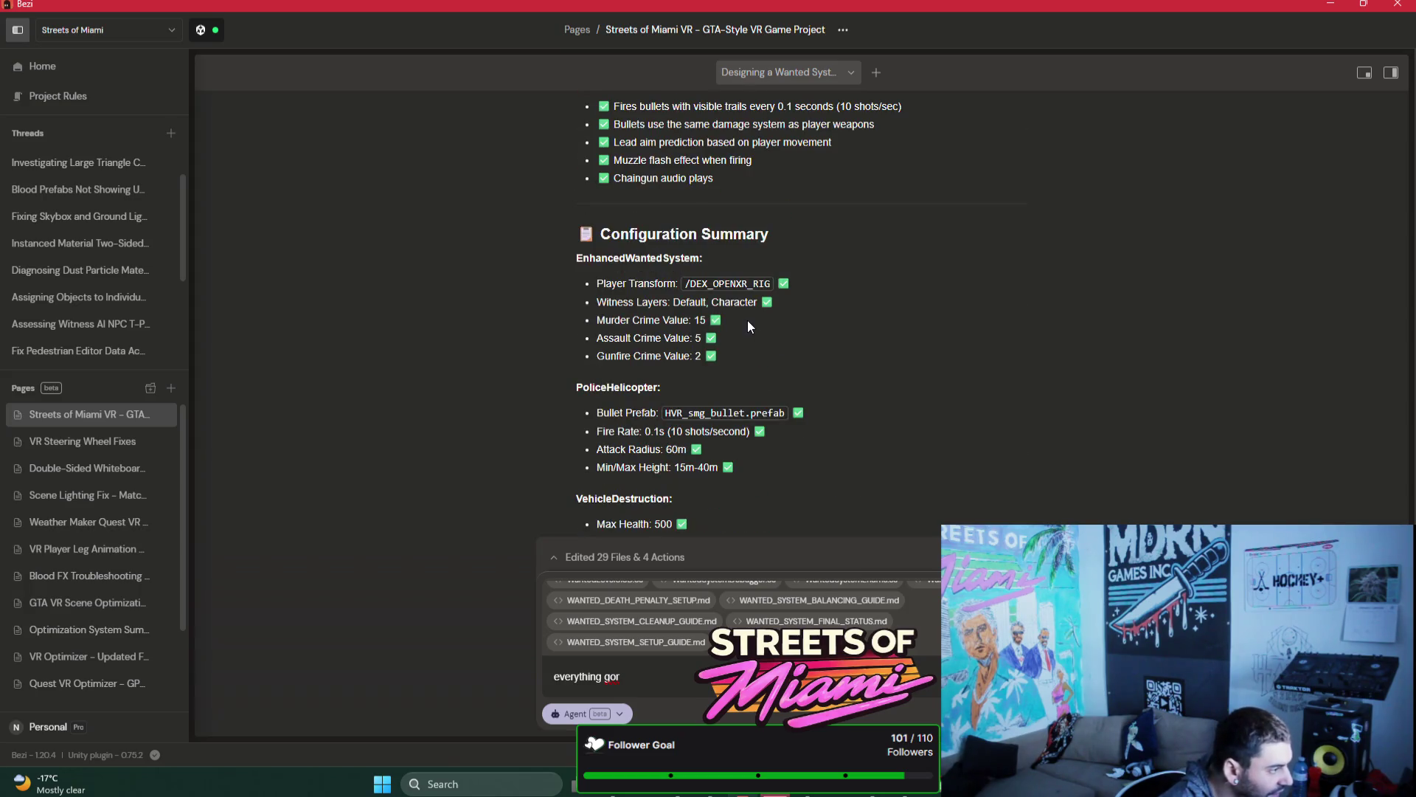
pyautogui.scroll(3, 749, 325)
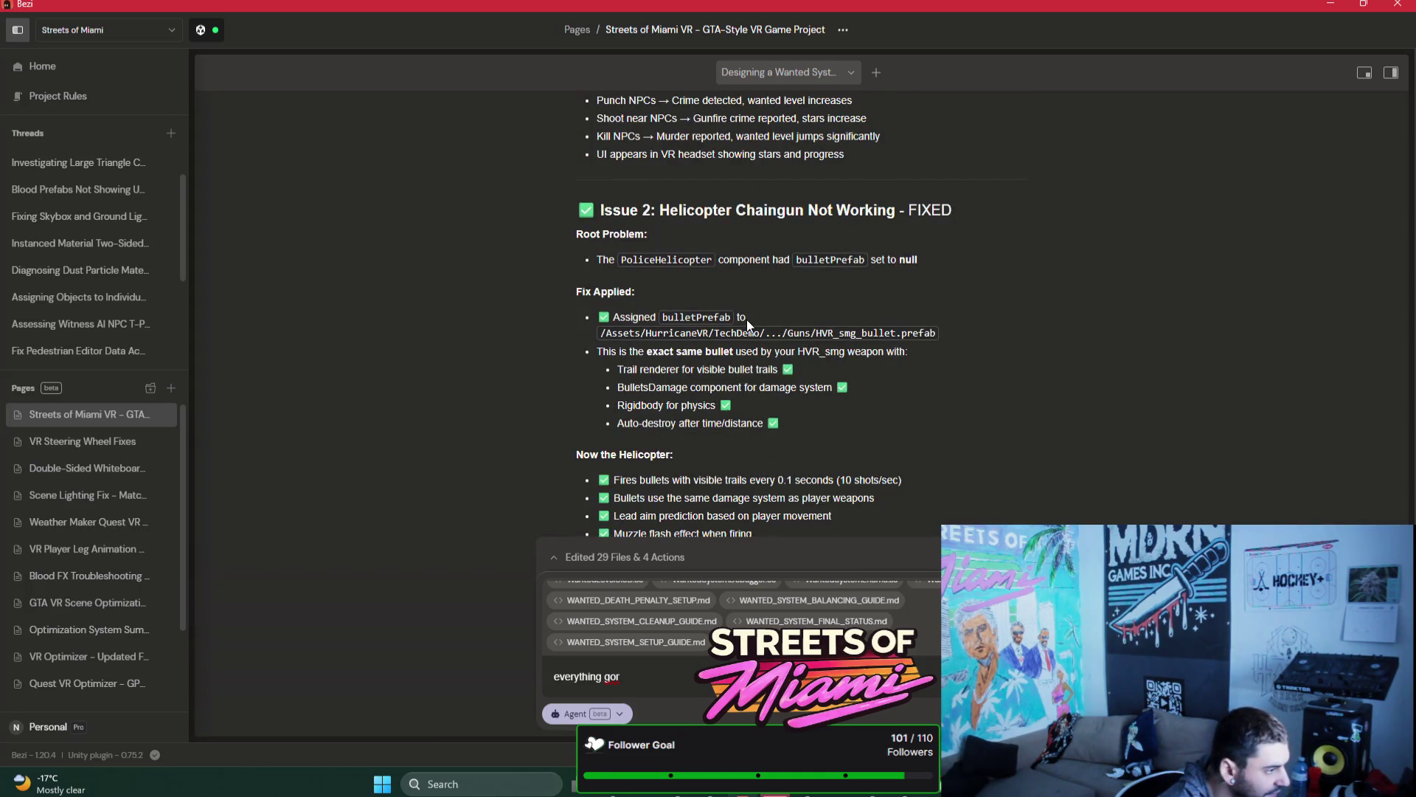
pyautogui.scroll(3, 746, 320)
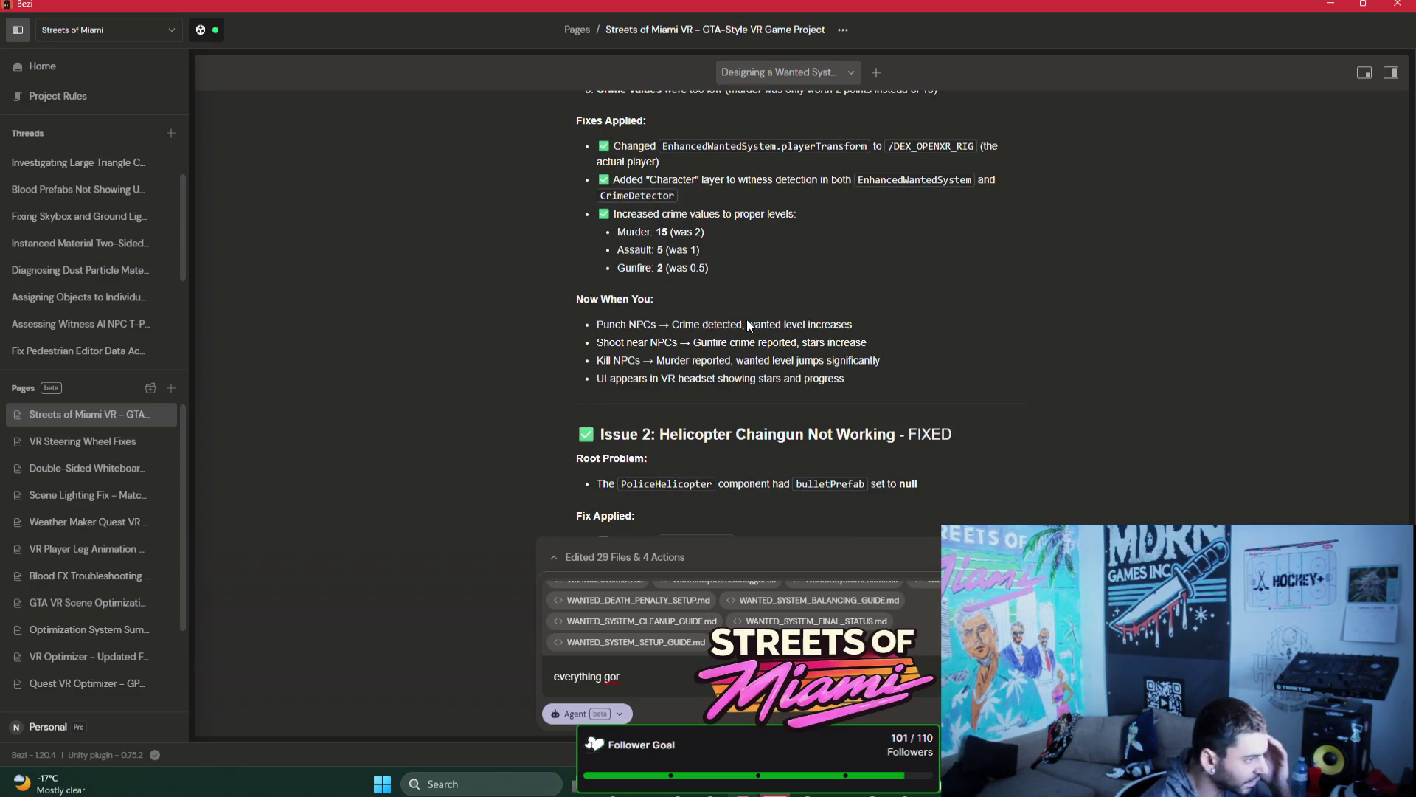
pyautogui.scroll(2, 748, 320)
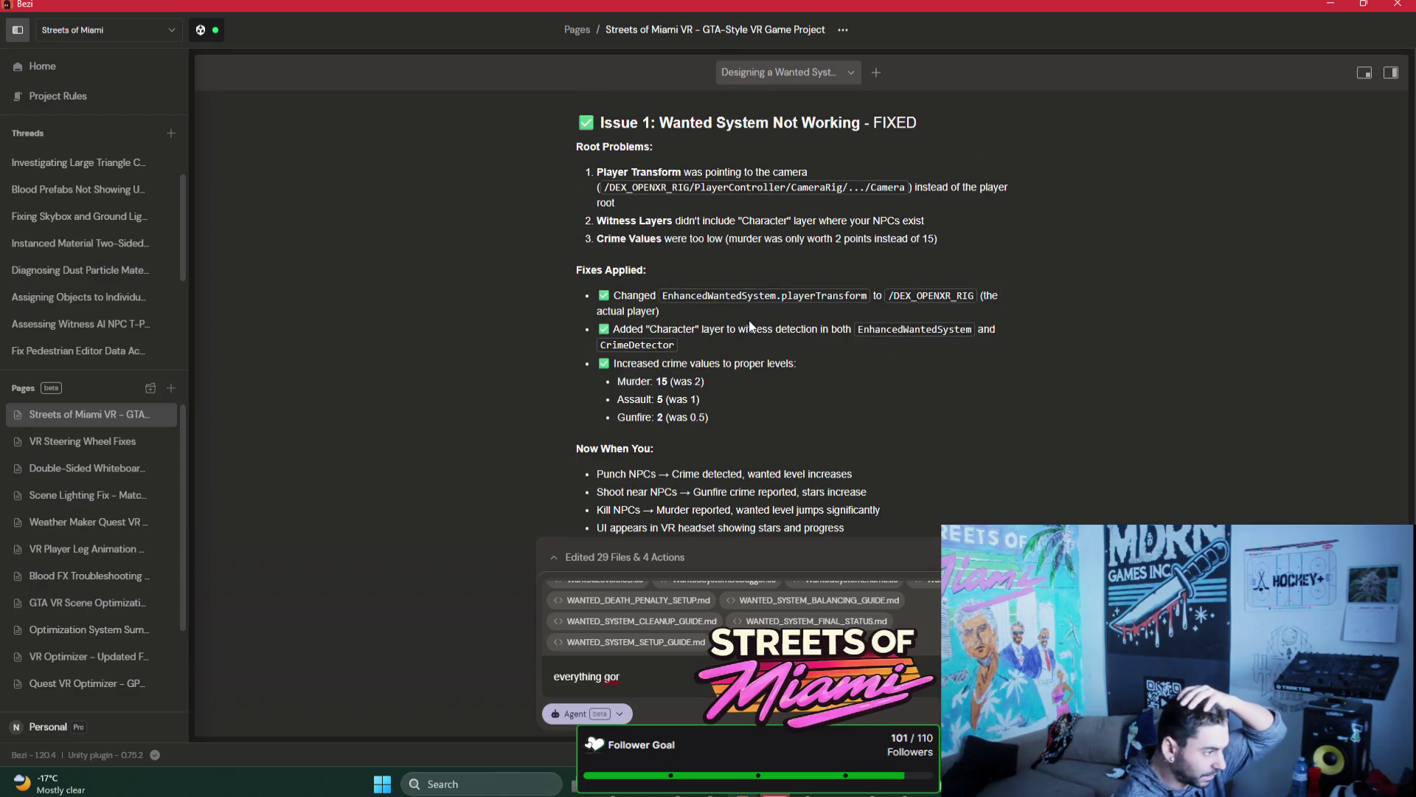
pyautogui.scroll(1, 749, 320)
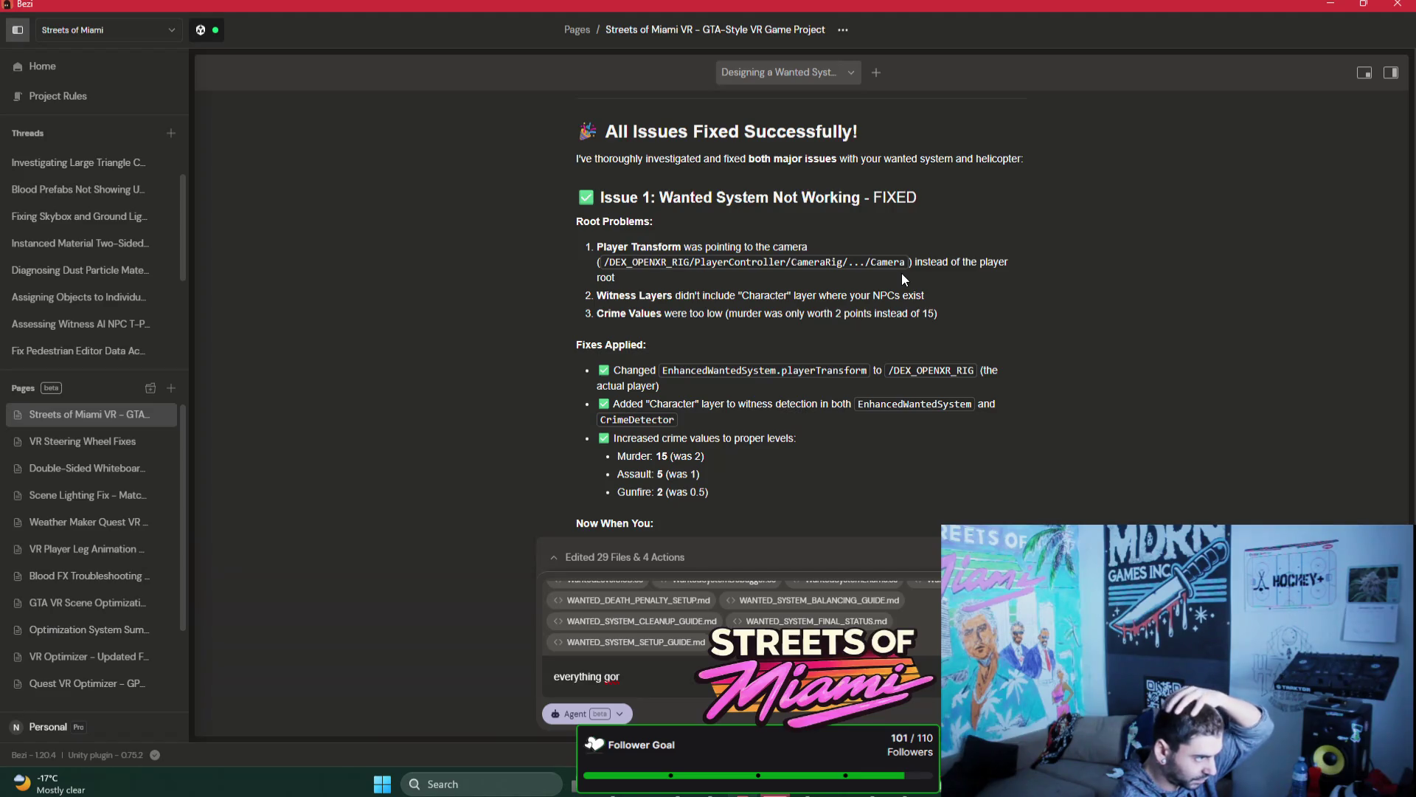
# Step: Clear the unfinished 'everything gor' draft and return to Unity
pyautogui.scroll(-6, 902, 273)
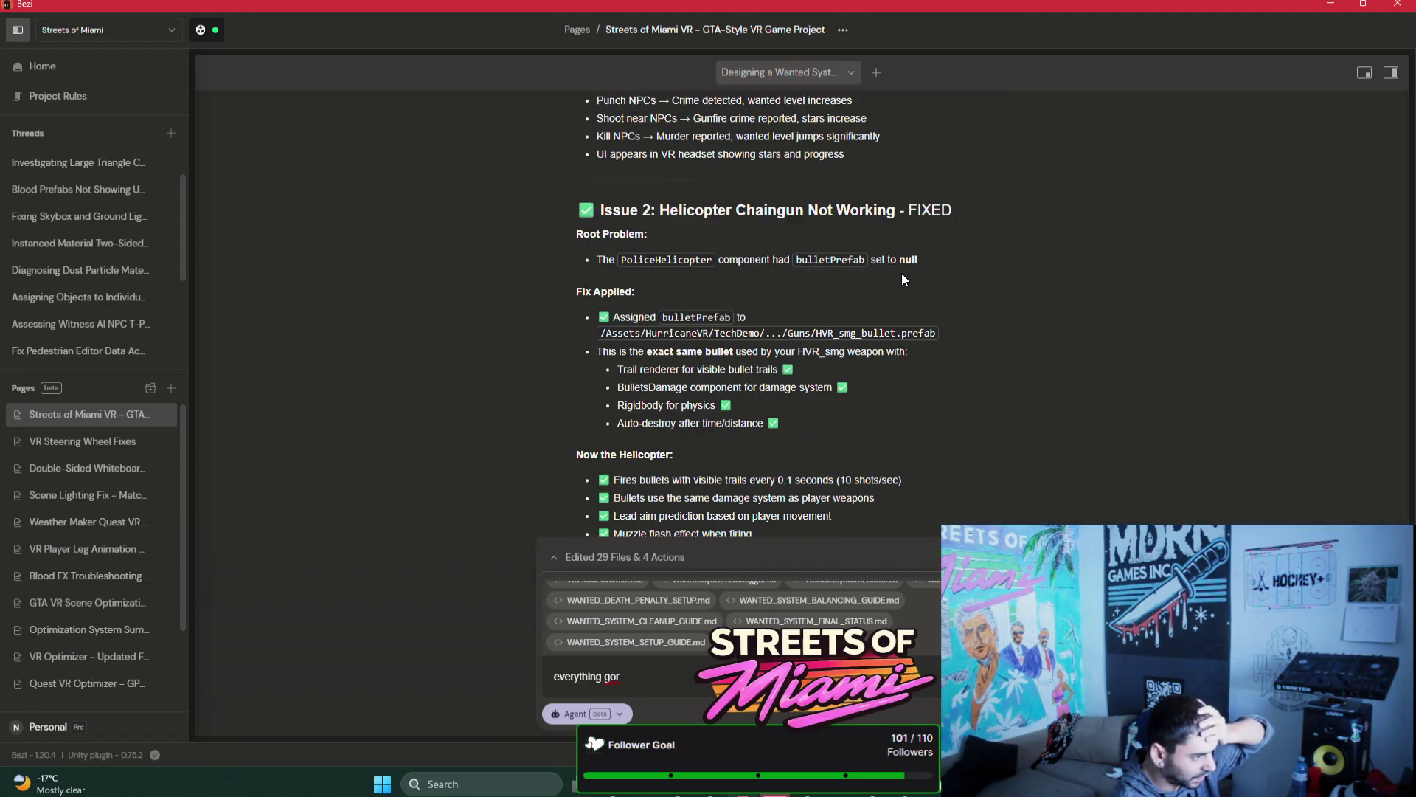
pyautogui.scroll(-15, 901, 272)
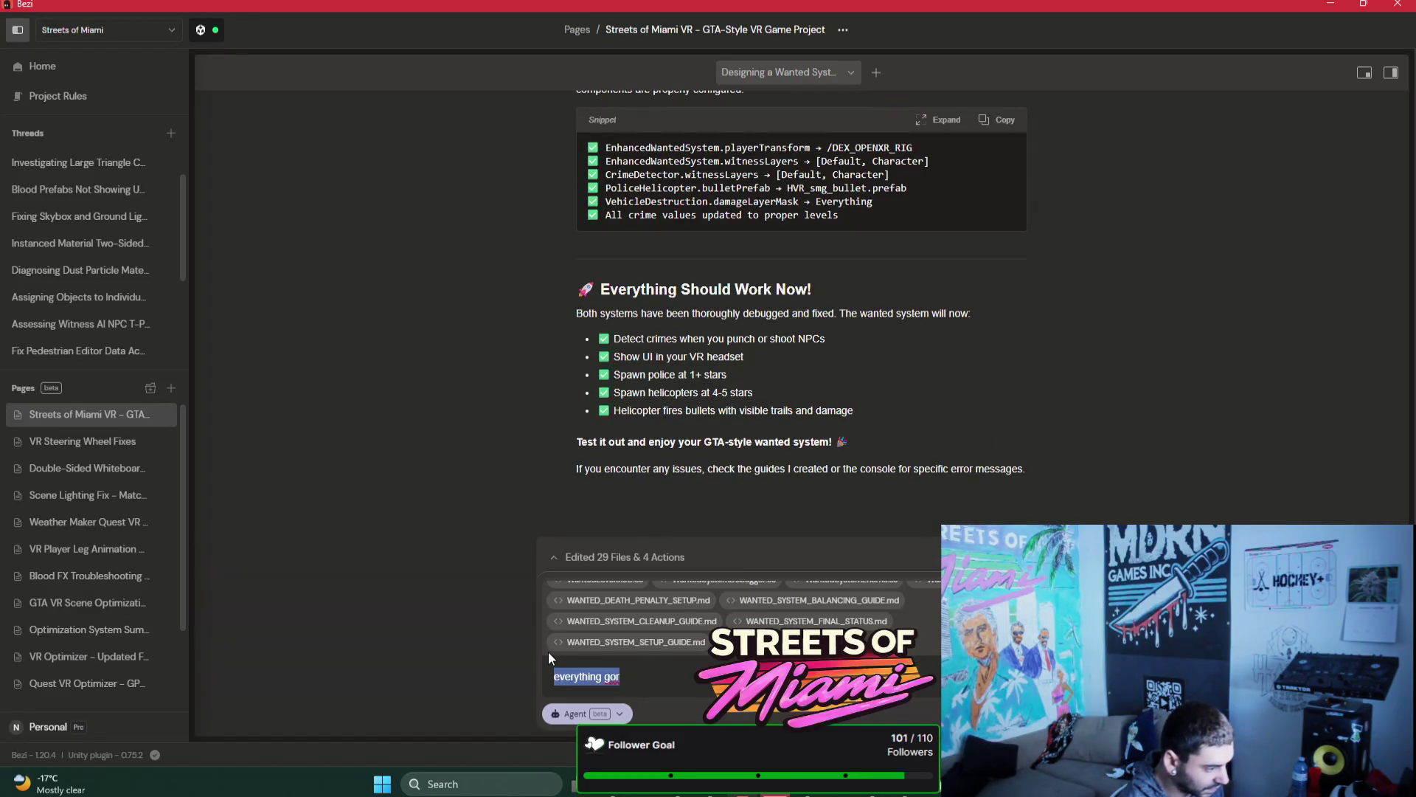
pyautogui.press('BackSpace')
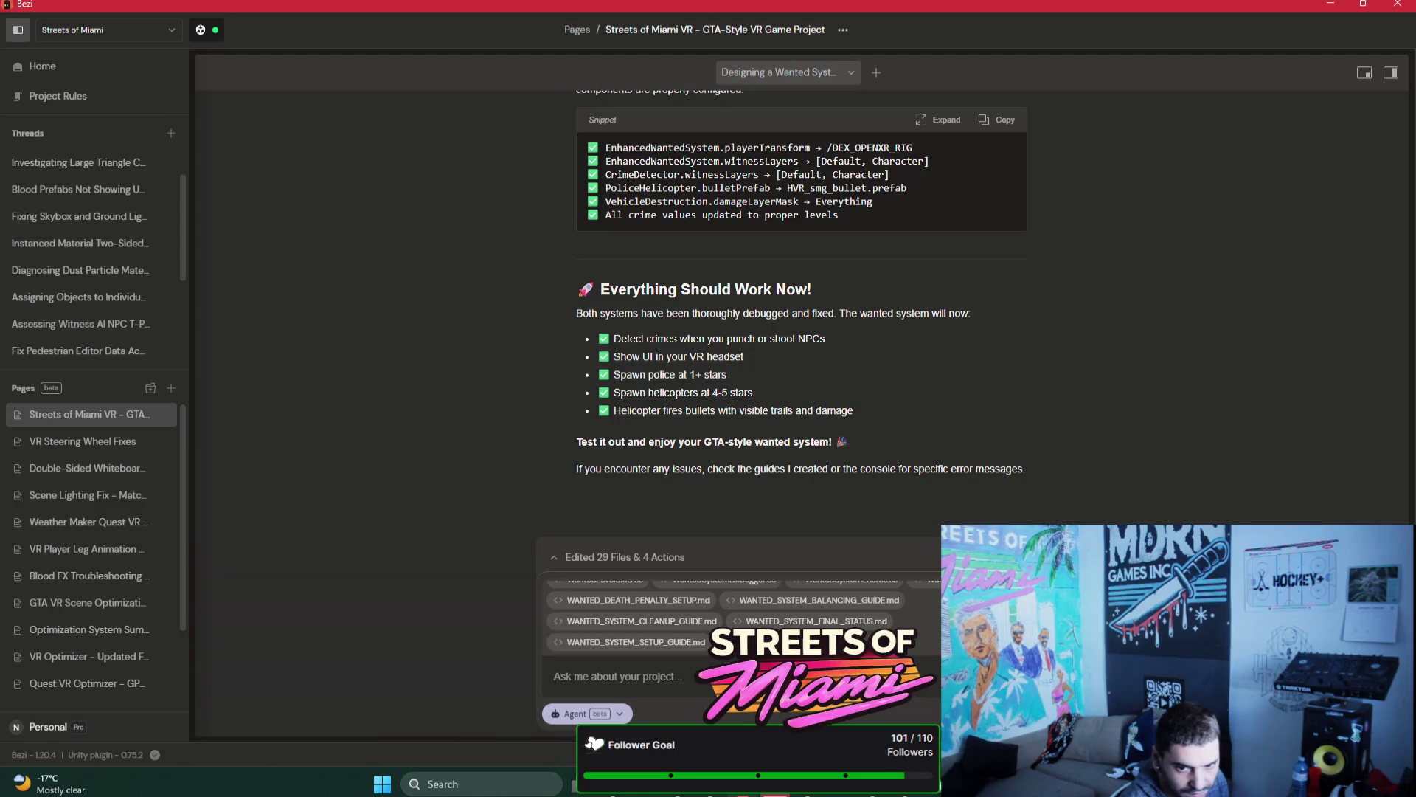
pyautogui.click(783, 793)
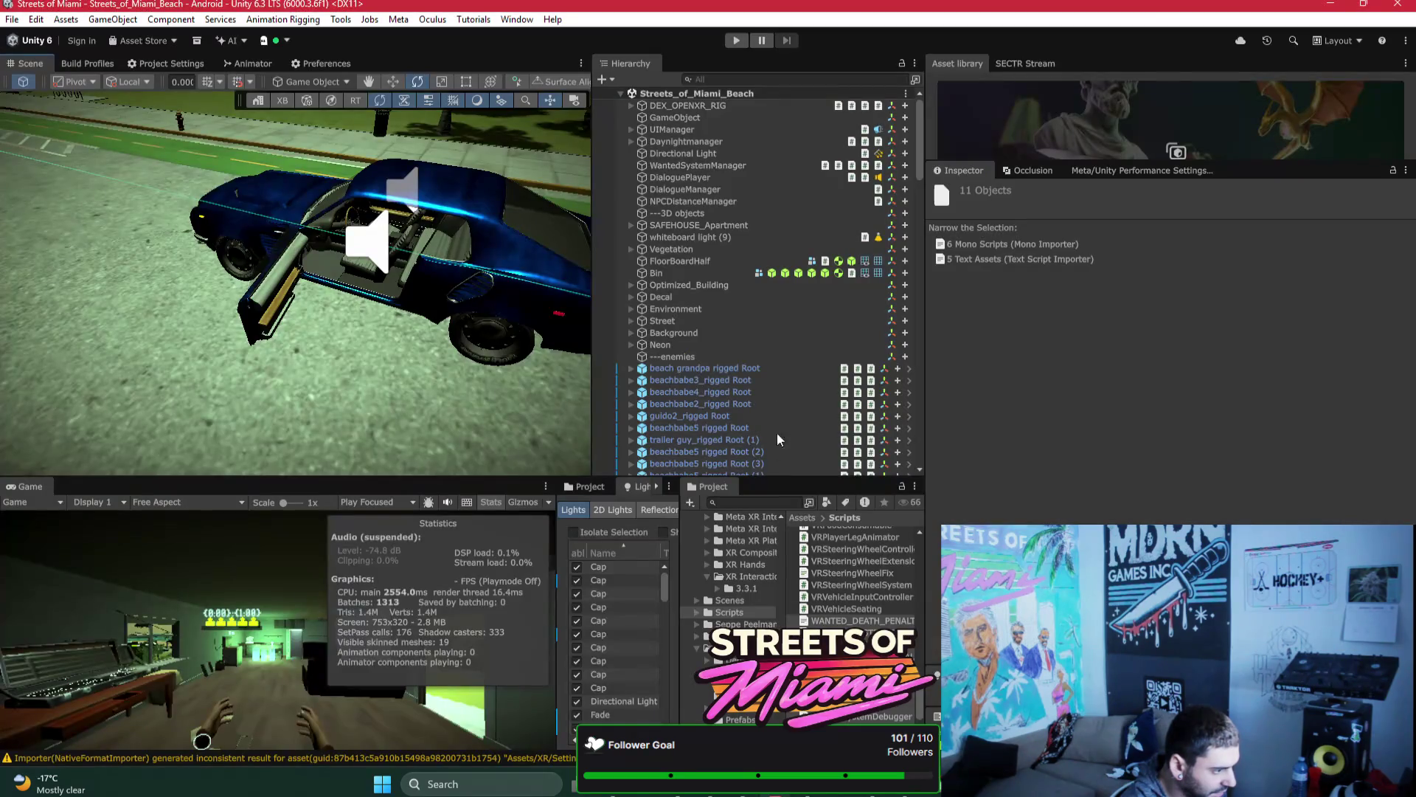
# Step: Frame WantedSystemManager, expand DEX_OPENXR_RIG, then frame and deactivate WantedLevelUI
pyautogui.doubleClick(688, 165)
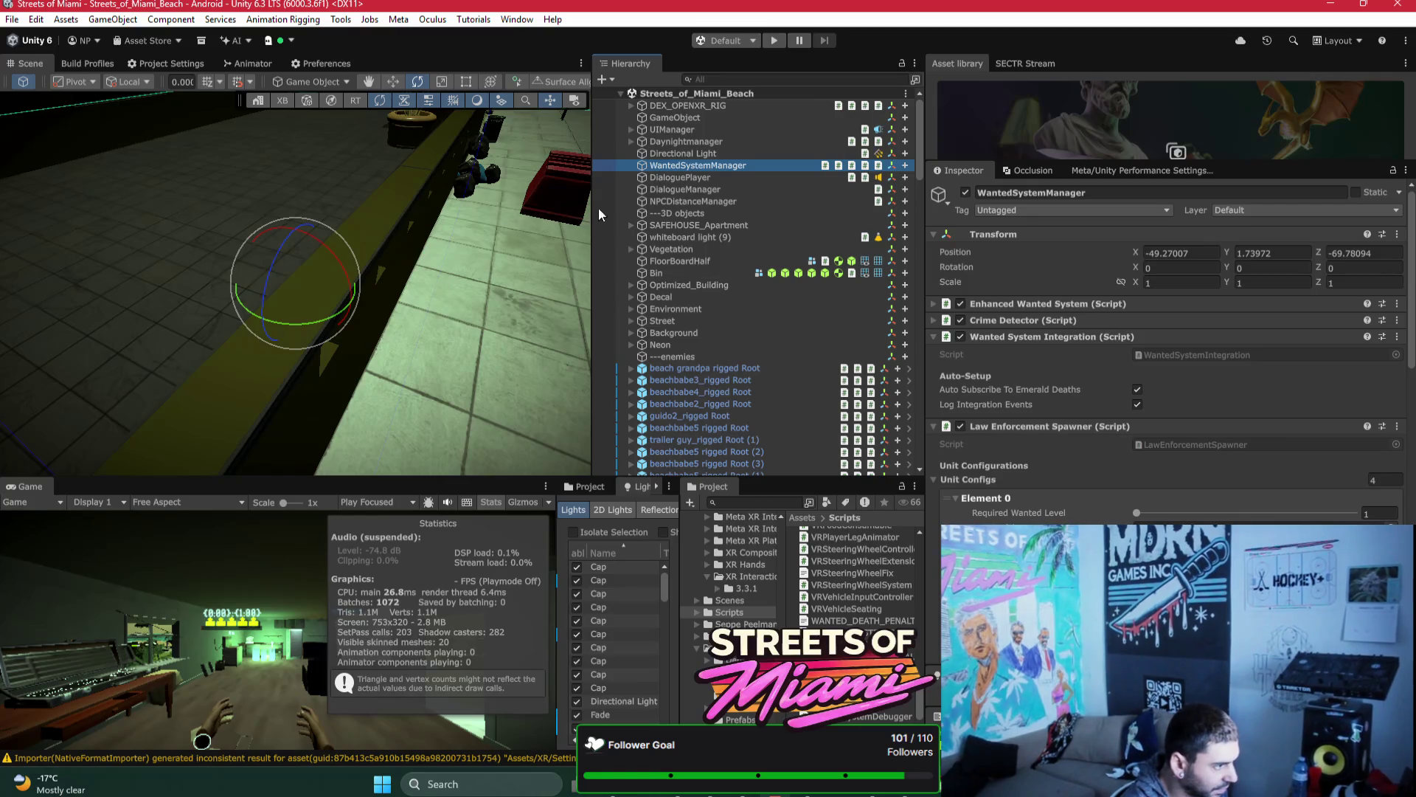
pyautogui.keyDown('alt'); pyautogui.click(631, 108); pyautogui.keyUp('alt')
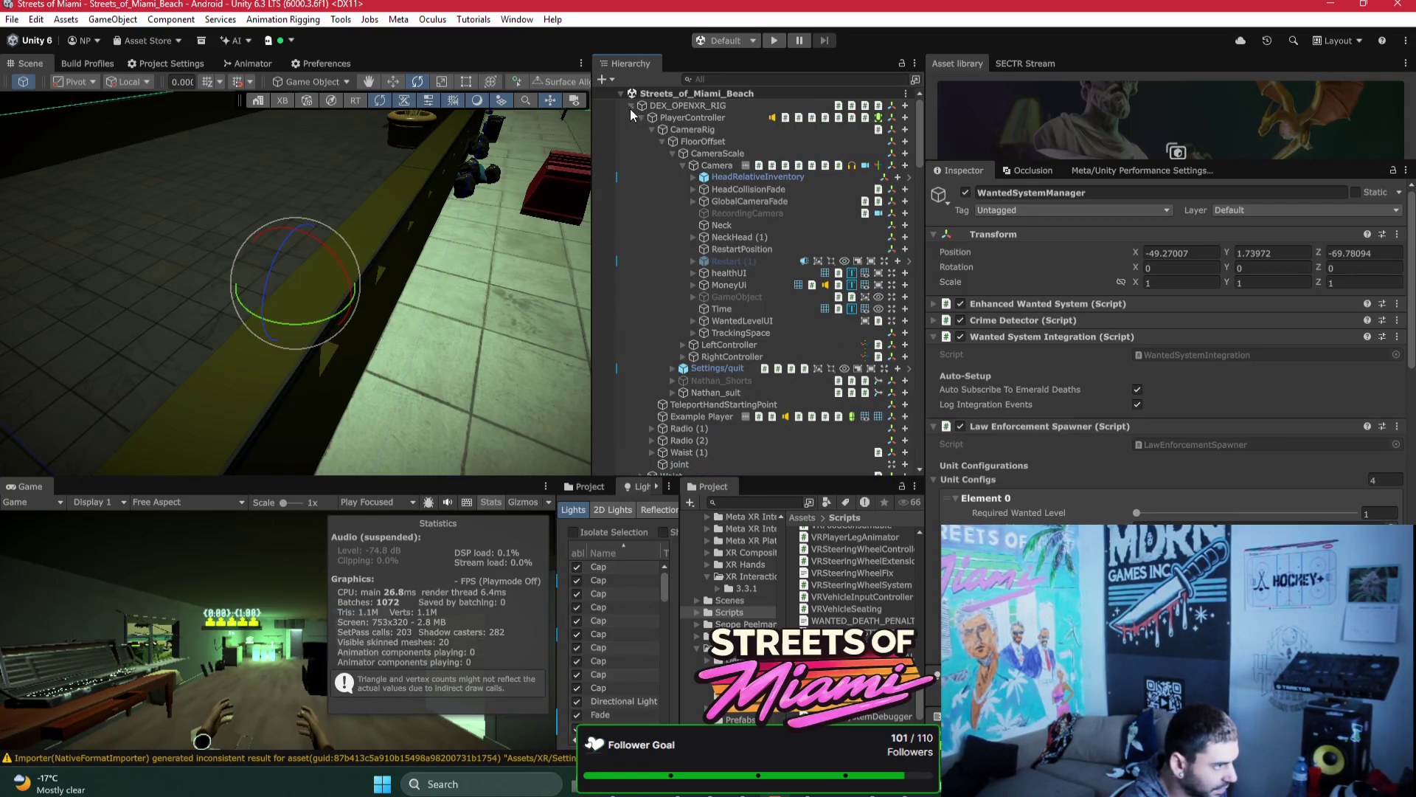
pyautogui.doubleClick(743, 321)
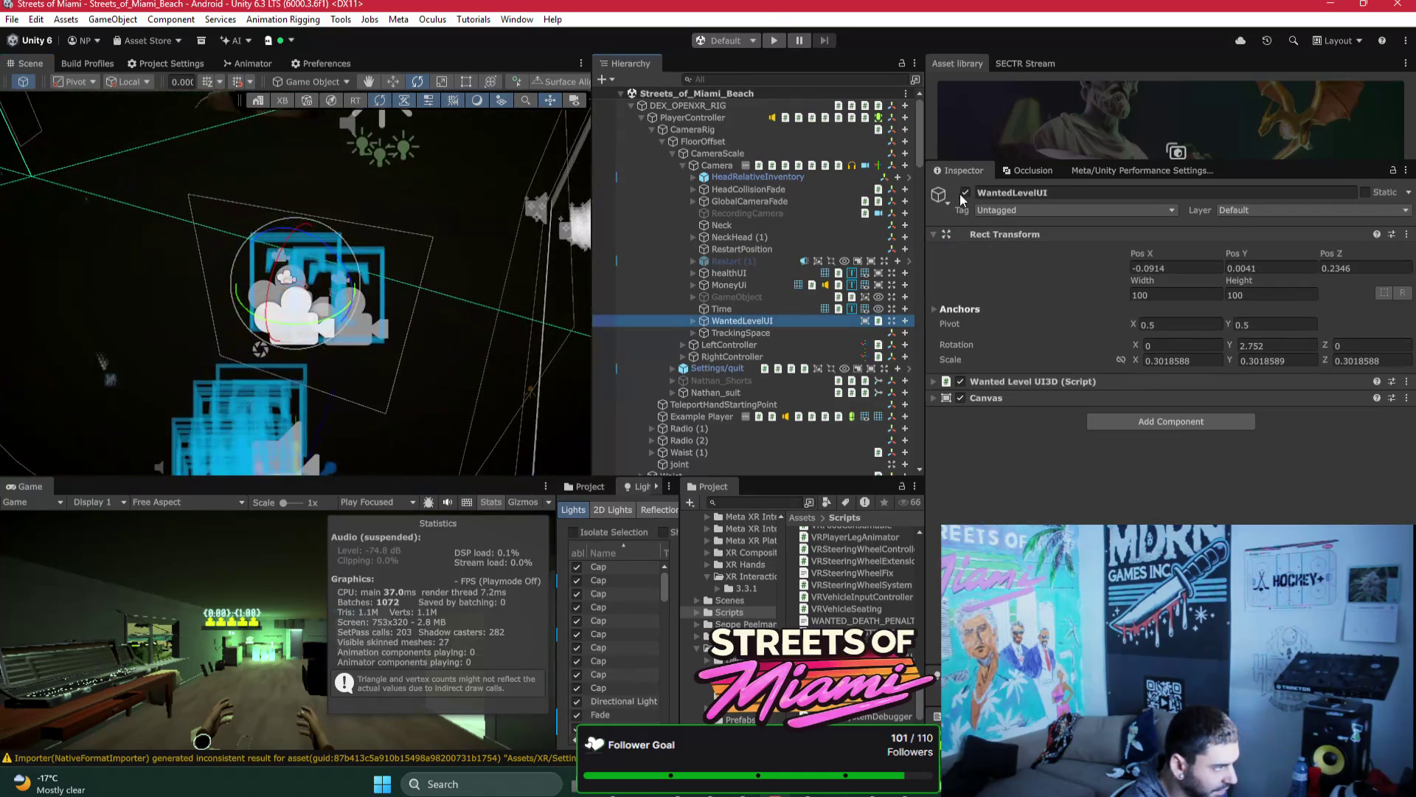
pyautogui.click(964, 194)
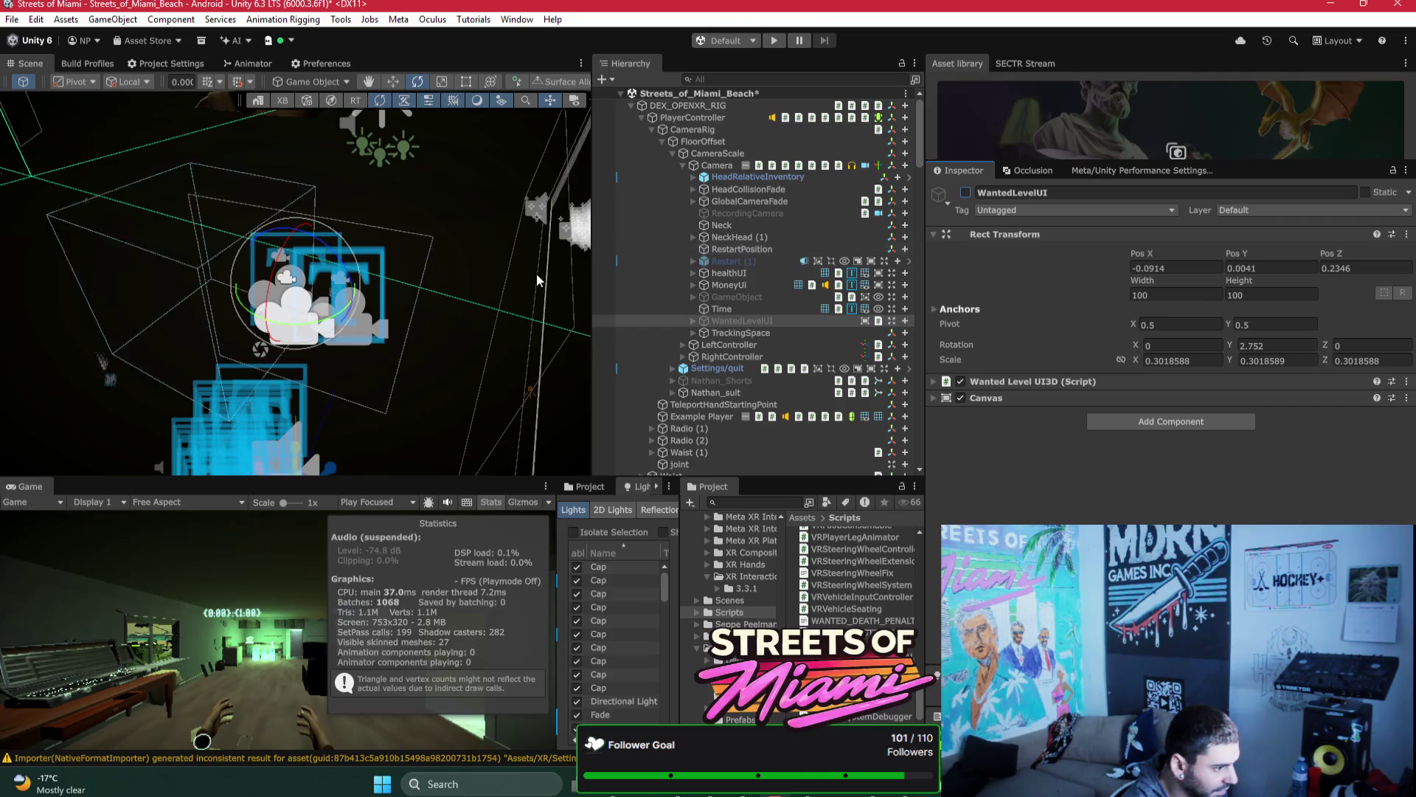
pyautogui.moveTo(438, 249); pyautogui.dragTo(429, 200)
# Step: Expand WantedLevelUI and step through StarsText, ProgressBarBG and onward to LeftEyeAnchor
pyautogui.click(693, 321)
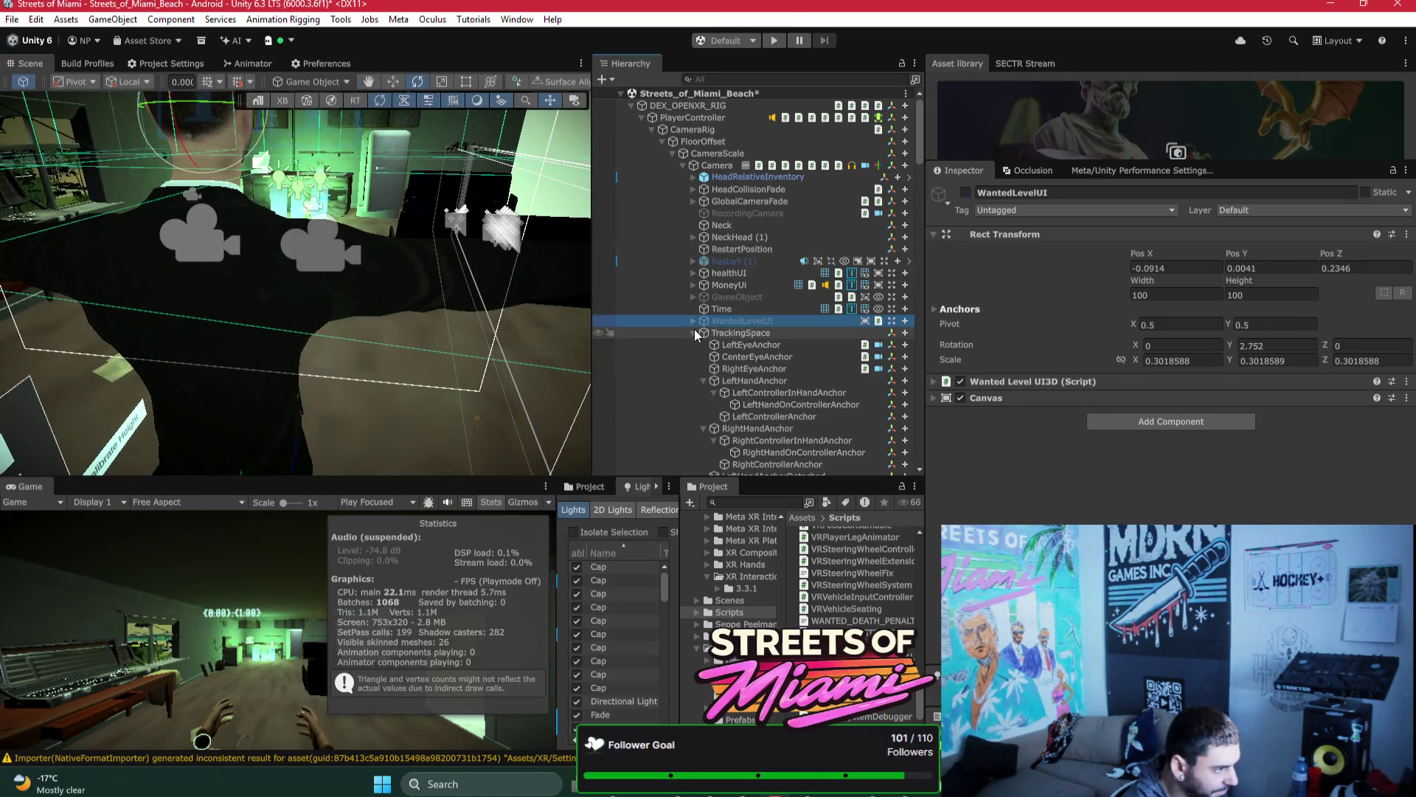
pyautogui.click(750, 334)
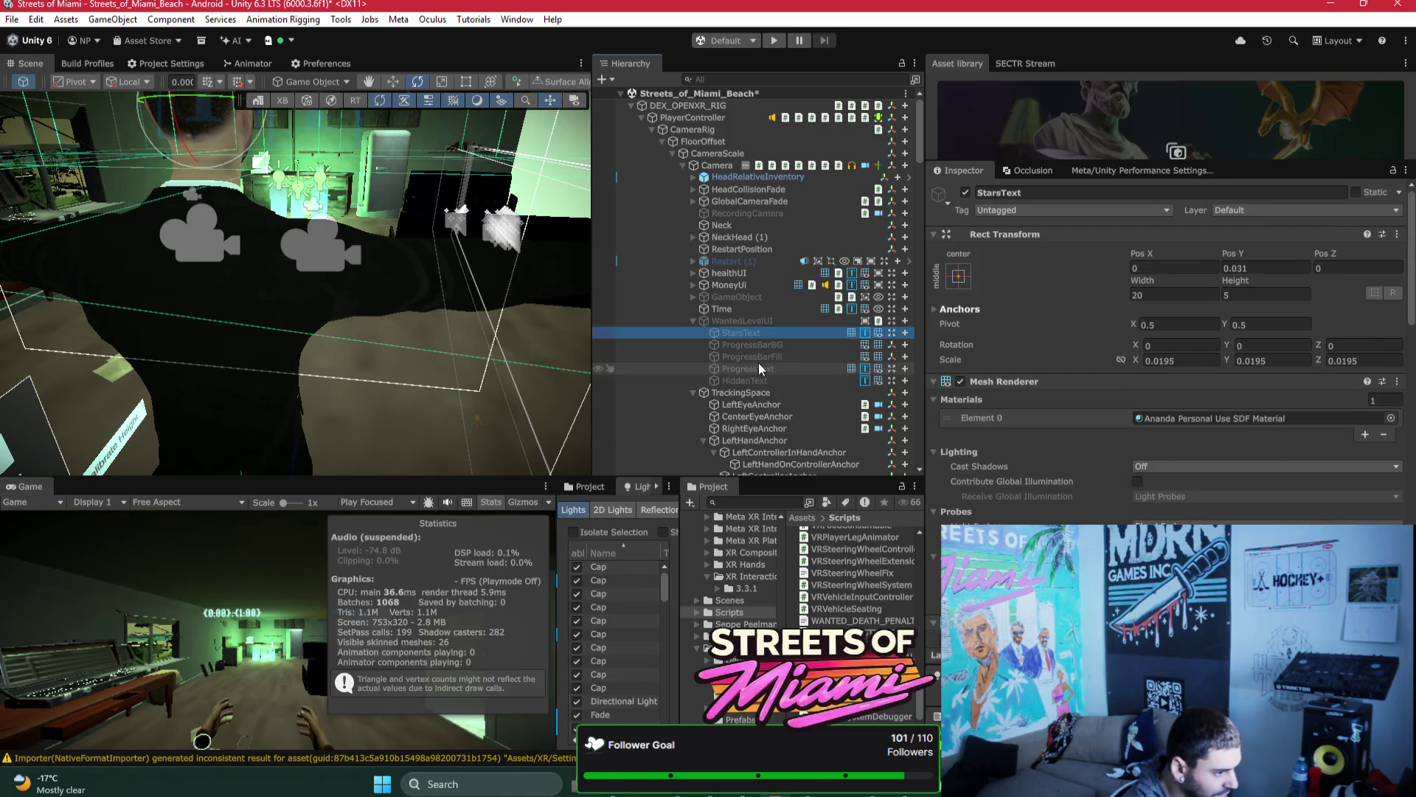
pyautogui.click(767, 344)
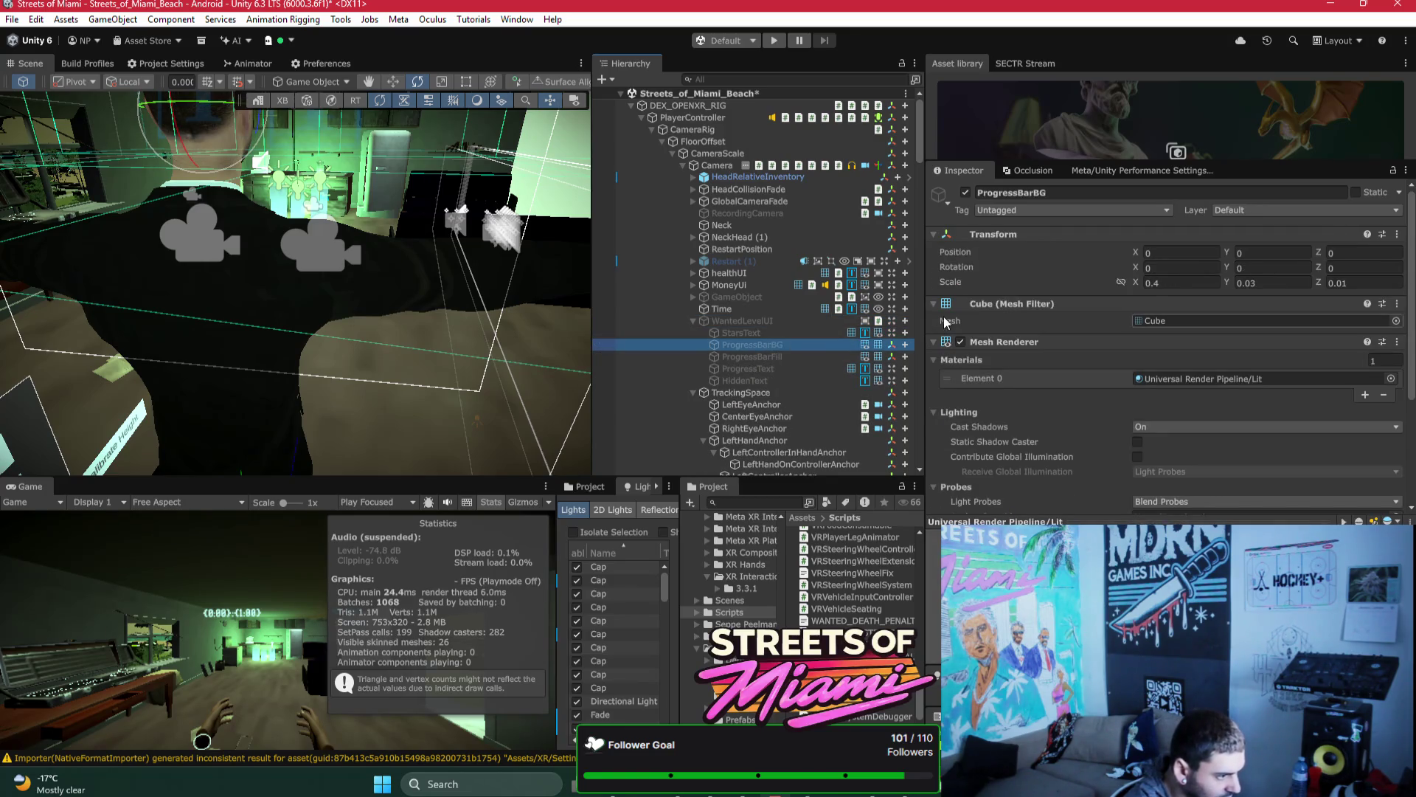
pyautogui.press('Down')
pyautogui.press('Down')
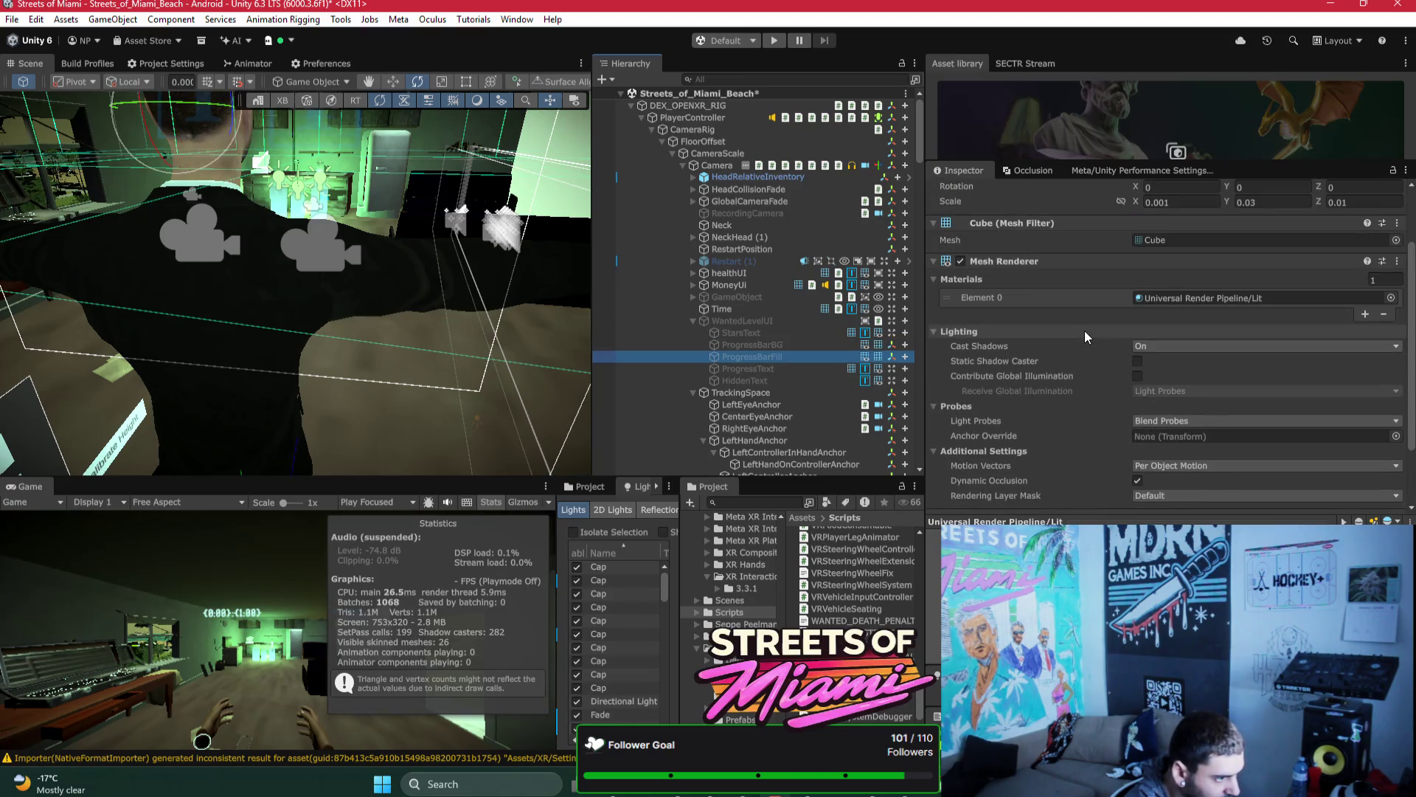
pyautogui.press('Down')
pyautogui.press('Down')
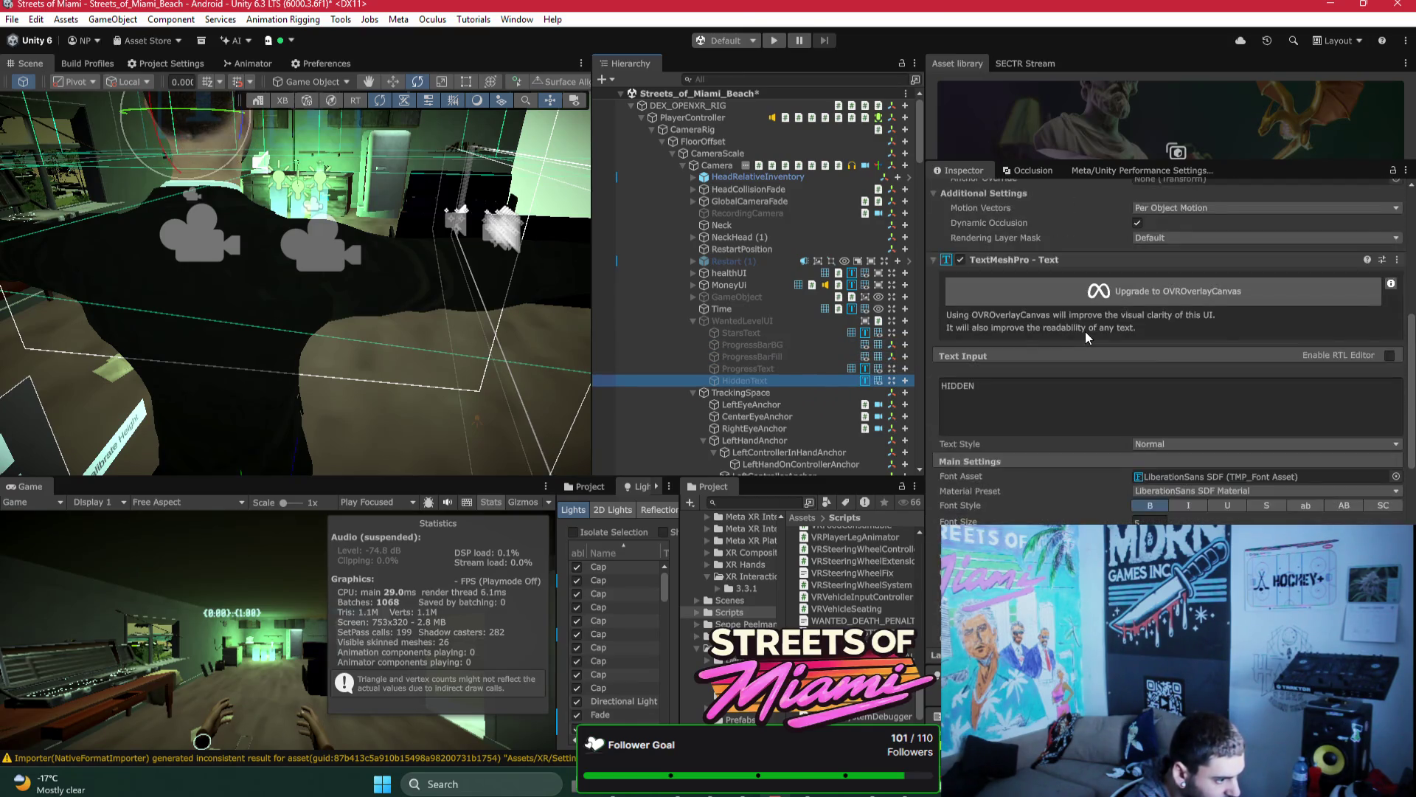
pyautogui.press('Down')
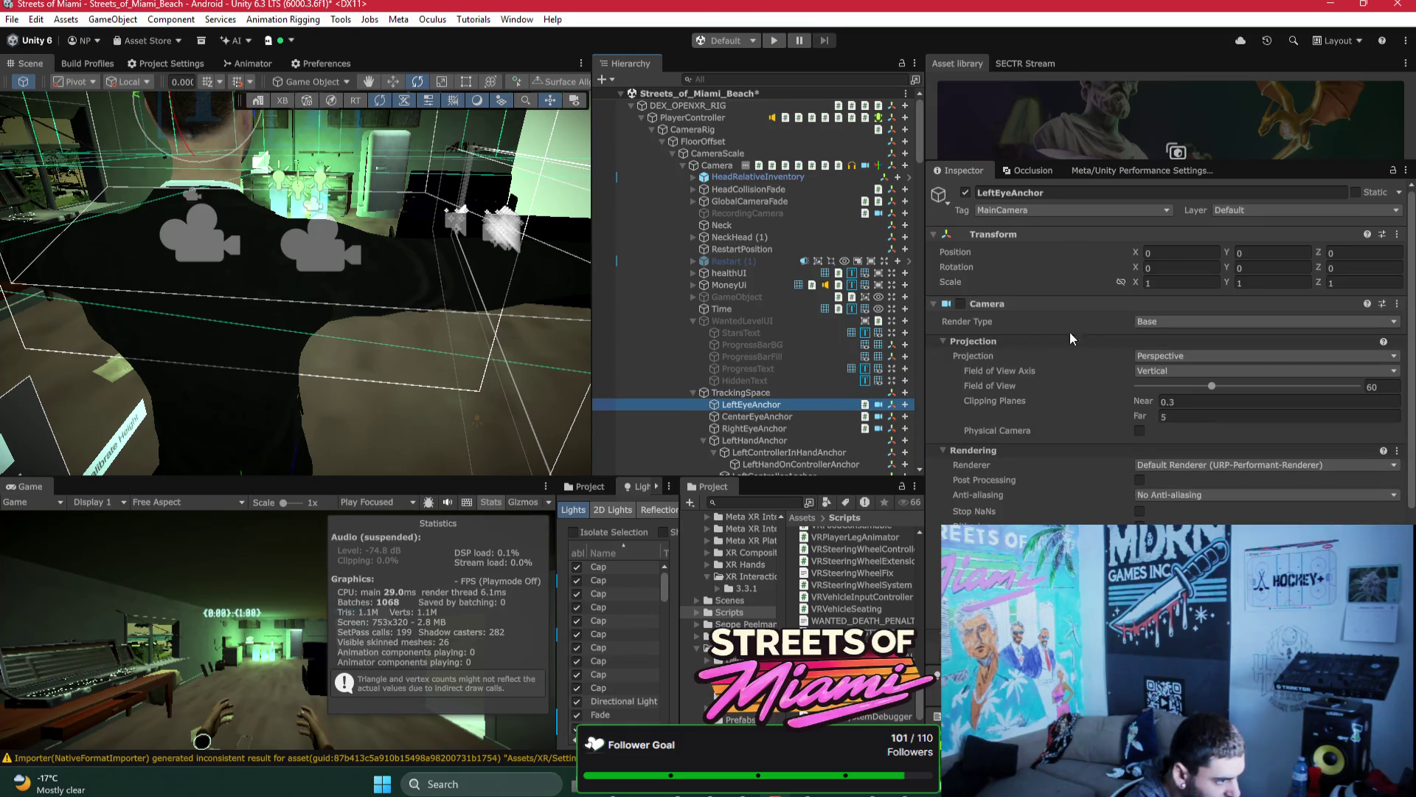
# Step: Review WantedLevelUI's Wanted Level UI3D and Canvas components, then enable and frame it
pyautogui.click(693, 321)
pyautogui.click(693, 321)
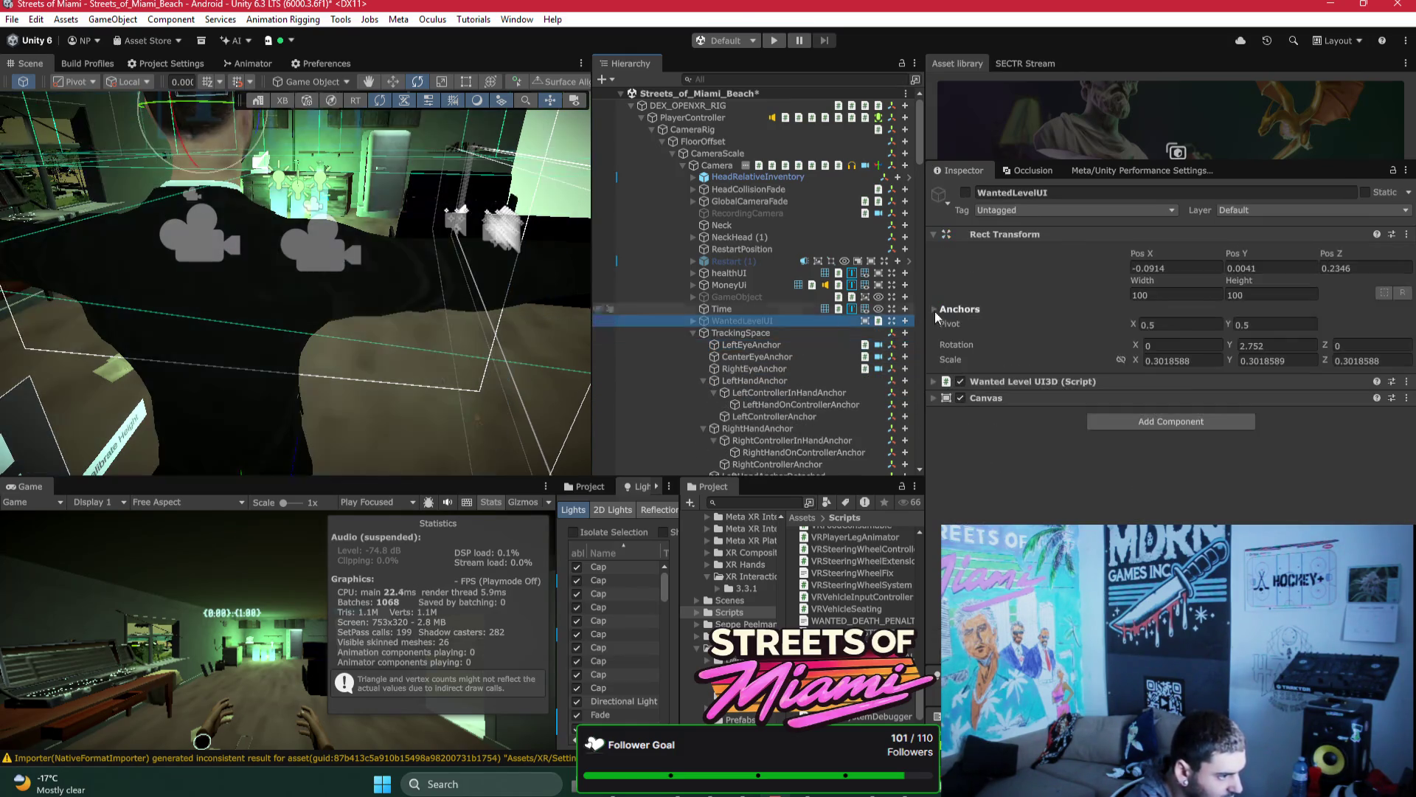
pyautogui.click(1087, 385)
pyautogui.click(1083, 391)
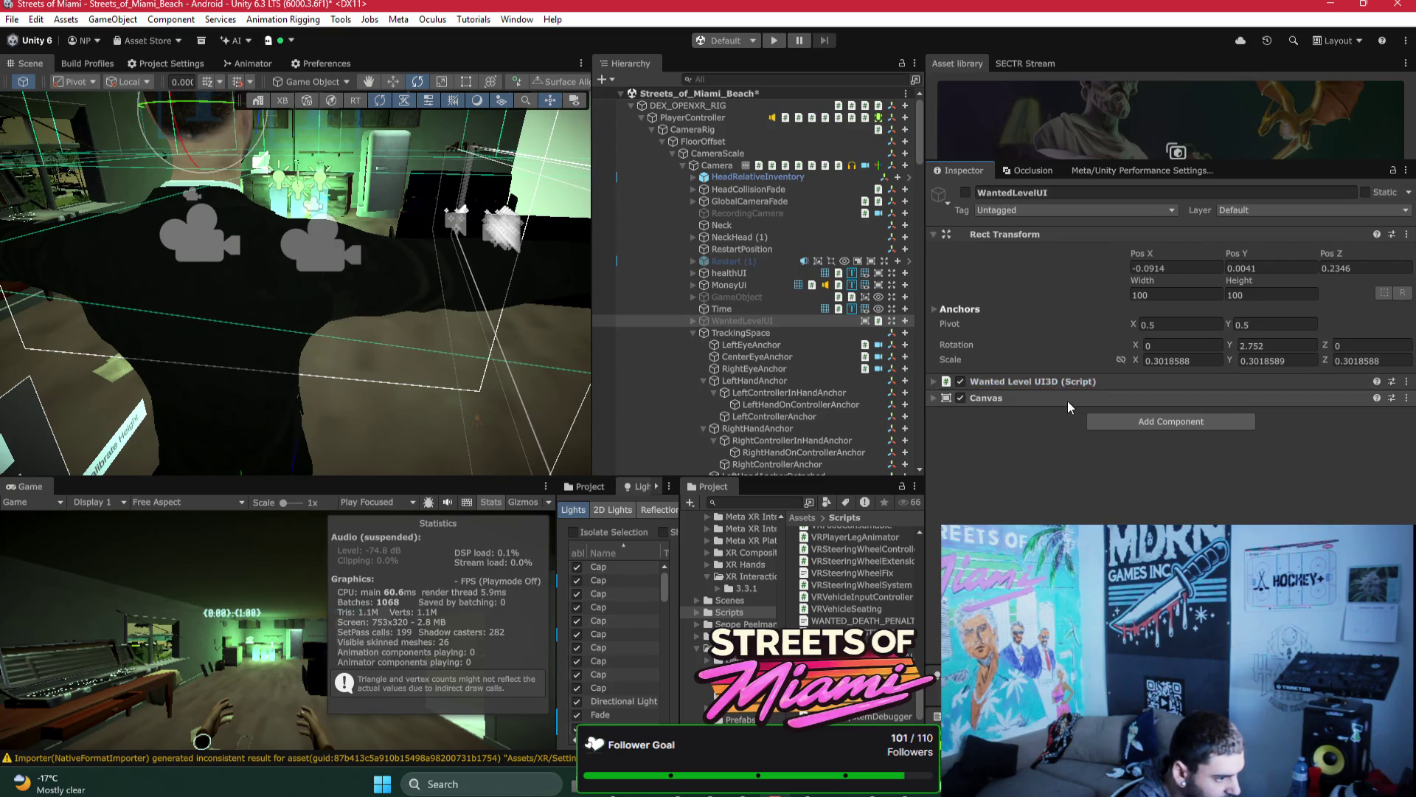
pyautogui.click(1068, 399)
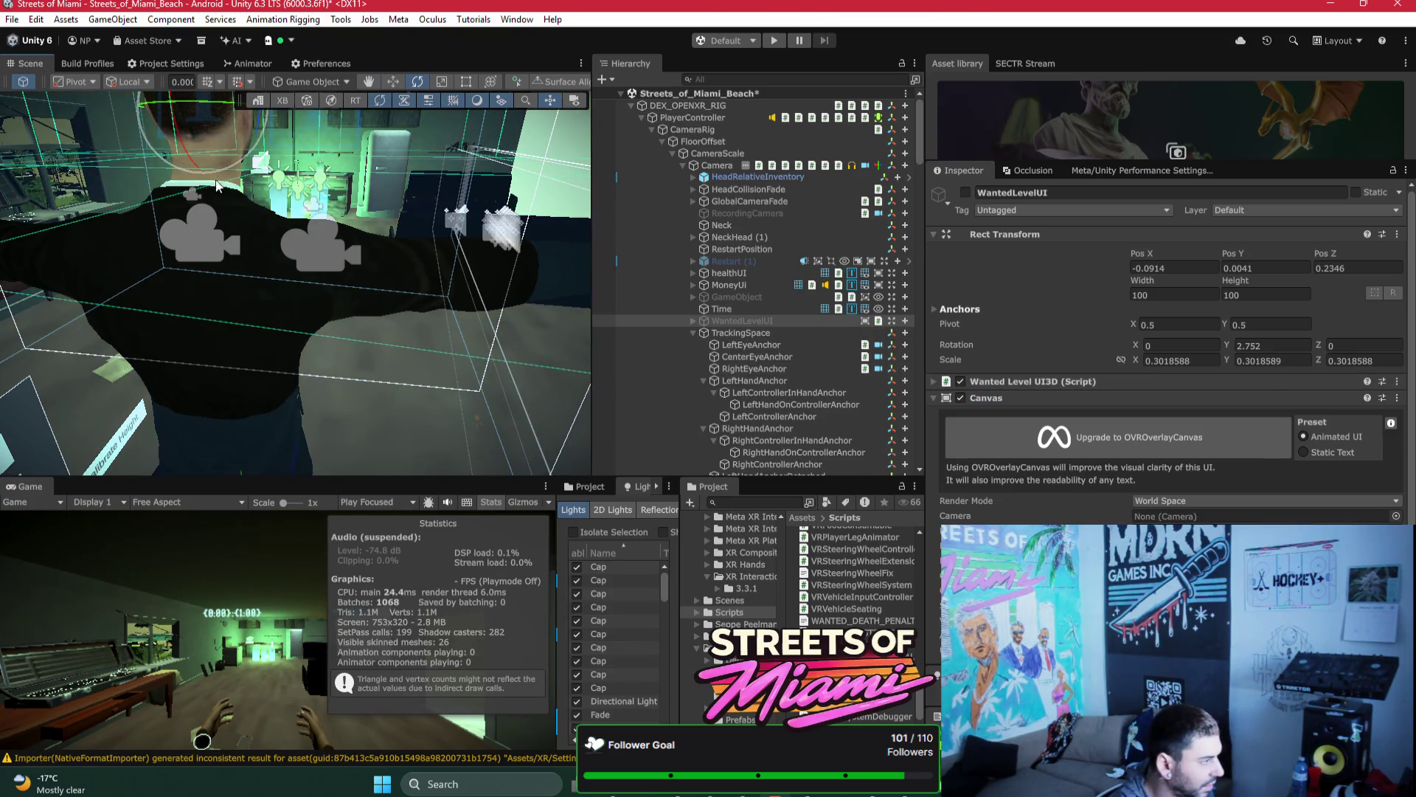
pyautogui.press('f')
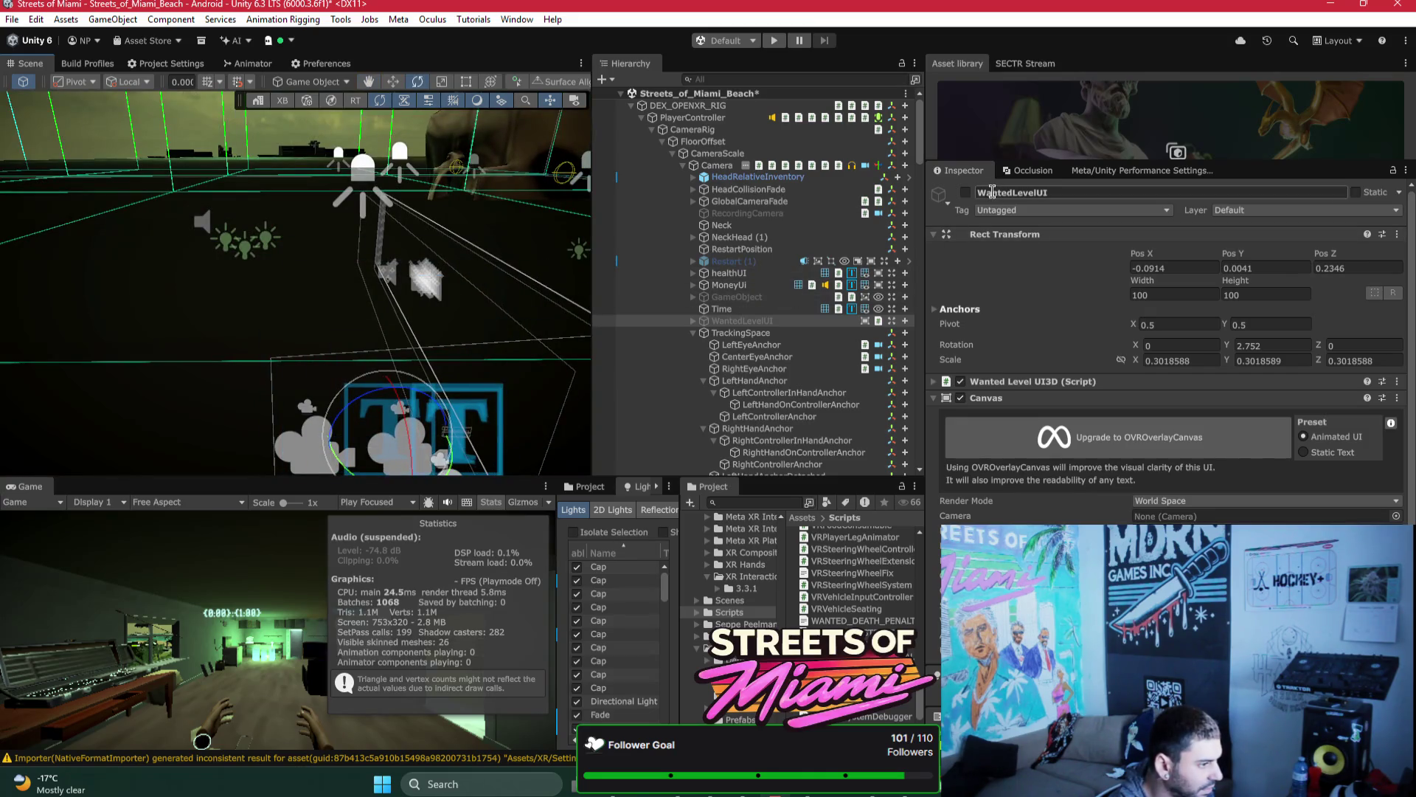
pyautogui.click(966, 193)
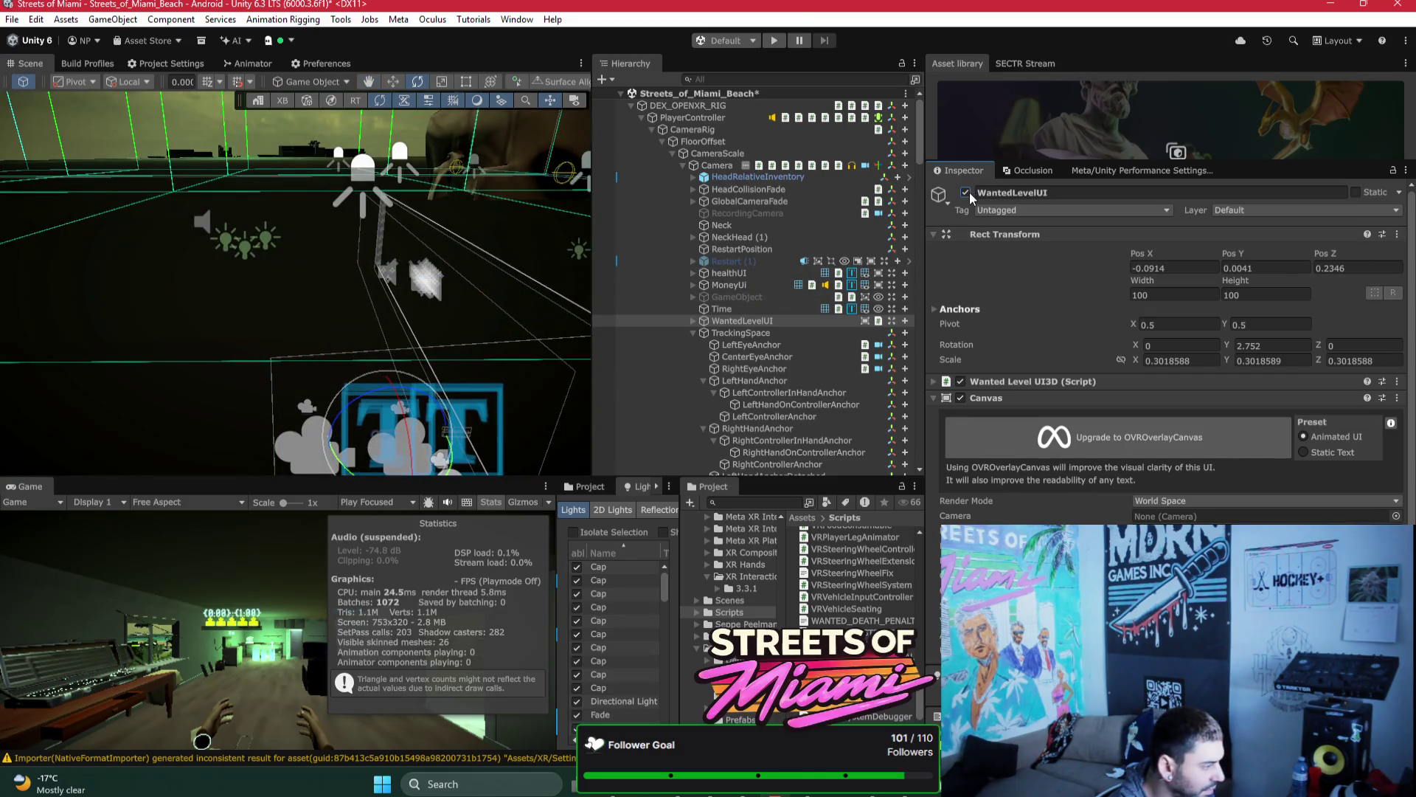
pyautogui.press('f')
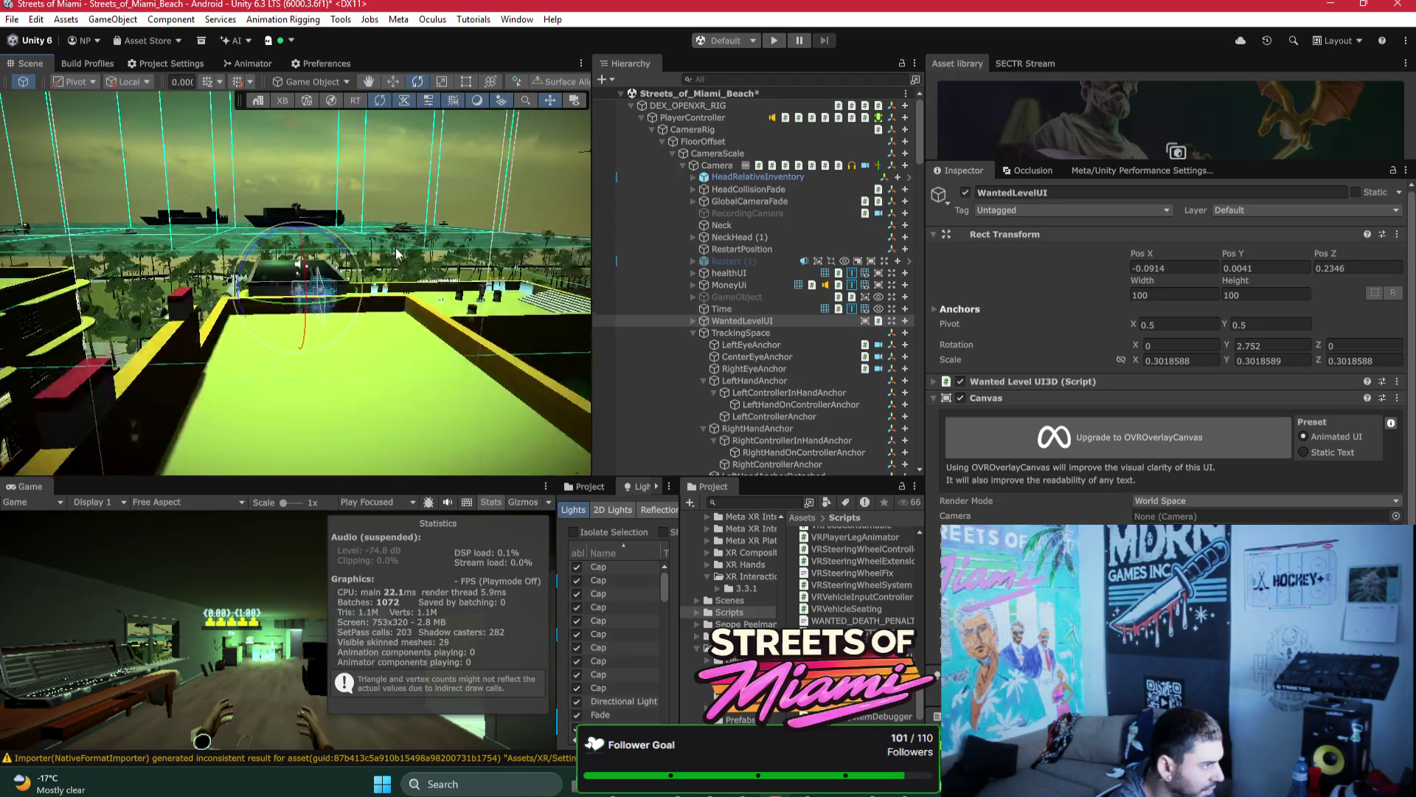
# Step: Lower WantedLevelUI to Pos Y -0.0007 and rotate it to Y 5.736
pyautogui.moveTo(395, 248); pyautogui.dragTo(390, 241)
pyautogui.press('w')
pyautogui.moveTo(516, 145); pyautogui.dragTo(516, 153)
pyautogui.moveTo(324, 178); pyautogui.dragTo(425, 200)
pyautogui.press('e')
pyautogui.moveTo(515, 173)
pyautogui.mouseDown()
pyautogui.moveTo(513, 370)
pyautogui.moveTo(558, 208)
pyautogui.moveTo(284, 255)
pyautogui.mouseUp()
# Step: Disable WantedLevelUI again and select the beach grandpa character on the rooftop
pyautogui.click(966, 192)
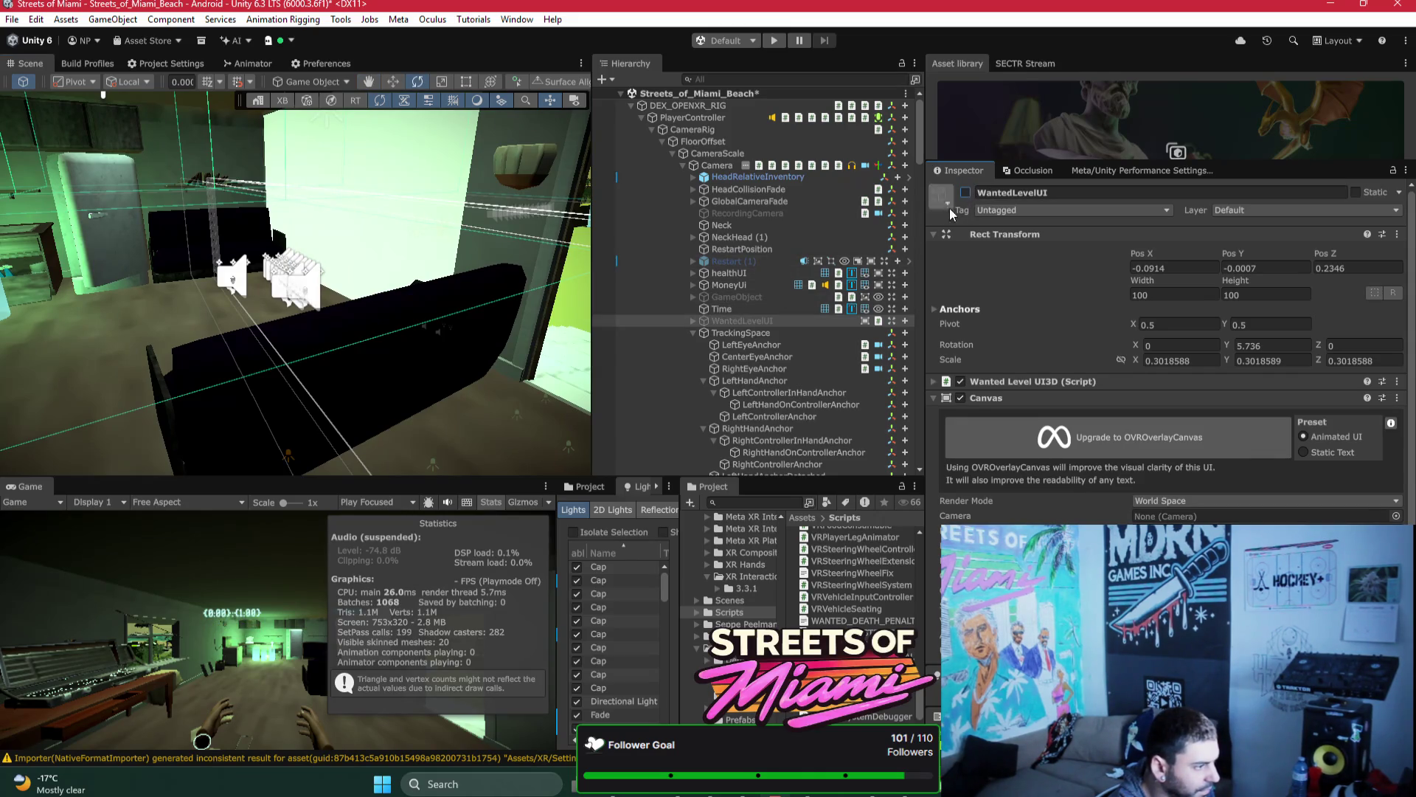
pyautogui.click(693, 334)
pyautogui.moveTo(460, 286)
pyautogui.mouseDown()
pyautogui.moveTo(626, 220)
pyautogui.moveTo(640, 330)
pyautogui.moveTo(562, 370)
pyautogui.mouseUp()
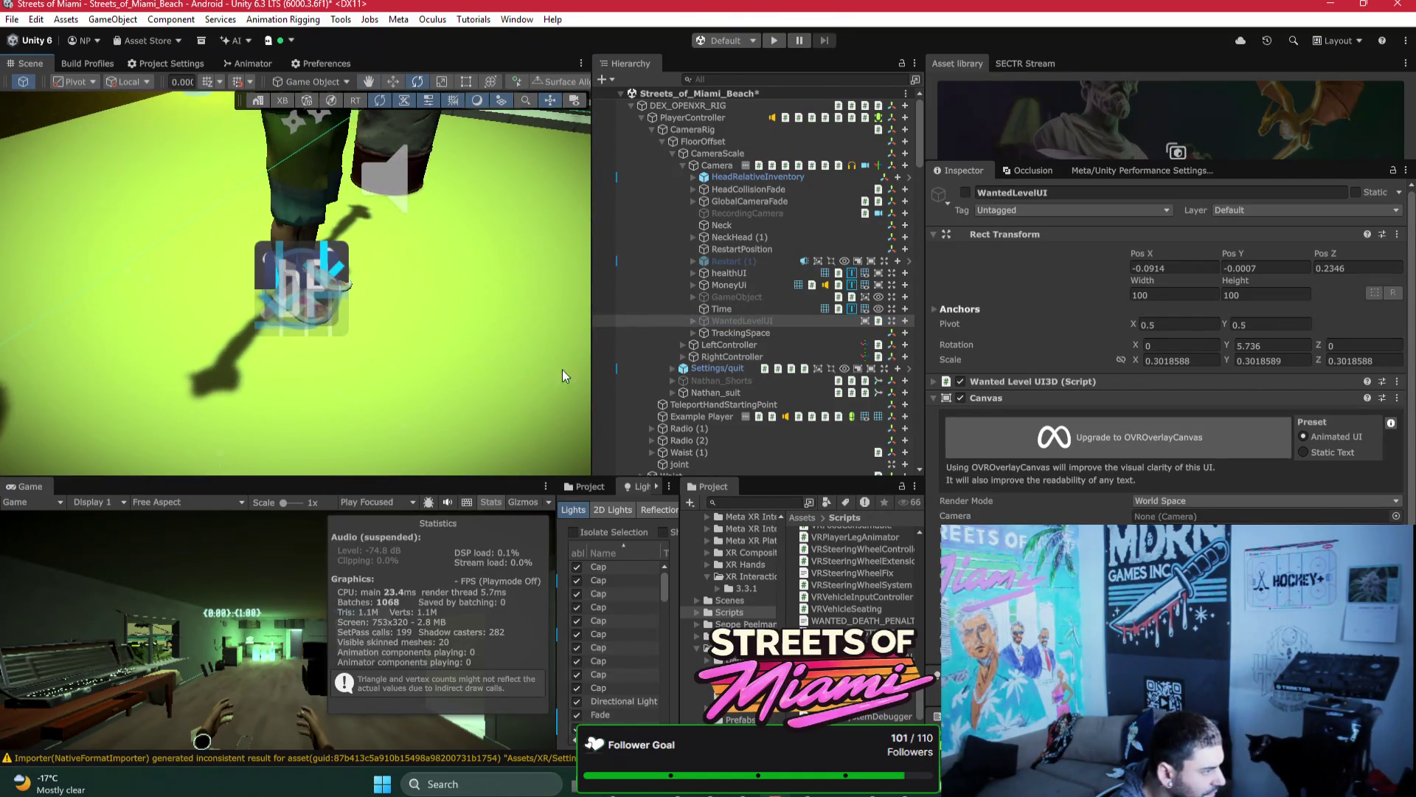
pyautogui.click(312, 210)
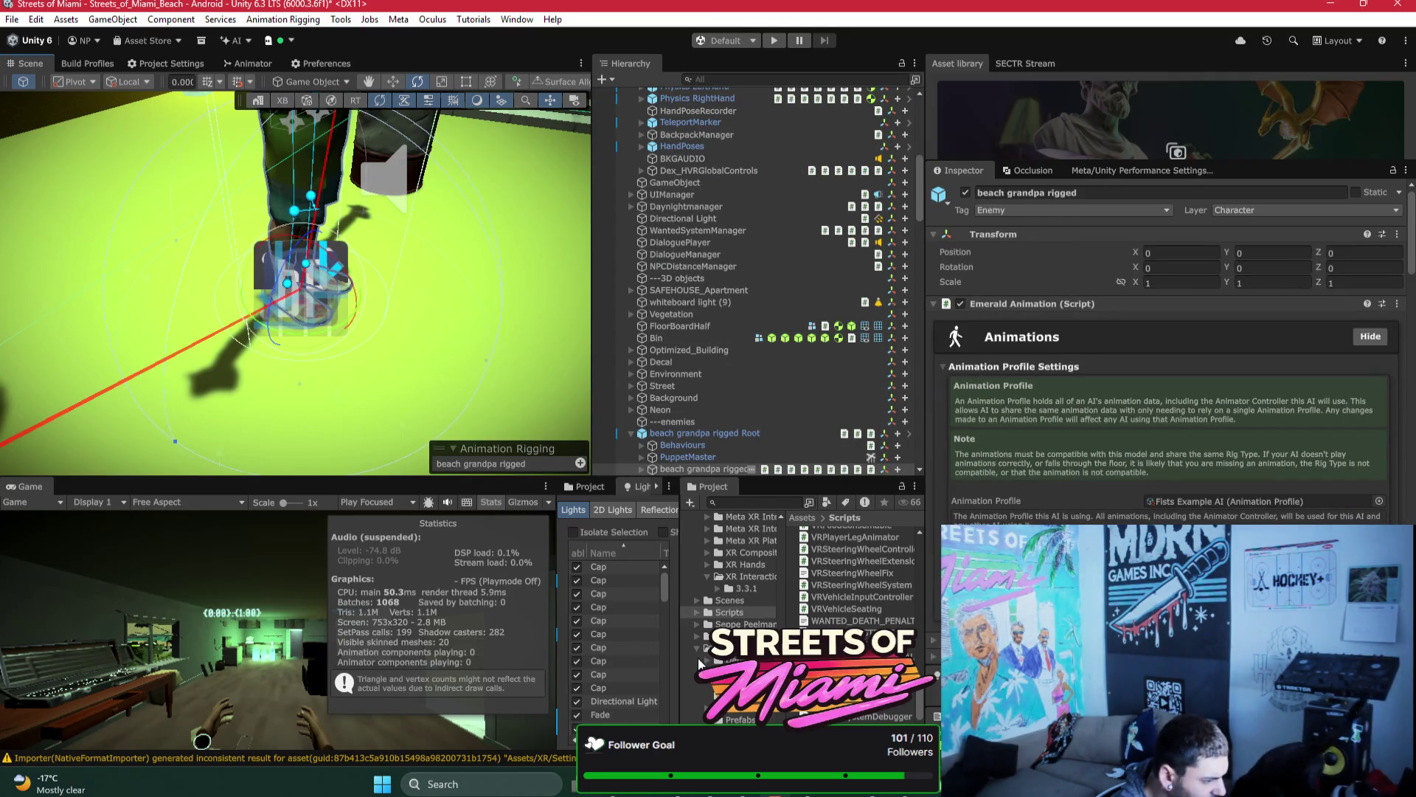
# Step: Open VRMPAssets > Settings and select the URP-Performant pipeline asset
pyautogui.scroll(-2, 728, 576)
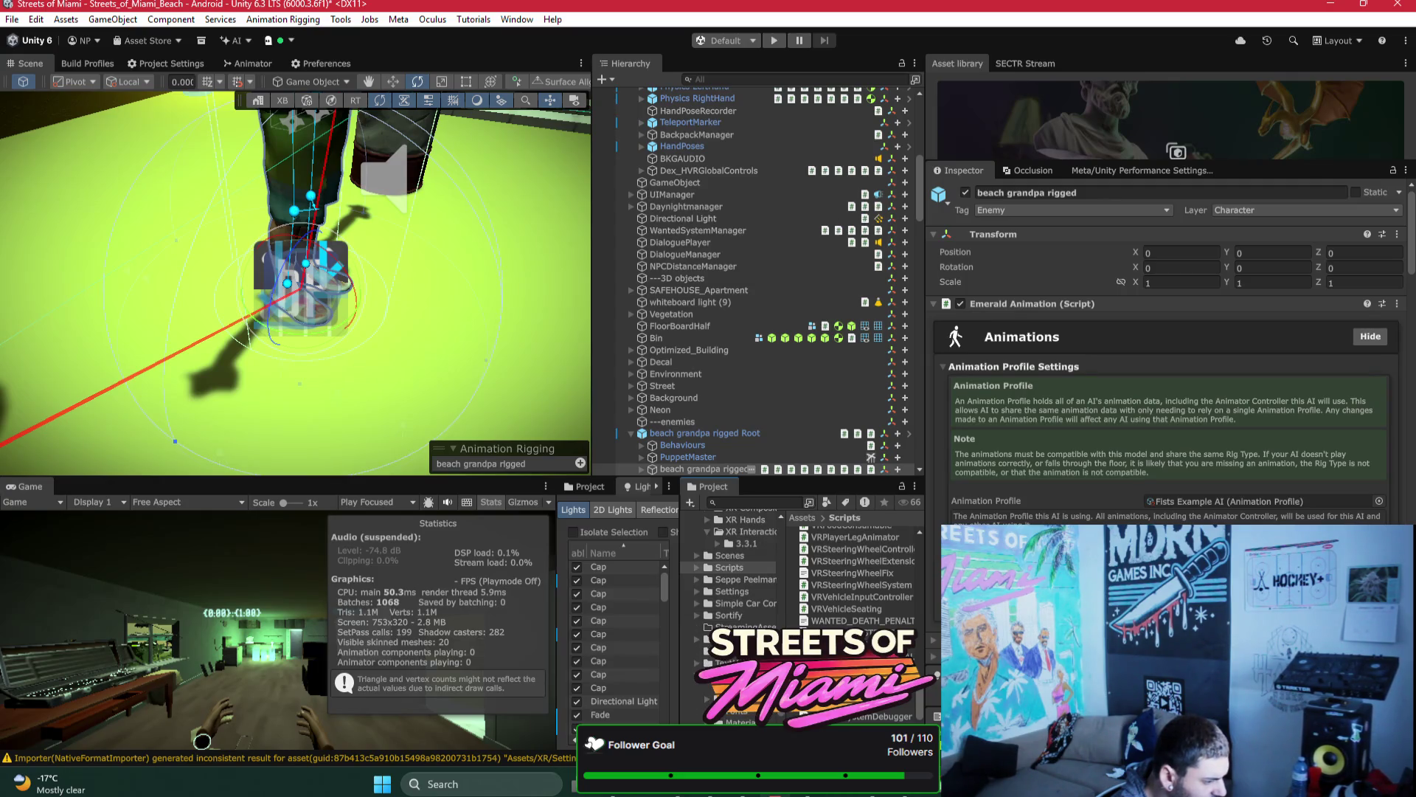
pyautogui.scroll(-2, 728, 576)
pyautogui.scroll(-2, 728, 569)
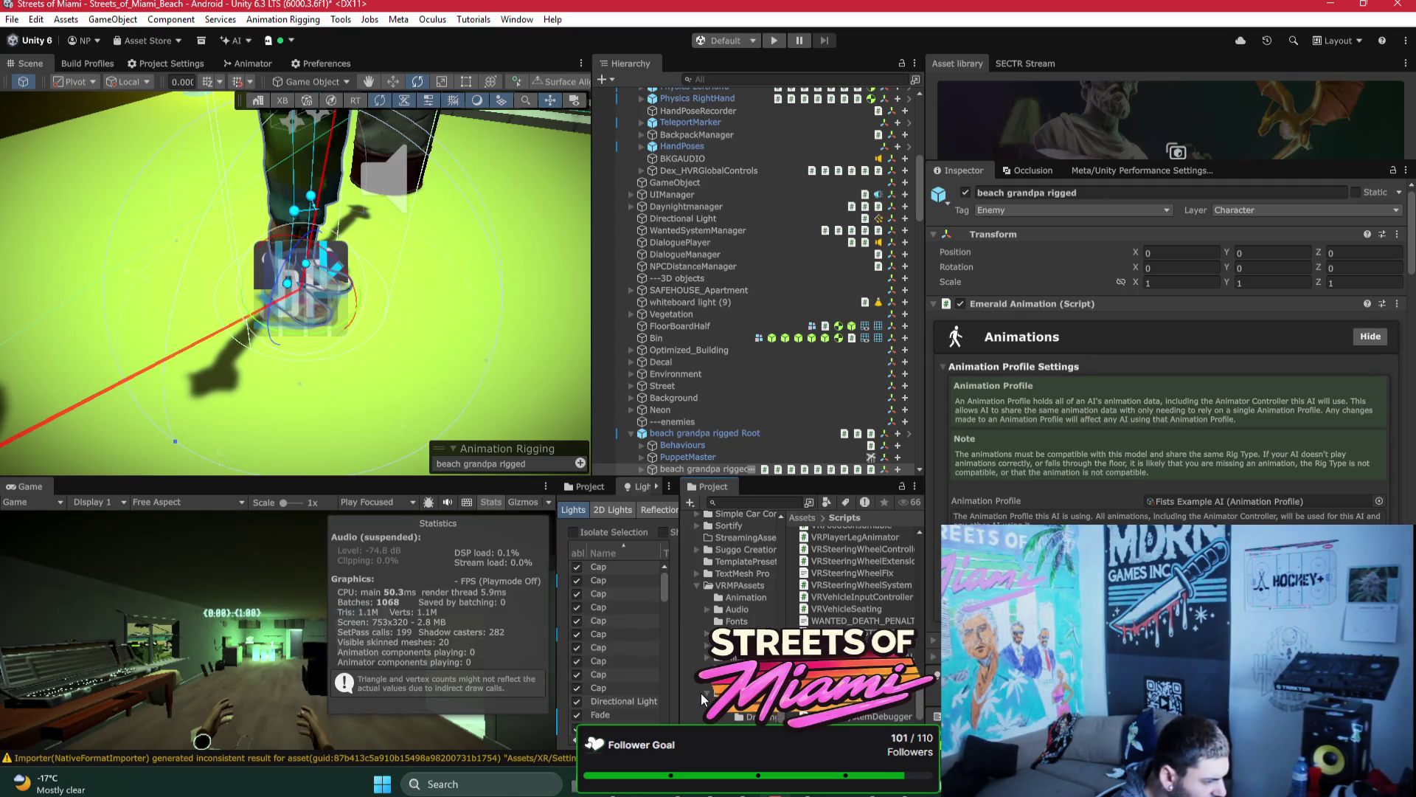
pyautogui.scroll(-2, 708, 697)
pyautogui.click(709, 696)
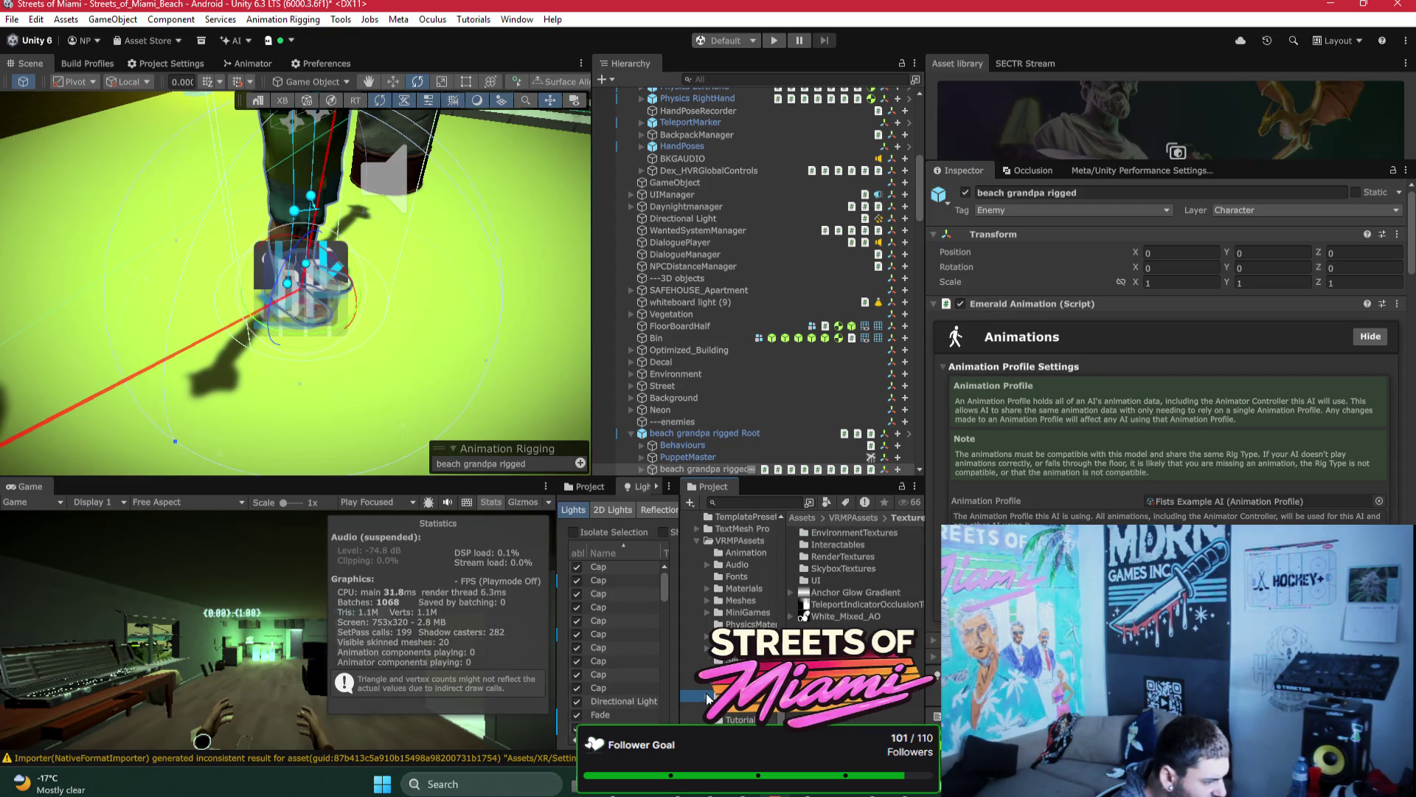
pyautogui.click(726, 659)
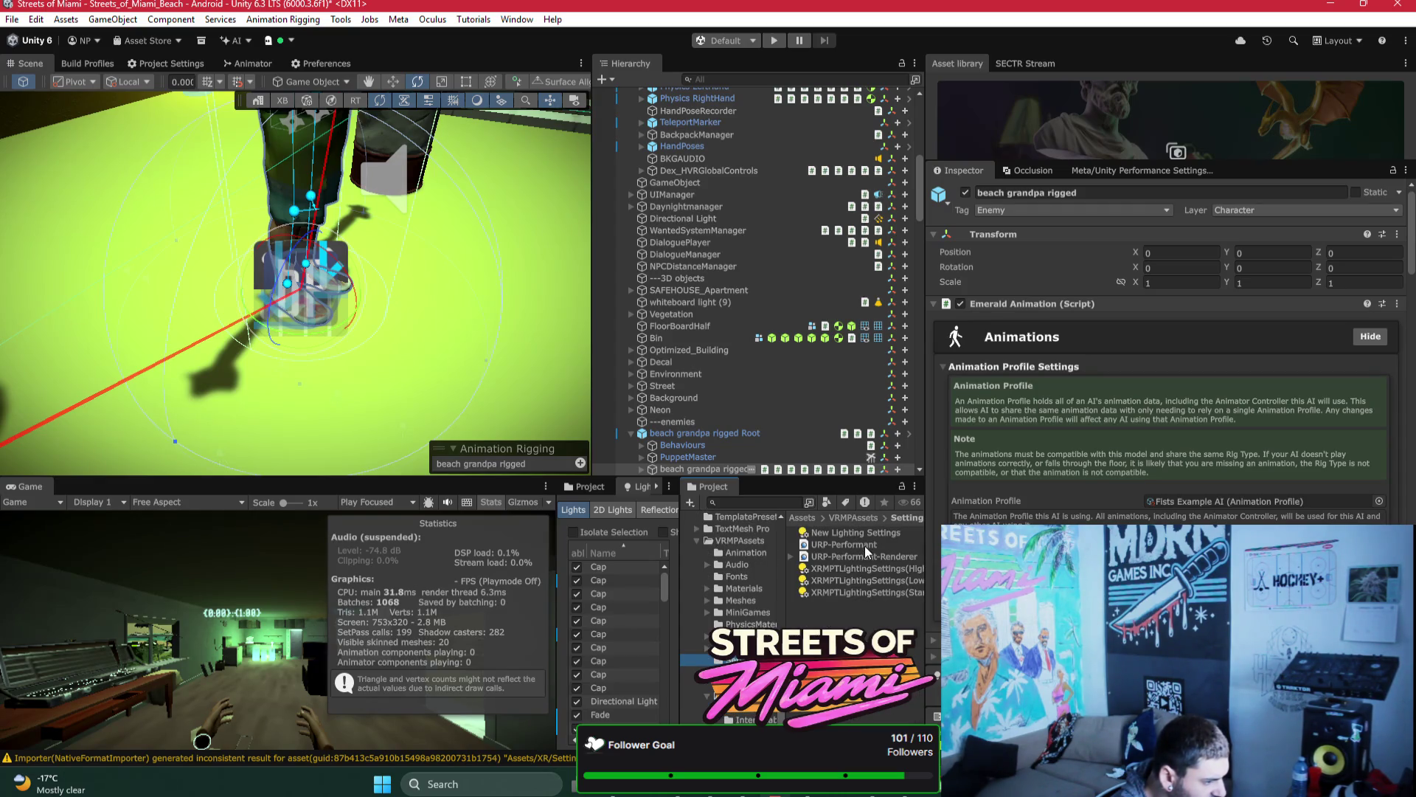
pyautogui.click(843, 544)
# Step: Set shadow cascade Split 1 to 3.53 and Last Border to 2.13, keeping normal bias 1.13
pyautogui.scroll(-10, 1073, 493)
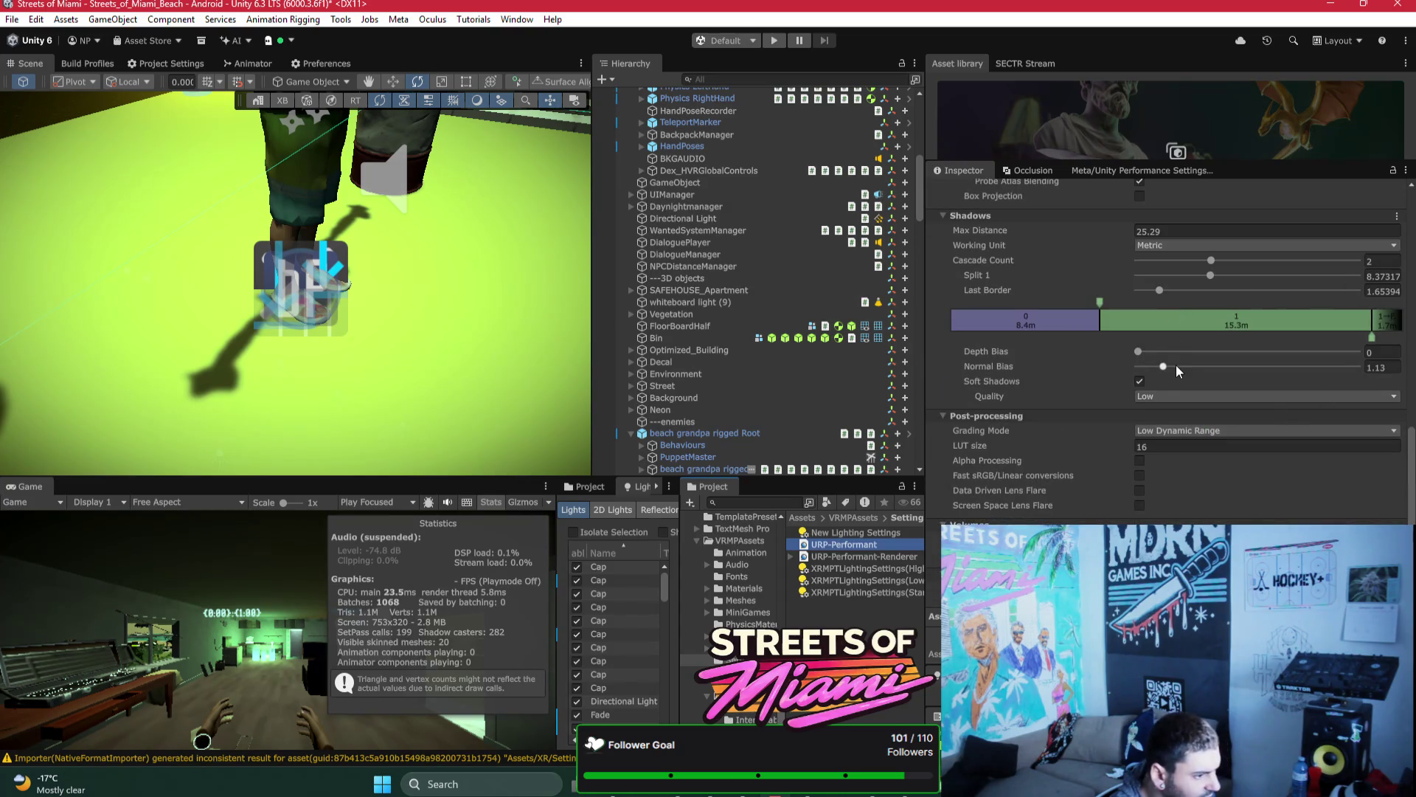
pyautogui.moveTo(1164, 366); pyautogui.dragTo(1158, 366)
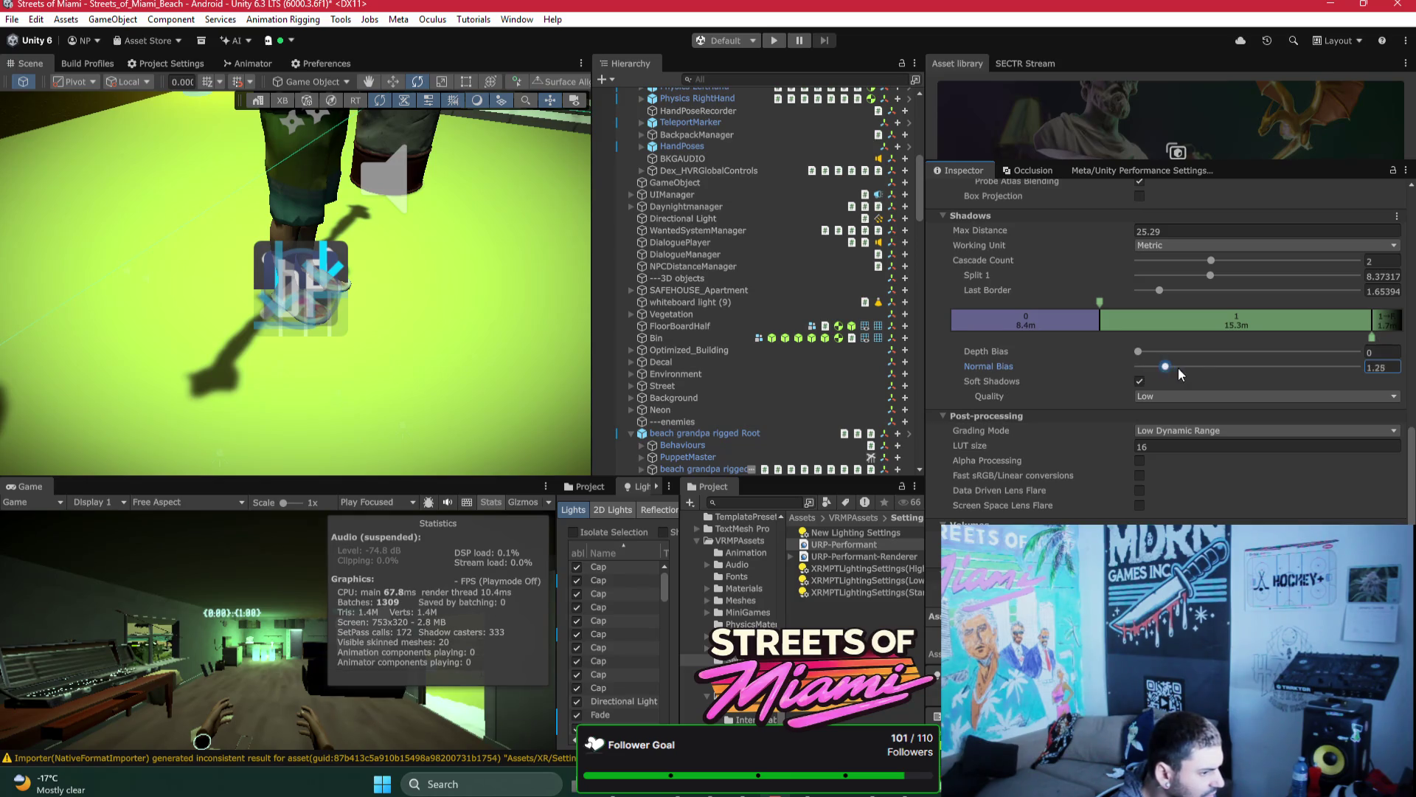
pyautogui.hotkey('ctrl', 'z')
pyautogui.moveTo(1100, 313)
pyautogui.mouseDown()
pyautogui.moveTo(1204, 310)
pyautogui.moveTo(996, 319)
pyautogui.moveTo(1011, 323)
pyautogui.mouseUp()
pyautogui.moveTo(468, 273); pyautogui.dragTo(437, 264)
pyautogui.scroll(5, 437, 264)
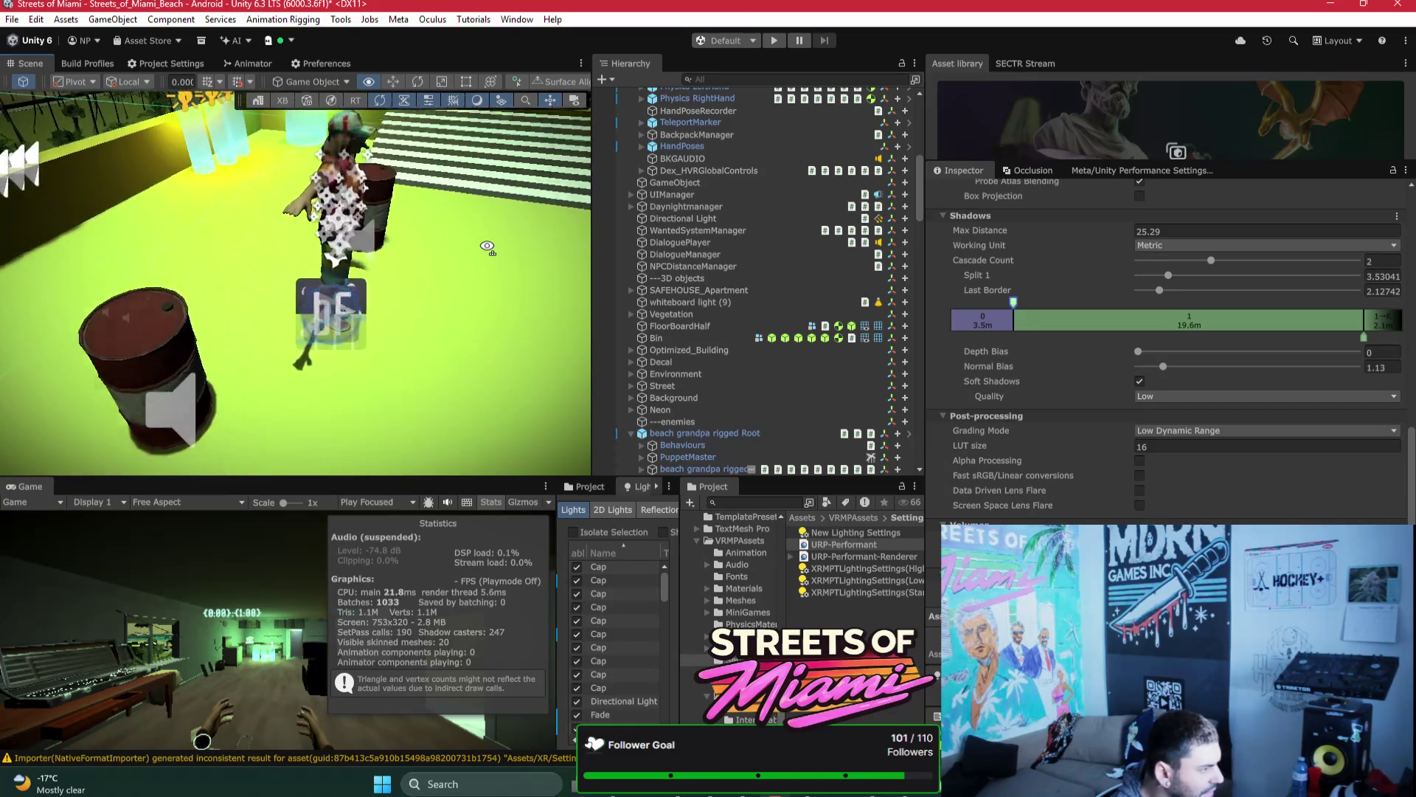
pyautogui.moveTo(1364, 337)
pyautogui.mouseDown()
pyautogui.moveTo(1192, 356)
pyautogui.moveTo(1364, 361)
pyautogui.mouseUp()
pyautogui.click(1160, 290)
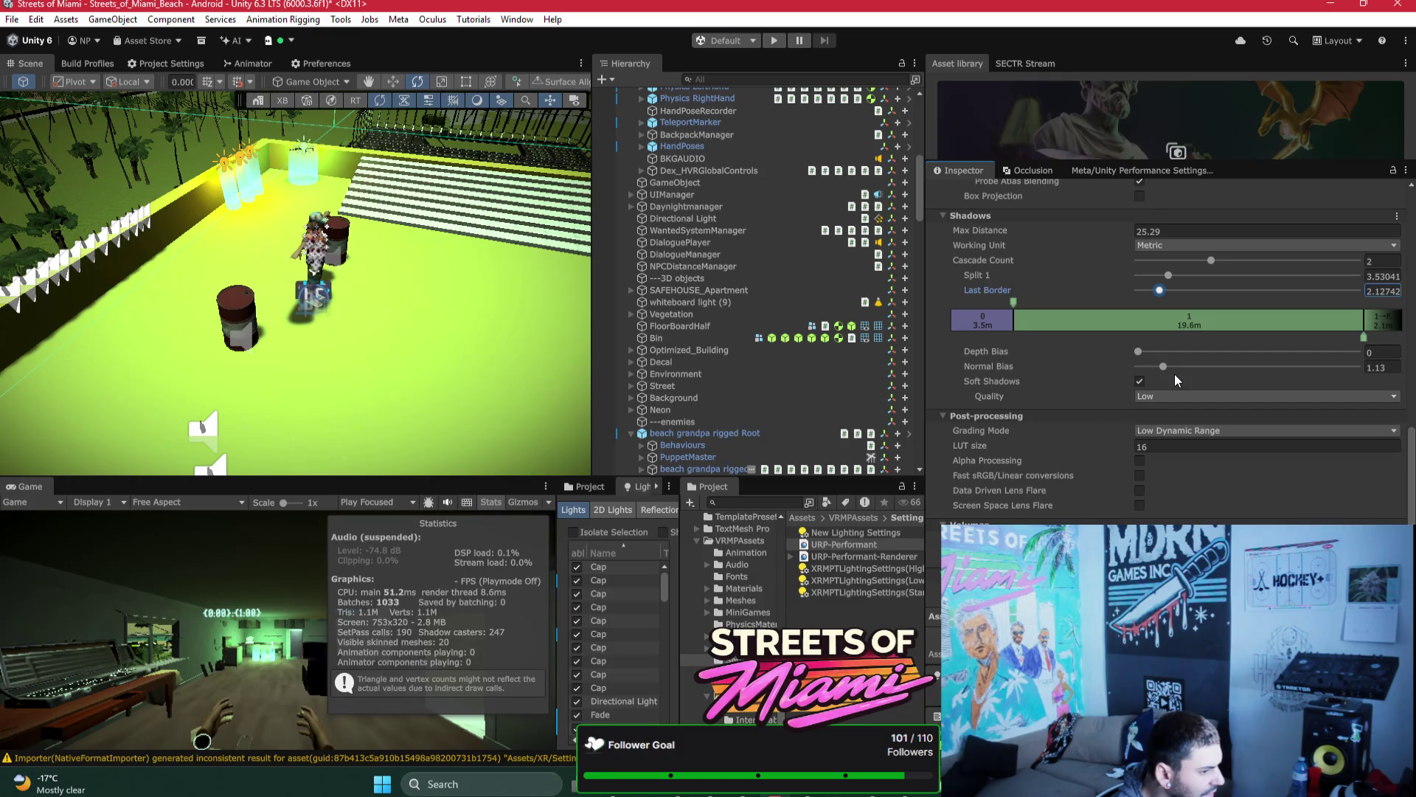
# Step: Try soft shadow Quality at Medium and High while viewing the character
pyautogui.click(1170, 396)
pyautogui.click(1182, 430)
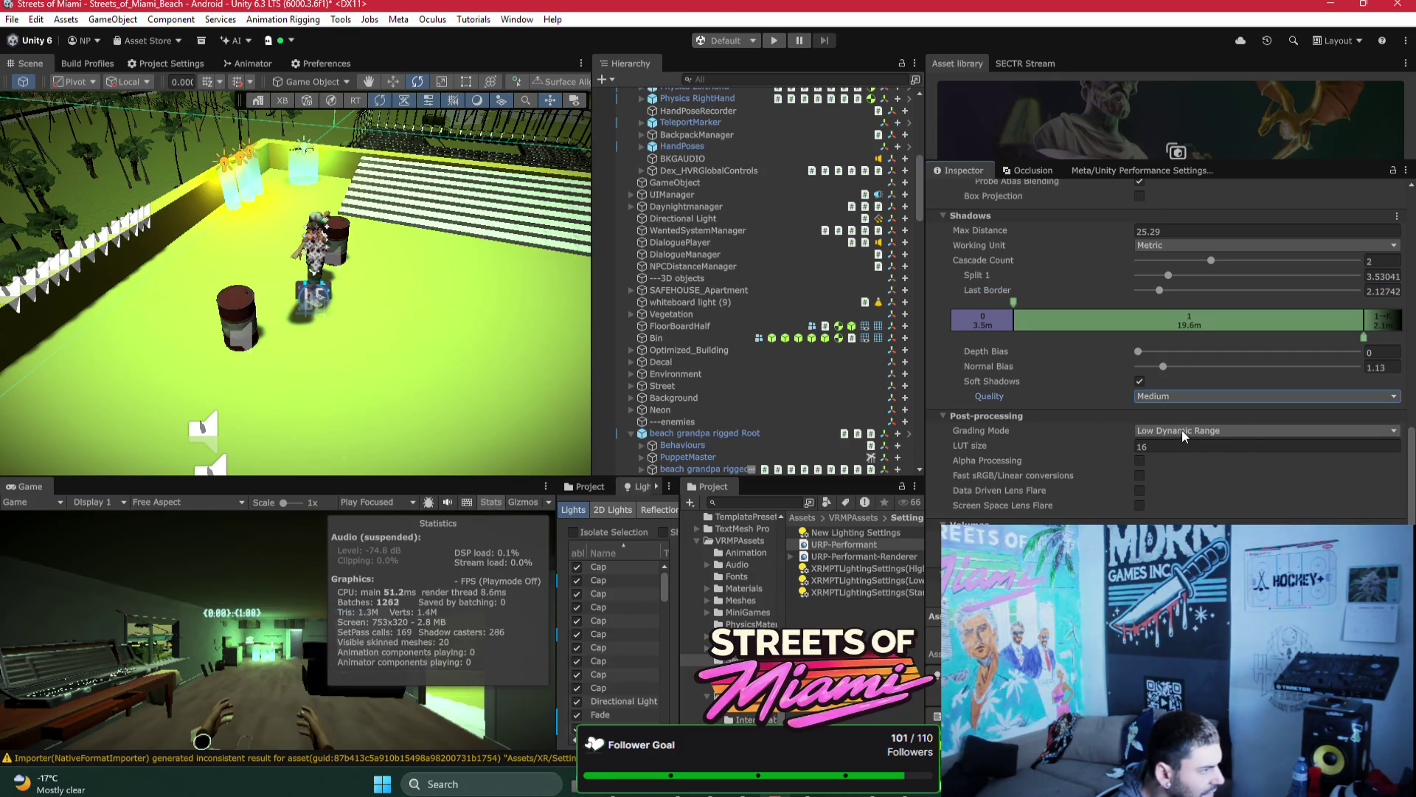
pyautogui.click(1166, 399)
pyautogui.click(1175, 445)
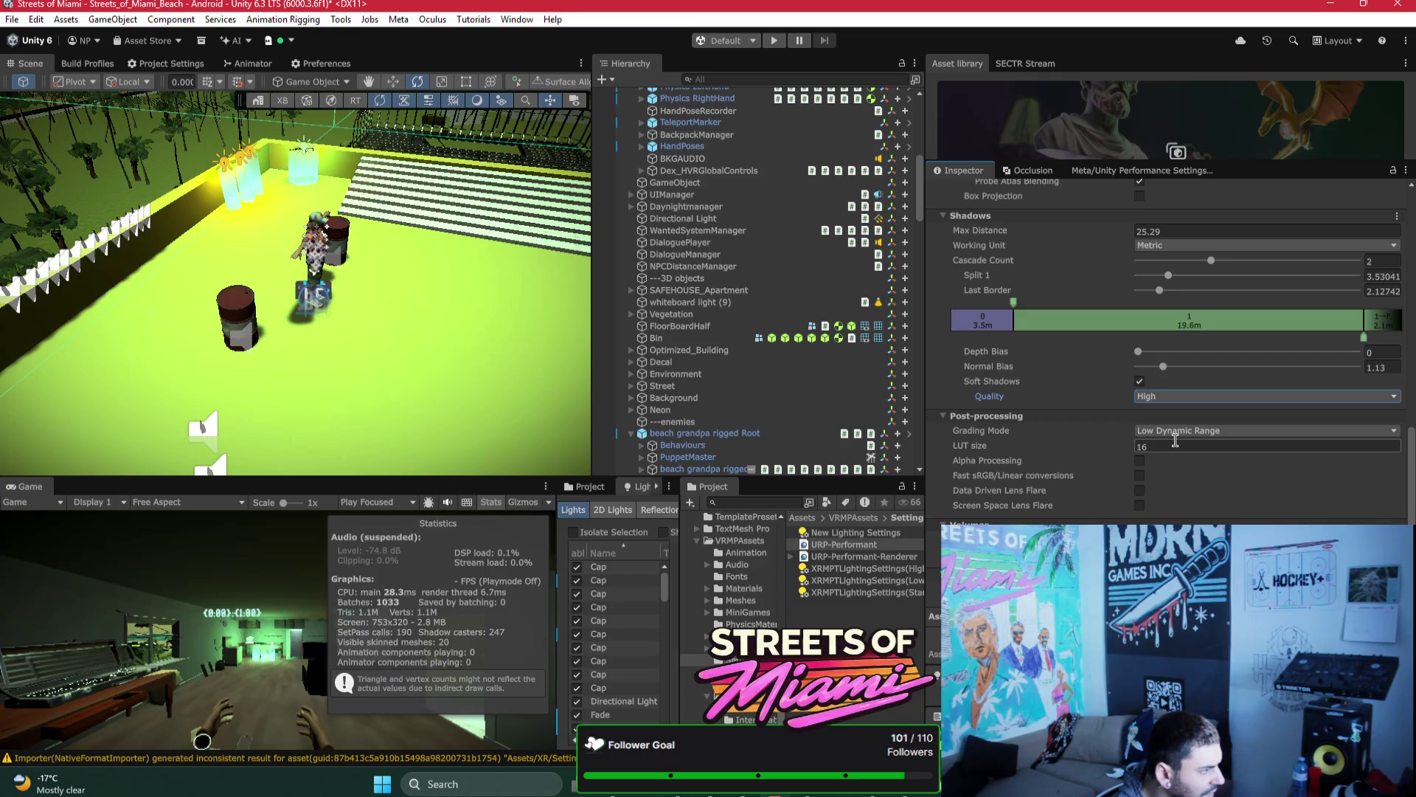
pyautogui.click(1156, 396)
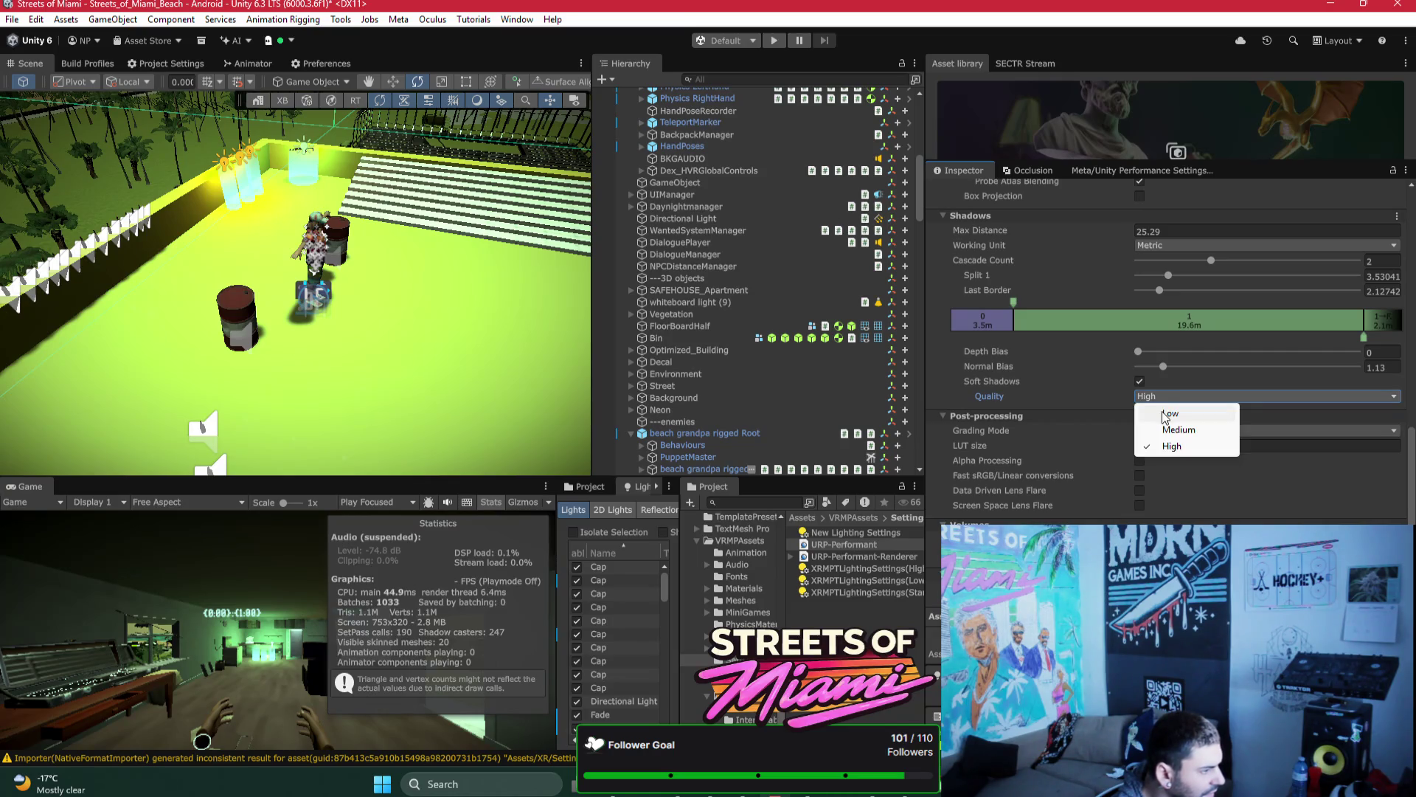
pyautogui.moveTo(310, 280); pyautogui.dragTo(328, 278)
pyautogui.scroll(5, 328, 277)
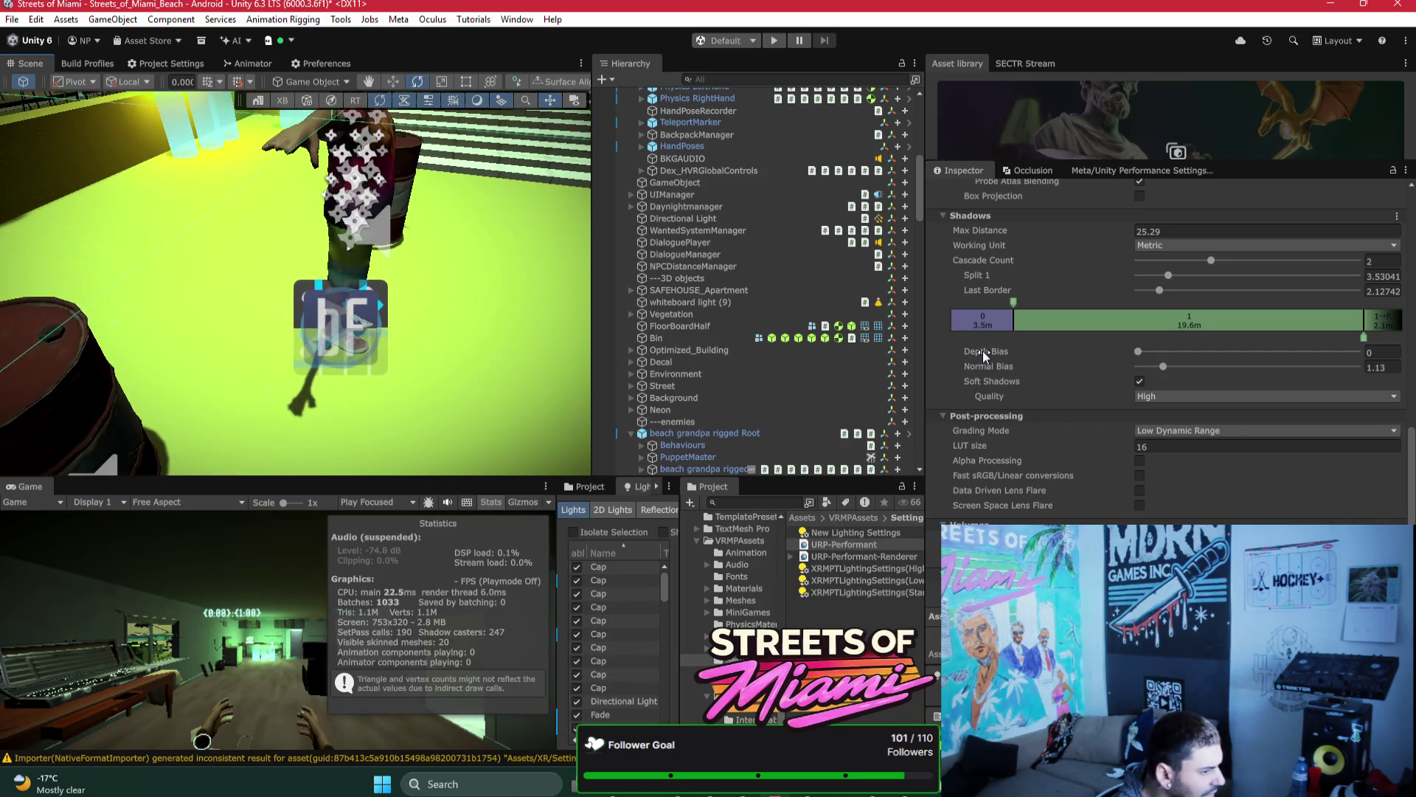
# Step: Compare Medium and Low, settling soft shadow Quality on Low
pyautogui.click(1190, 400)
pyautogui.click(1179, 428)
pyautogui.click(1166, 401)
pyautogui.click(1163, 413)
pyautogui.click(1158, 397)
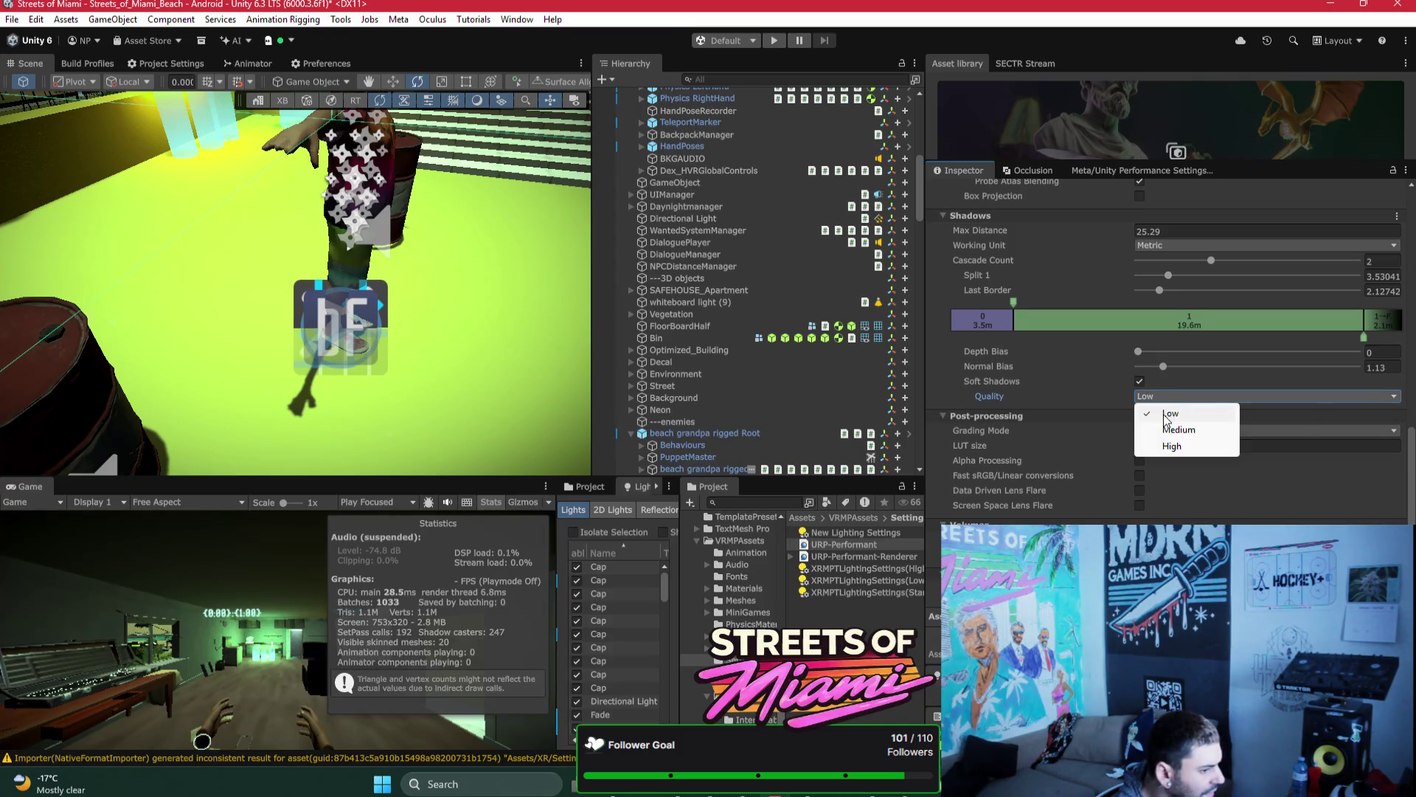
pyautogui.click(1178, 429)
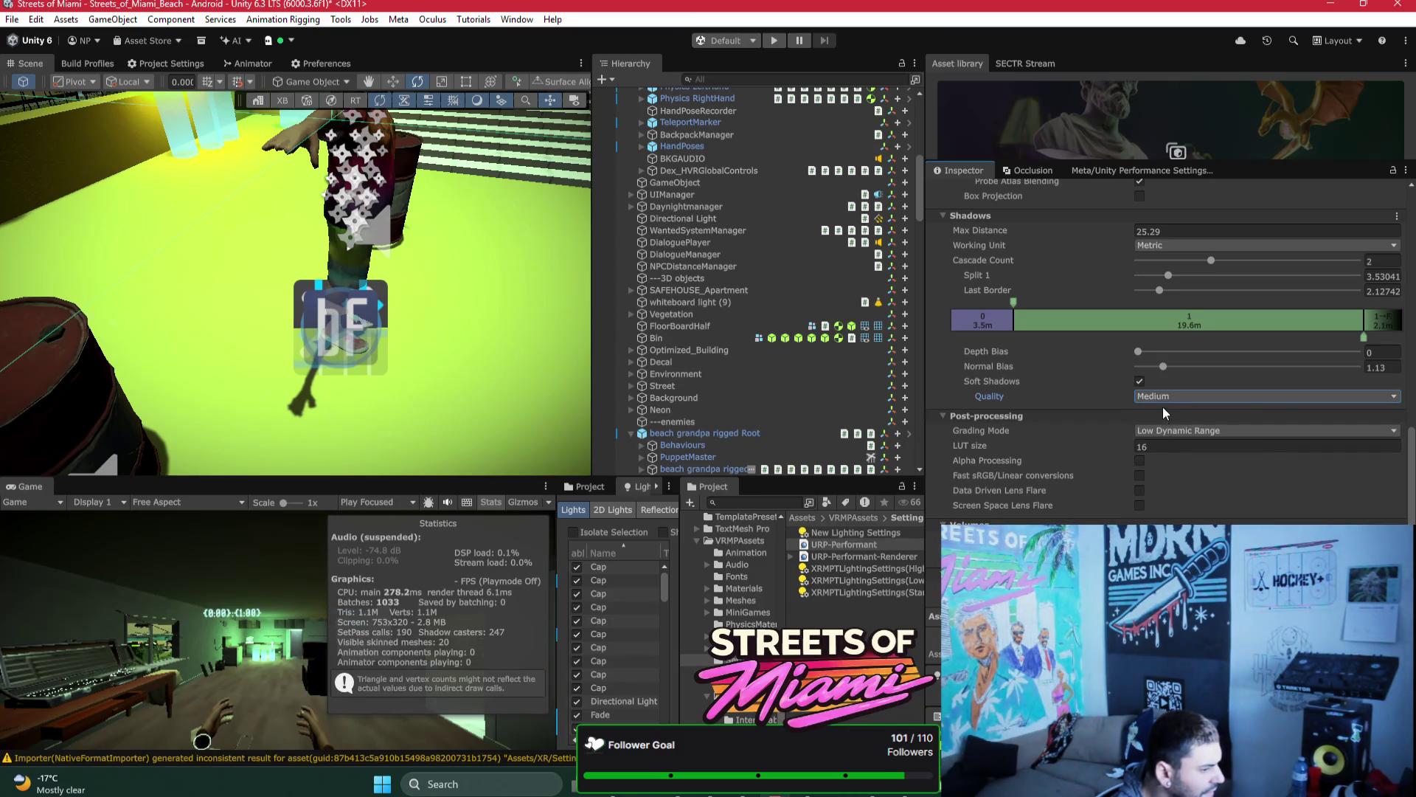
pyautogui.click(1164, 392)
pyautogui.click(1165, 409)
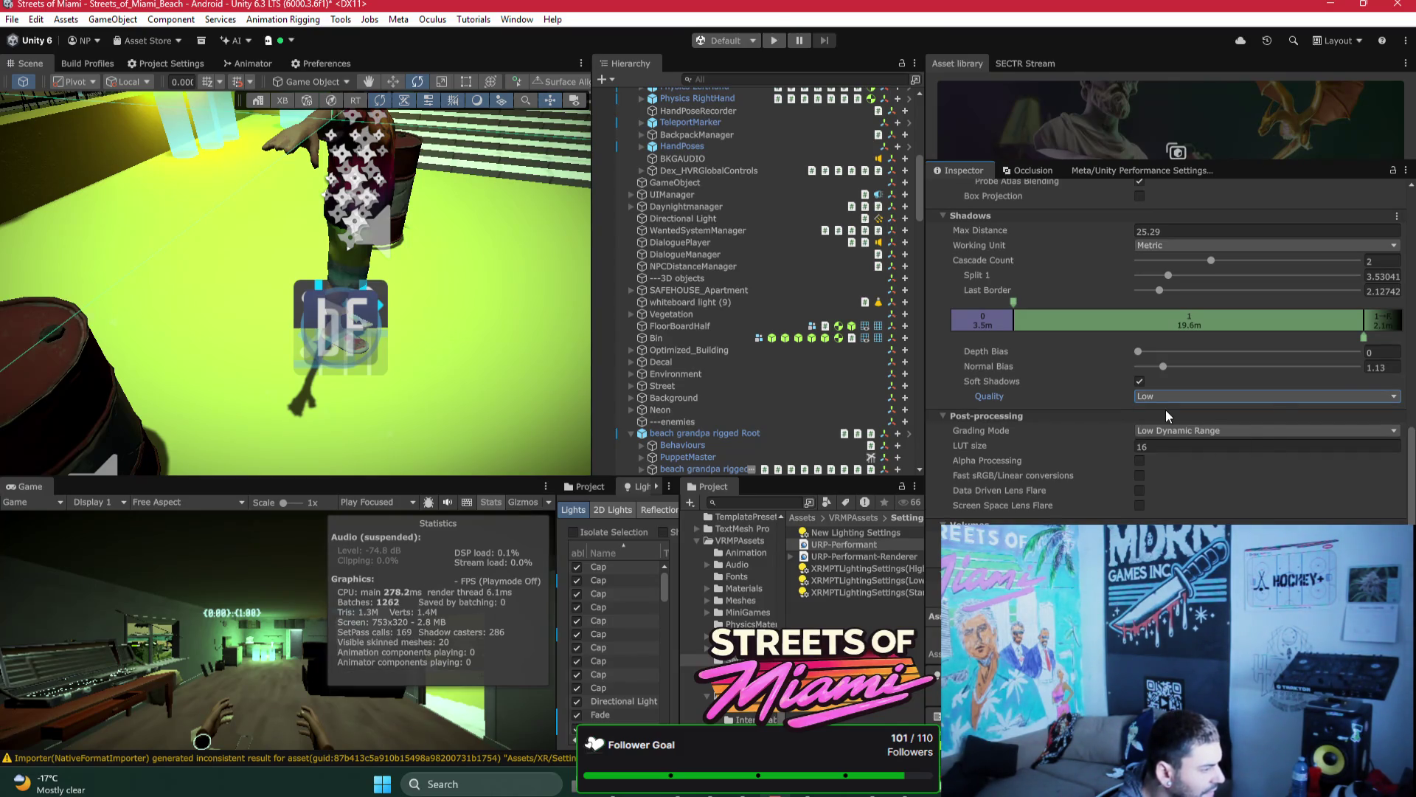
pyautogui.moveTo(442, 258)
pyautogui.mouseDown()
pyautogui.moveTo(395, 291)
pyautogui.moveTo(358, 359)
pyautogui.mouseUp()
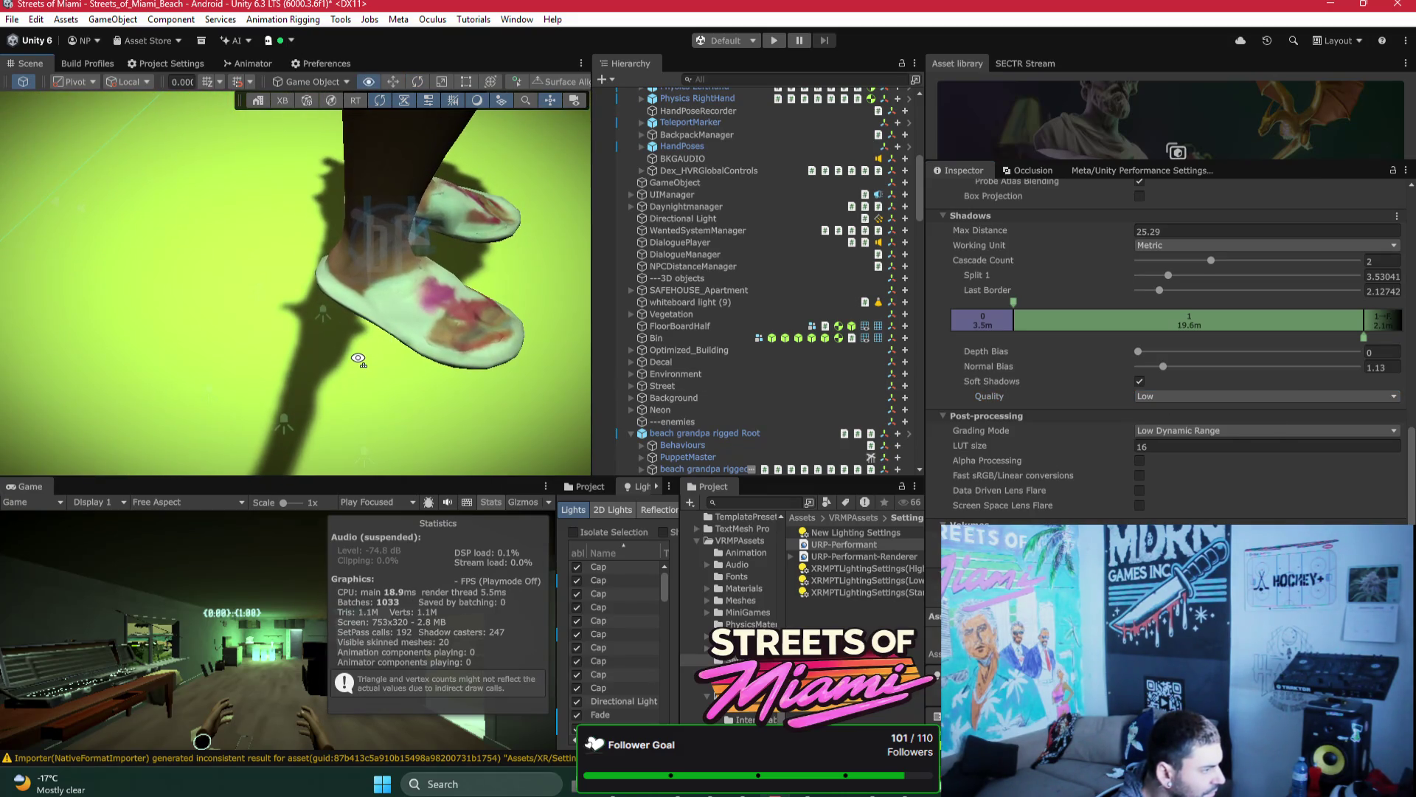
# Step: Set cascade Split 1 to 4.12667, Last Border to 8.00533 and shadow Max Distance to 44.79
pyautogui.scroll(-5, 358, 359)
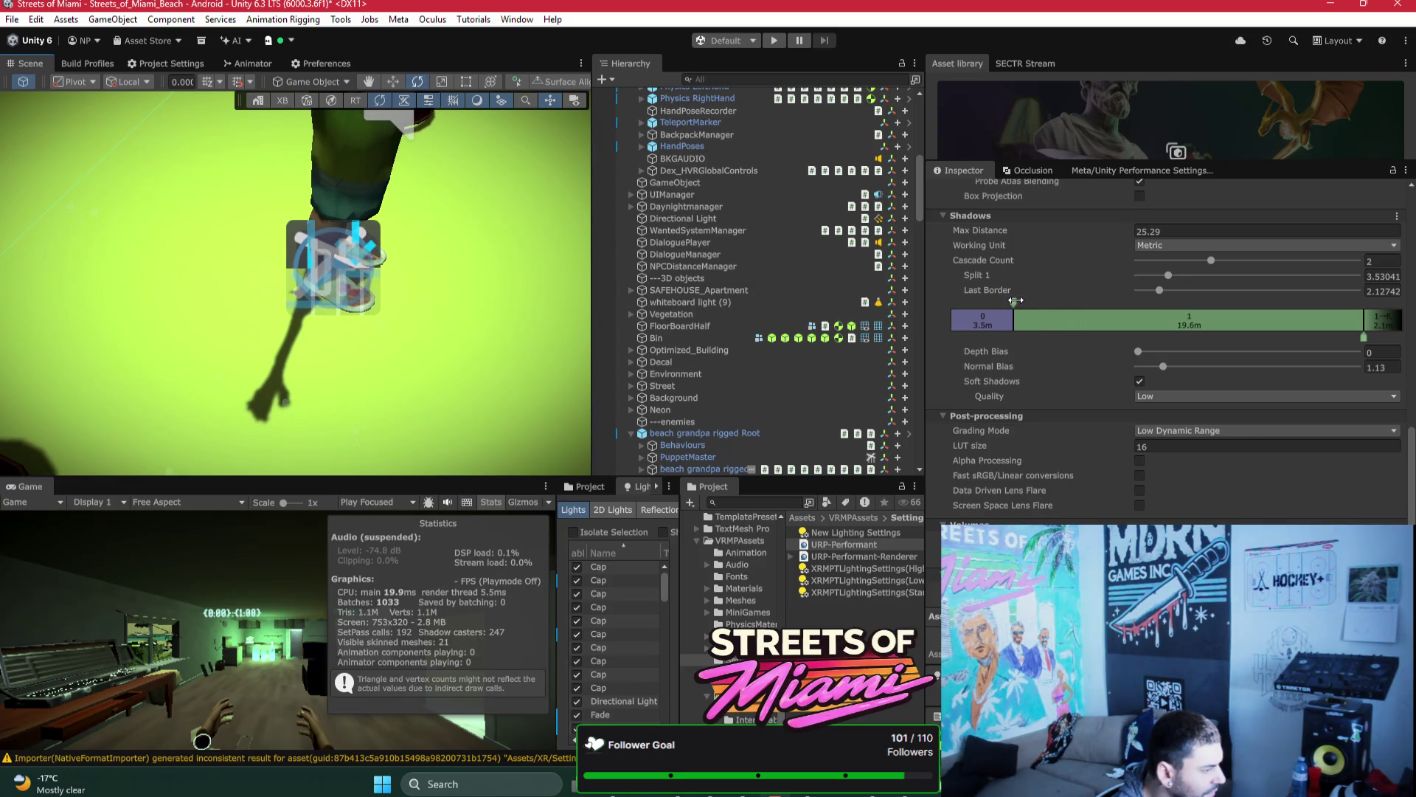
pyautogui.moveTo(1016, 301); pyautogui.dragTo(996, 302)
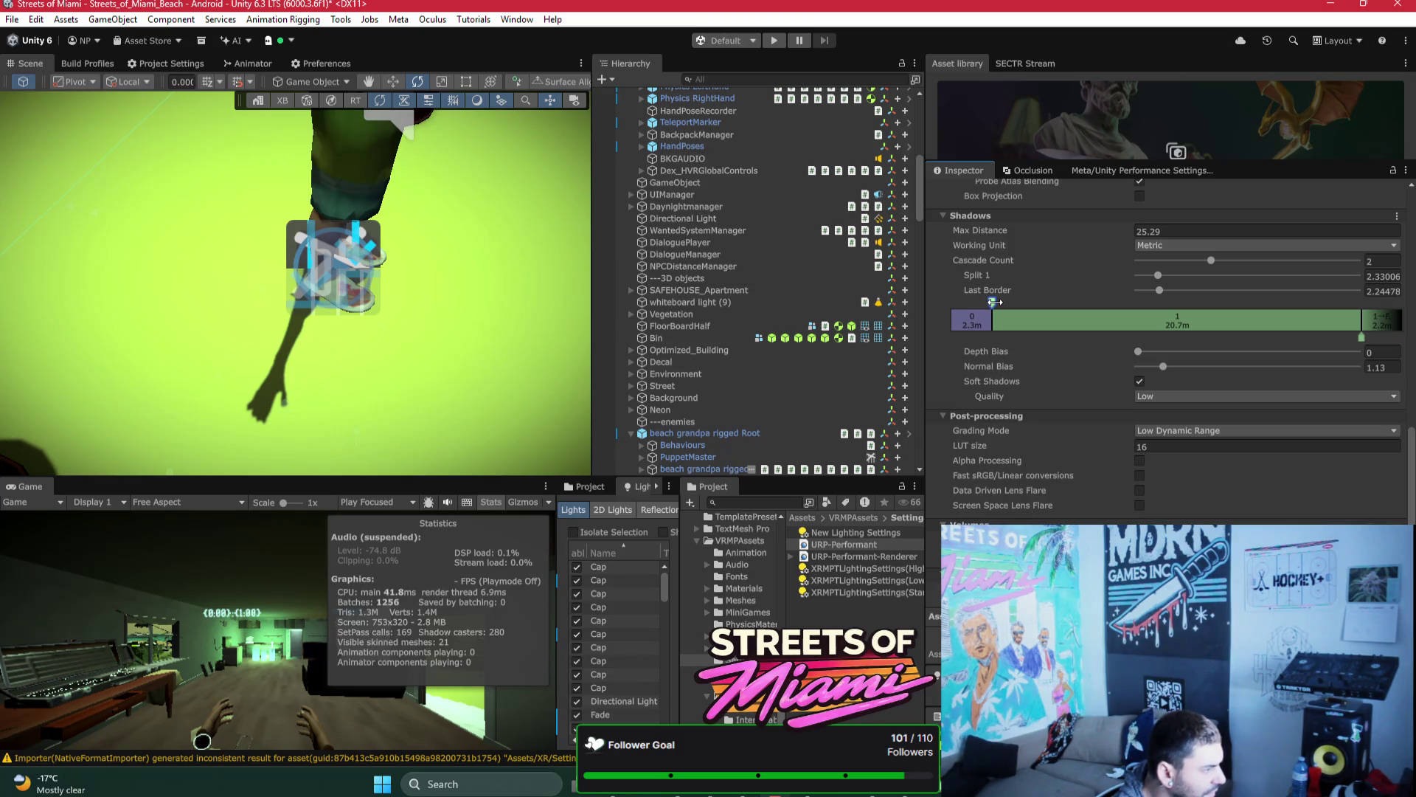
pyautogui.moveTo(538, 256)
pyautogui.mouseDown()
pyautogui.moveTo(542, 221)
pyautogui.moveTo(504, 200)
pyautogui.moveTo(517, 251)
pyautogui.mouseUp()
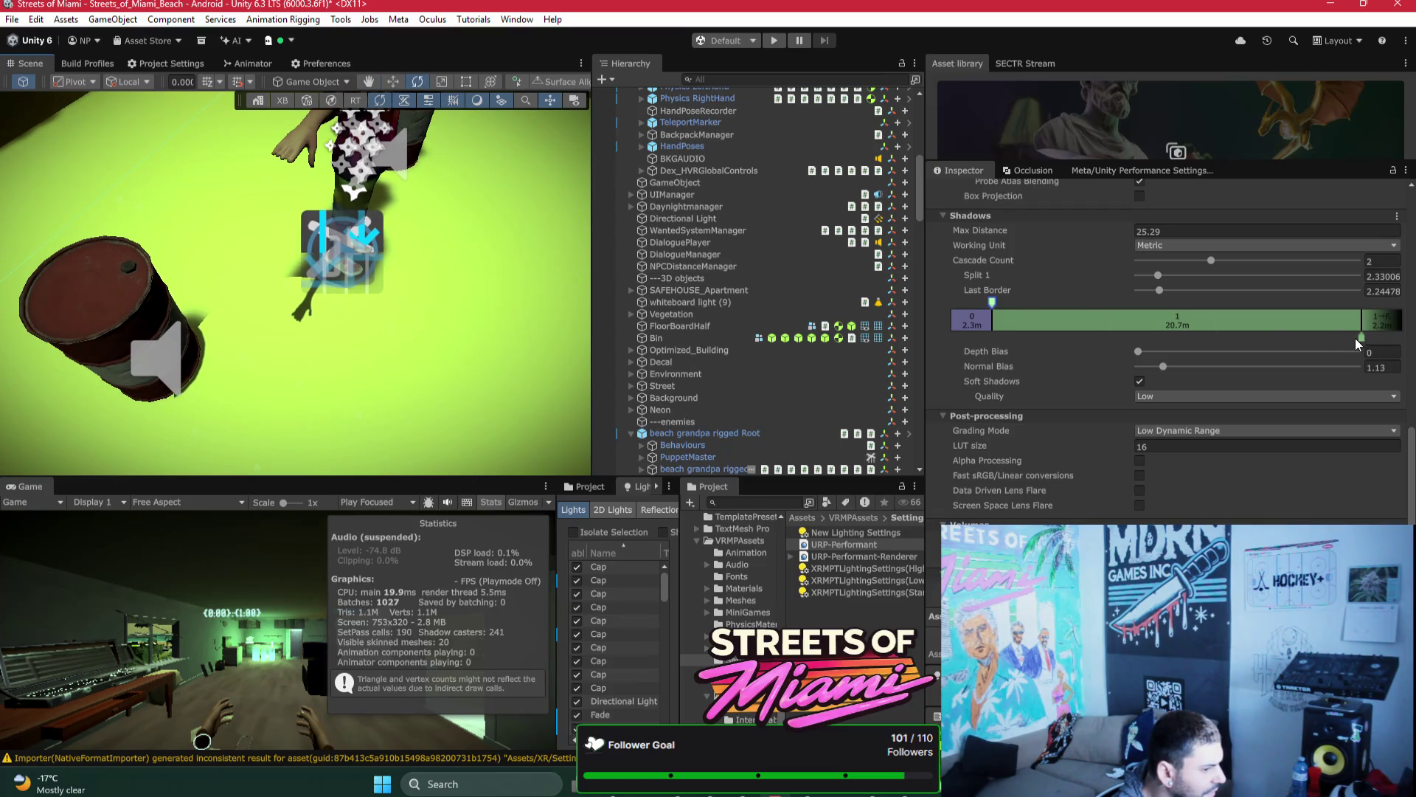
pyautogui.moveTo(1357, 338)
pyautogui.mouseDown()
pyautogui.moveTo(1238, 342)
pyautogui.moveTo(1361, 339)
pyautogui.mouseUp()
pyautogui.moveTo(988, 229)
pyautogui.mouseDown()
pyautogui.moveTo(1413, 259)
pyautogui.moveTo(61, 267)
pyautogui.mouseUp()
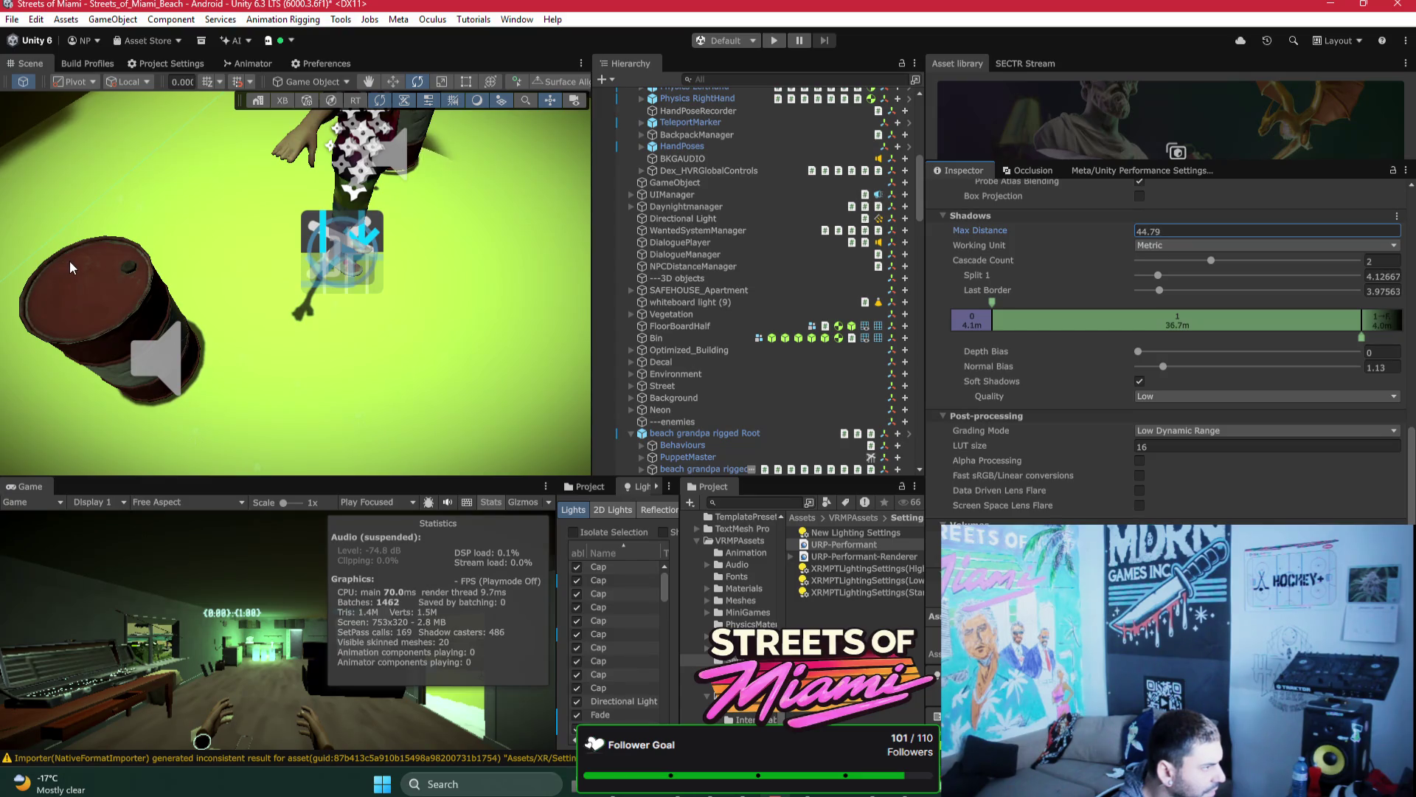
pyautogui.click(988, 299)
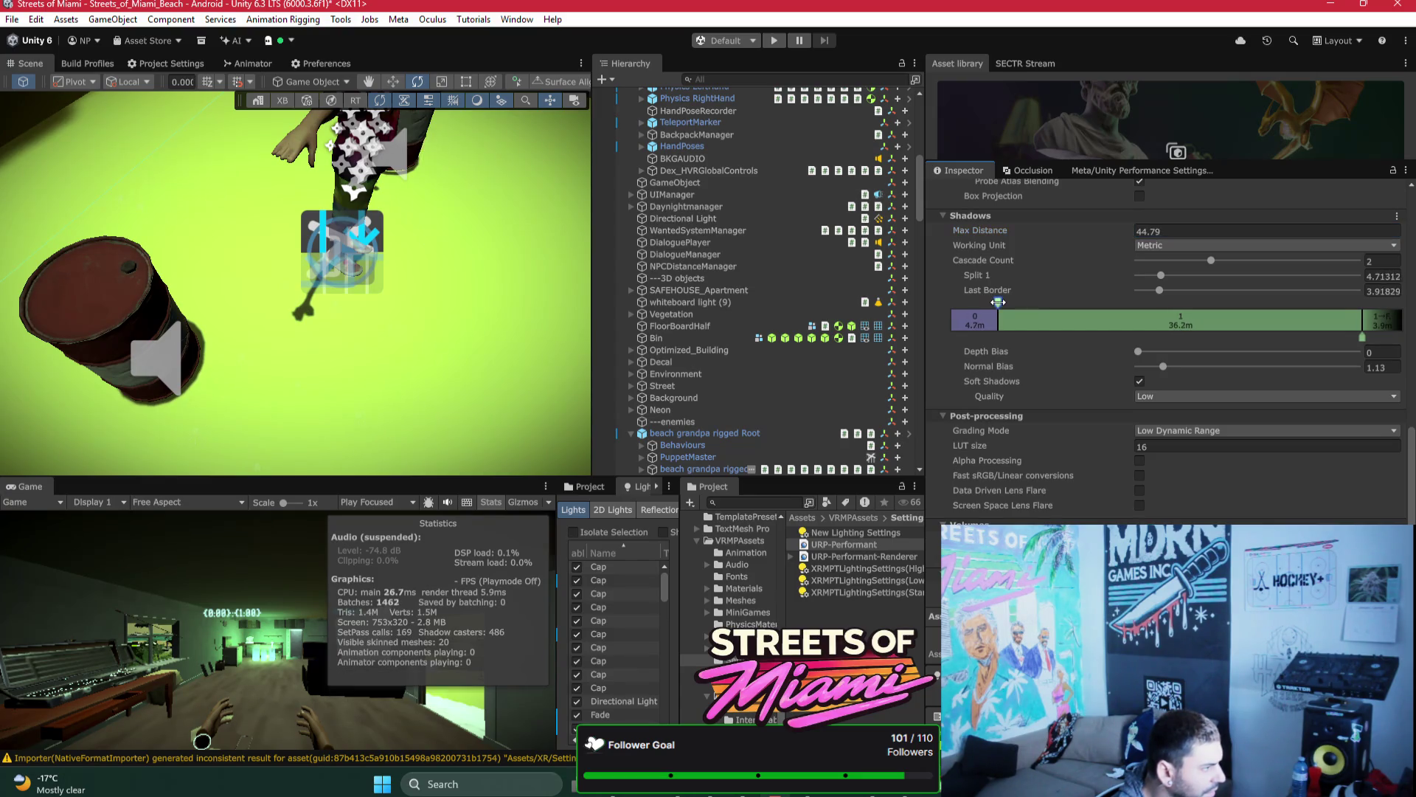
pyautogui.moveTo(435, 154)
pyautogui.mouseDown()
pyautogui.moveTo(448, 131)
pyautogui.moveTo(534, 120)
pyautogui.moveTo(453, 200)
pyautogui.moveTo(467, 214)
pyautogui.moveTo(484, 190)
pyautogui.moveTo(506, 196)
pyautogui.moveTo(313, 214)
pyautogui.moveTo(200, 196)
pyautogui.mouseUp()
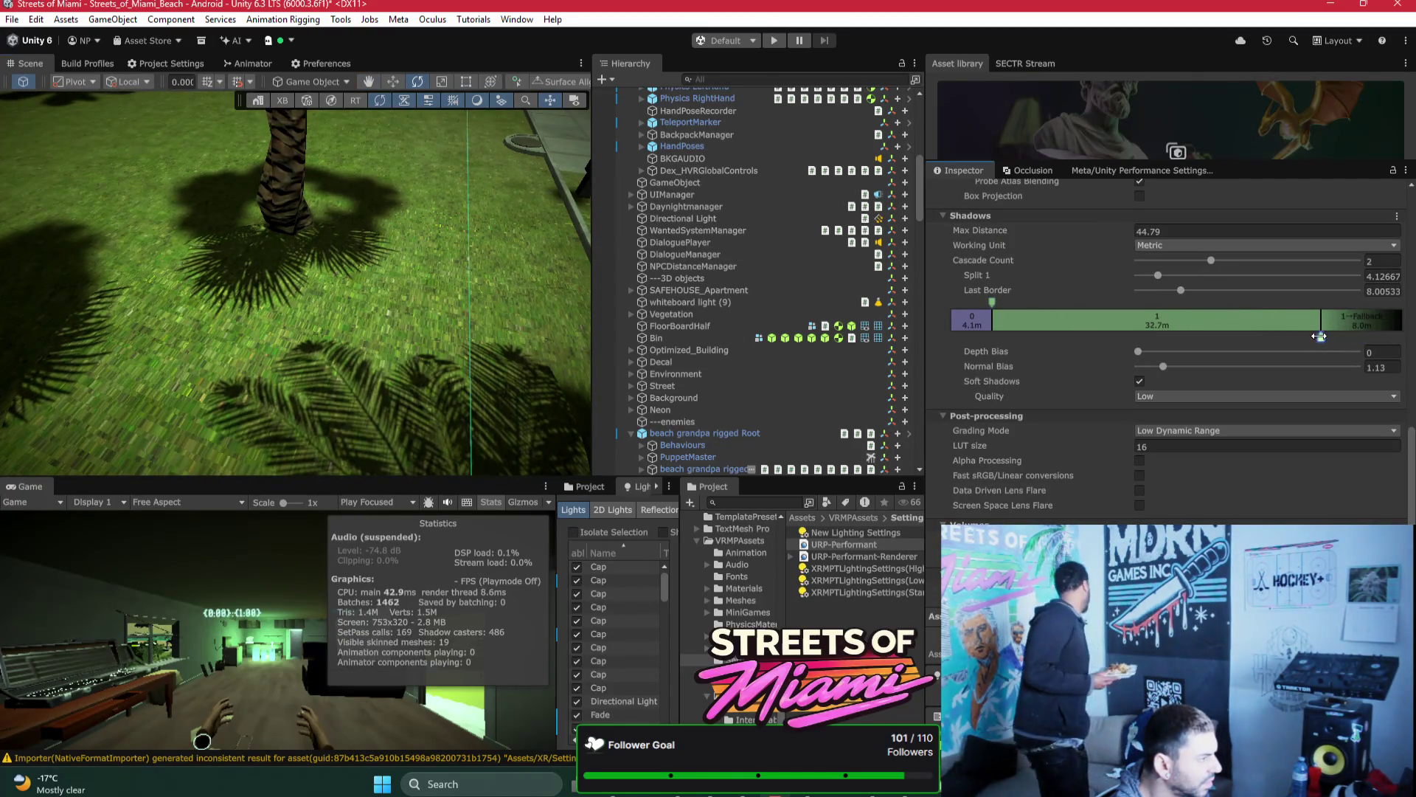
# Step: Set URP shadow Max Distance to 63.5 and move Split 1 to about 7.3 m
pyautogui.moveTo(988, 308); pyautogui.dragTo(1017, 307)
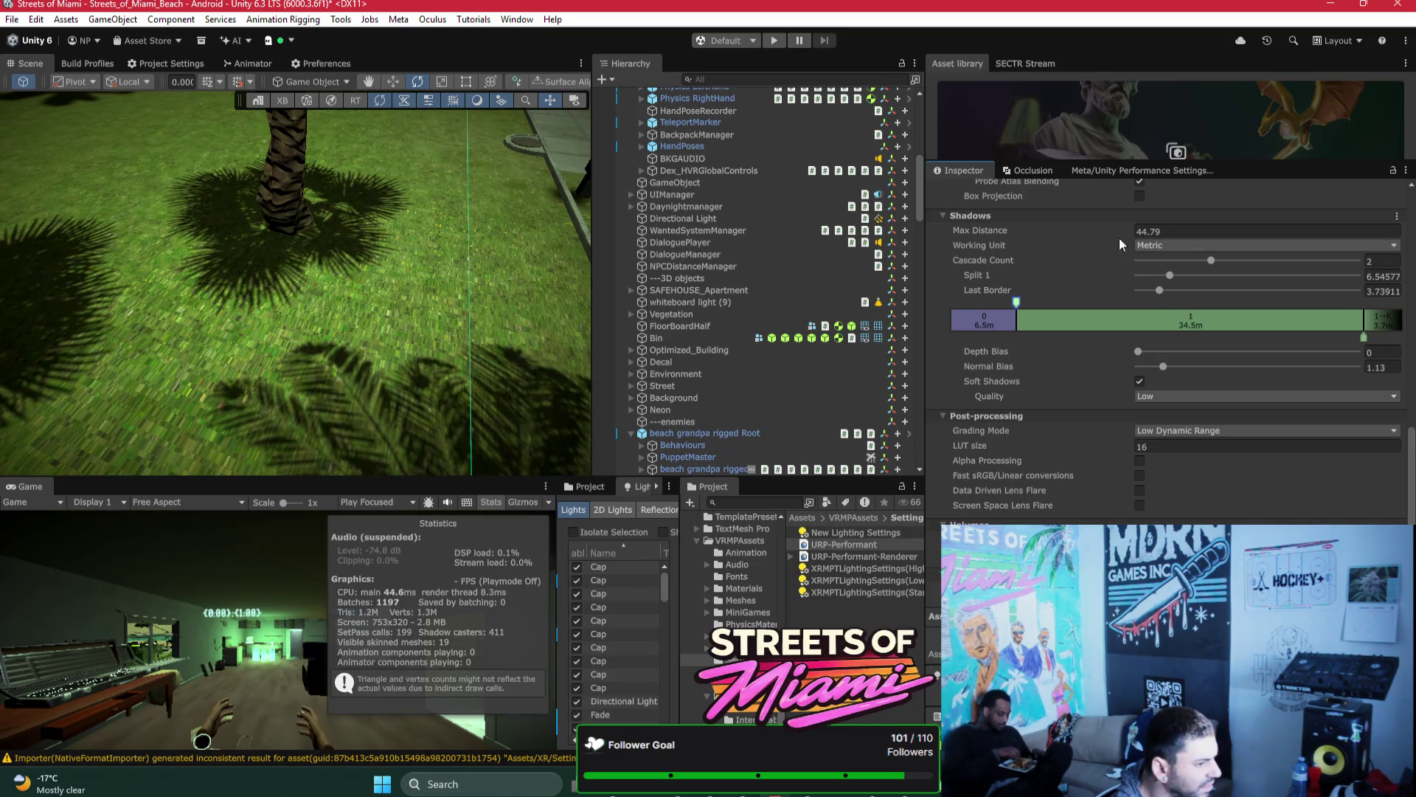
pyautogui.moveTo(969, 229)
pyautogui.mouseDown()
pyautogui.moveTo(1038, 228)
pyautogui.moveTo(1074, 253)
pyautogui.mouseUp()
pyautogui.moveTo(1016, 302); pyautogui.dragTo(989, 303)
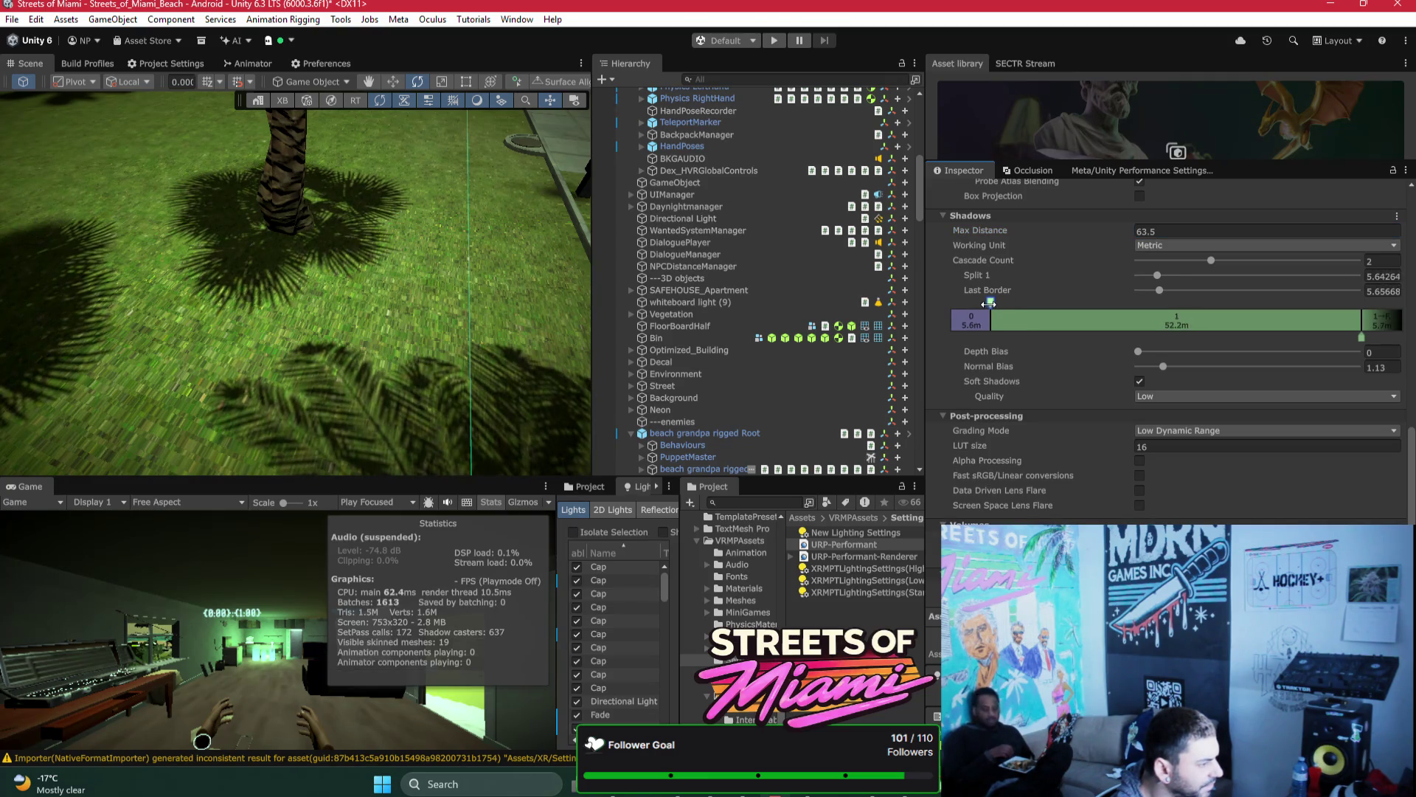
pyautogui.moveTo(288, 129)
pyautogui.mouseDown()
pyautogui.moveTo(277, 118)
pyautogui.moveTo(282, 175)
pyautogui.mouseUp()
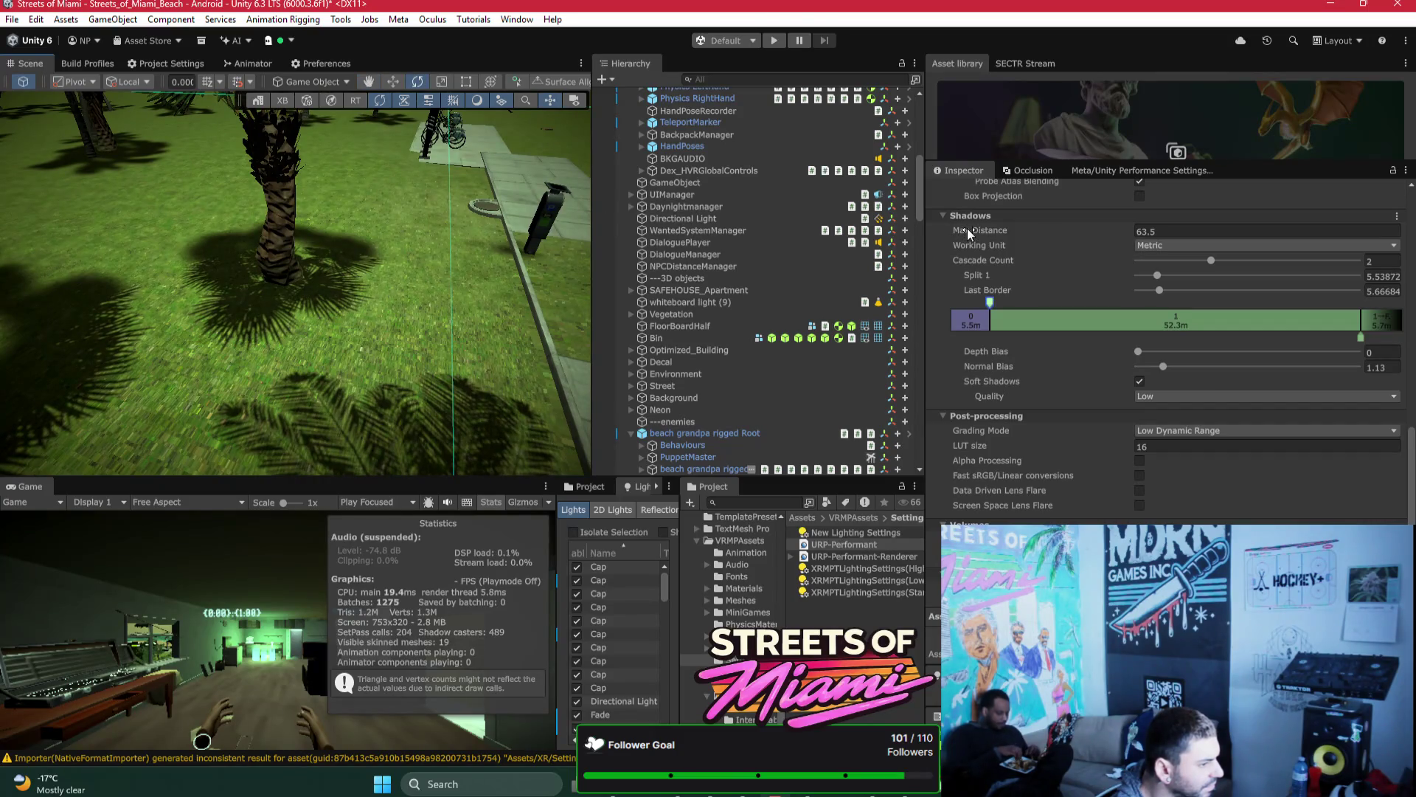
pyautogui.moveTo(990, 302); pyautogui.dragTo(1002, 302)
# Step: Fly the Scene view over the street and select a sidewalk tile
pyautogui.moveTo(424, 286)
pyautogui.mouseDown()
pyautogui.moveTo(445, 266)
pyautogui.moveTo(435, 276)
pyautogui.mouseUp()
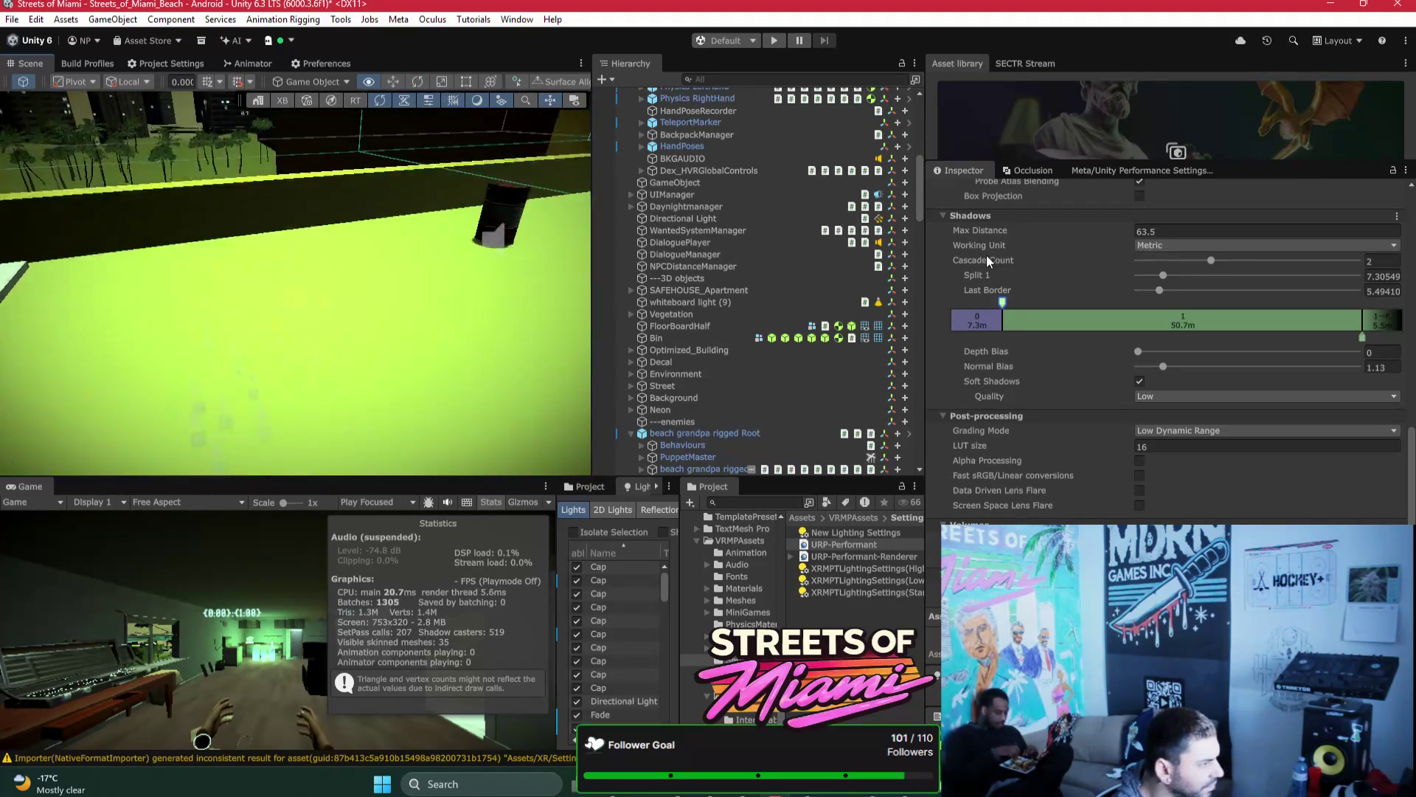
pyautogui.moveTo(1096, 290)
pyautogui.mouseDown()
pyautogui.moveTo(426, 360)
pyautogui.moveTo(417, 392)
pyautogui.mouseUp()
pyautogui.click(418, 391)
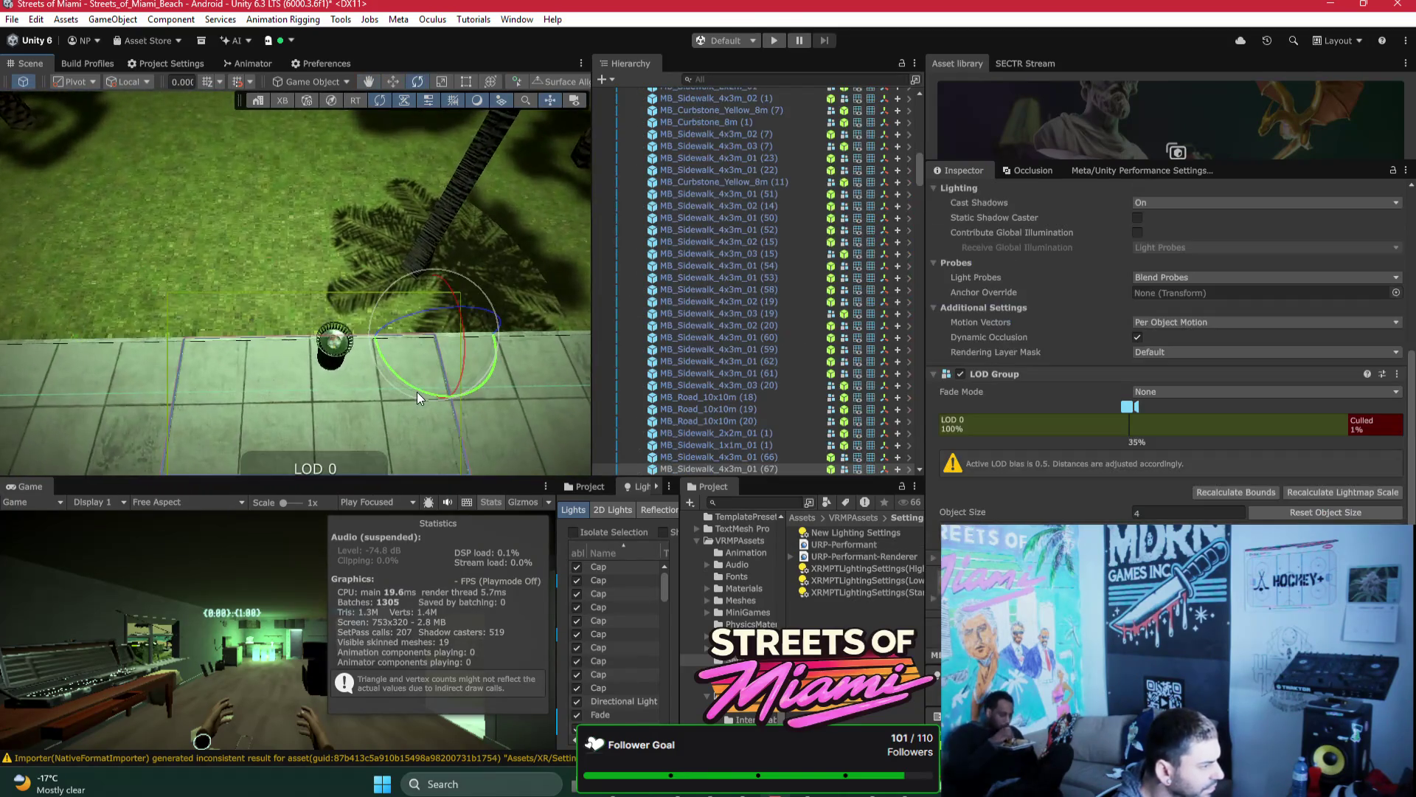
# Step: Select all street materials, starting from MB_Sidewalk_Grunge_Red, and enable Receive Shadows on them
pyautogui.scroll(10, 1078, 352)
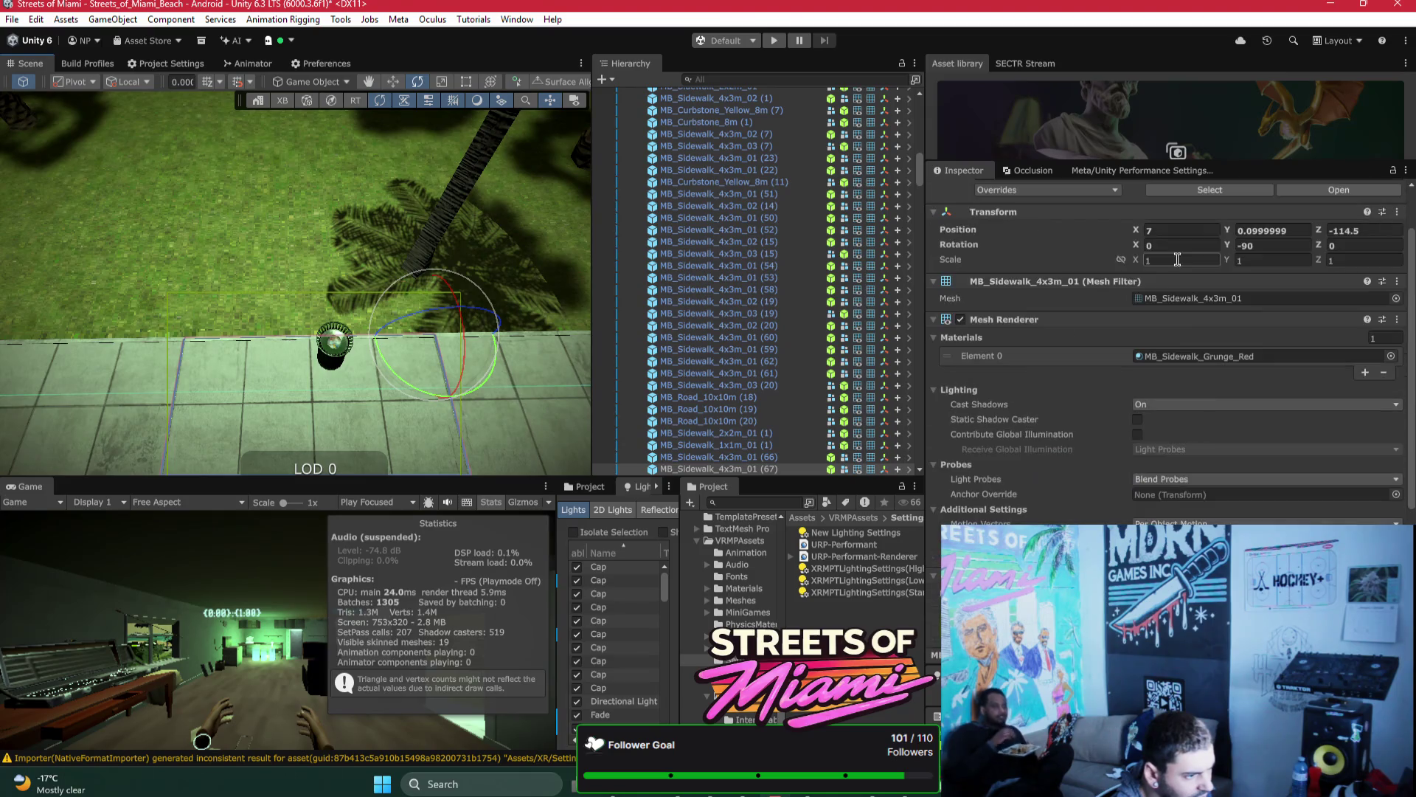
pyautogui.click(1150, 357)
pyautogui.click(878, 600)
pyautogui.hotkey('ctrl', 'a')
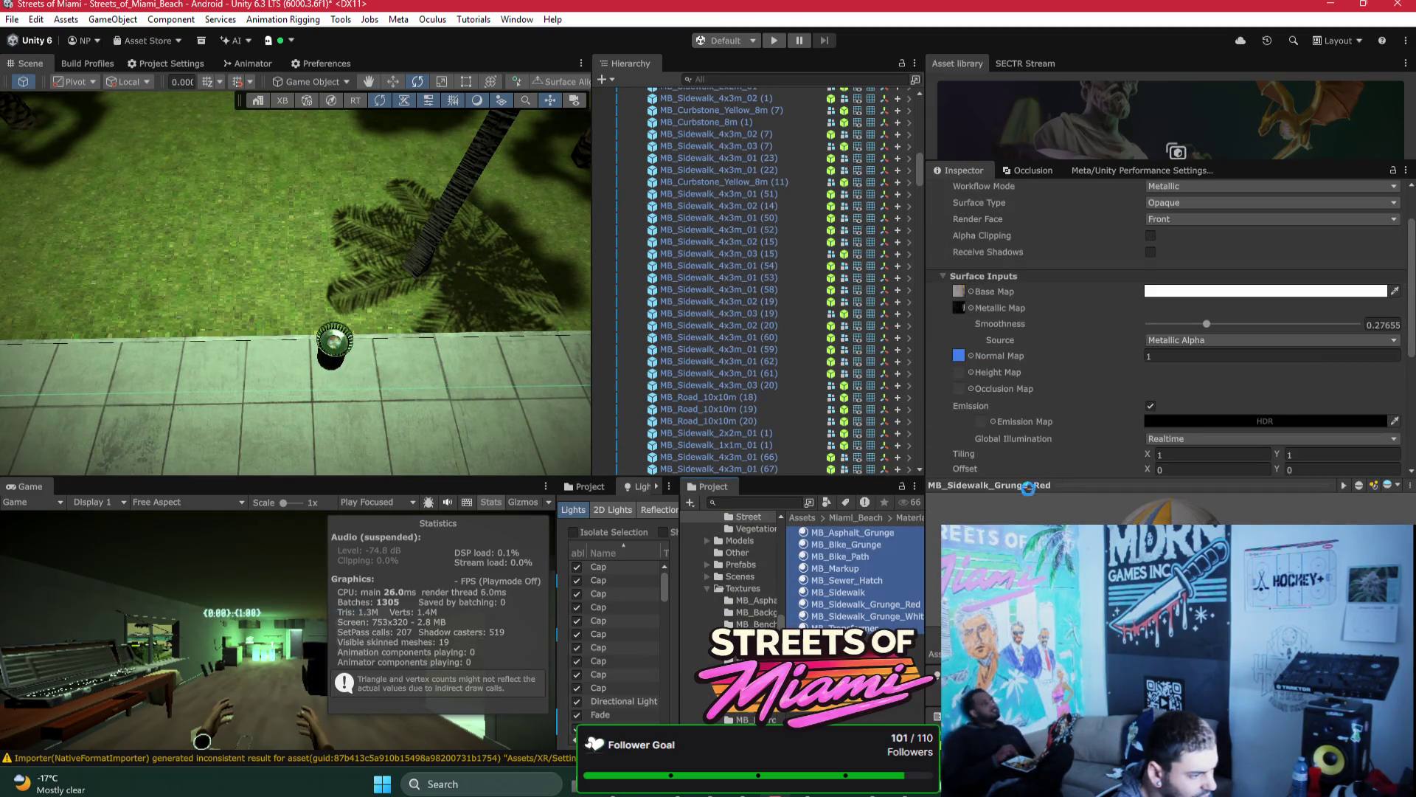
pyautogui.scroll(1, 1065, 333)
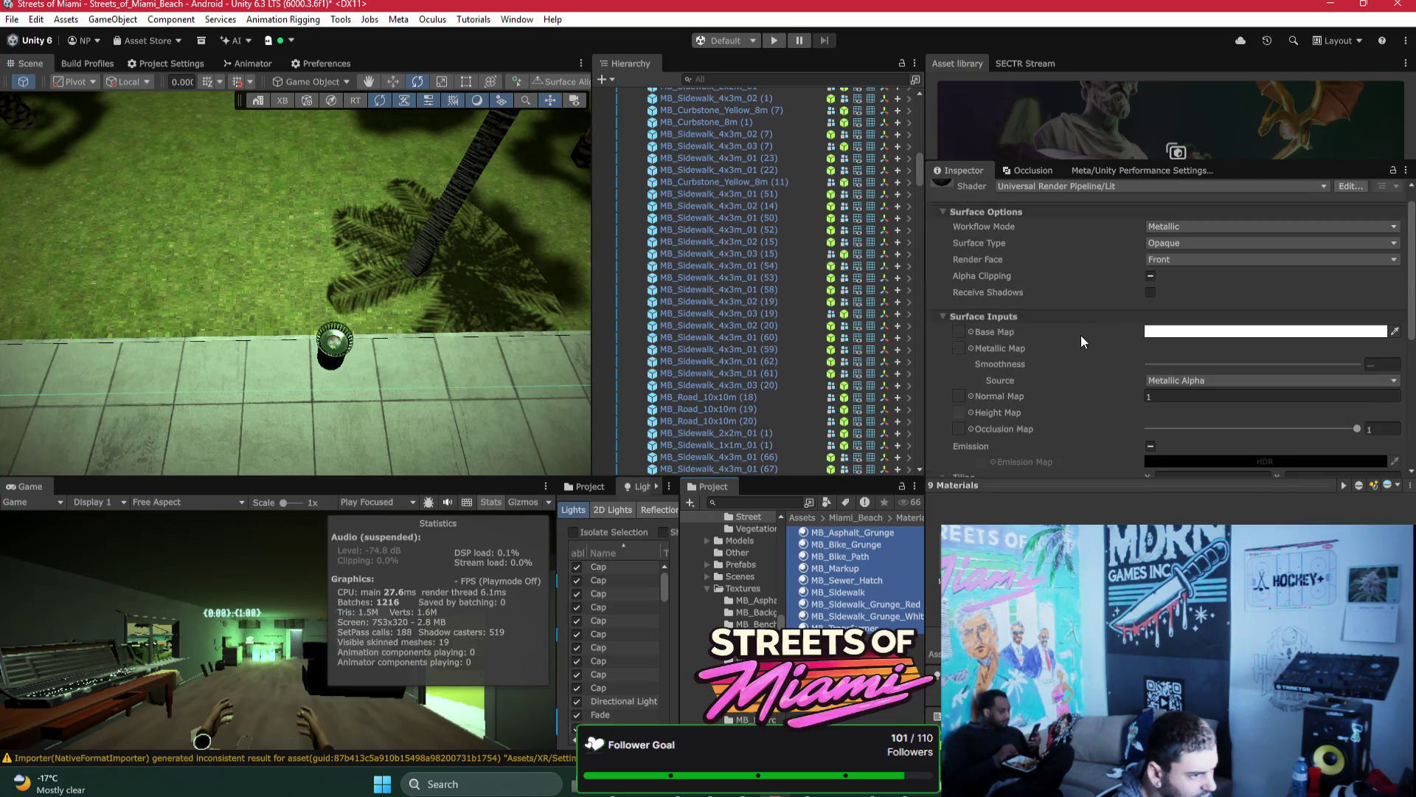
pyautogui.click(1149, 294)
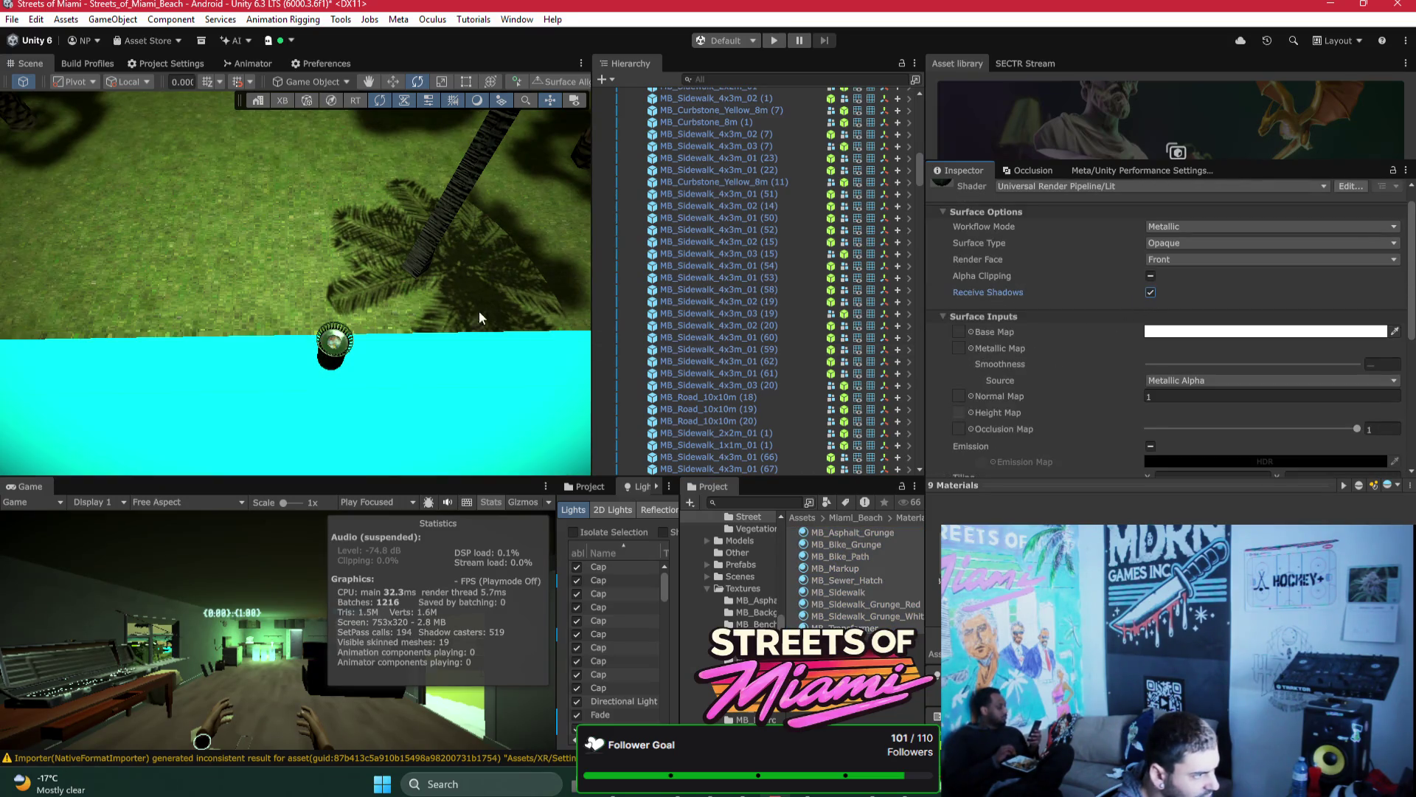
# Step: Compare the street with Receive Shadows off and on, leaving it enabled for all
pyautogui.moveTo(457, 278)
pyautogui.mouseDown()
pyautogui.moveTo(357, 281)
pyautogui.moveTo(303, 200)
pyautogui.moveTo(366, 208)
pyautogui.mouseUp()
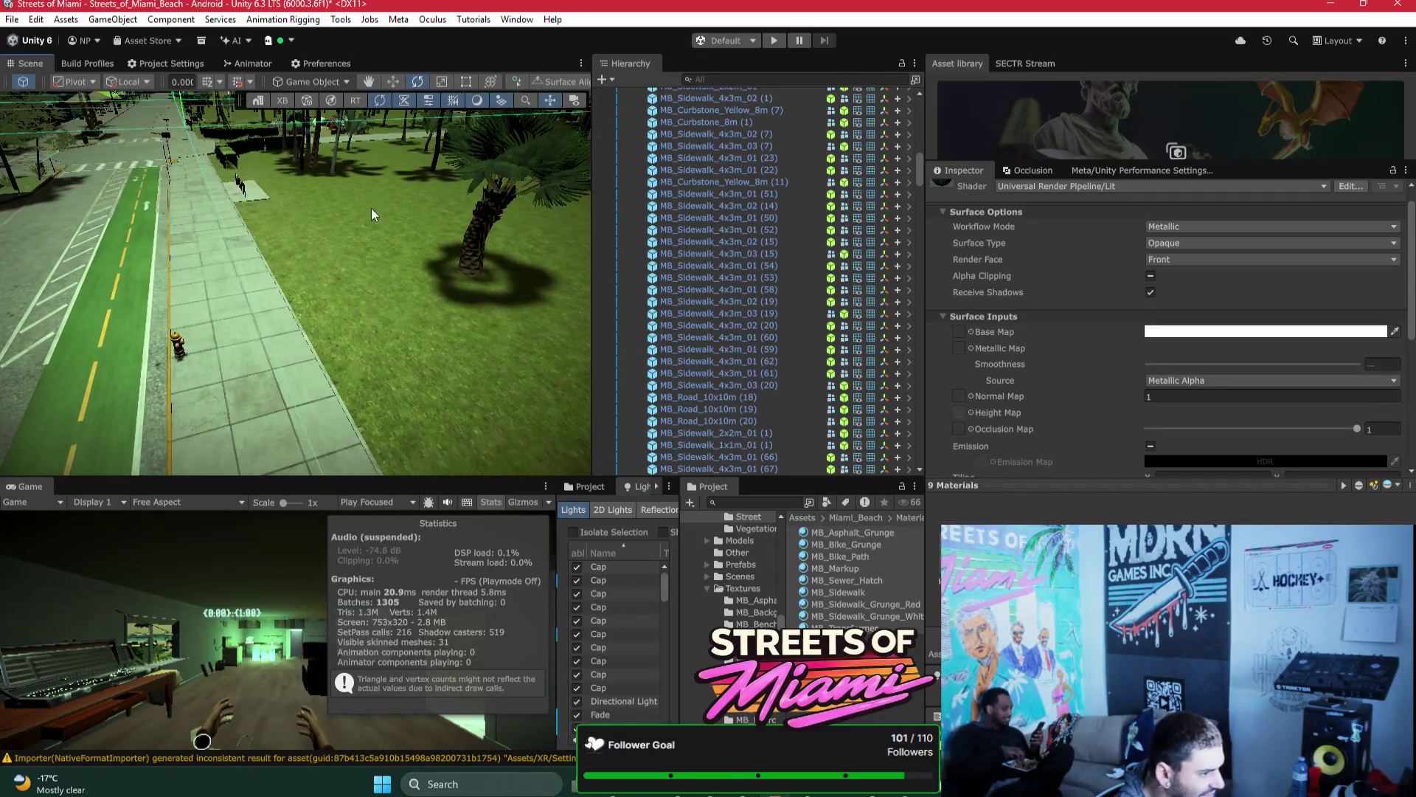
pyautogui.click(1150, 292)
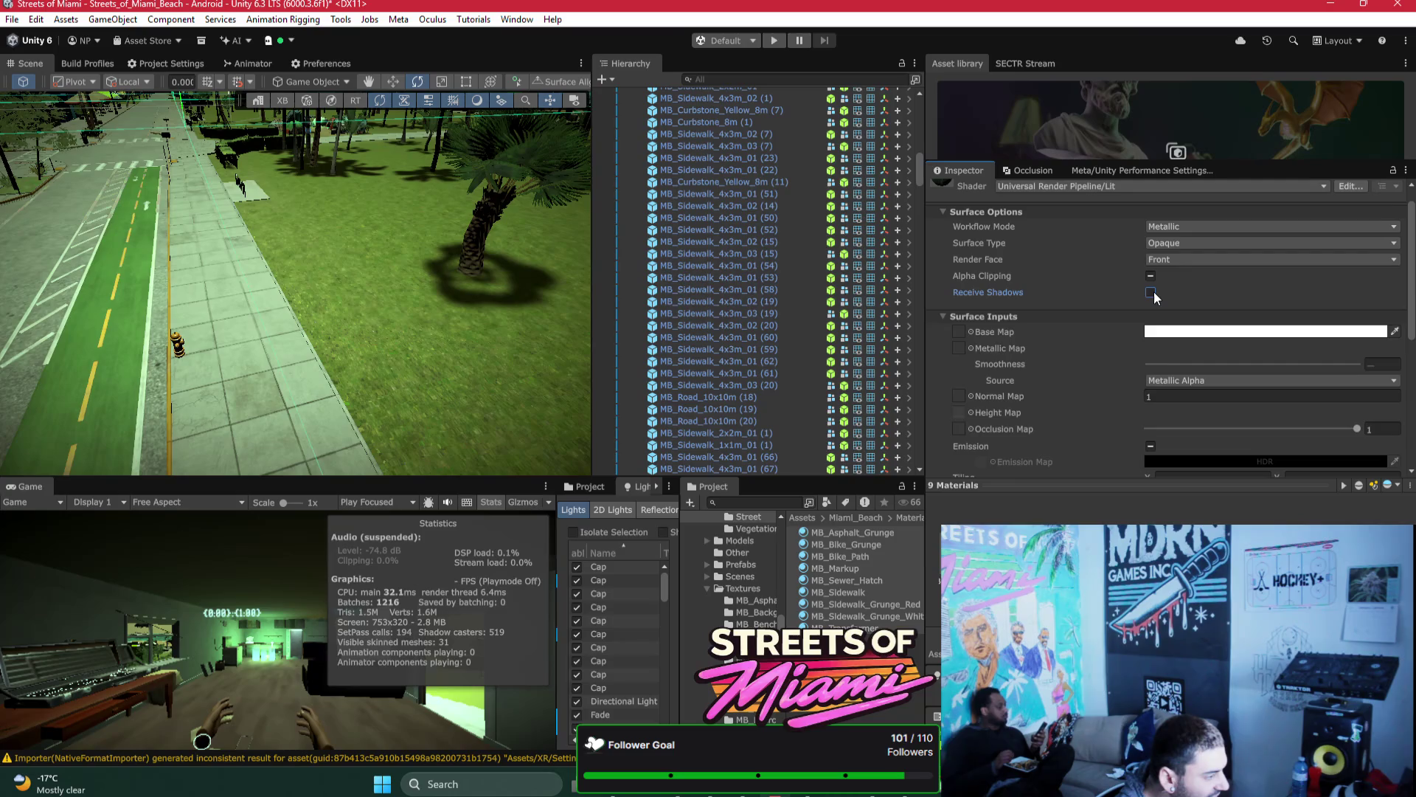
pyautogui.moveTo(316, 261); pyautogui.dragTo(276, 232)
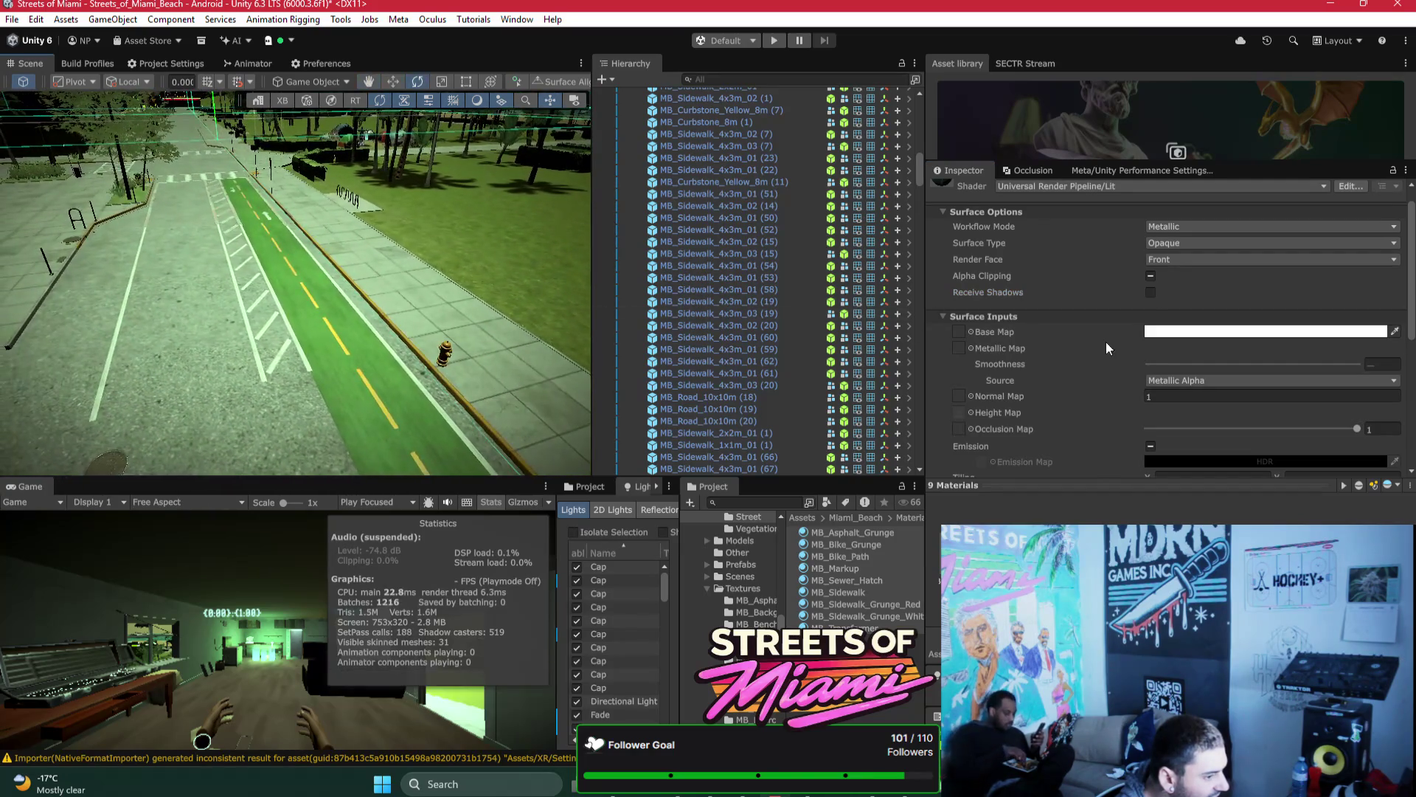
pyautogui.click(1150, 292)
pyautogui.moveTo(427, 250)
pyautogui.mouseDown()
pyautogui.moveTo(309, 254)
pyautogui.moveTo(514, 285)
pyautogui.moveTo(608, 179)
pyautogui.moveTo(612, 197)
pyautogui.moveTo(618, 163)
pyautogui.moveTo(668, 147)
pyautogui.moveTo(845, 151)
pyautogui.mouseUp()
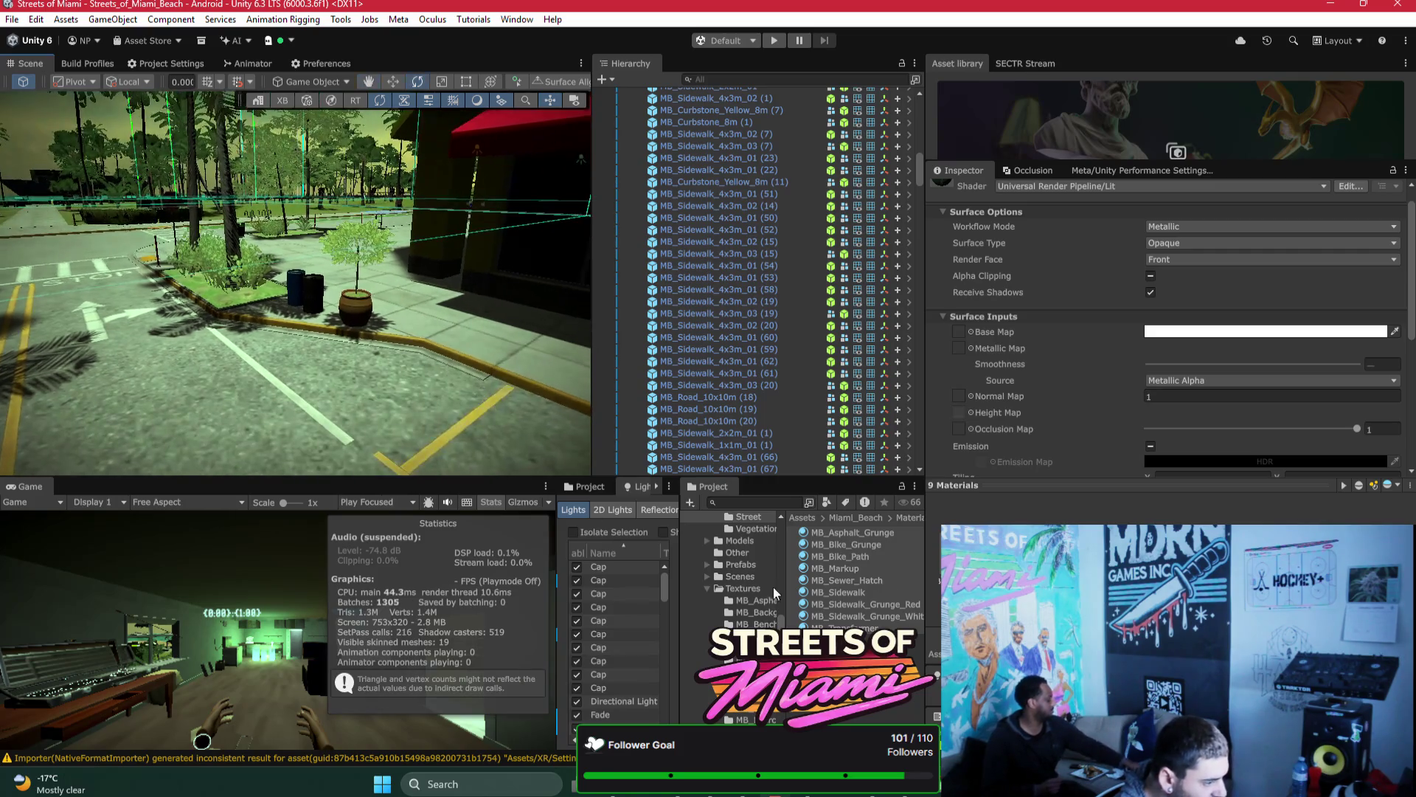
# Step: Turn off Receive Shadows on MB_Transformer, MB_Markup and MB_Bike_Grunge
pyautogui.click(848, 628)
pyautogui.click(1150, 292)
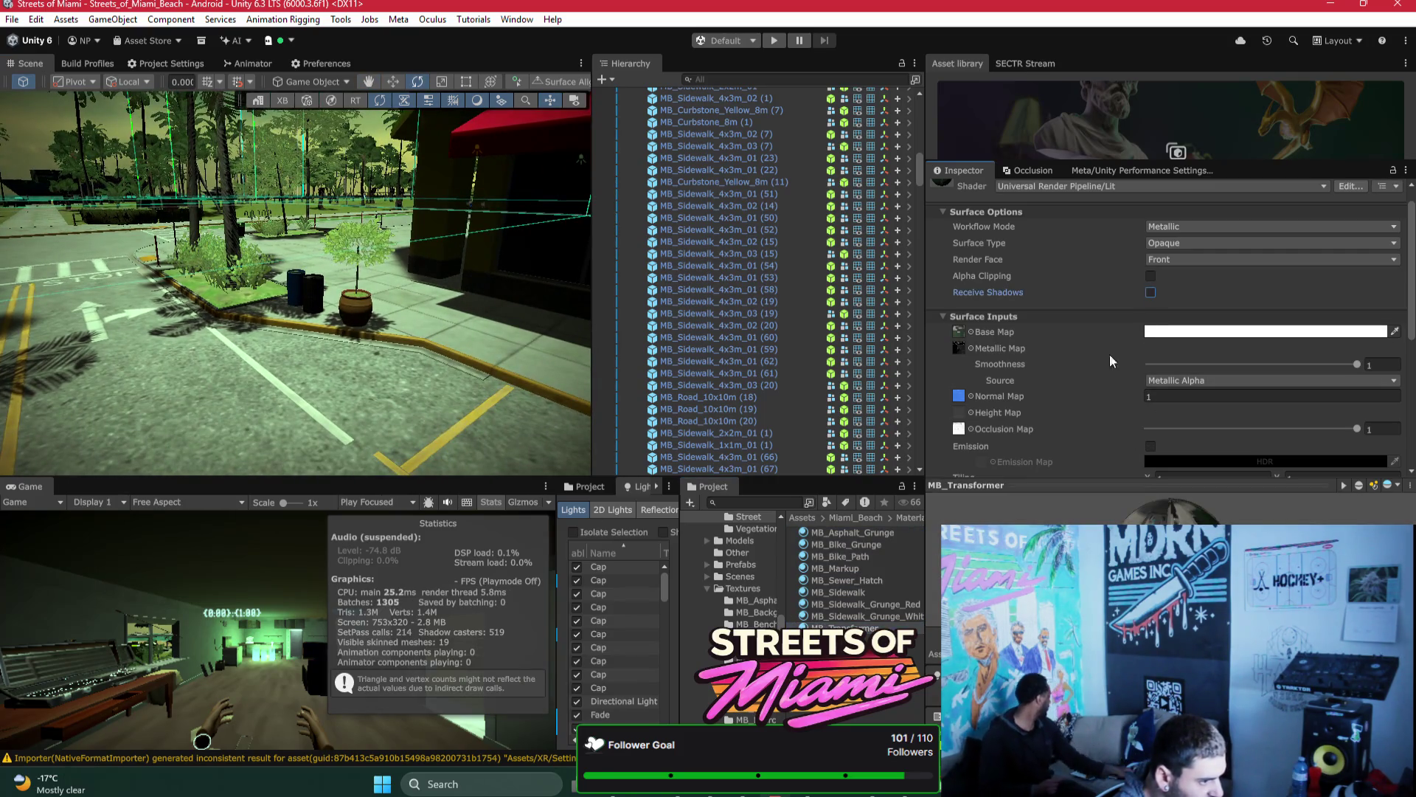
pyautogui.click(863, 568)
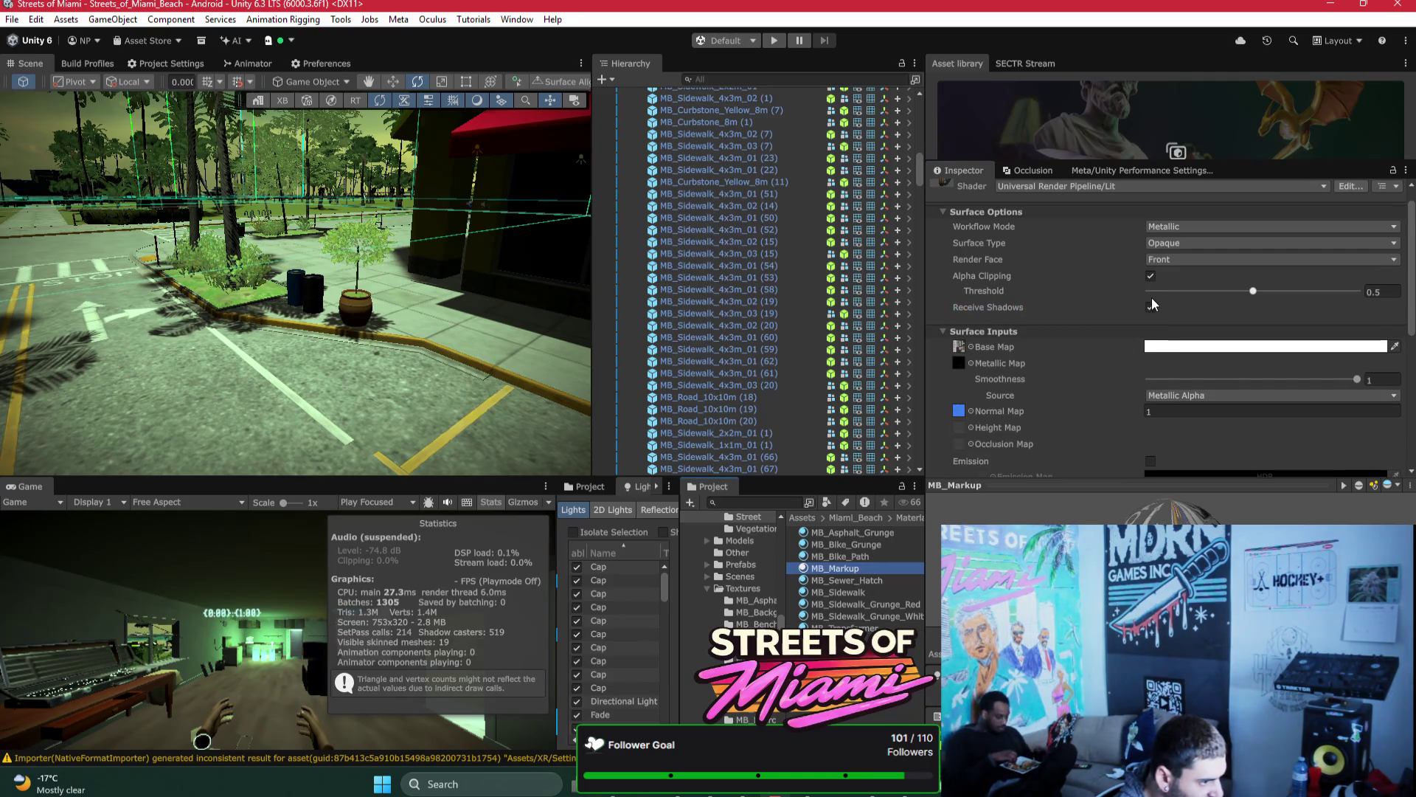
pyautogui.click(1151, 307)
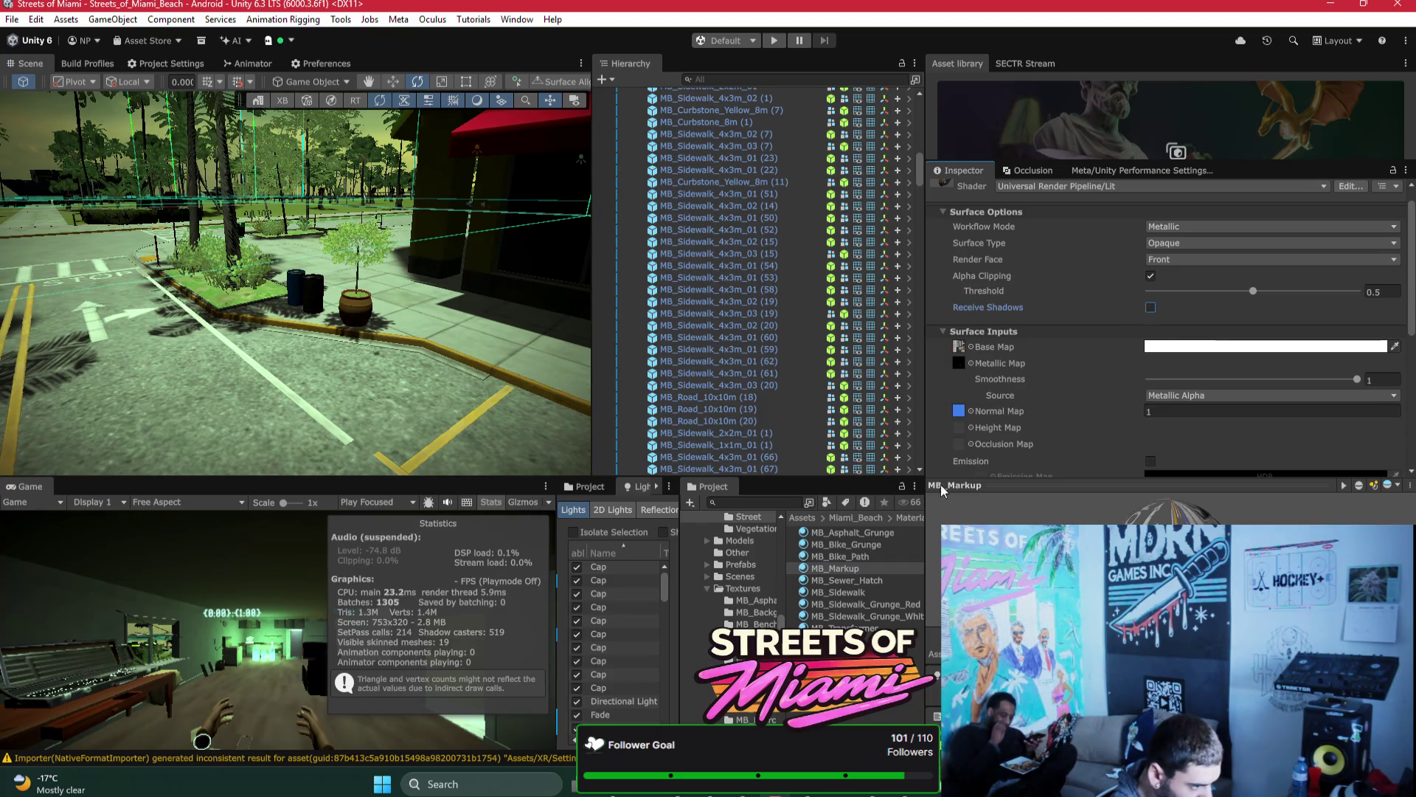
pyautogui.click(869, 555)
pyautogui.click(881, 544)
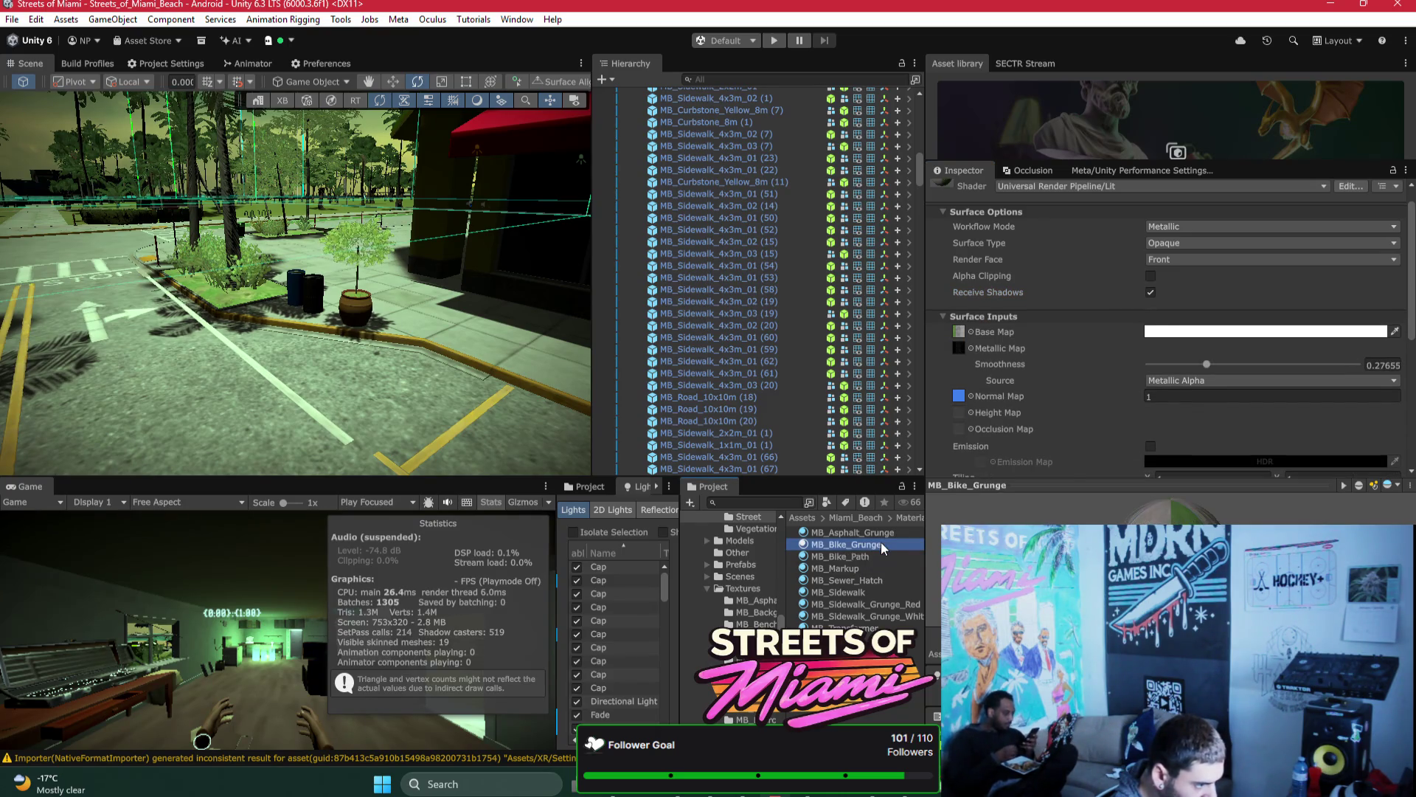
pyautogui.click(1151, 292)
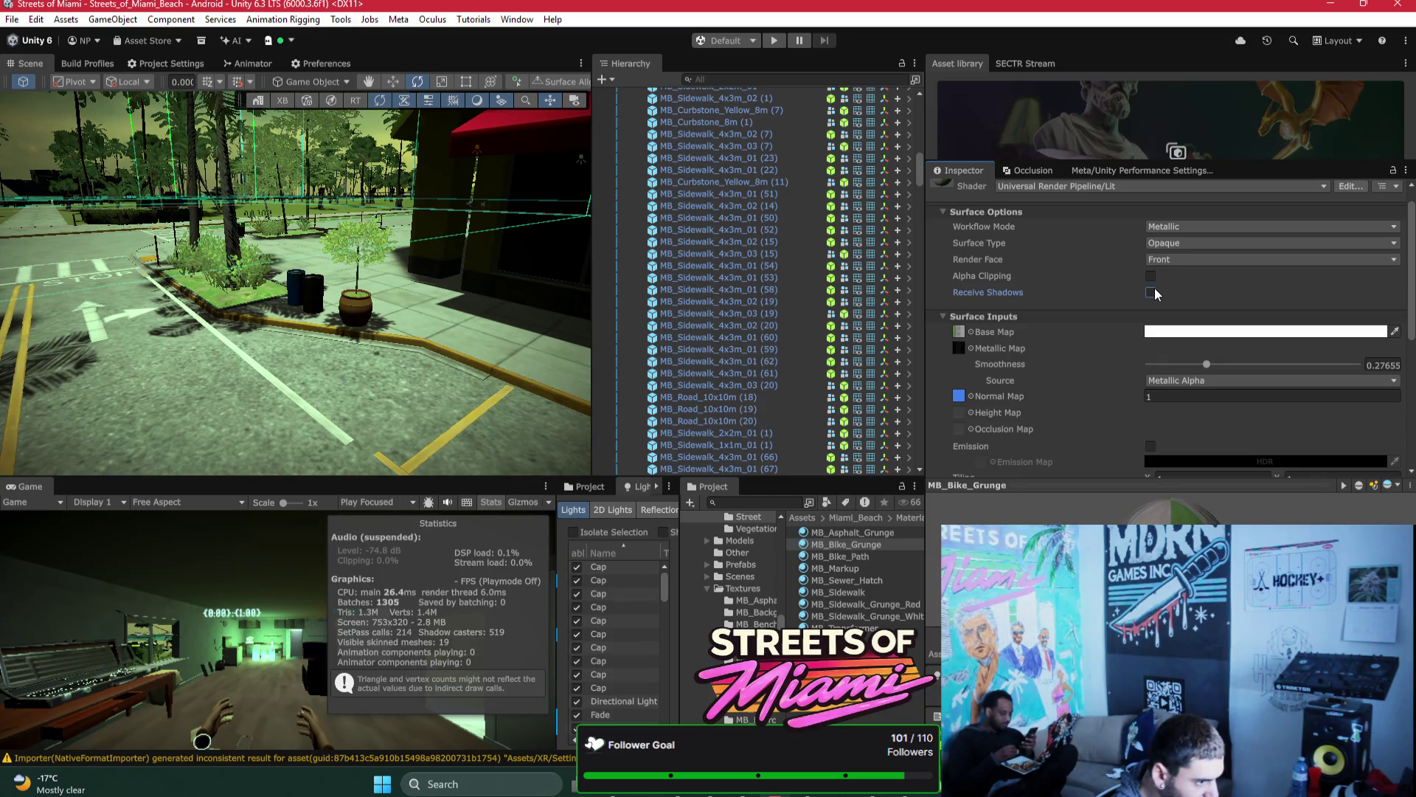
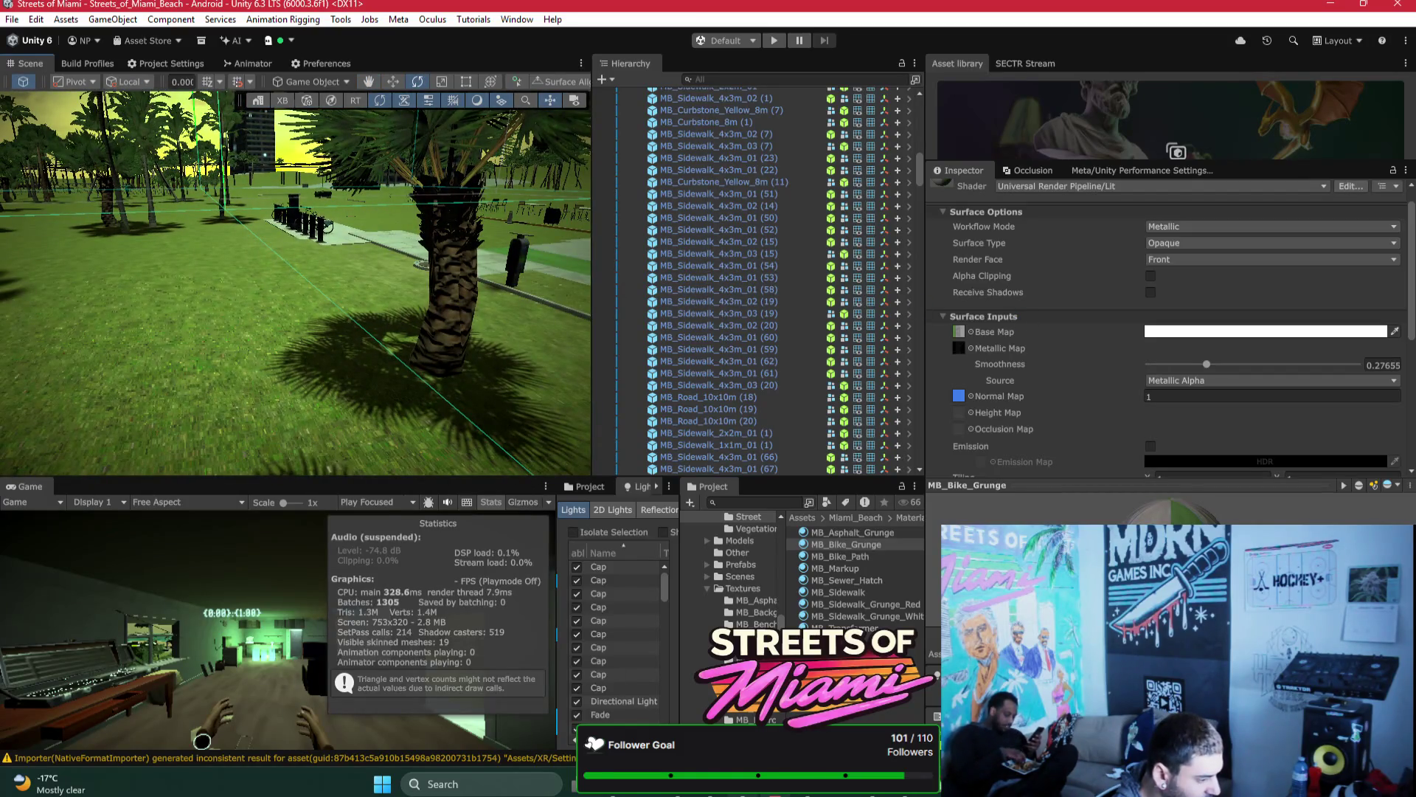
# Step: Back in Unity, collapse DEX_OPENXR_RIG and select the WantedSystemManager object
pyautogui.hotkey('alt', 'Tab')
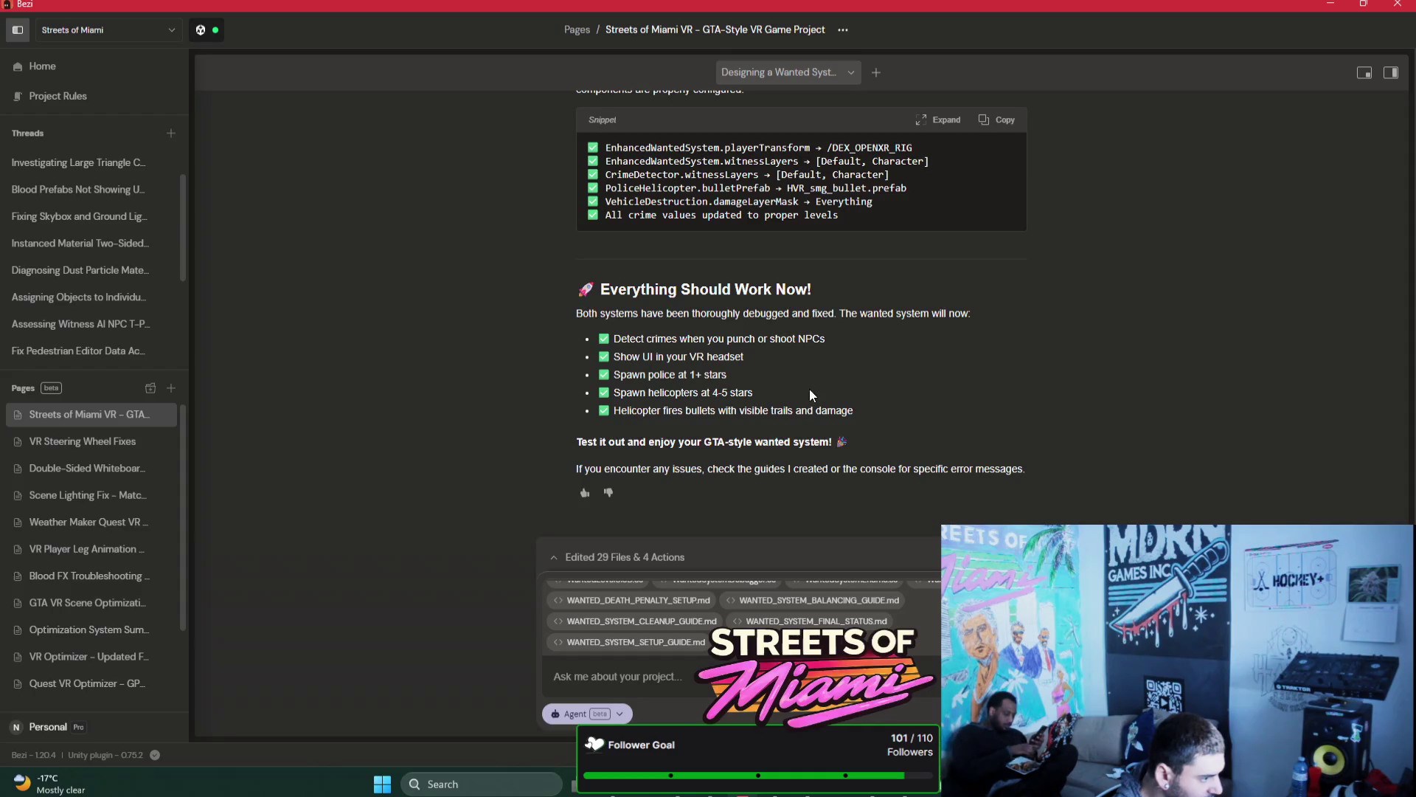
pyautogui.moveTo(686, 783)
pyautogui.click(747, 793)
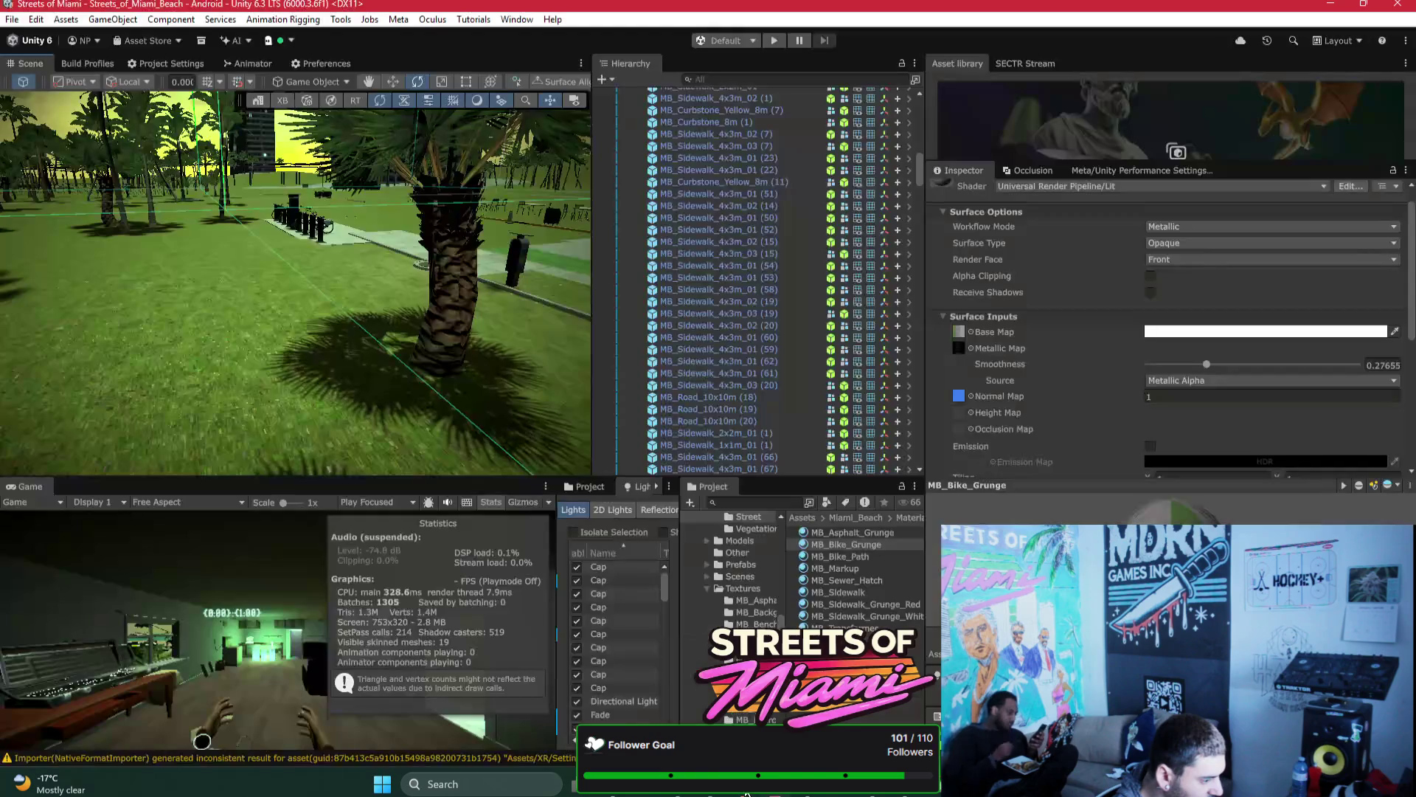
pyautogui.scroll(15, 680, 345)
pyautogui.scroll(5, 680, 346)
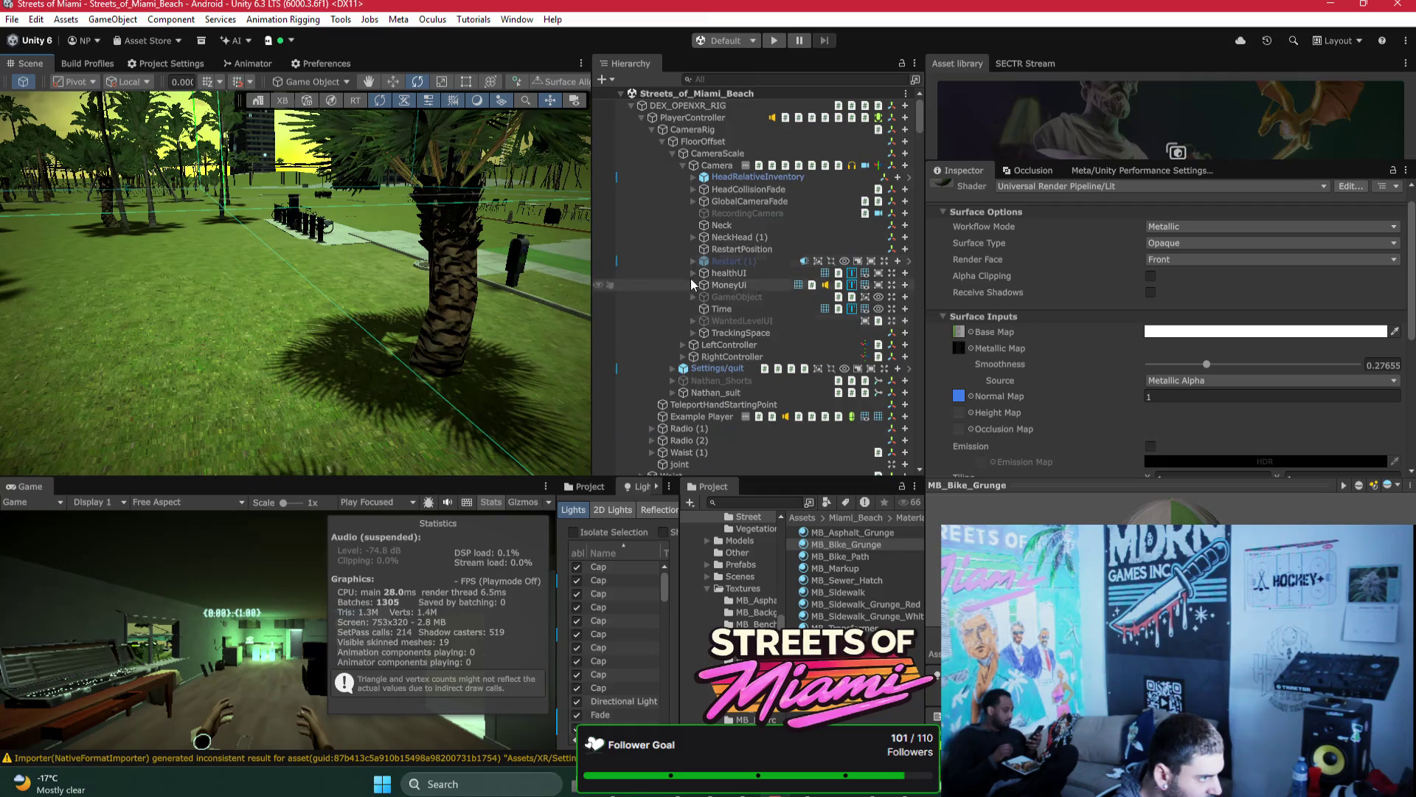
pyautogui.click(629, 106)
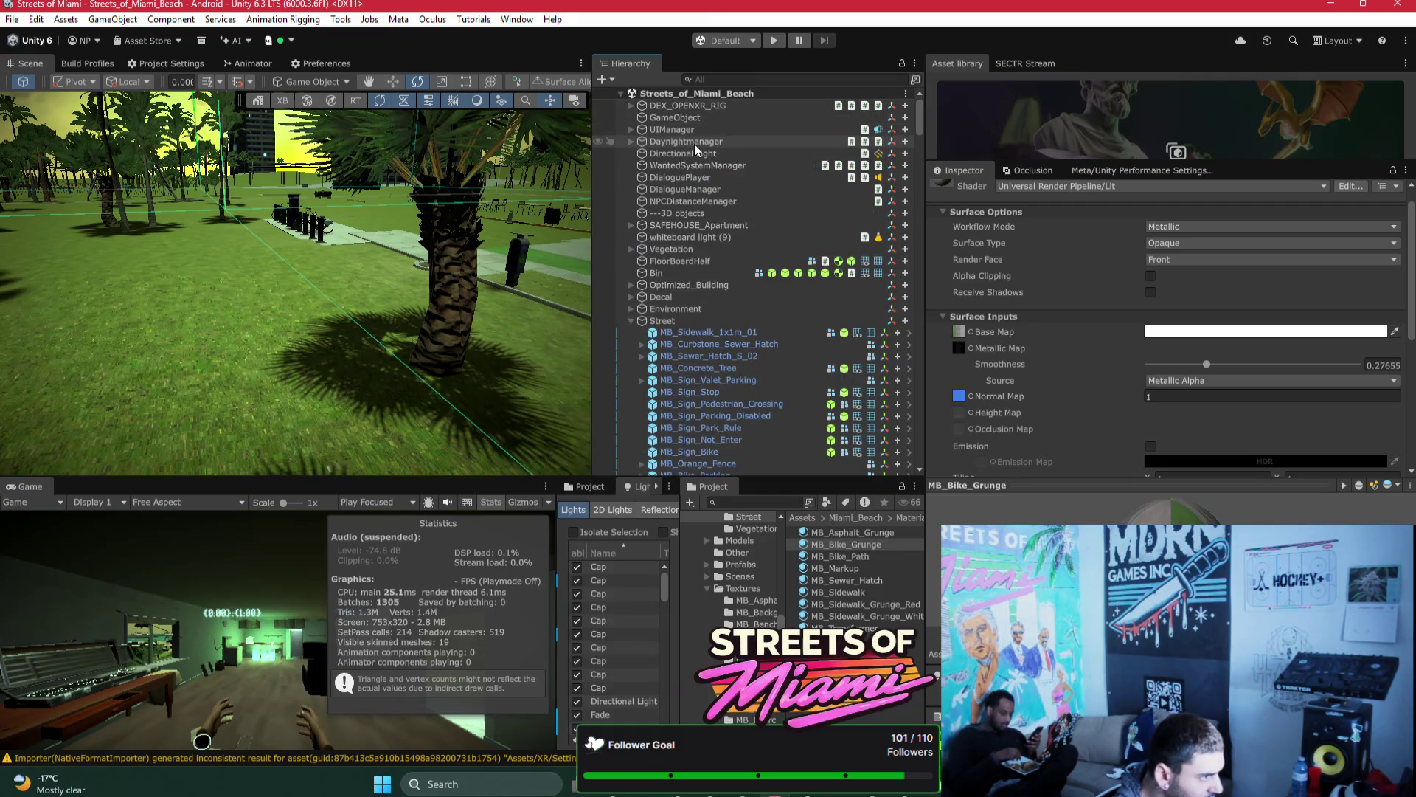
pyautogui.click(697, 166)
pyautogui.scroll(-5, 1176, 342)
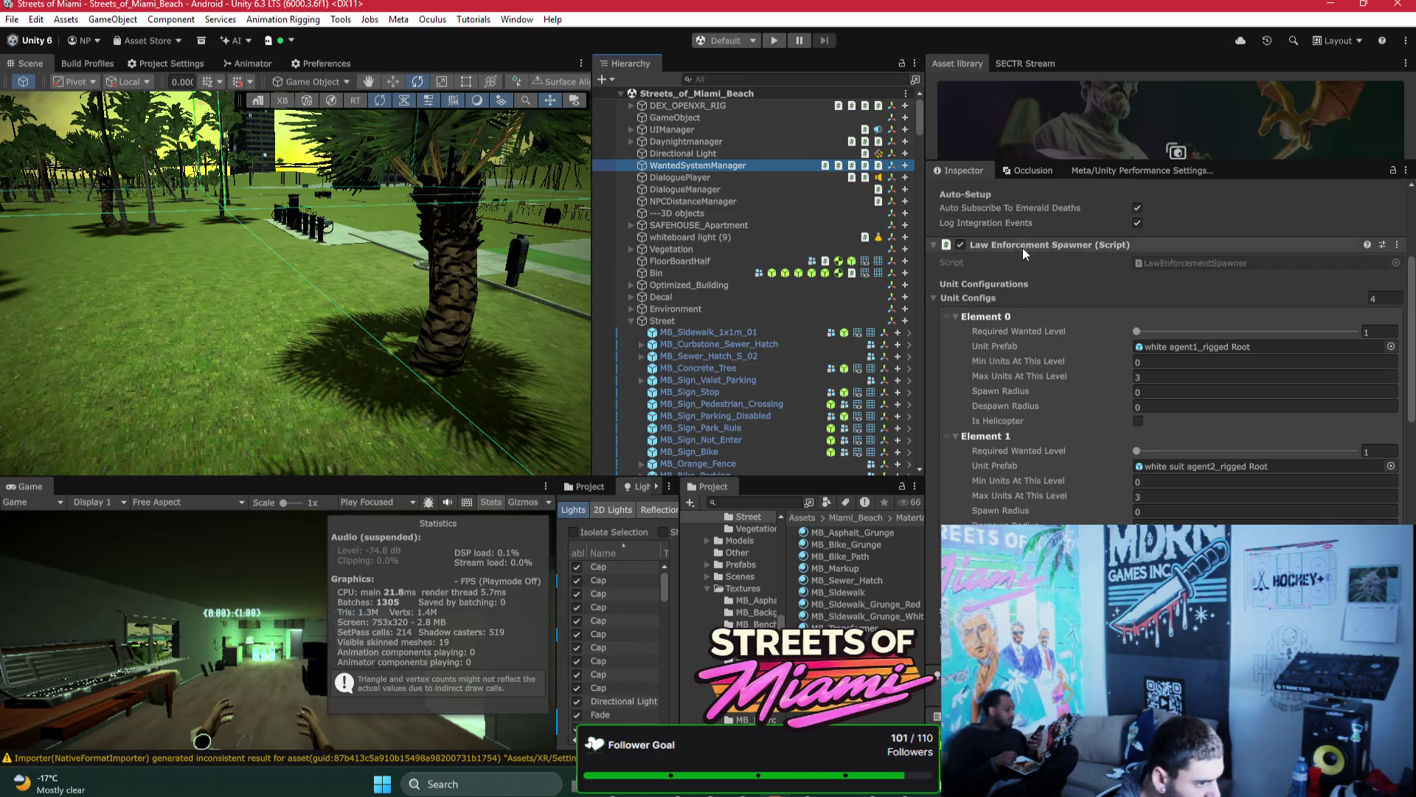
# Step: Inspect the spawner's police unit prefab, then return to the WantedSystemManager settings
pyautogui.click(1198, 344)
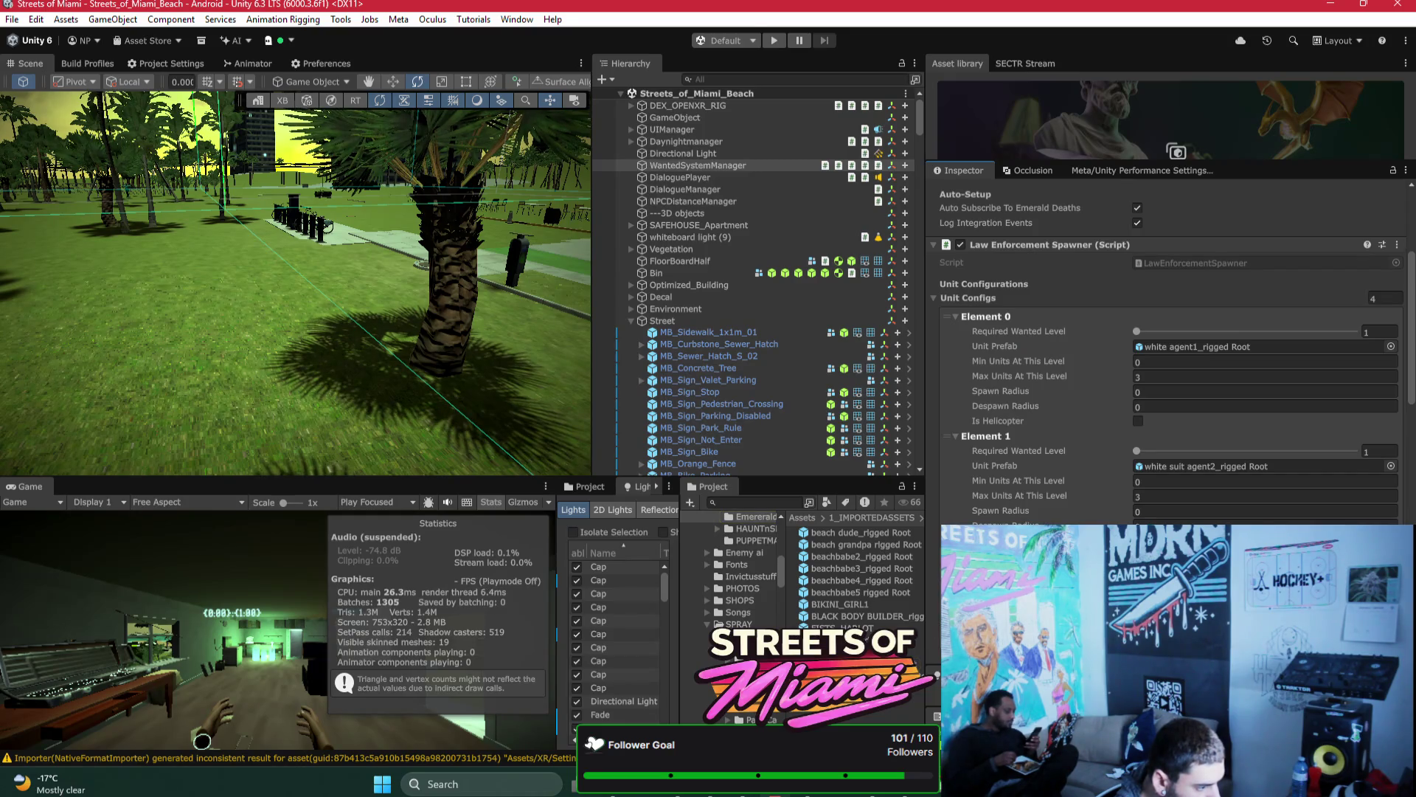
pyautogui.moveTo(848, 640); pyautogui.dragTo(931, 659)
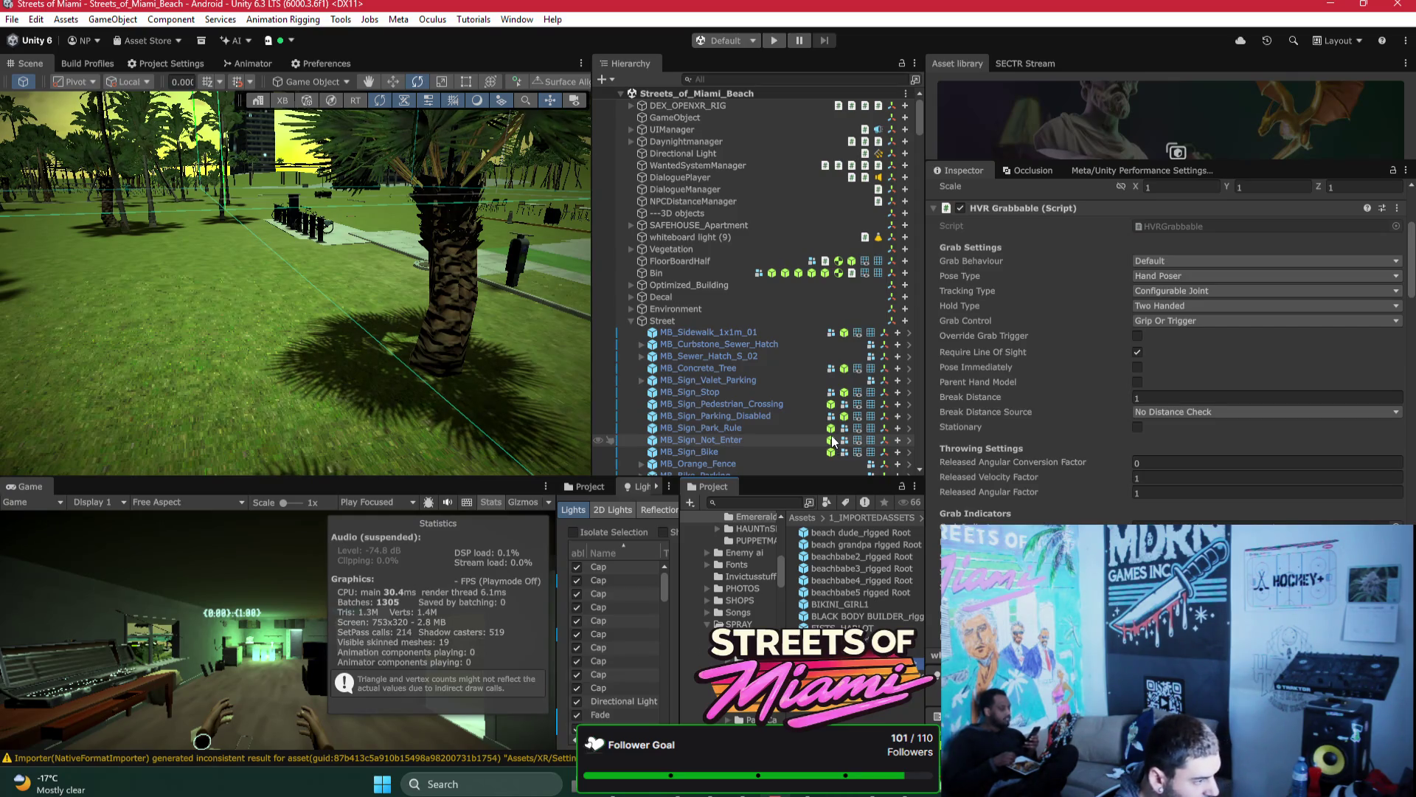
pyautogui.hotkey('ctrl', 'z')
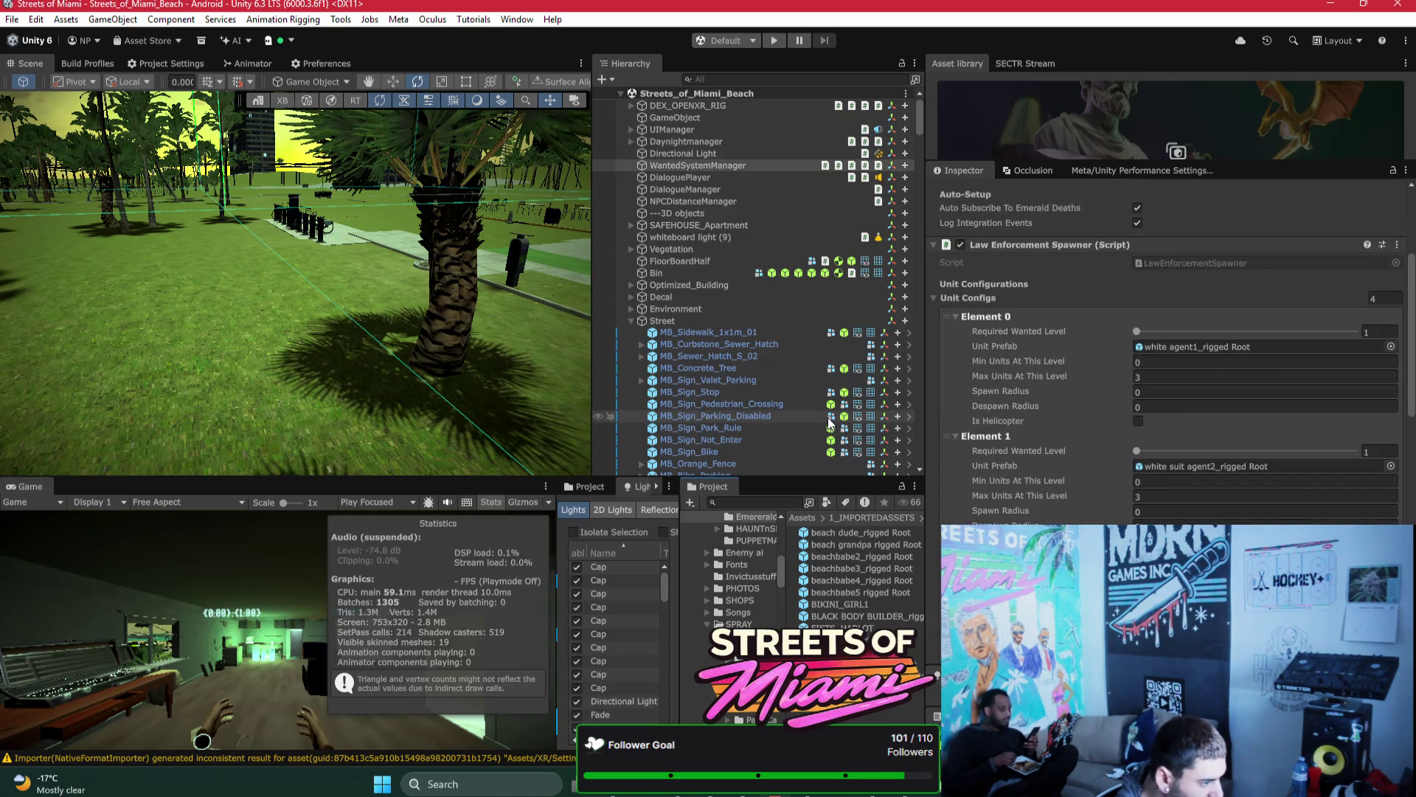
pyautogui.hotkey('ctrl', 'y')
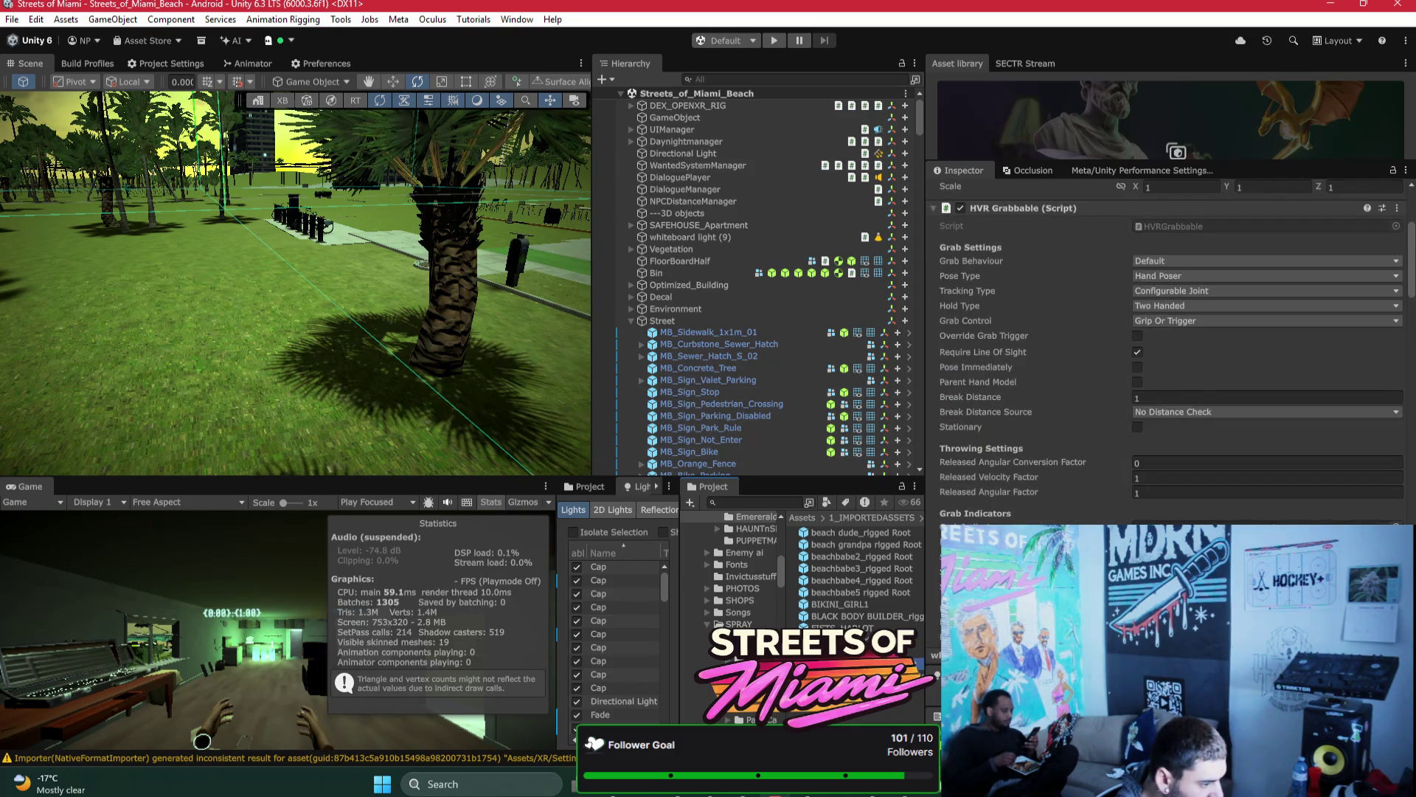
pyautogui.hotkey('ctrl', 'z')
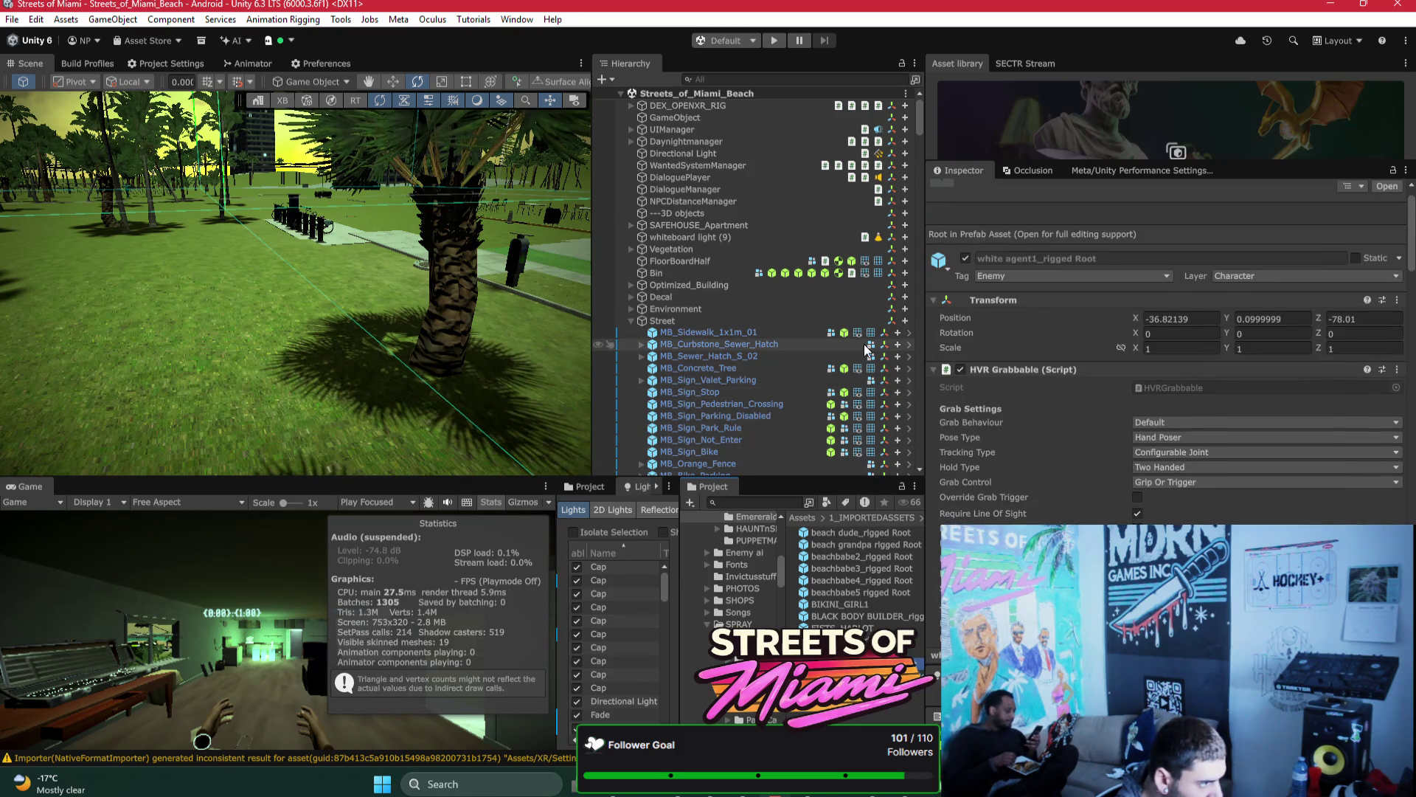
# Step: Scroll down to the Wanted Death Penalty settings: base fine 100, capped at 10000
pyautogui.scroll(-6, 1187, 485)
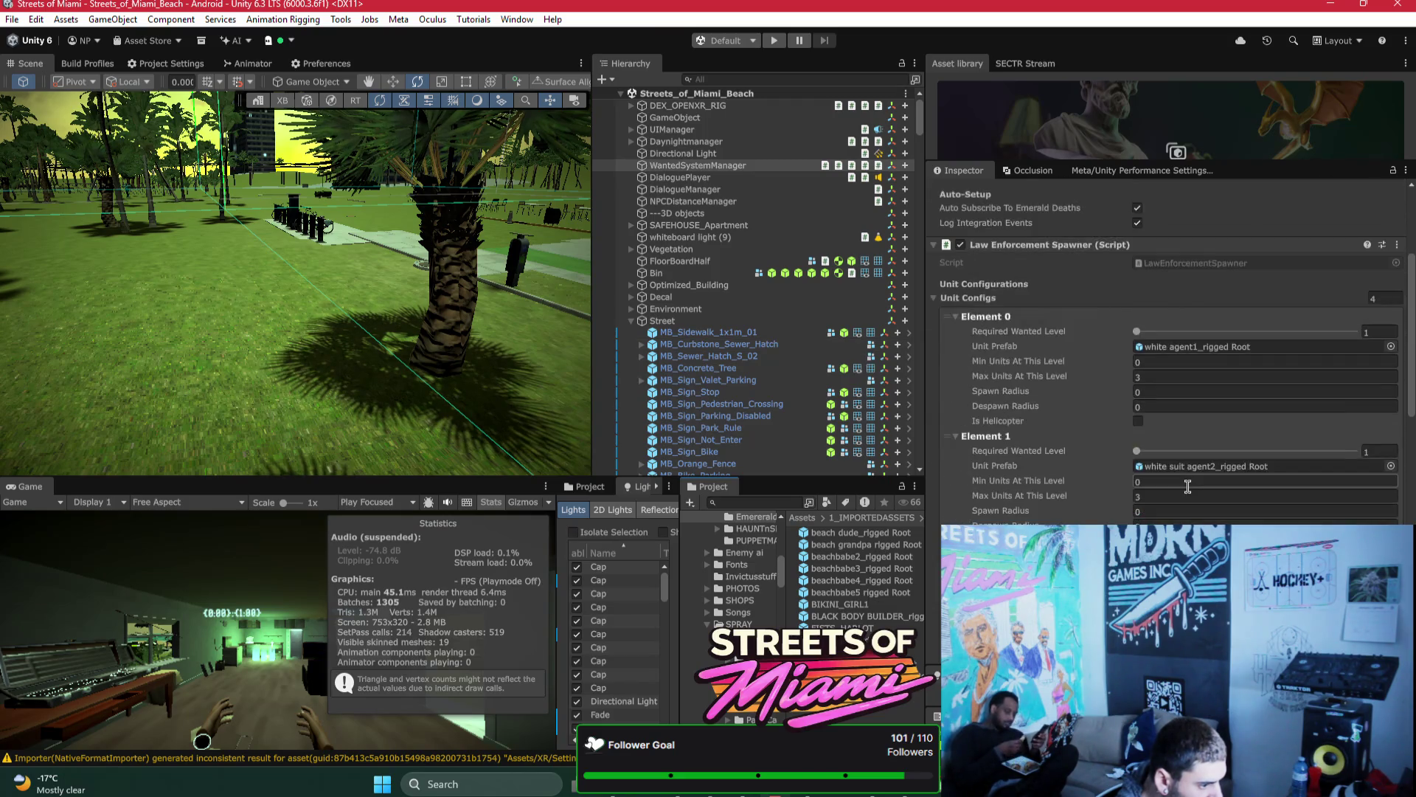
pyautogui.scroll(-5, 1188, 485)
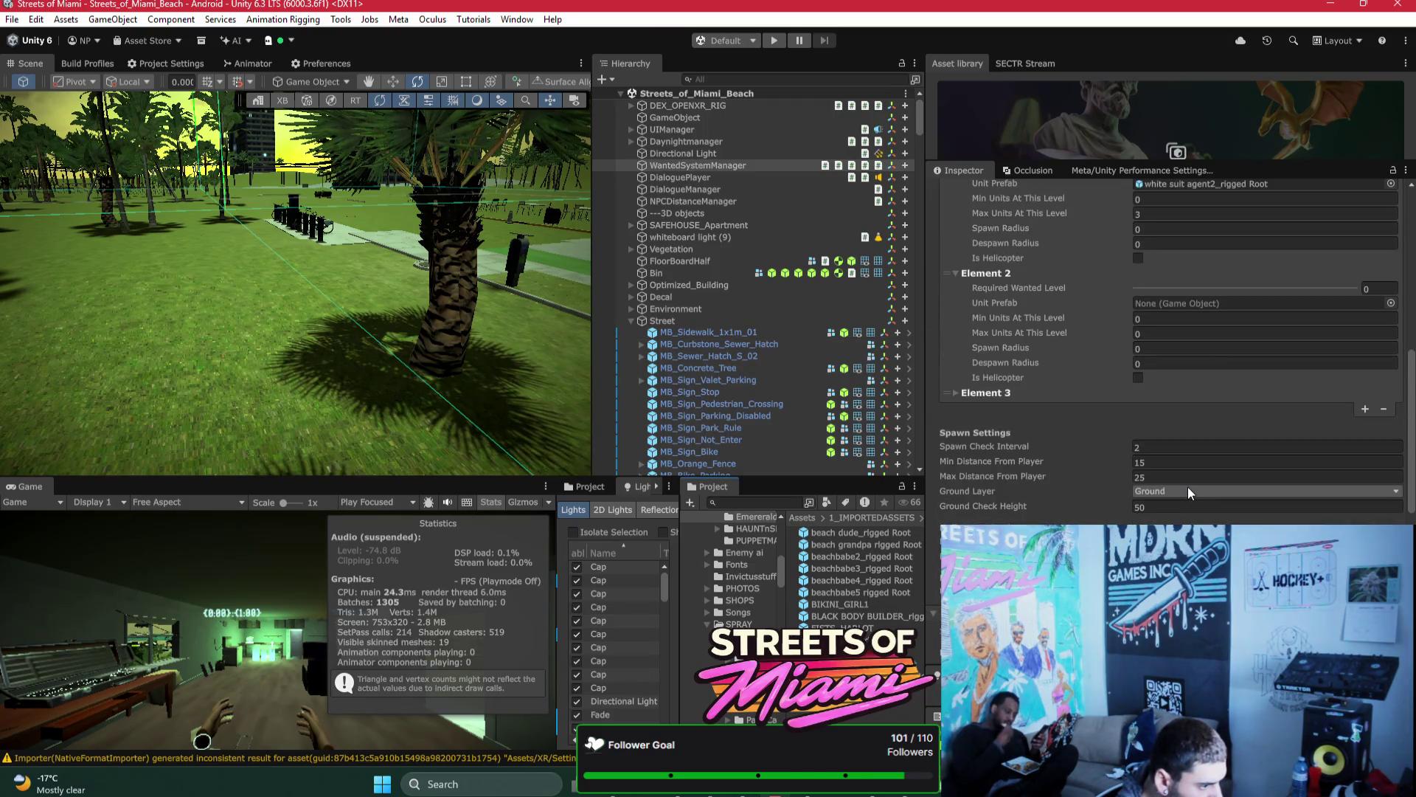
pyautogui.scroll(-2, 1188, 486)
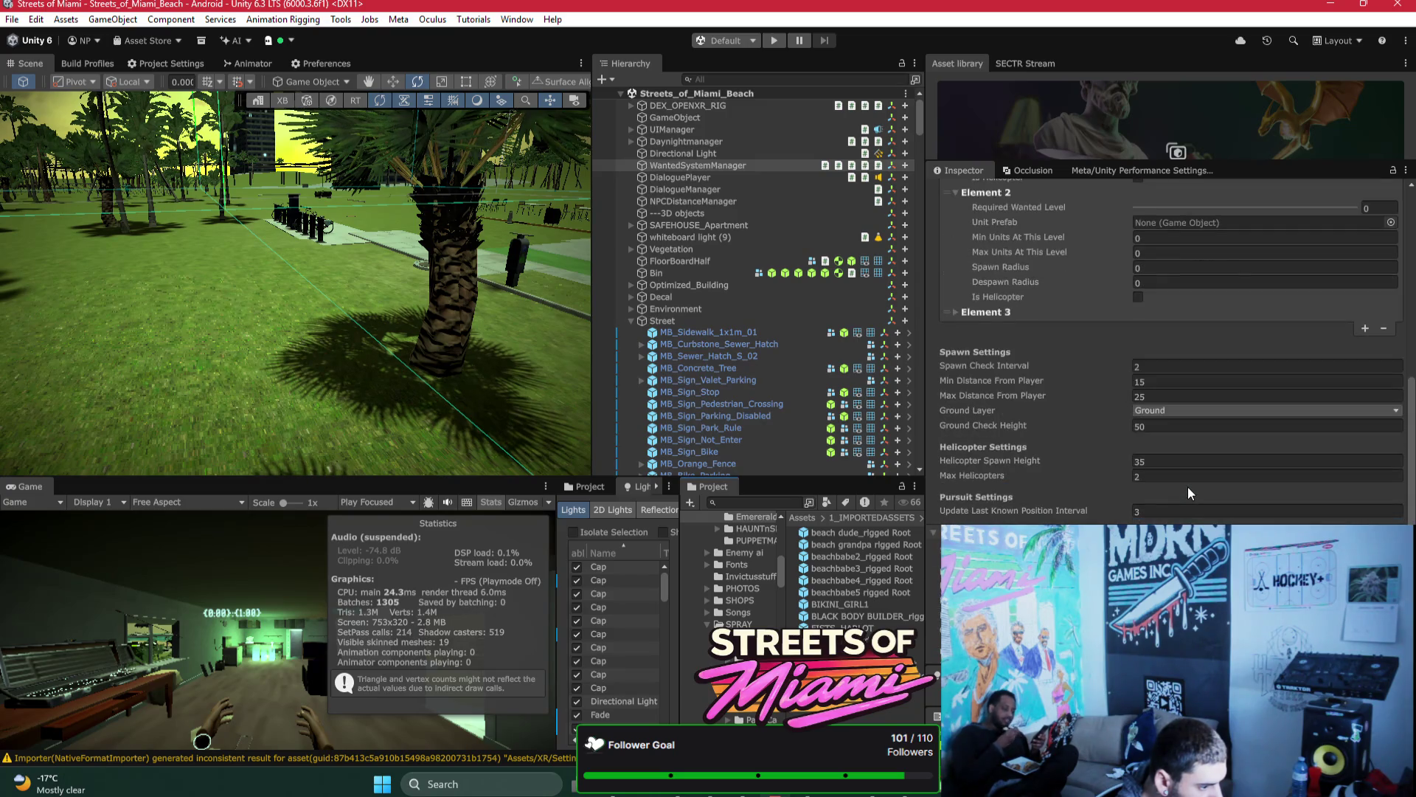
pyautogui.scroll(-1, 1188, 485)
pyautogui.scroll(-7, 1187, 485)
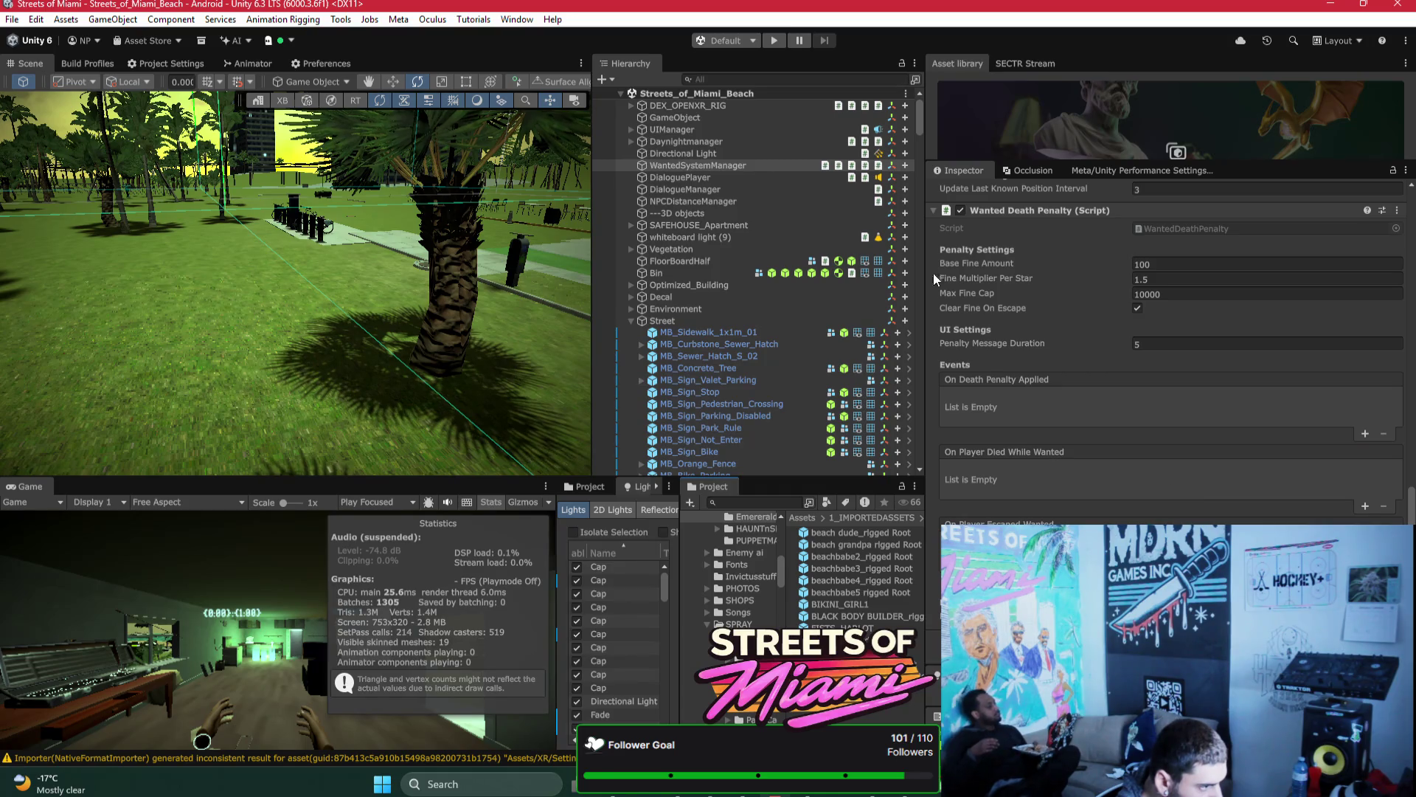
# Step: Expand DEX_OPENXR_RIG and check the Main Menu and Restart buttons under Restart (1)
pyautogui.keyDown('alt'); pyautogui.click(631, 106); pyautogui.keyUp('alt')
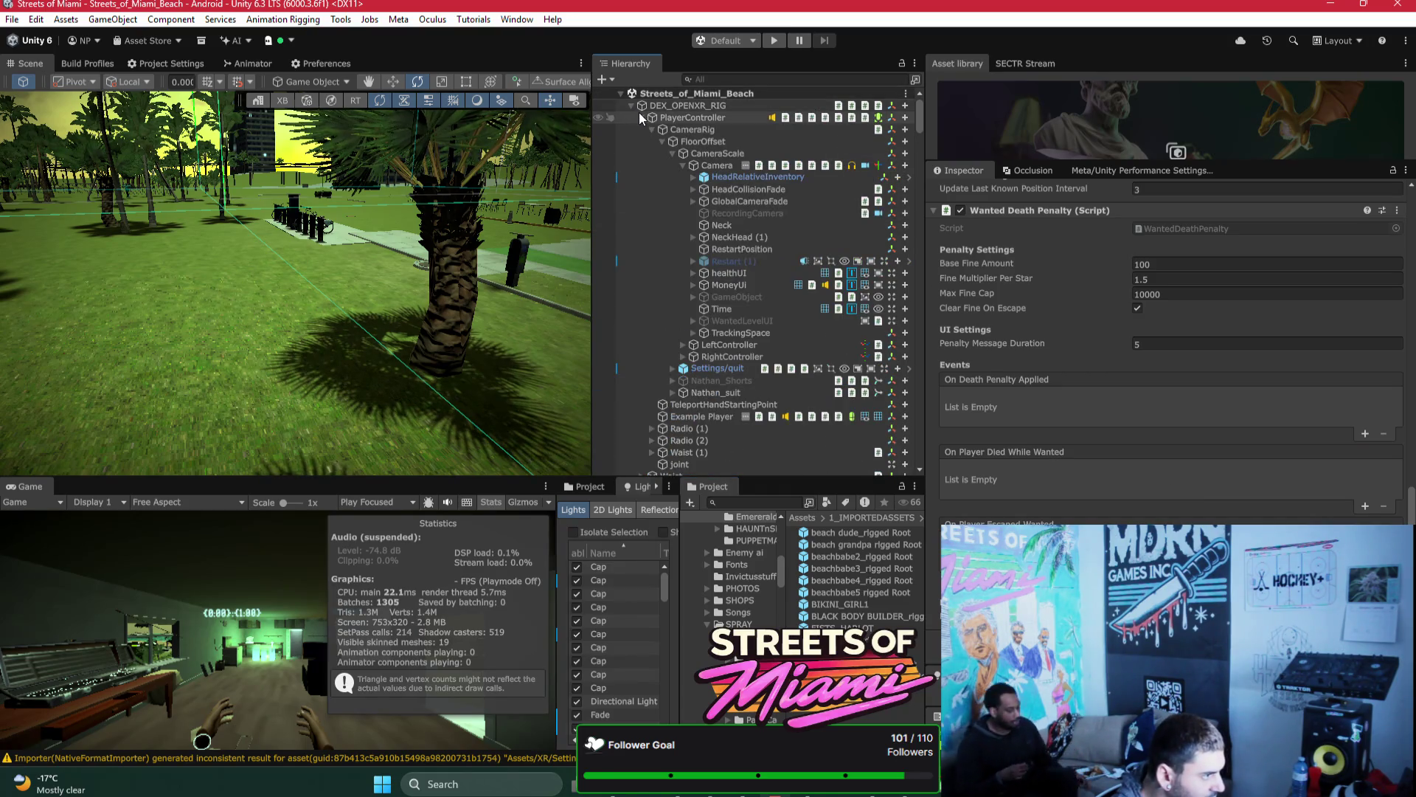
pyautogui.click(750, 262)
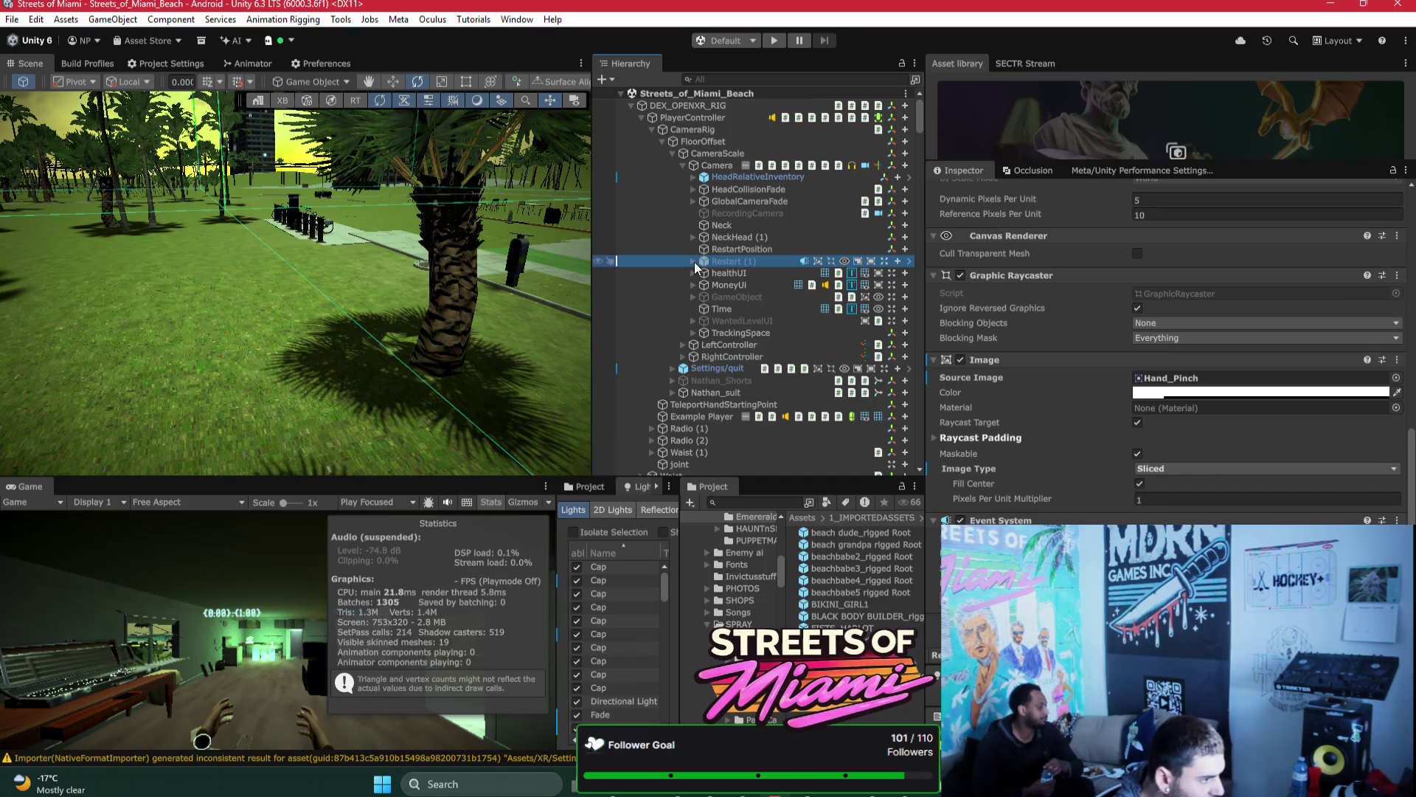
pyautogui.click(694, 262)
pyautogui.click(752, 284)
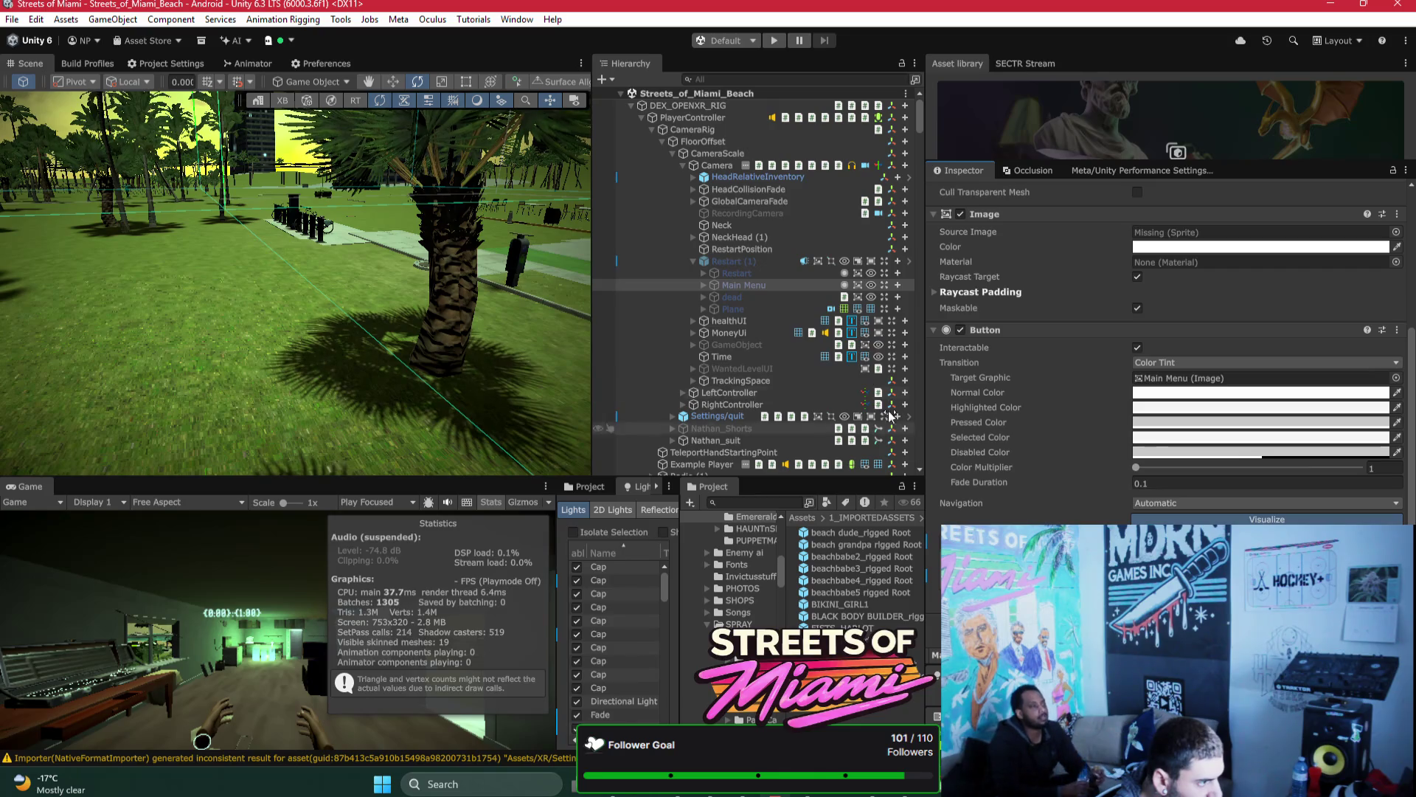
pyautogui.click(719, 274)
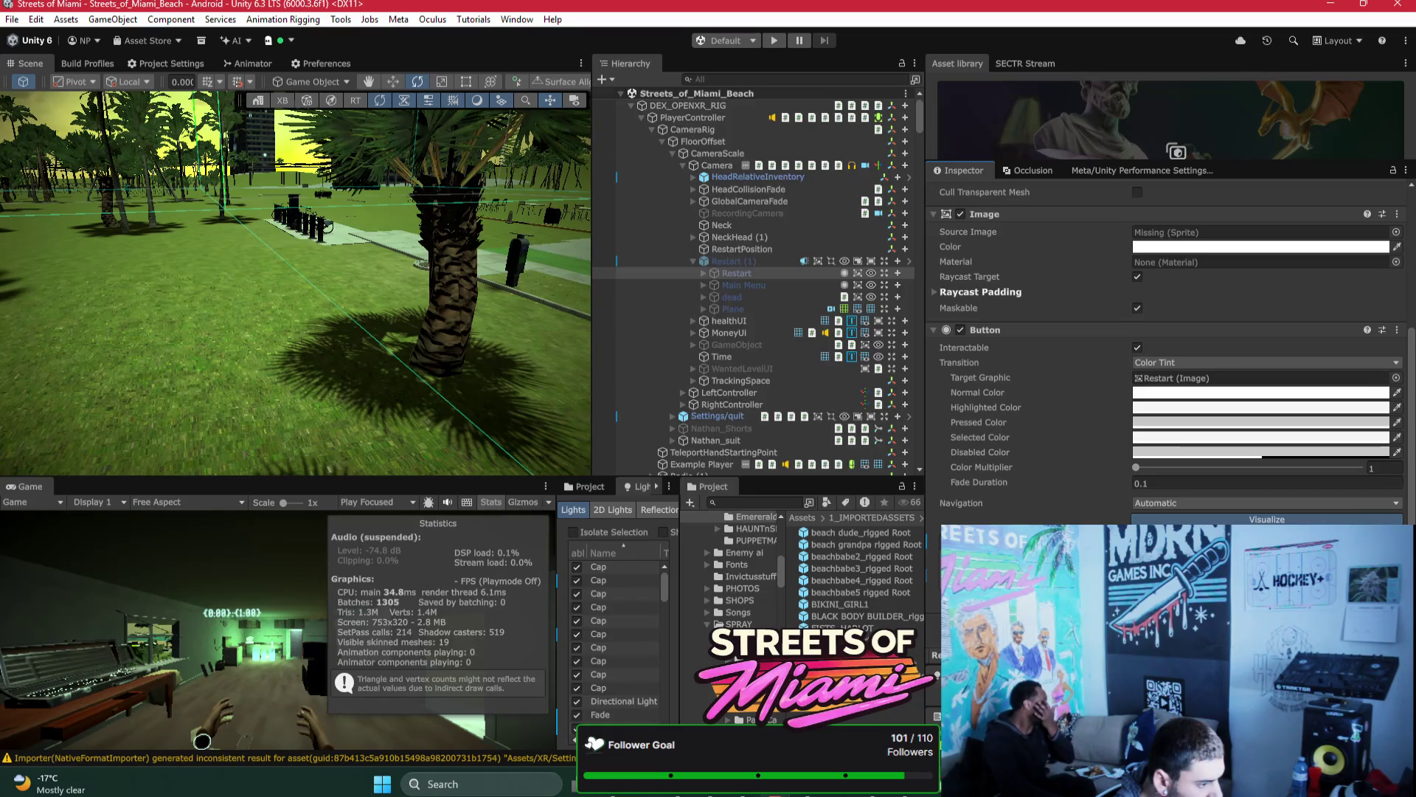
# Step: Follow localscenemanager's Fade Screen reference to the player Camera and frame it in the Scene view
pyautogui.scroll(-5, 794, 428)
pyautogui.click(804, 467)
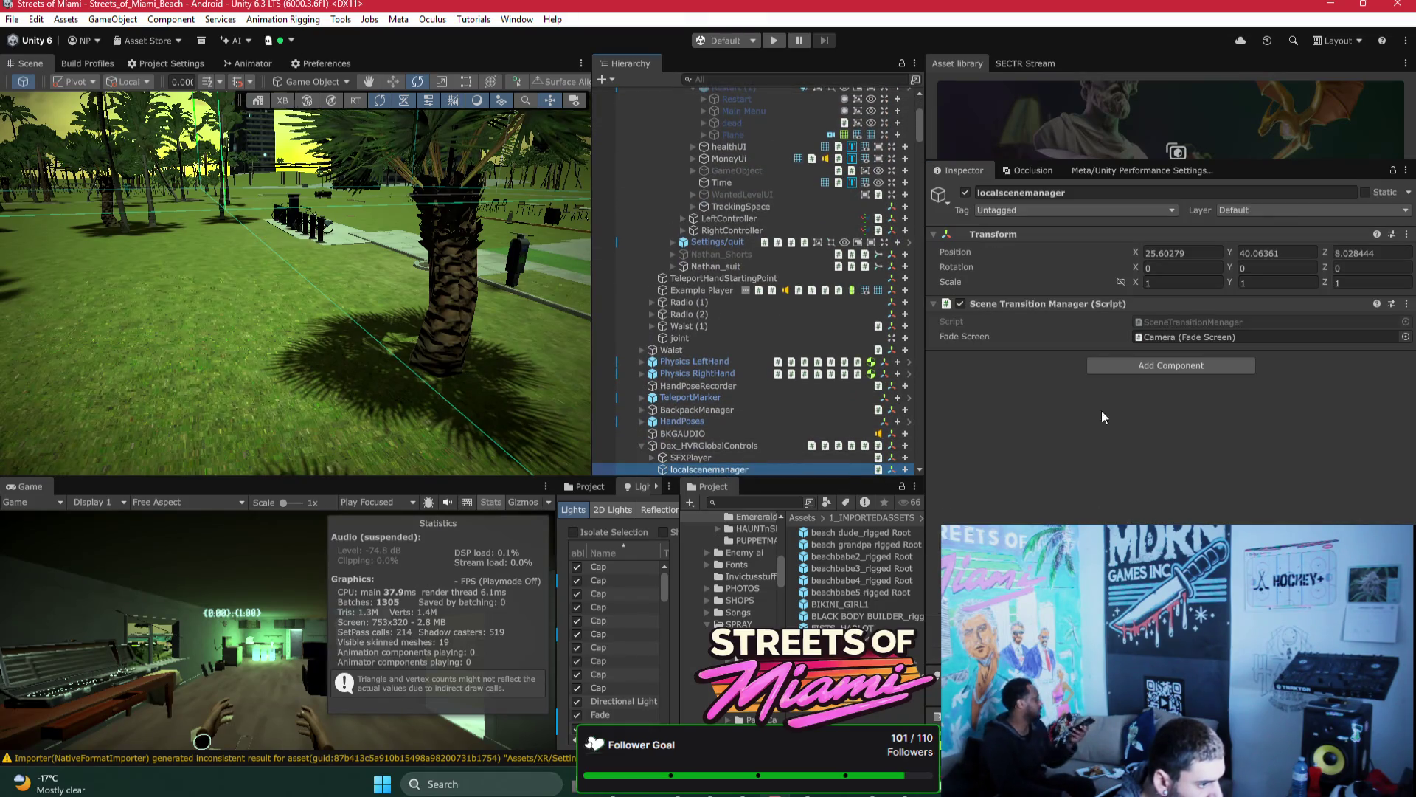
pyautogui.click(1191, 336)
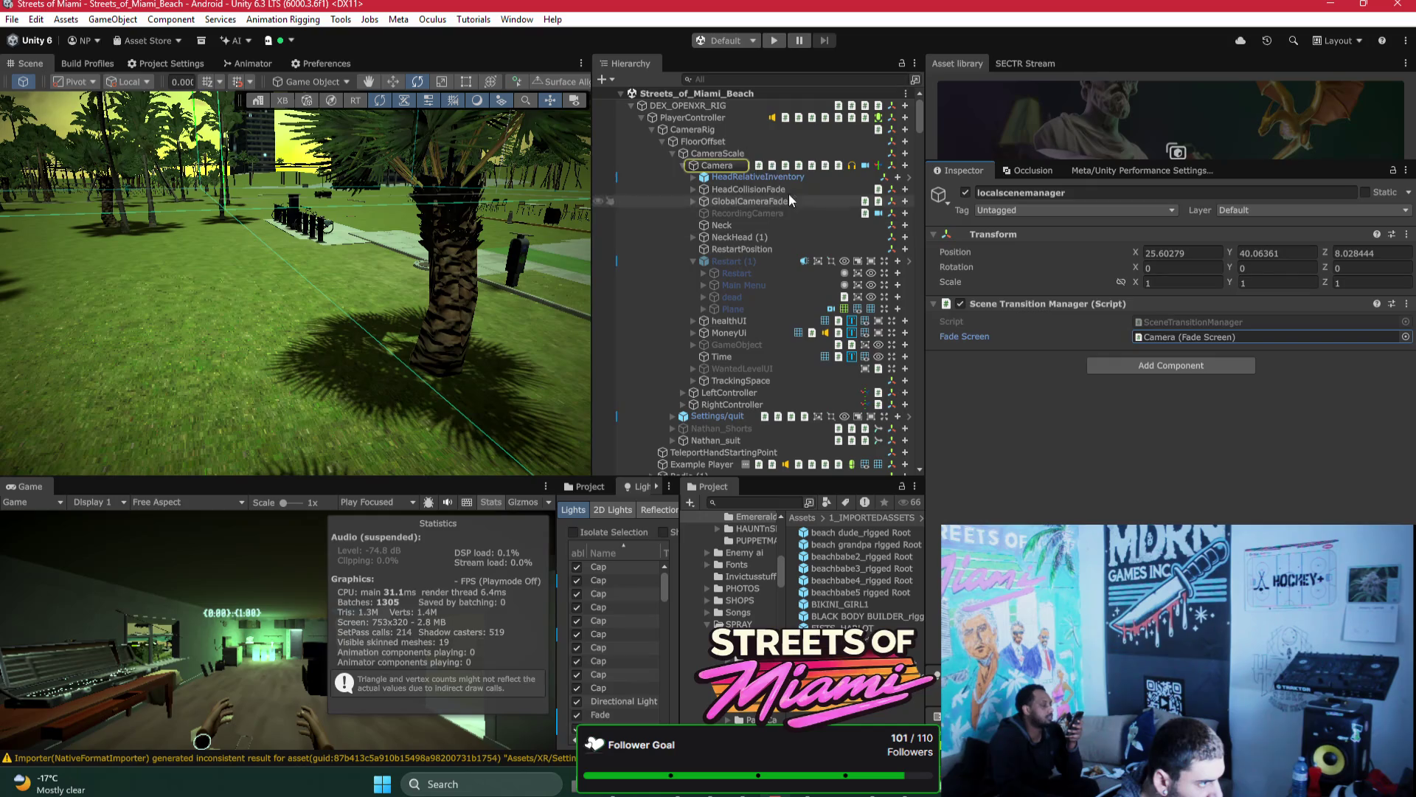
pyautogui.click(668, 169)
pyautogui.press('f')
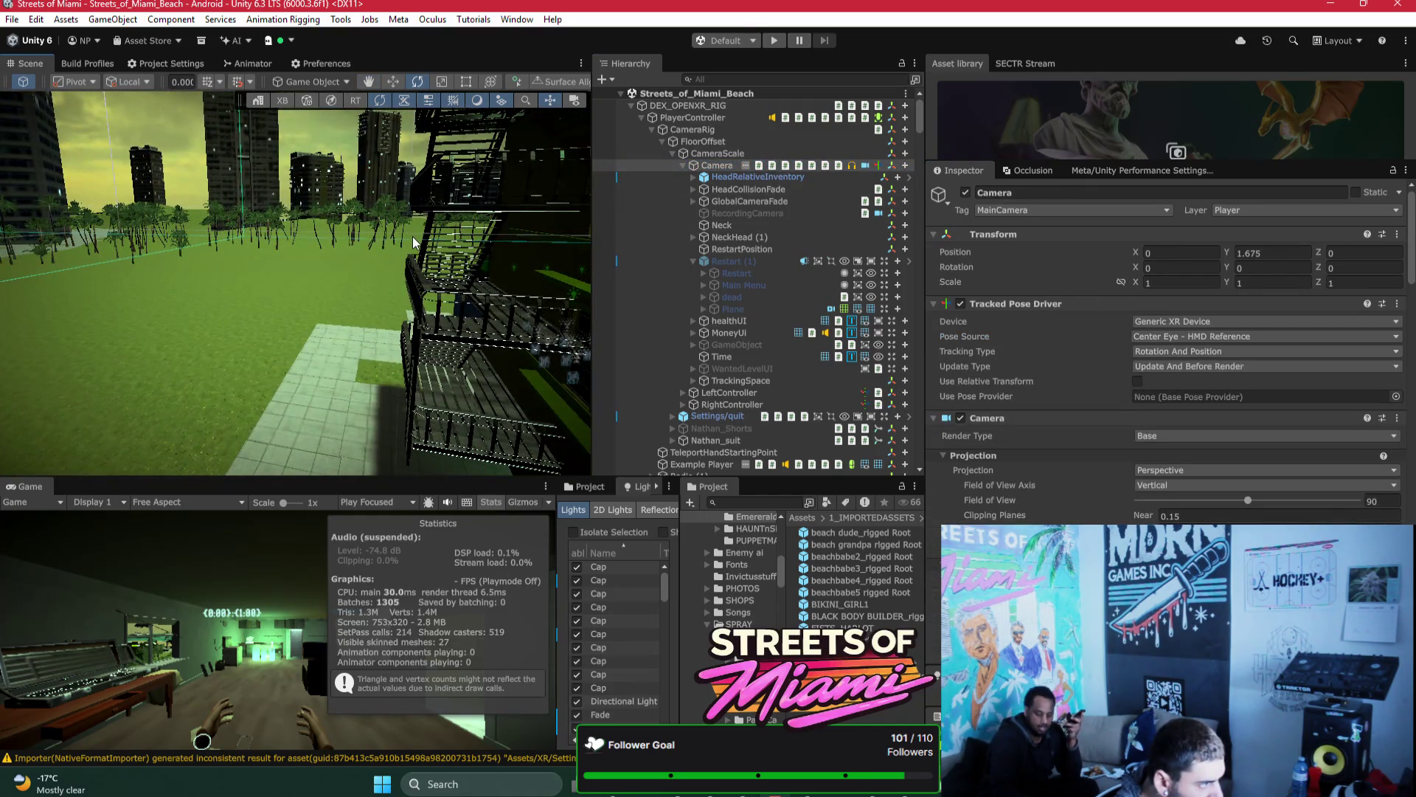
# Step: Fly to the lit city street, select Avenue_Hotel and frame it
pyautogui.moveTo(340, 257)
pyautogui.mouseDown()
pyautogui.moveTo(396, 242)
pyautogui.moveTo(348, 254)
pyautogui.moveTo(431, 279)
pyautogui.moveTo(373, 200)
pyautogui.mouseUp()
pyautogui.click(348, 254)
pyautogui.click(371, 201)
pyautogui.press('f')
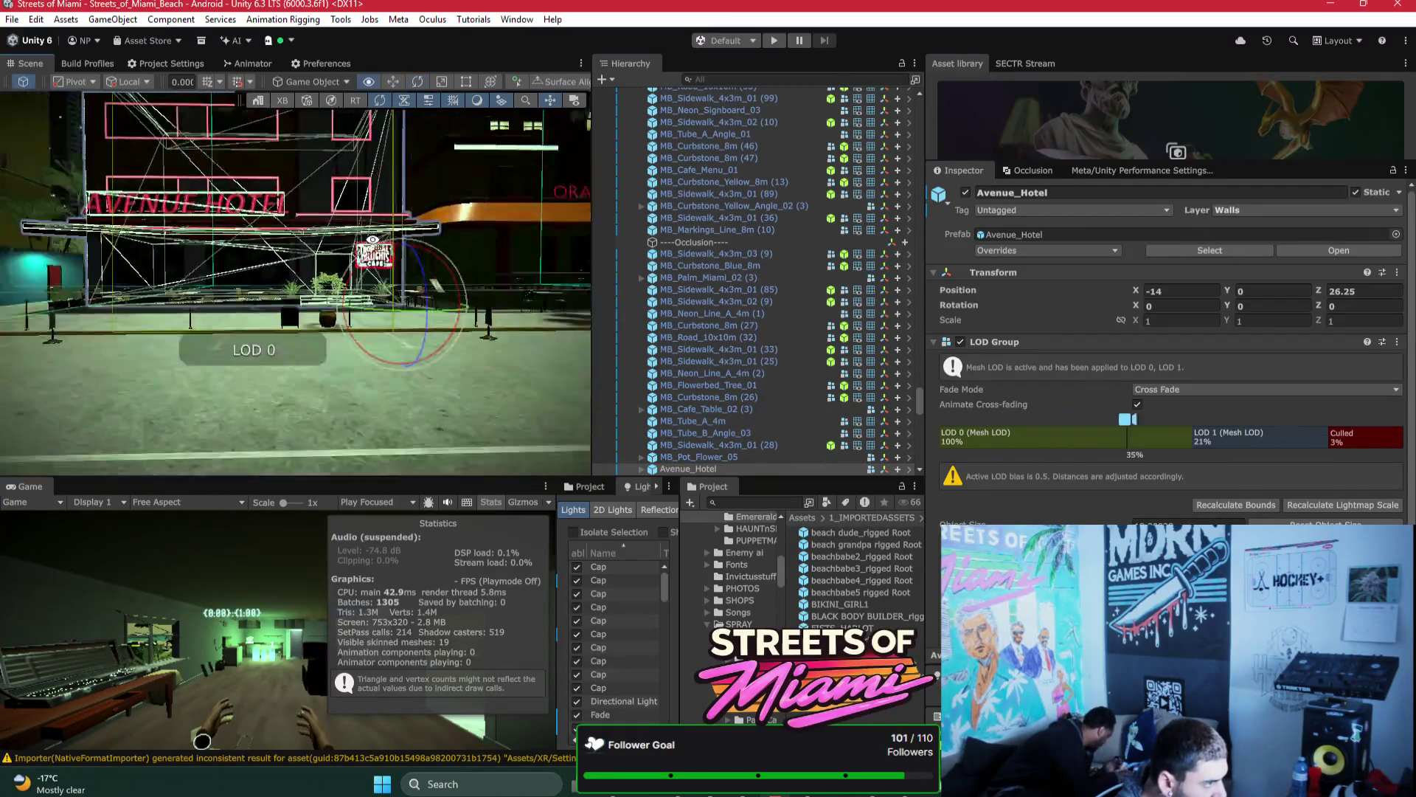
pyautogui.moveTo(369, 251)
pyautogui.mouseDown()
pyautogui.moveTo(478, 364)
pyautogui.moveTo(554, 339)
pyautogui.moveTo(554, 299)
pyautogui.moveTo(156, 389)
pyautogui.moveTo(115, 416)
pyautogui.moveTo(347, 357)
pyautogui.moveTo(177, 341)
pyautogui.moveTo(209, 369)
pyautogui.moveTo(265, 283)
pyautogui.moveTo(324, 355)
pyautogui.moveTo(320, 375)
pyautogui.mouseUp()
# Step: Duplicate Avenue_Hotel and place the copy at position -14, 0, -126.179
pyautogui.hotkey('ctrl', 'd')
pyautogui.press('f')
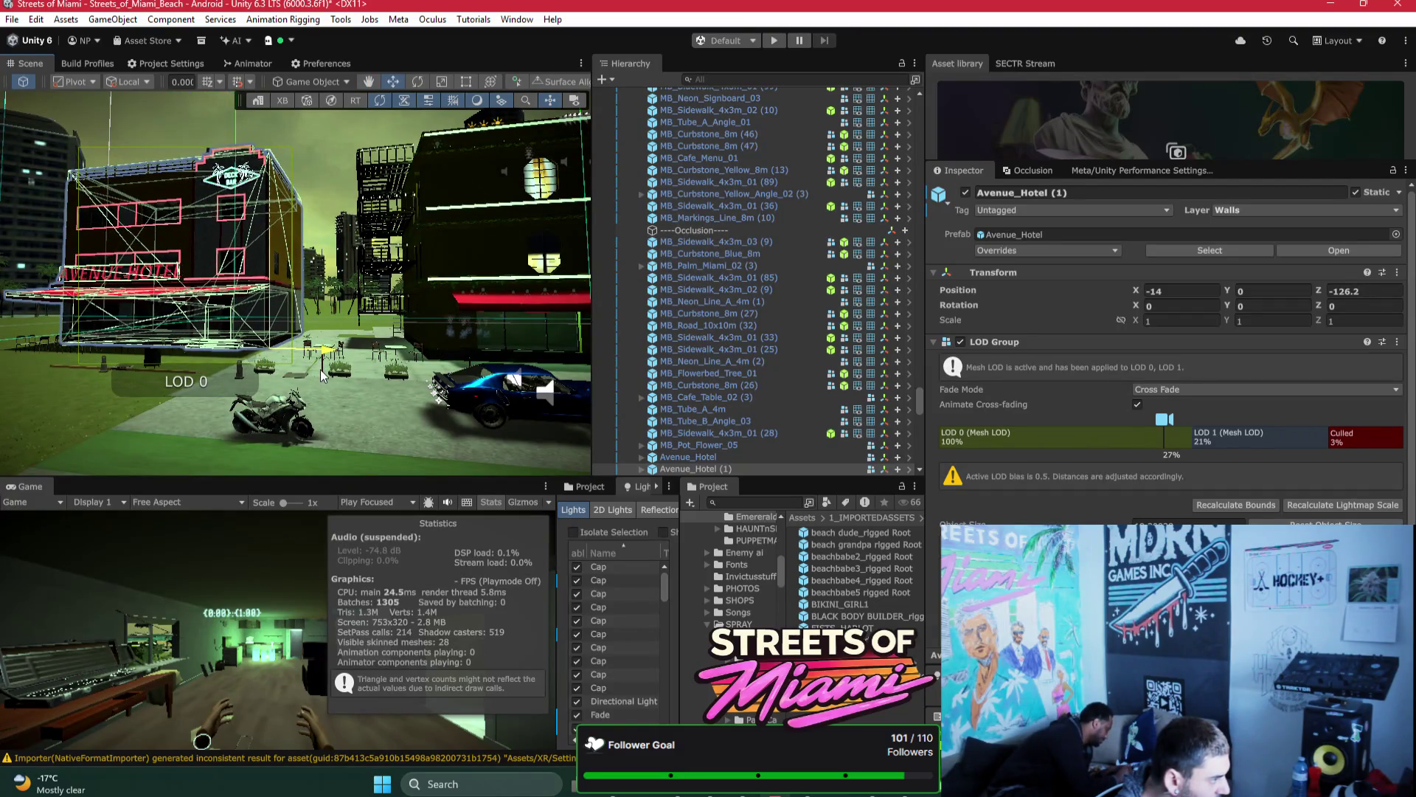
pyautogui.moveTo(300, 325)
pyautogui.mouseDown()
pyautogui.moveTo(302, 376)
pyautogui.moveTo(371, 232)
pyautogui.moveTo(396, 223)
pyautogui.moveTo(446, 600)
pyautogui.moveTo(450, 582)
pyautogui.moveTo(446, 652)
pyautogui.moveTo(414, 330)
pyautogui.mouseUp()
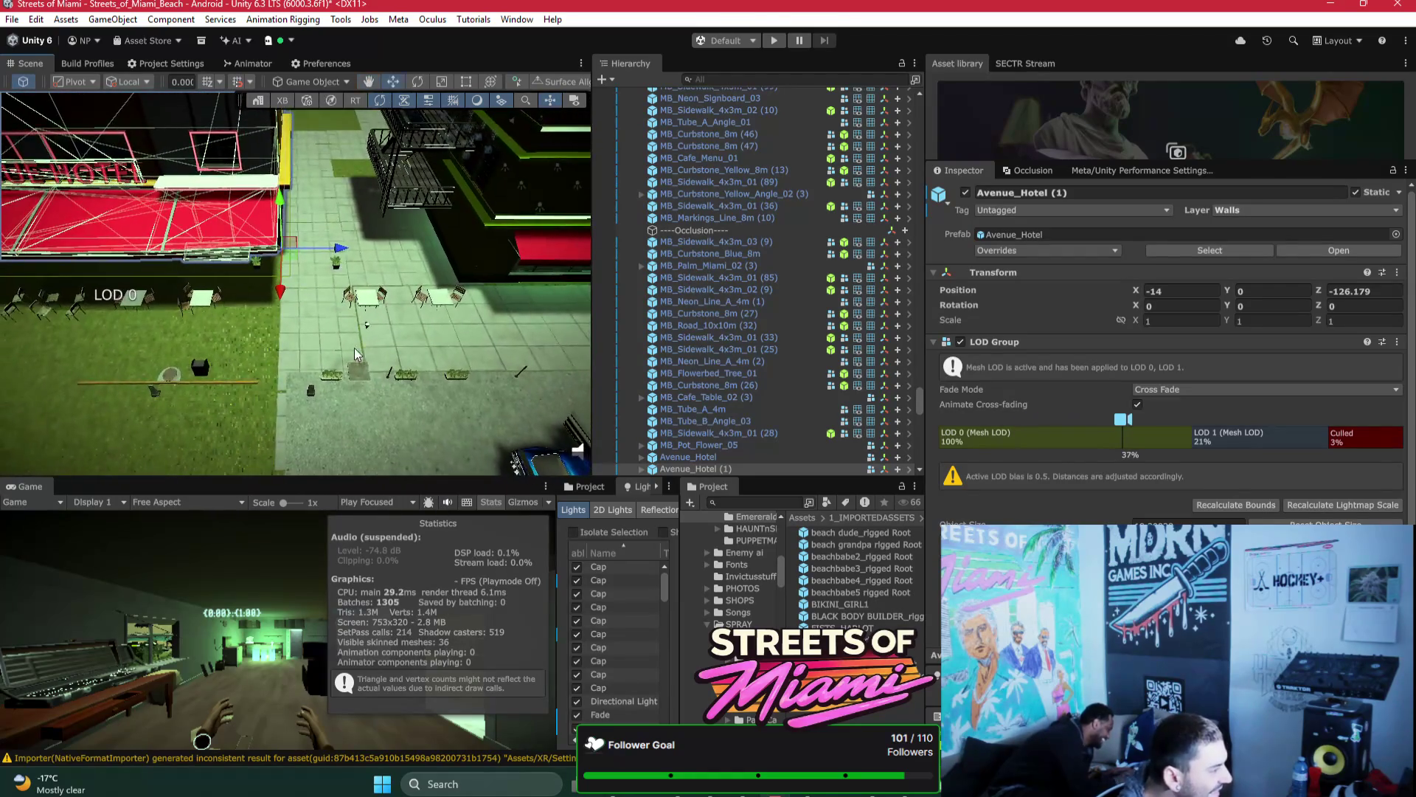
pyautogui.click(413, 331)
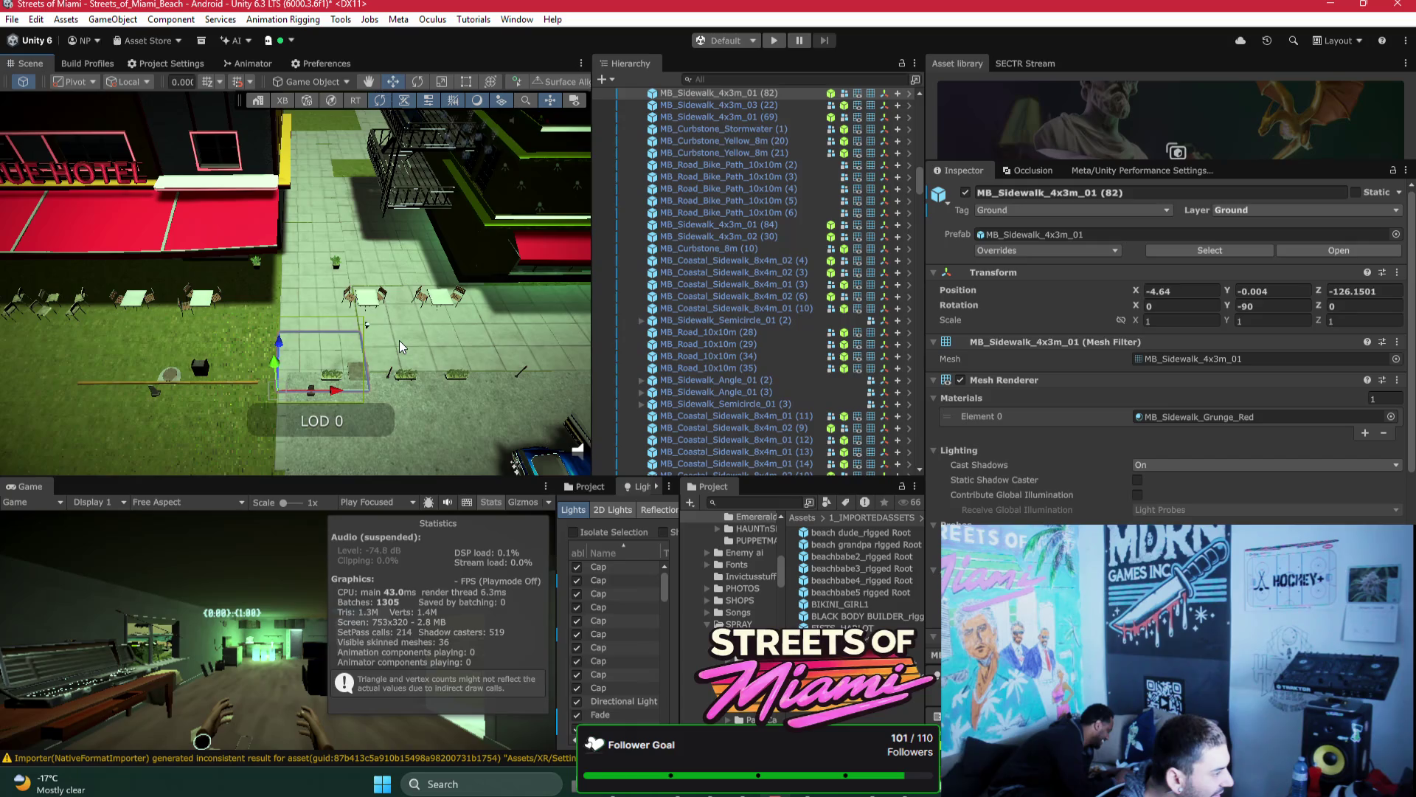
# Step: Select four sidewalk tiles and slide them to the left with the Move tool
pyautogui.keyDown('shift'); pyautogui.click(400, 340); pyautogui.keyUp('shift')
pyautogui.keyDown('shift'); pyautogui.click(399, 339); pyautogui.keyUp('shift')
pyautogui.keyDown('shift'); pyautogui.click(486, 335); pyautogui.keyUp('shift')
pyautogui.moveTo(516, 326); pyautogui.dragTo(381, 320)
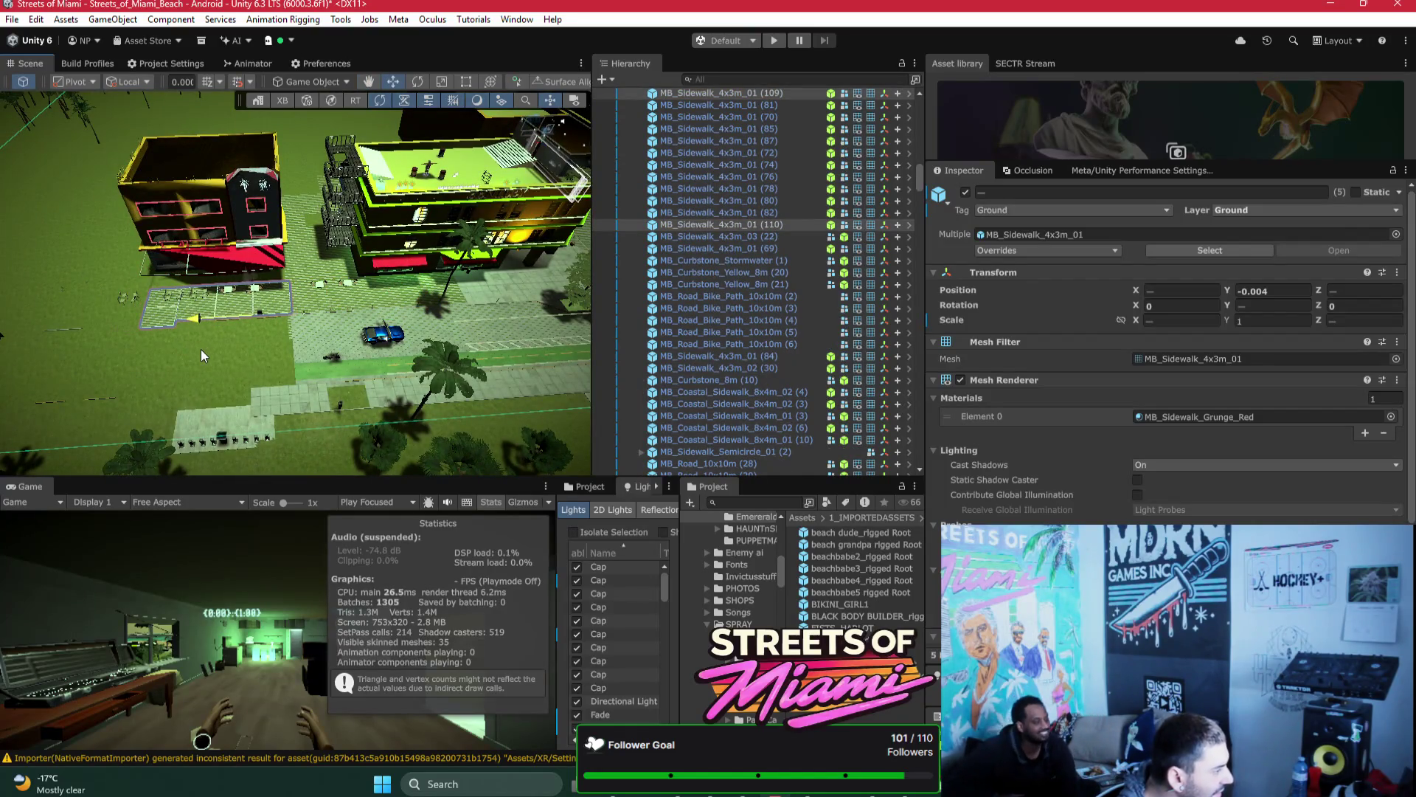
pyautogui.moveTo(197, 350)
pyautogui.mouseDown()
pyautogui.moveTo(419, 221)
pyautogui.moveTo(455, 270)
pyautogui.moveTo(424, 259)
pyautogui.moveTo(474, 258)
pyautogui.mouseUp()
pyautogui.press('w')
pyautogui.moveTo(502, 307)
pyautogui.mouseDown()
pyautogui.moveTo(254, 313)
pyautogui.moveTo(450, 184)
pyautogui.moveTo(321, 317)
pyautogui.mouseUp()
# Step: Lower the potted plant to Y 0.148
pyautogui.click(299, 310)
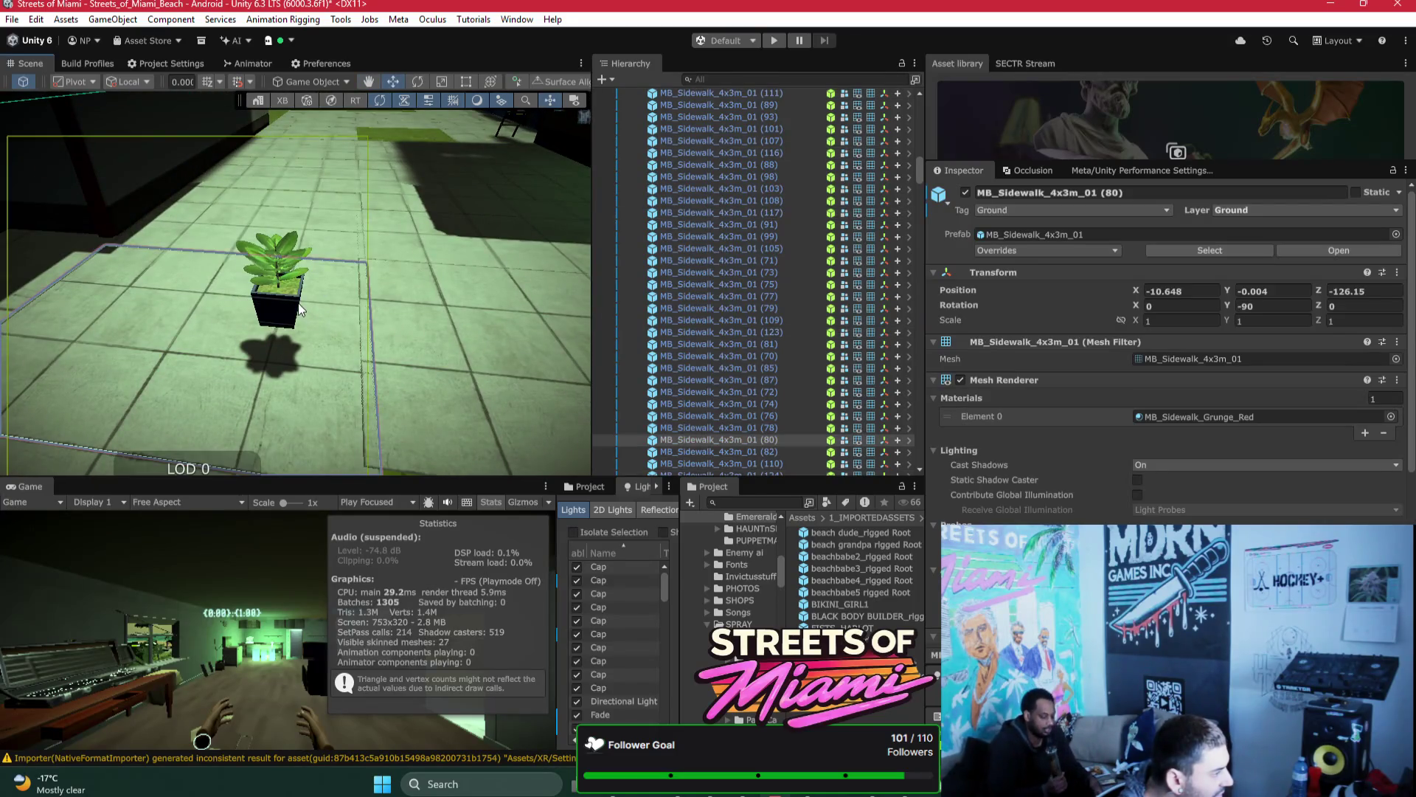
pyautogui.click(299, 310)
pyautogui.moveTo(281, 267)
pyautogui.mouseDown()
pyautogui.moveTo(290, 345)
pyautogui.moveTo(189, 244)
pyautogui.moveTo(139, 233)
pyautogui.moveTo(544, 198)
pyautogui.moveTo(211, 211)
pyautogui.moveTo(300, 231)
pyautogui.moveTo(578, 228)
pyautogui.moveTo(580, 259)
pyautogui.moveTo(354, 268)
pyautogui.moveTo(636, 262)
pyautogui.moveTo(559, 259)
pyautogui.moveTo(609, 303)
pyautogui.moveTo(436, 272)
pyautogui.moveTo(341, 158)
pyautogui.moveTo(532, 254)
pyautogui.moveTo(509, 285)
pyautogui.moveTo(175, 245)
pyautogui.moveTo(341, 231)
pyautogui.moveTo(465, 159)
pyautogui.moveTo(514, 181)
pyautogui.moveTo(272, 285)
pyautogui.moveTo(431, 265)
pyautogui.mouseUp()
# Step: Check the ball rack and the beach grandpa character, then go back to Bezi
pyautogui.click(414, 260)
pyautogui.moveTo(280, 259)
pyautogui.mouseDown()
pyautogui.moveTo(613, 246)
pyautogui.moveTo(575, 256)
pyautogui.moveTo(207, 227)
pyautogui.mouseUp()
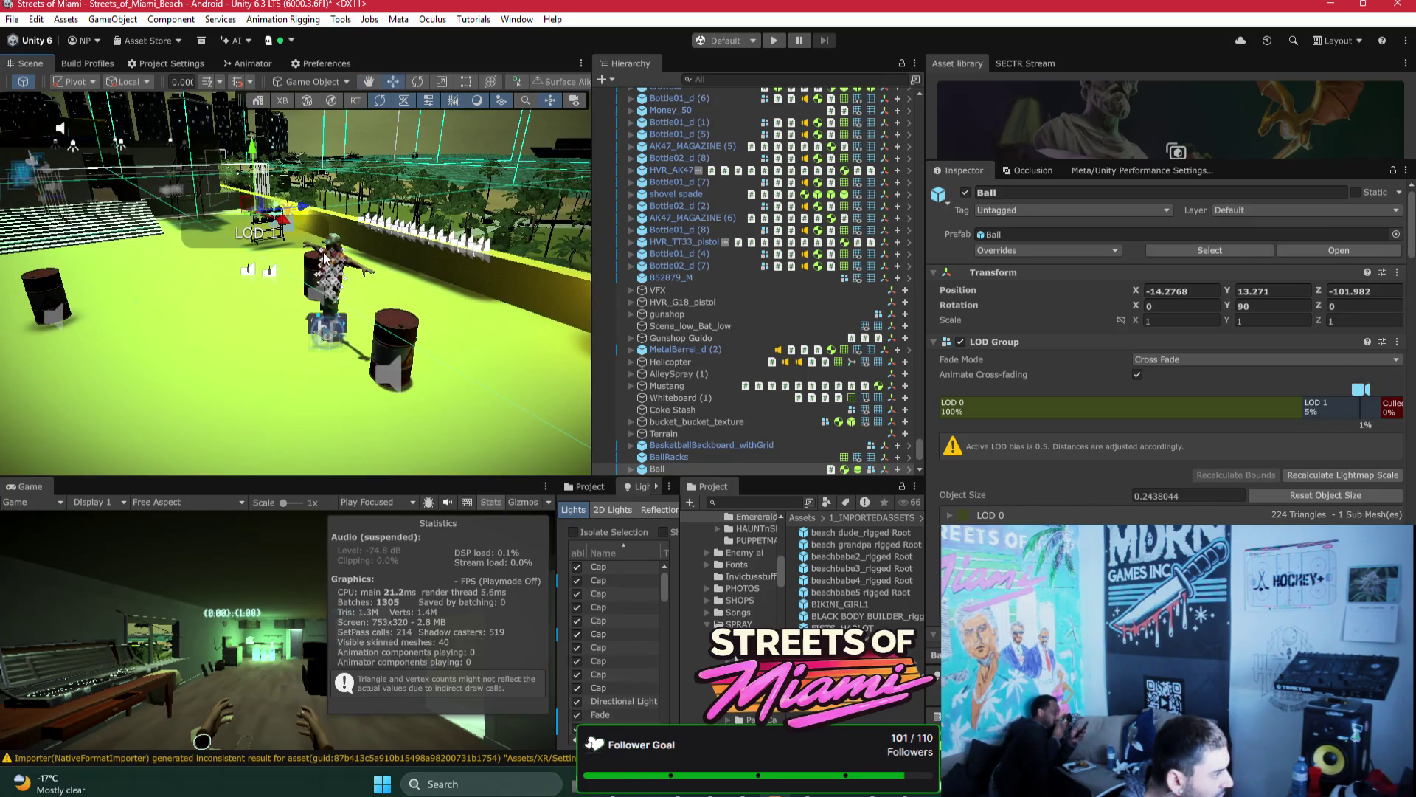
pyautogui.click(325, 257)
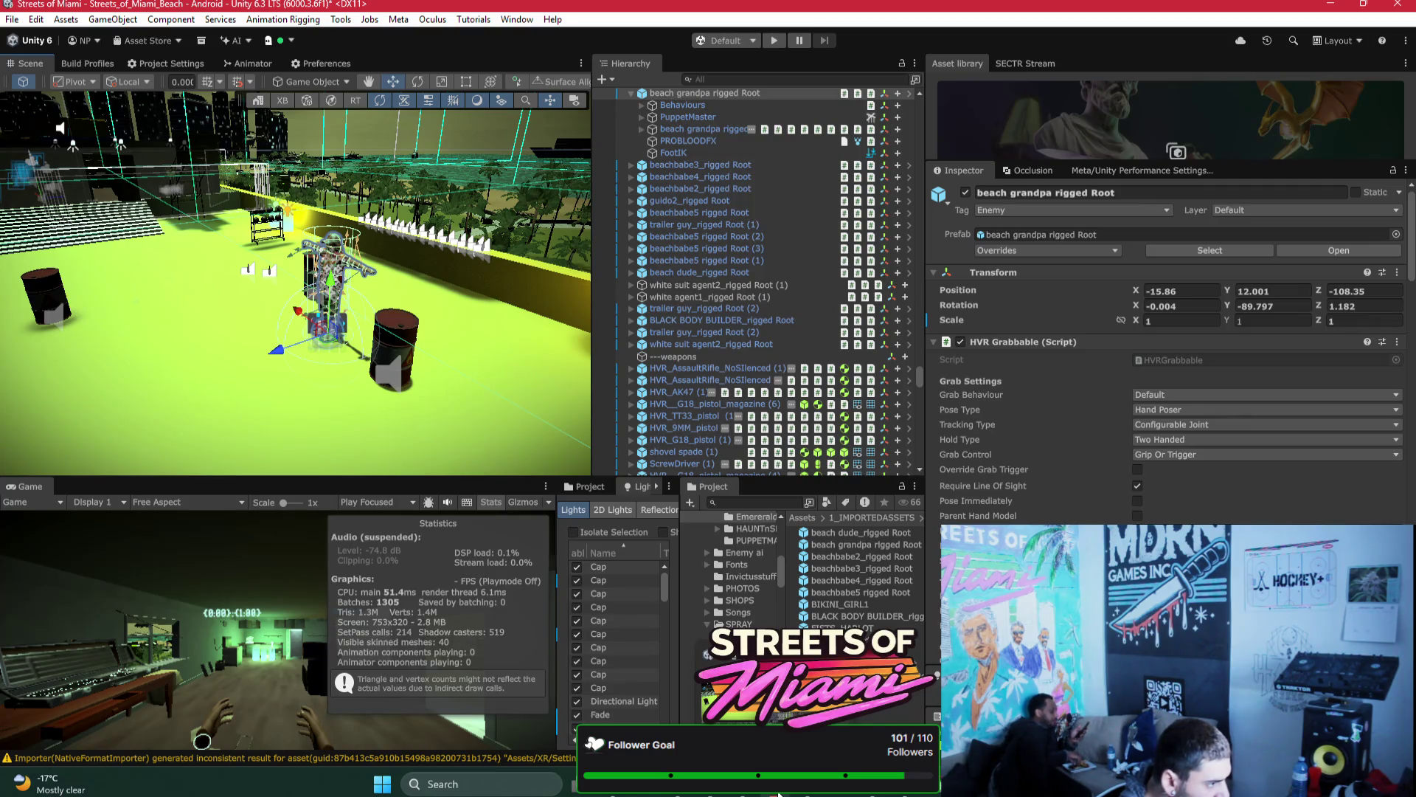
pyautogui.click(778, 794)
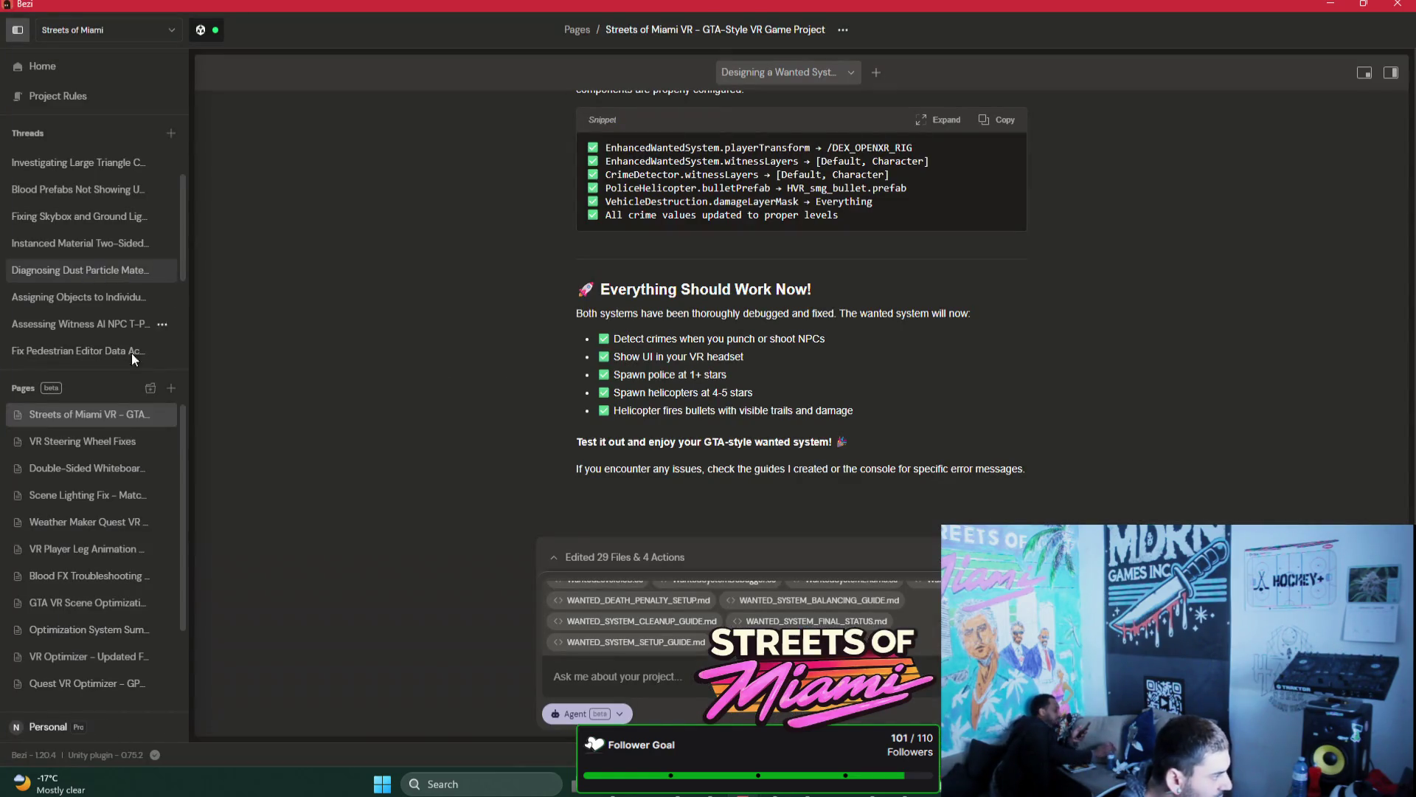
# Step: Open the Blood Decal Visibility thread in Bezi, keep changes, and widen the conversation
pyautogui.click(93, 576)
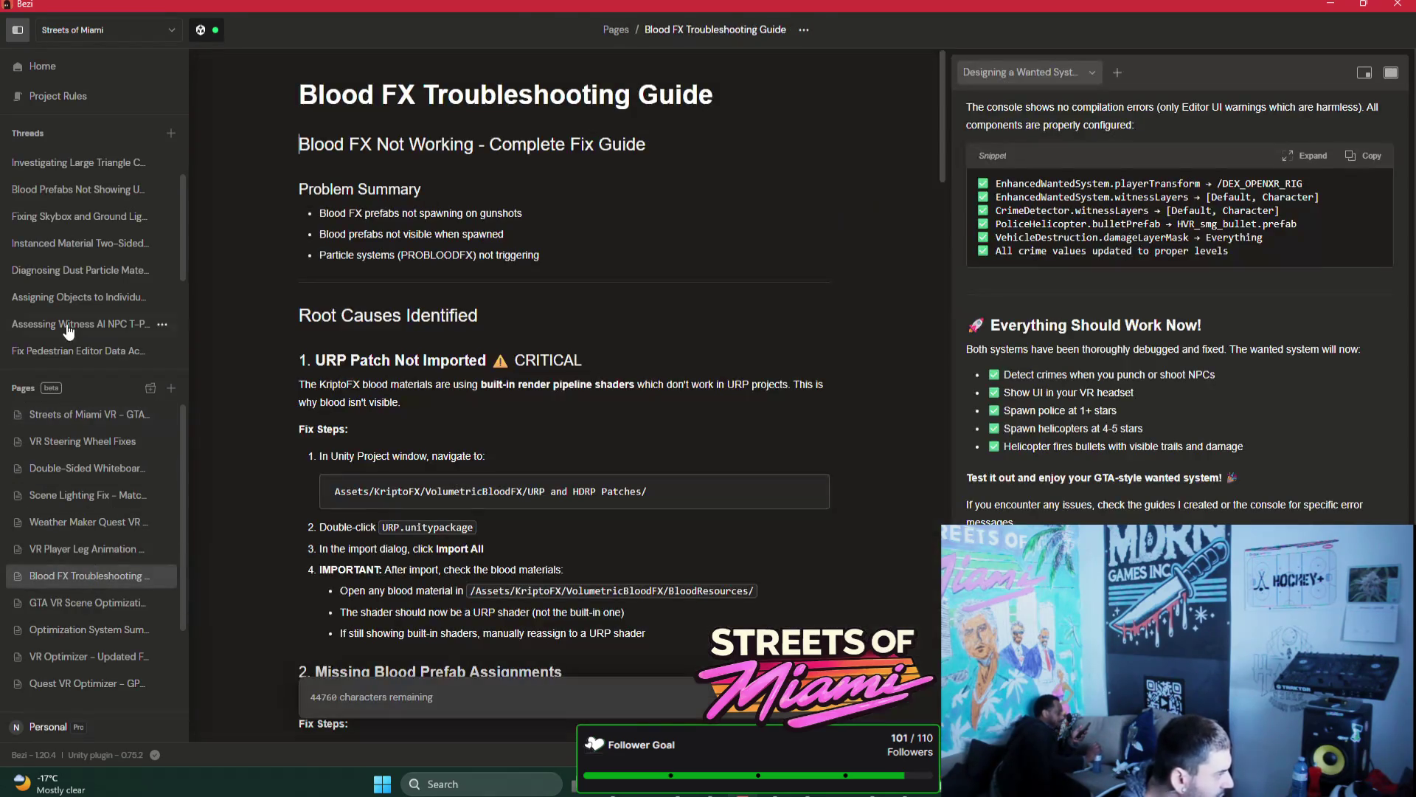
pyautogui.click(78, 187)
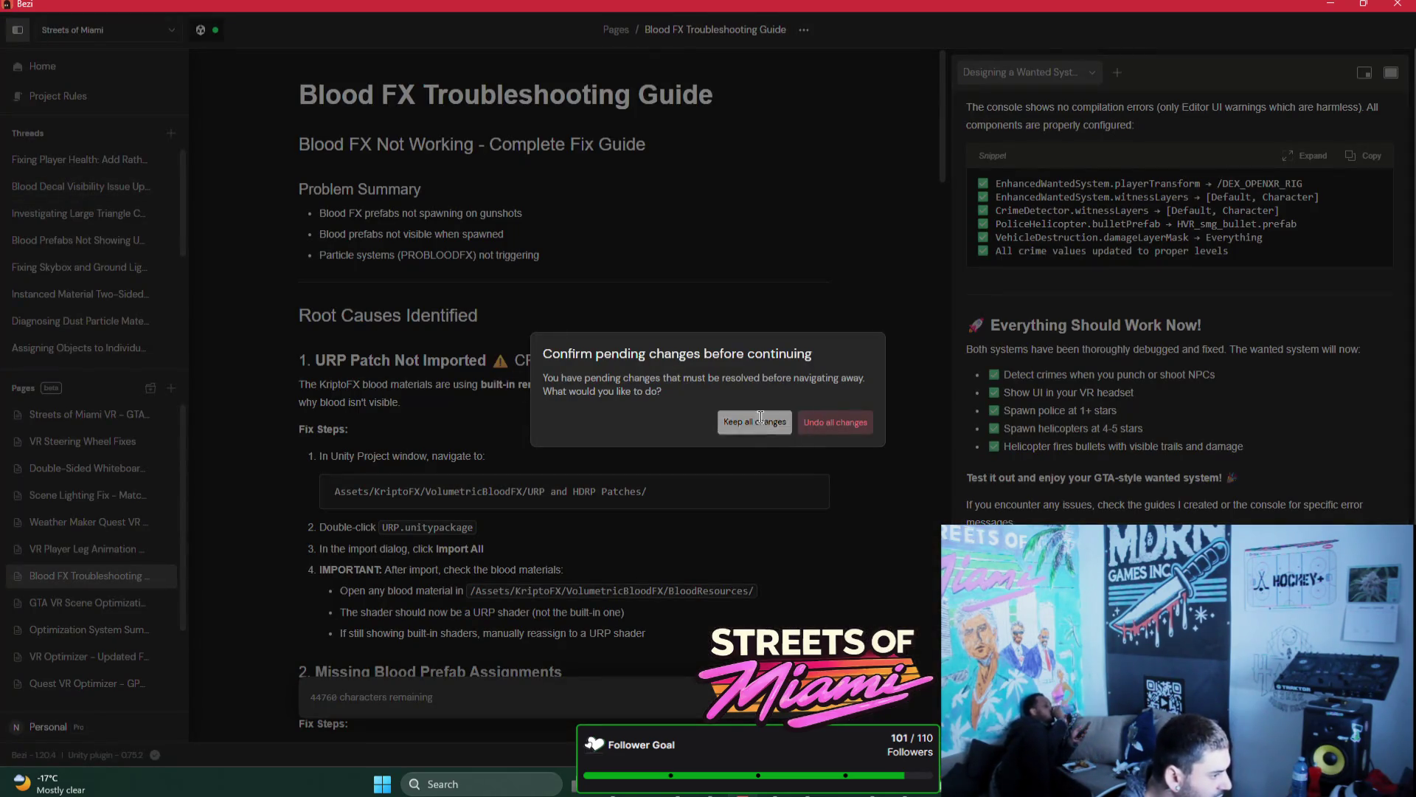
pyautogui.click(754, 424)
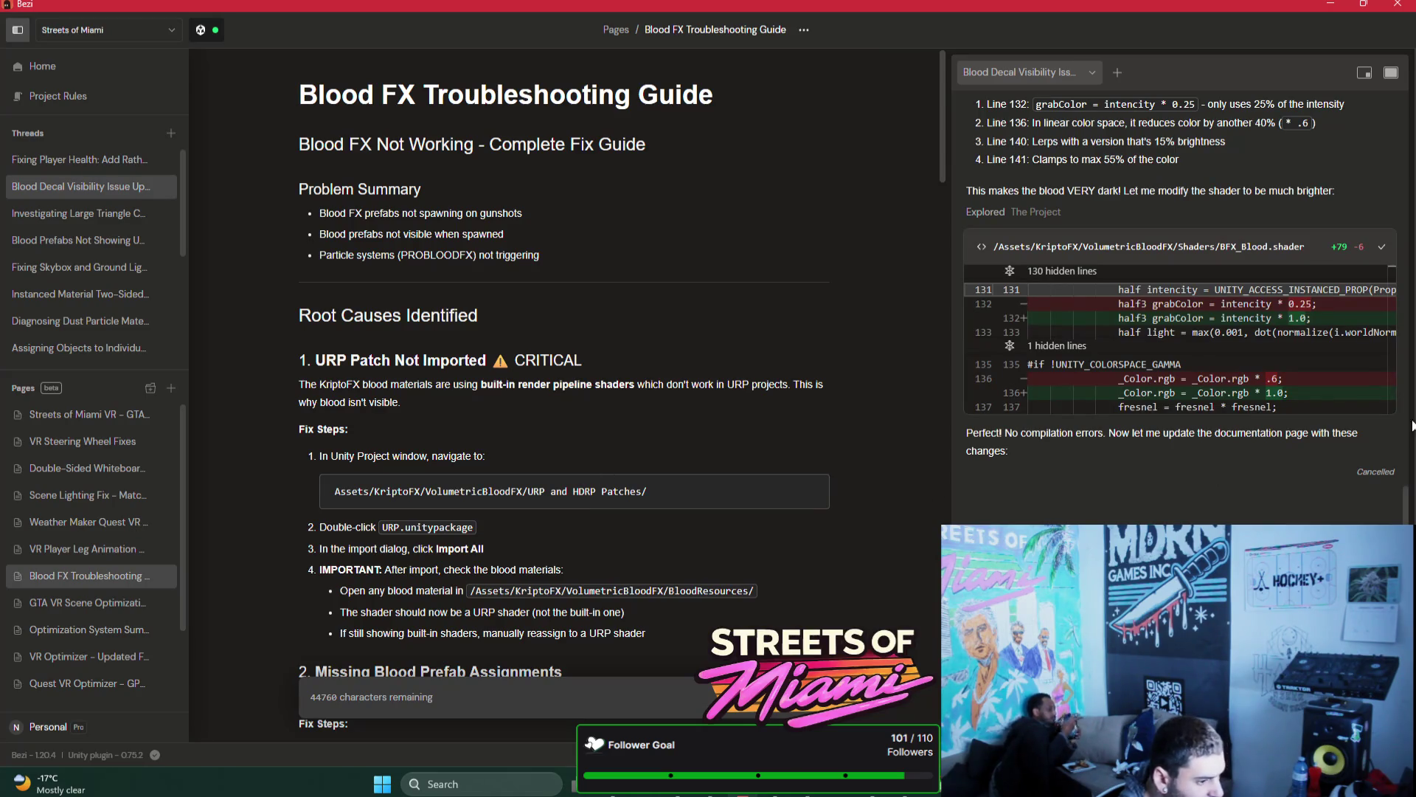
pyautogui.click(1390, 77)
pyautogui.write('Im see the decals but')
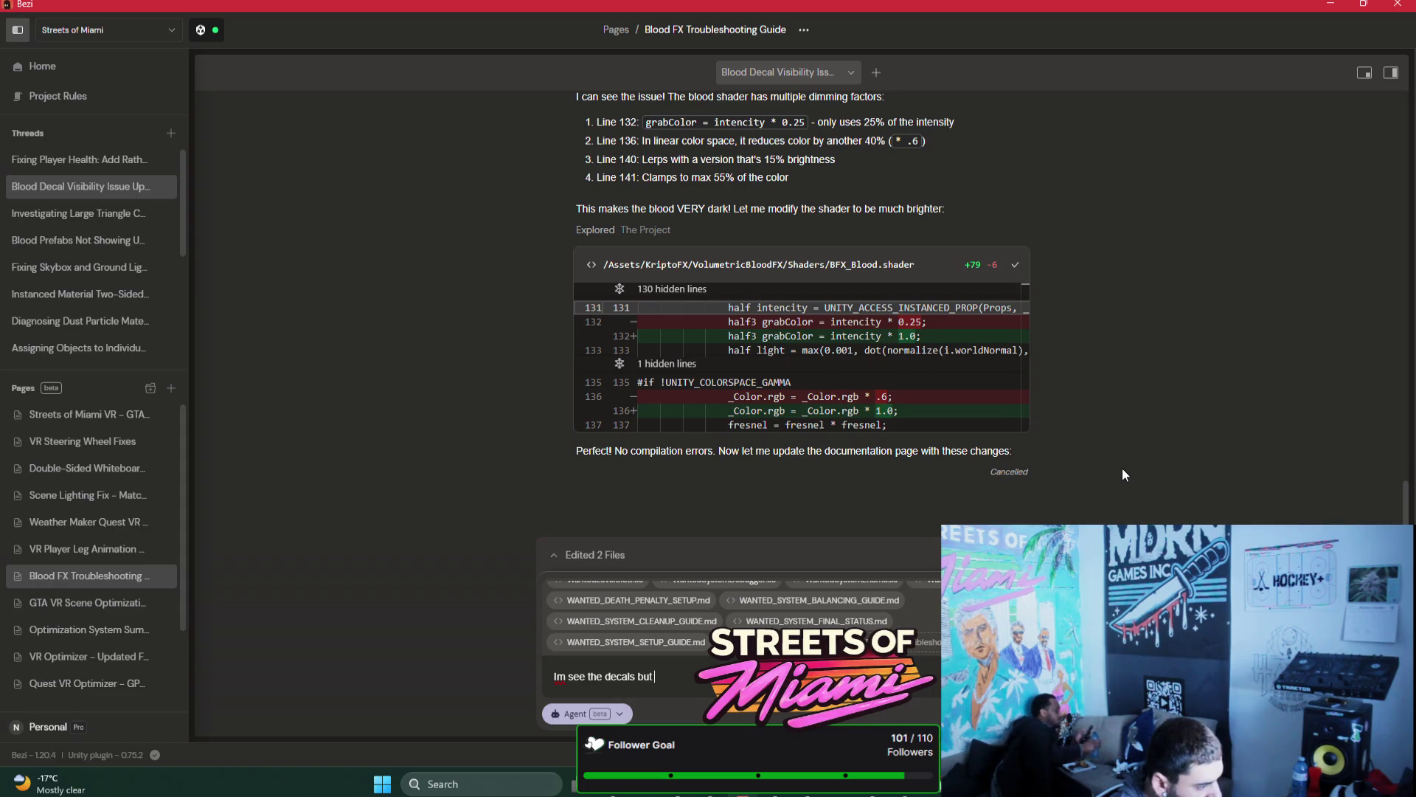
# Step: Start a follow-up message 'still not t', review the chat, and return to Unity
pyautogui.write('still not t')
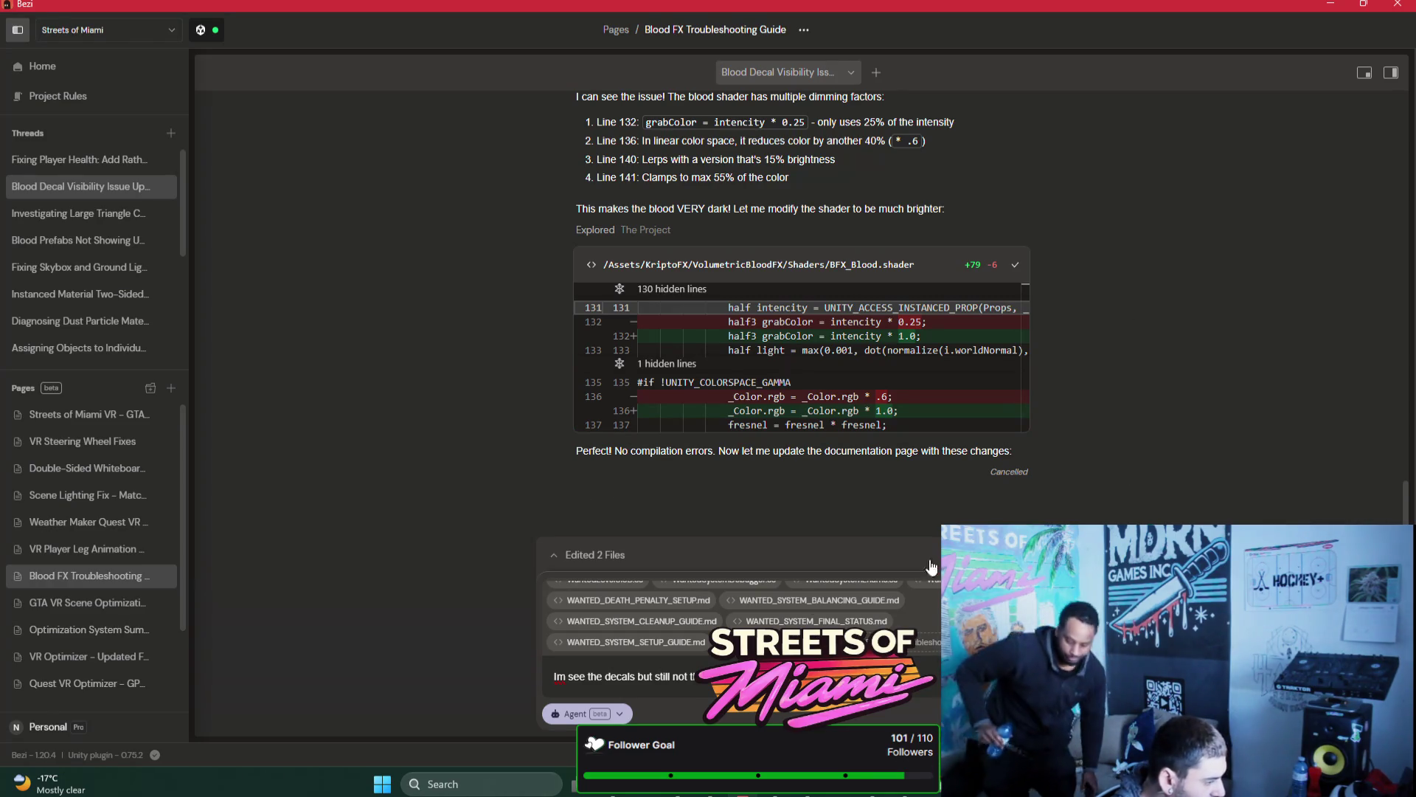
pyautogui.scroll(3, 649, 605)
pyautogui.scroll(-5, 652, 599)
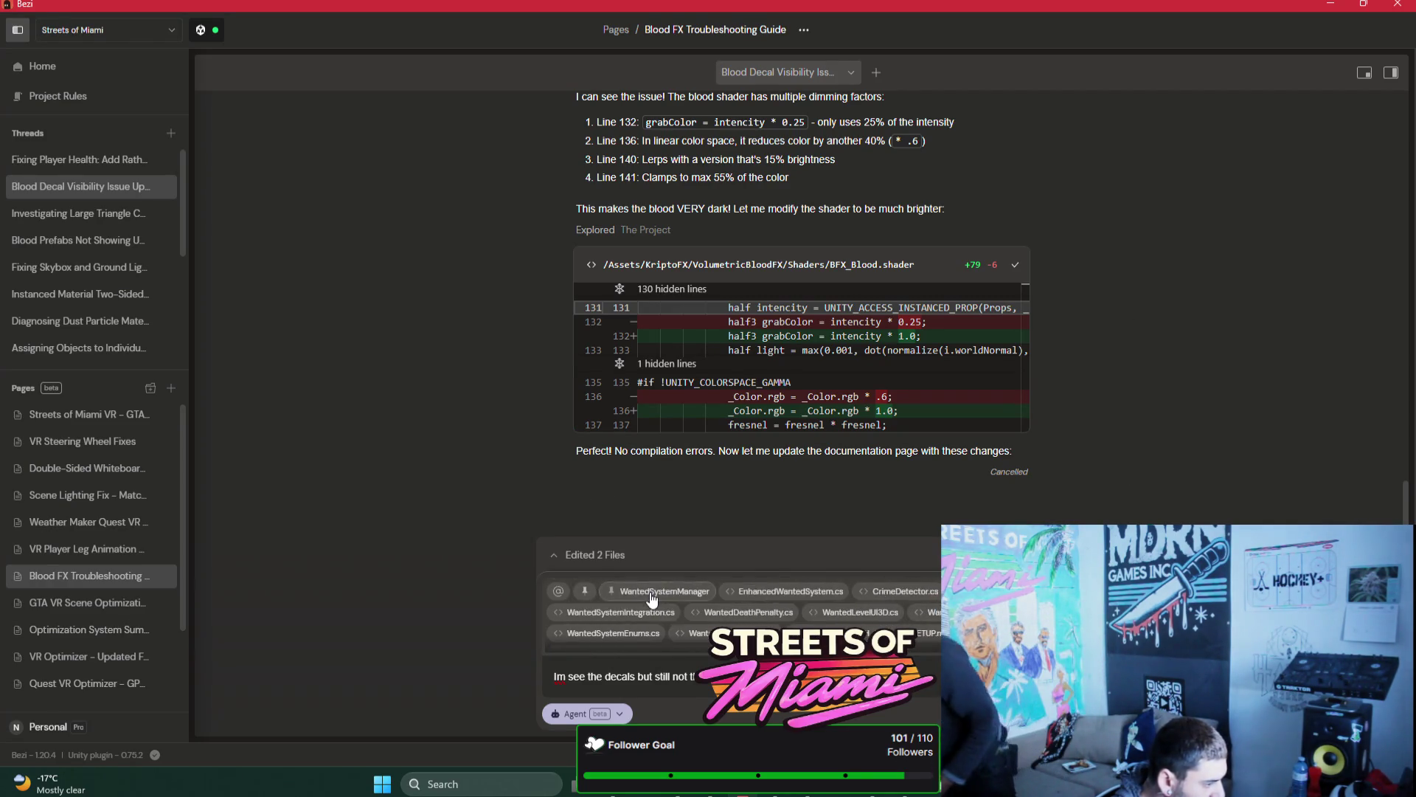
pyautogui.scroll(-3, 652, 599)
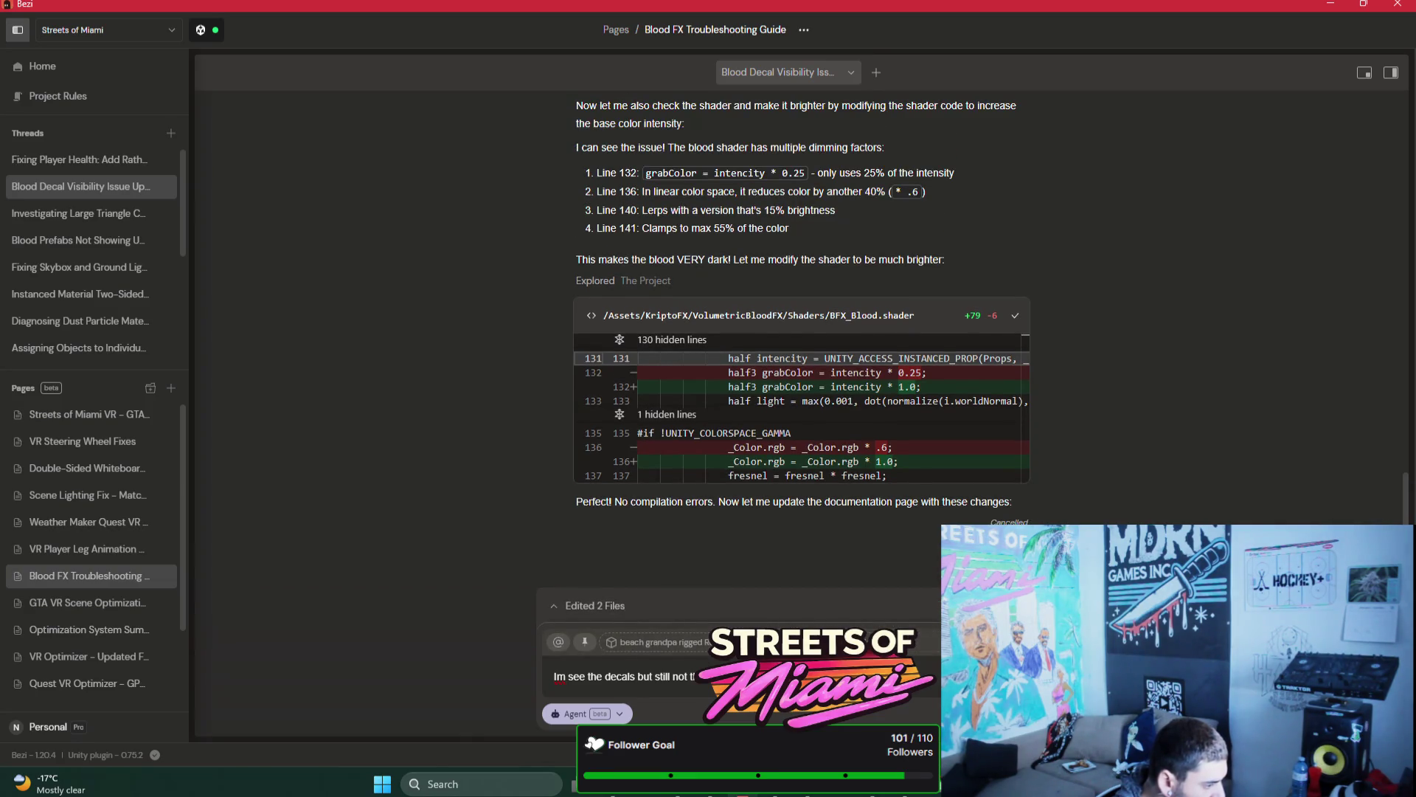
pyautogui.hotkey('alt', 'Tab')
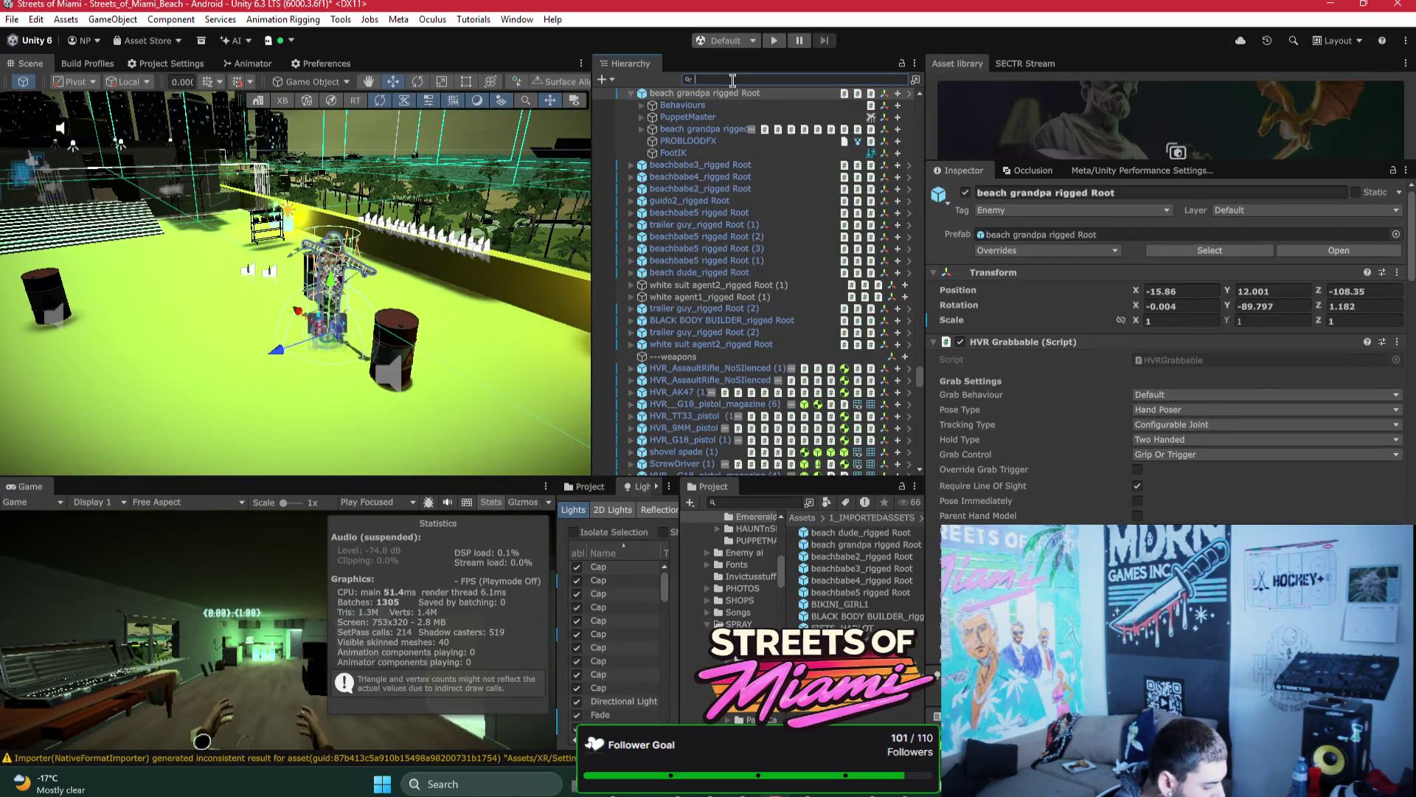
# Step: Search 'helicopter', select the Helicopter object and review its Police Helicopter script settings
pyautogui.write('hhe')
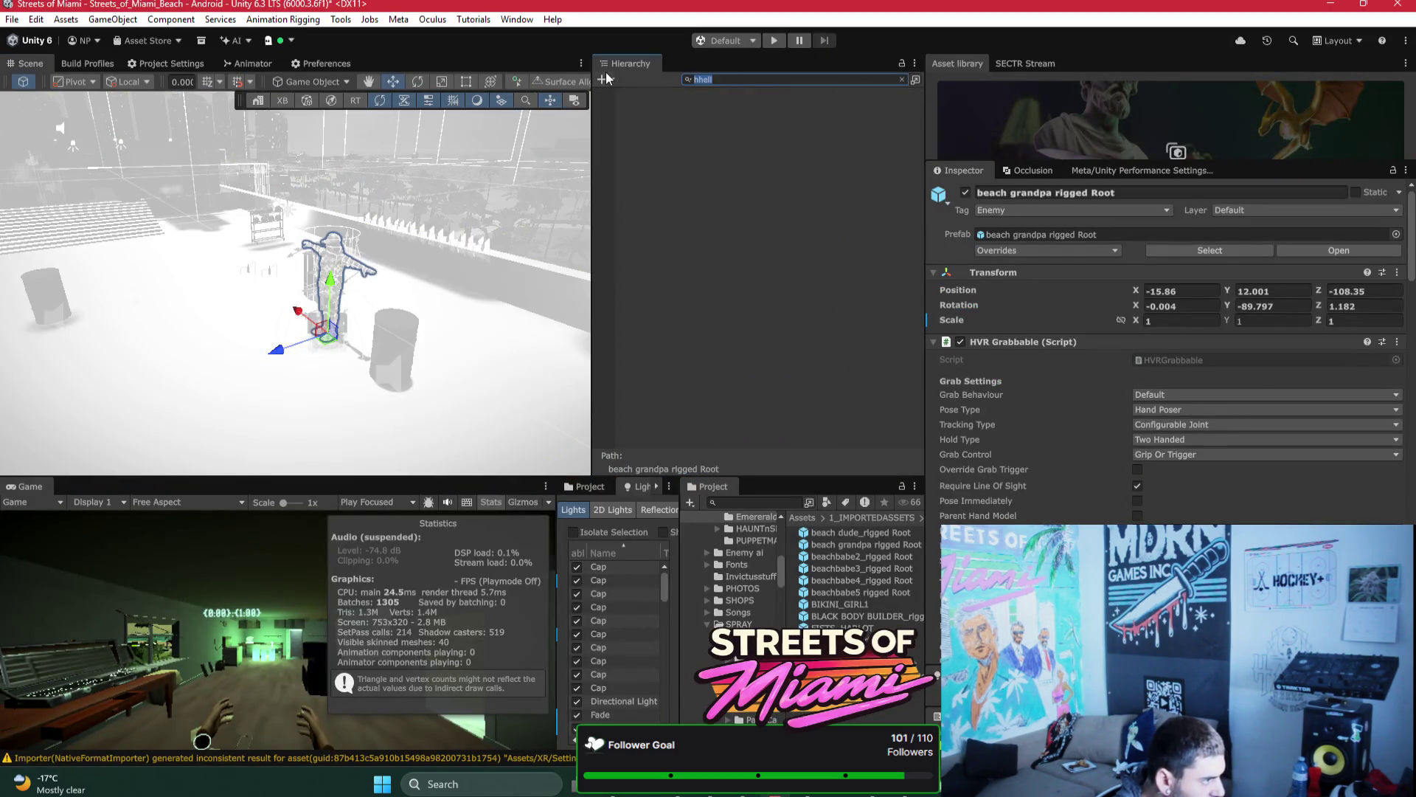
pyautogui.write('licopter')
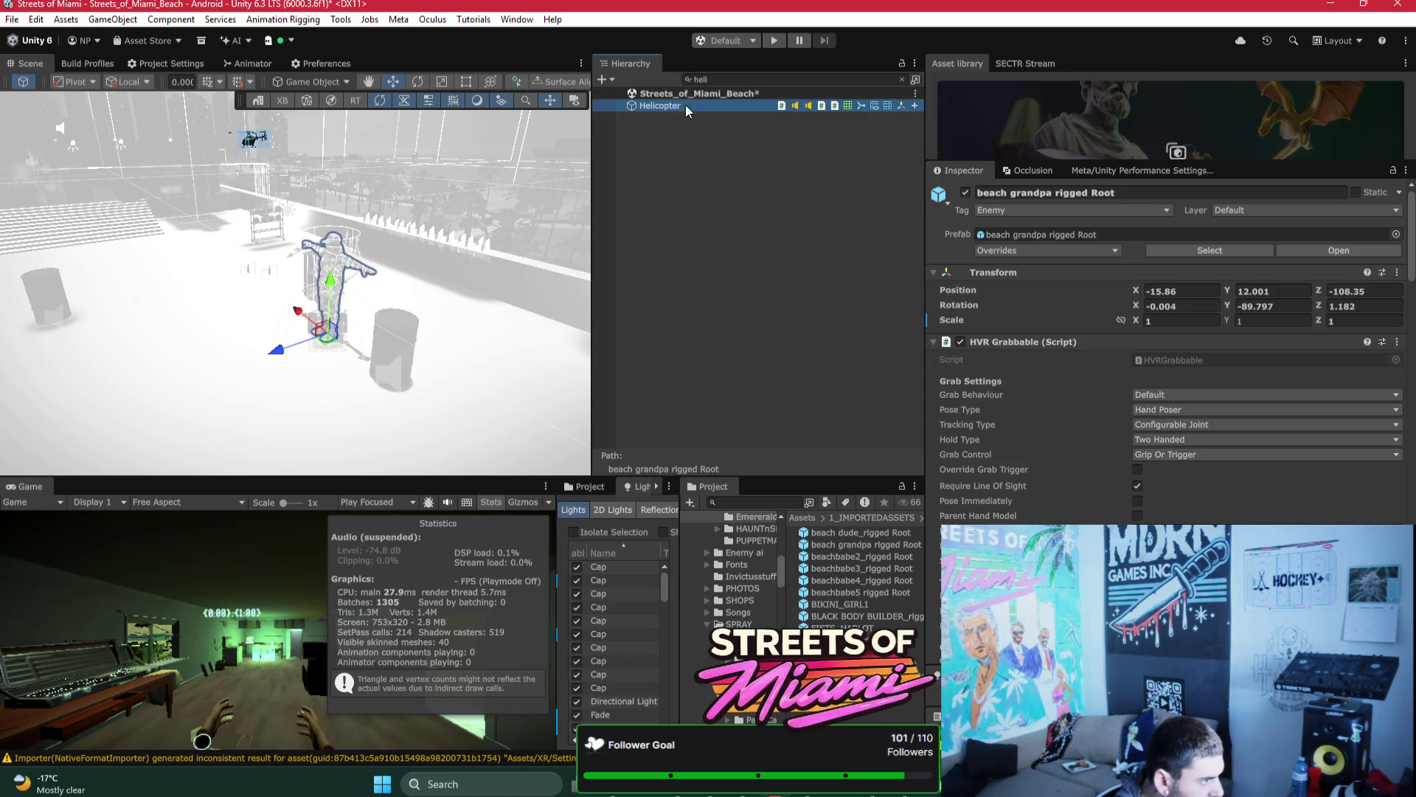
pyautogui.click(684, 104)
pyautogui.click(901, 79)
pyautogui.scroll(-10, 1132, 457)
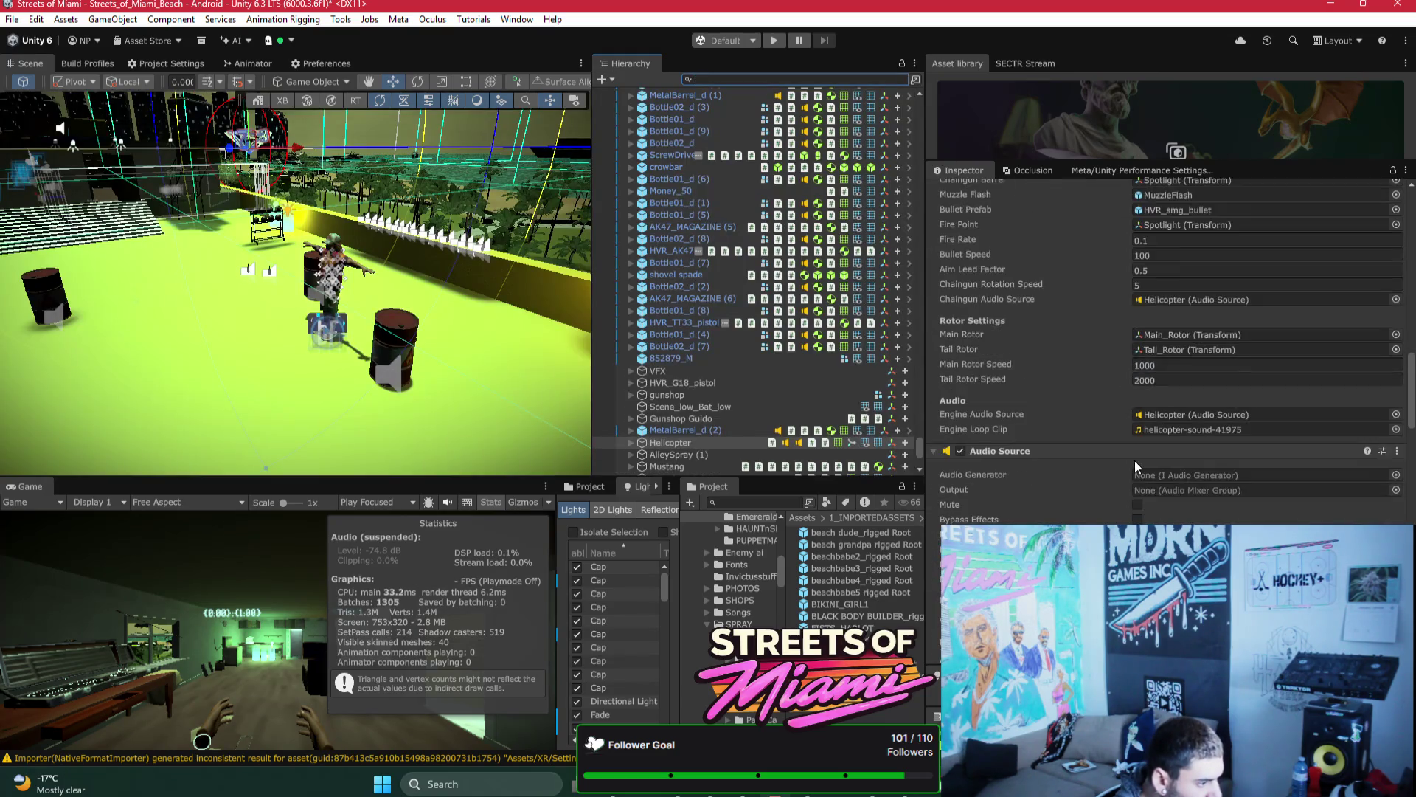
pyautogui.scroll(3, 1269, 482)
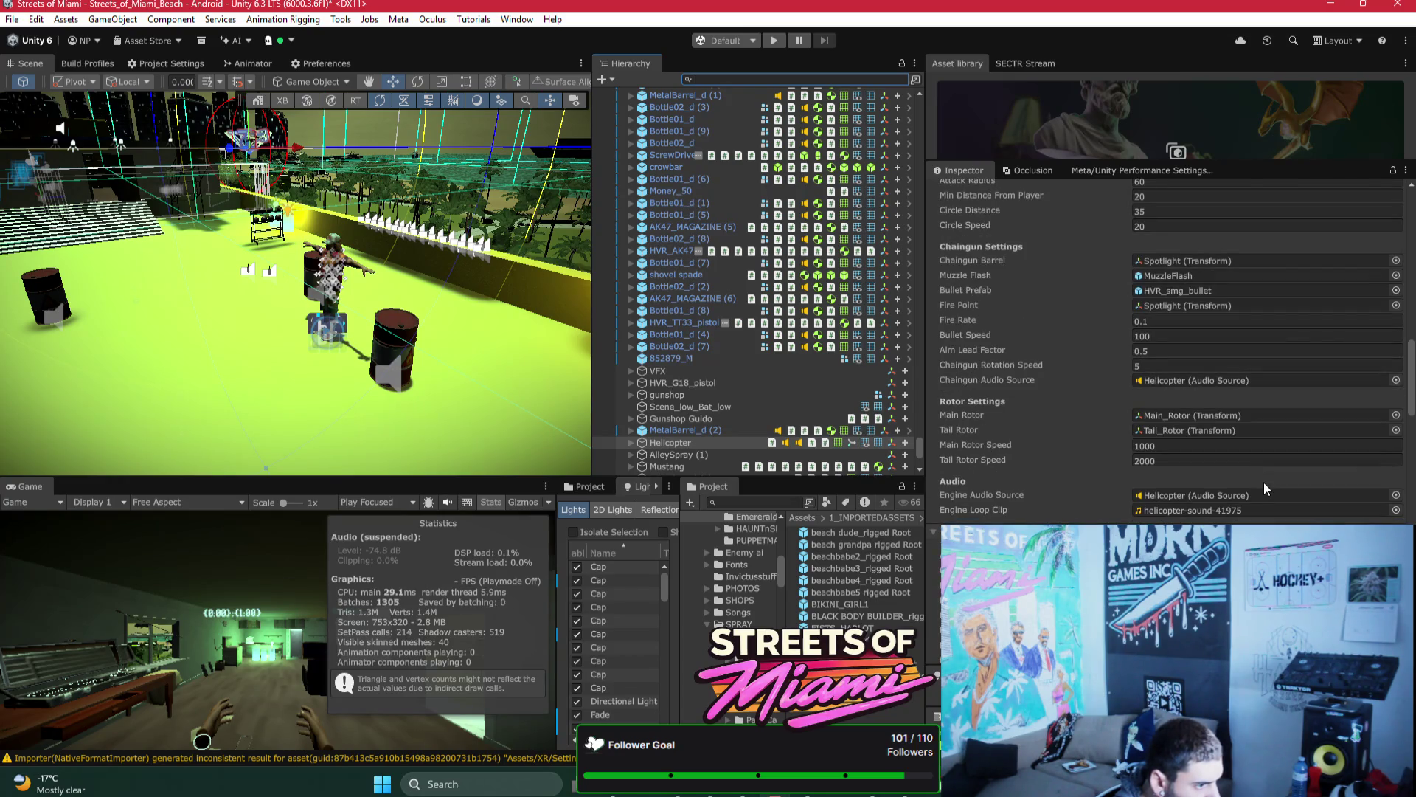
pyautogui.scroll(8, 1264, 481)
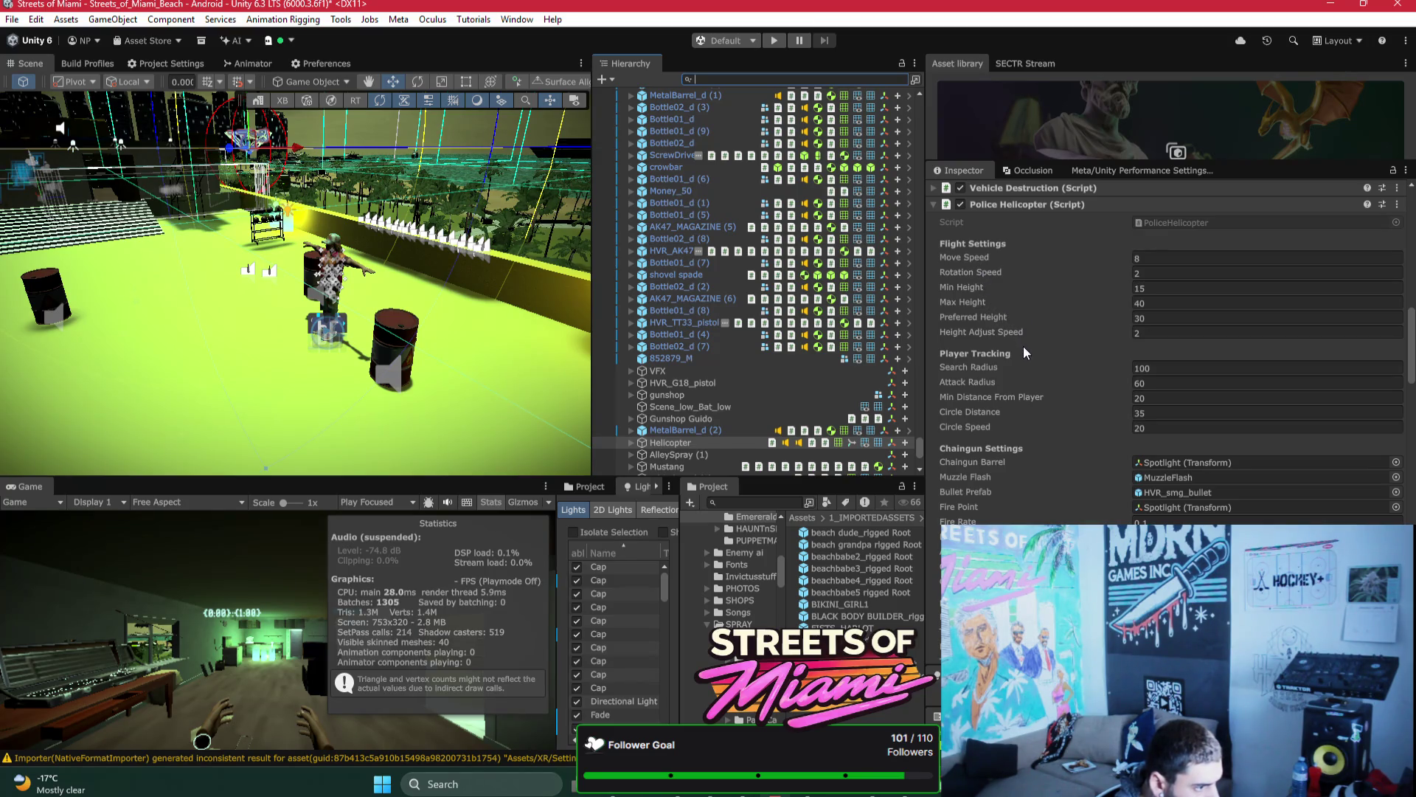
pyautogui.scroll(-3, 1023, 358)
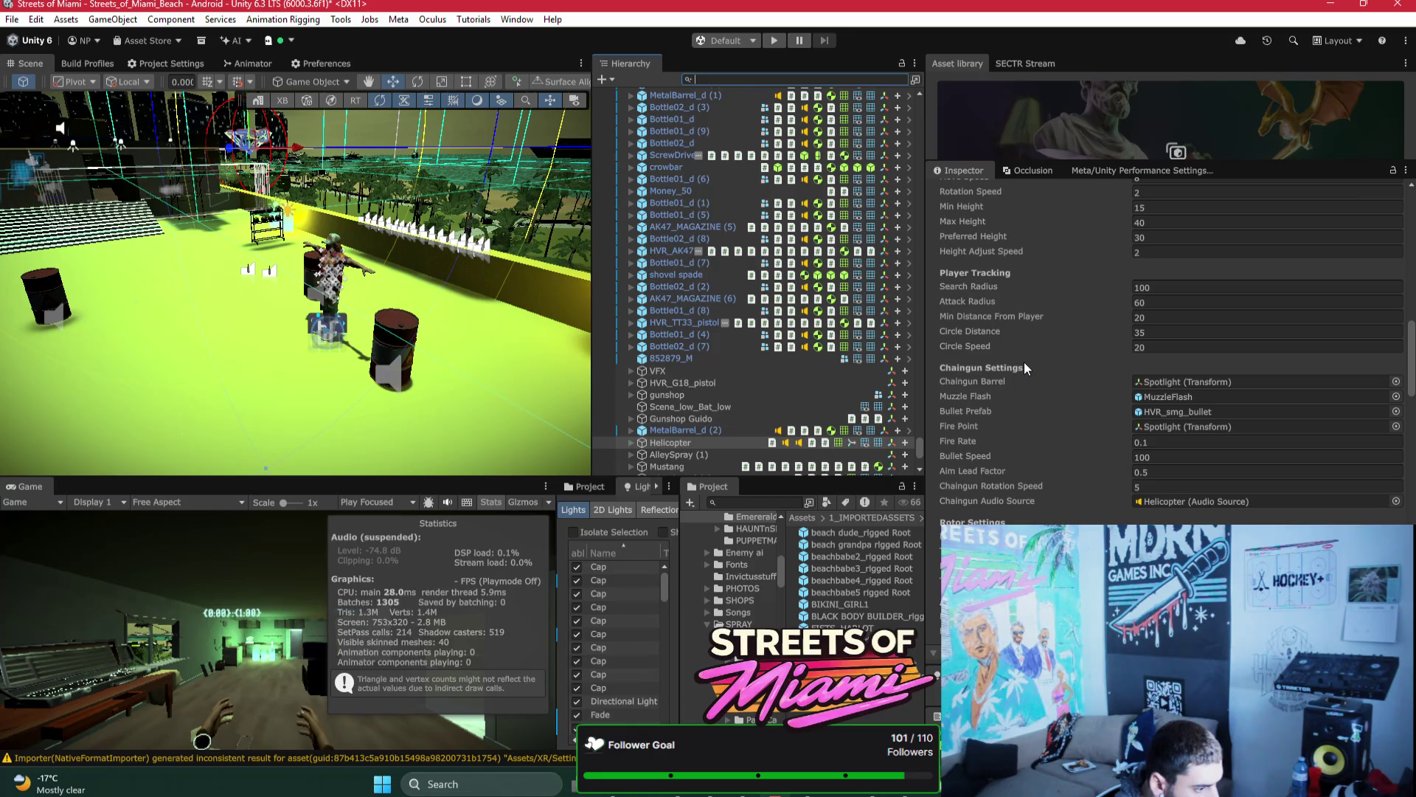
pyautogui.scroll(8, 1046, 391)
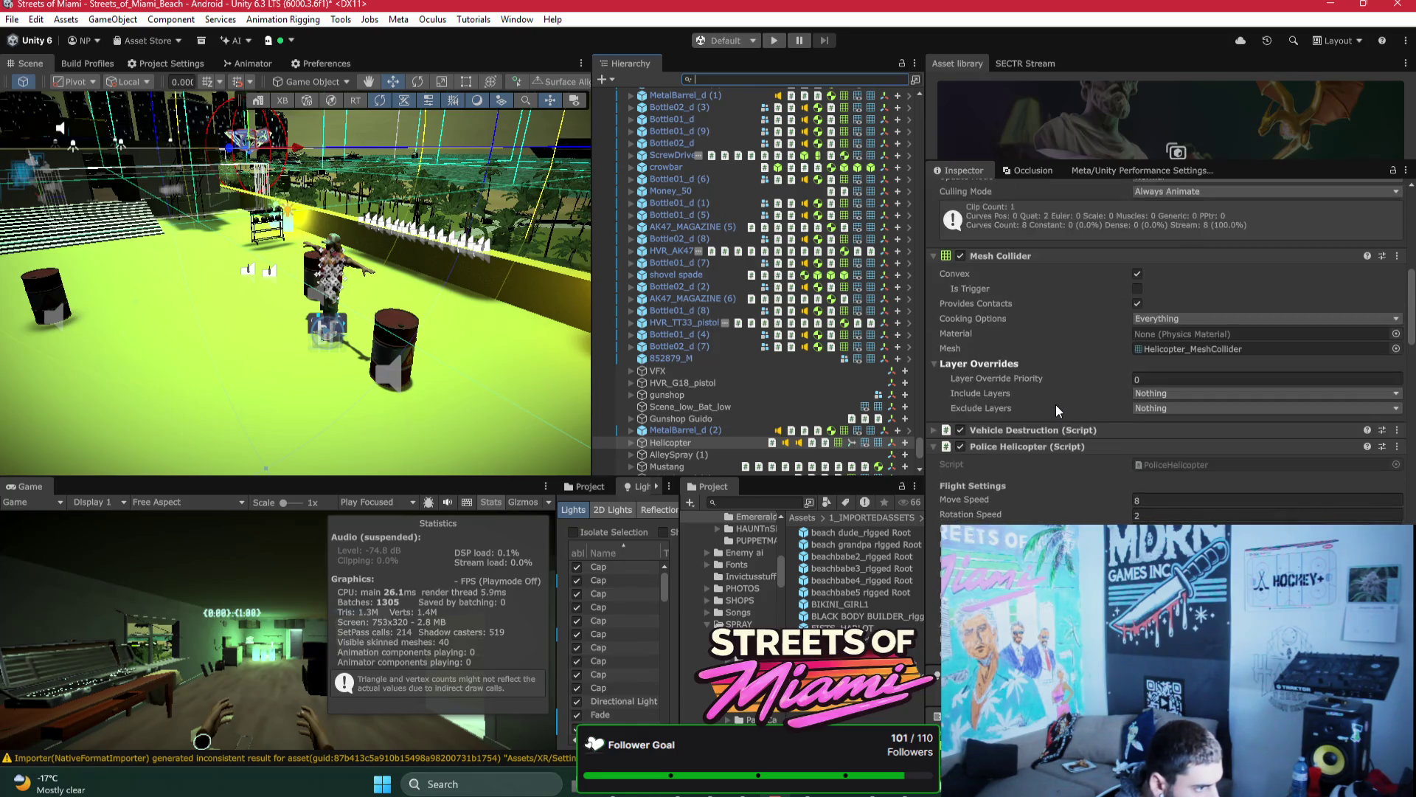
pyautogui.scroll(-5, 1055, 404)
pyautogui.scroll(-15, 1060, 409)
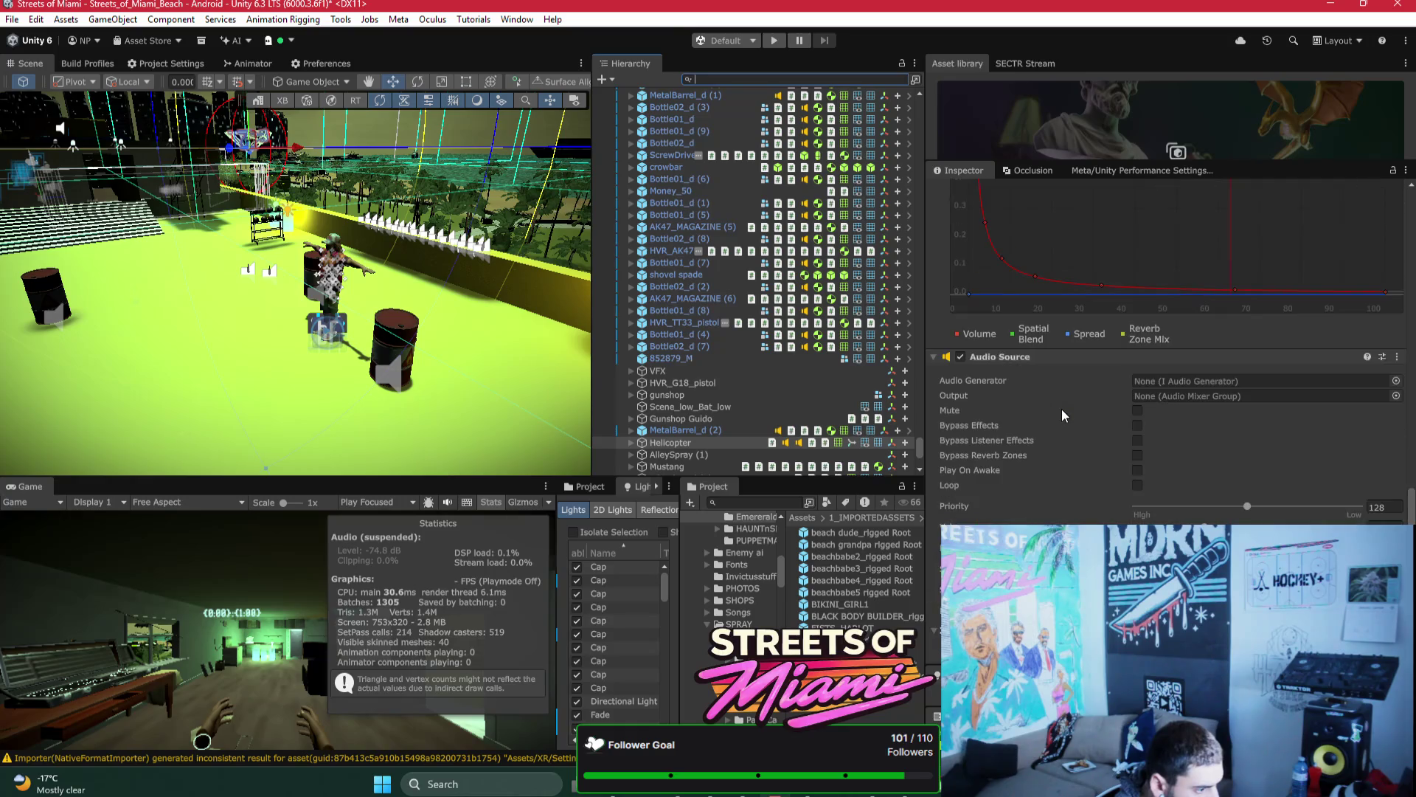
pyautogui.scroll(-8, 1062, 414)
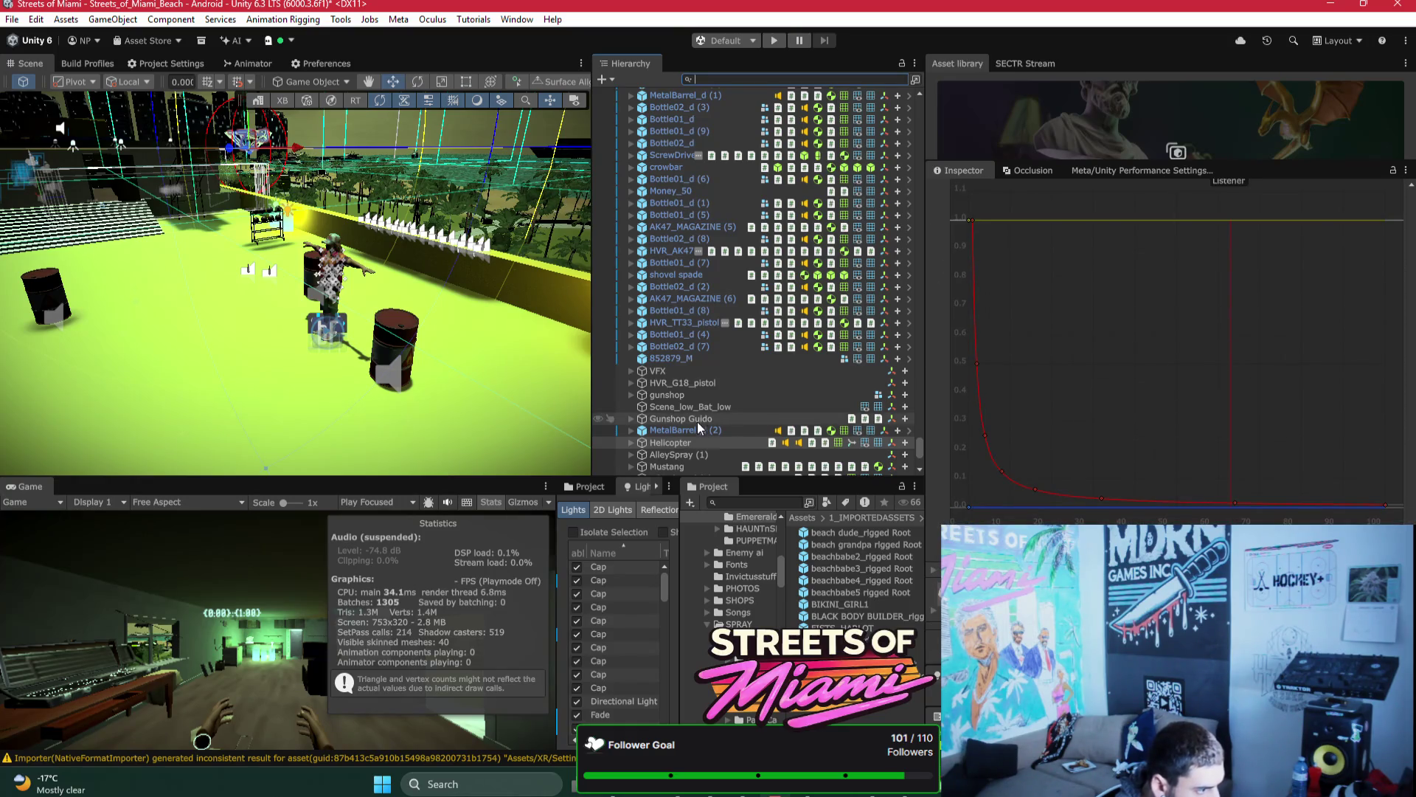
# Step: Expand the Helicopter's child objects in the Hierarchy
pyautogui.click(631, 442)
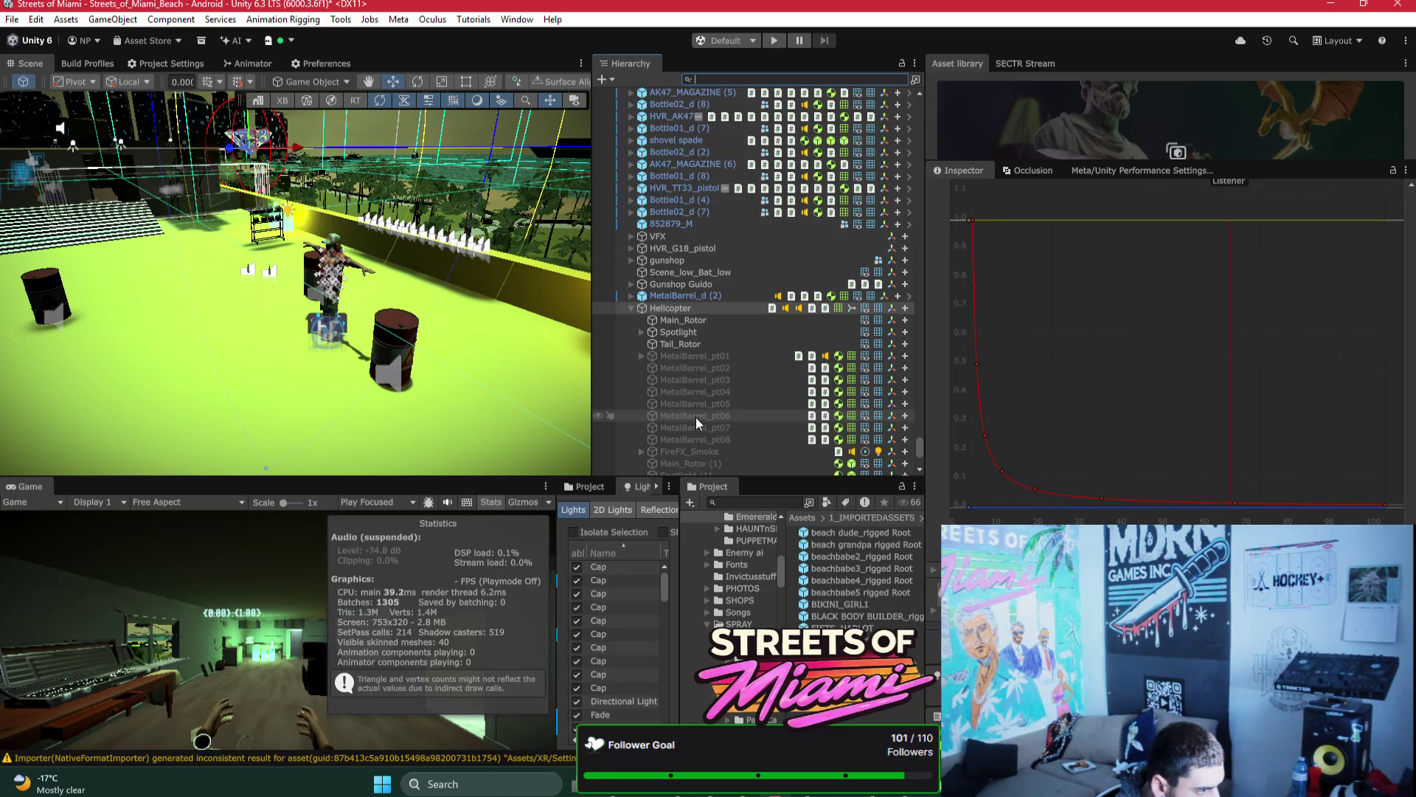
pyautogui.scroll(3, 705, 413)
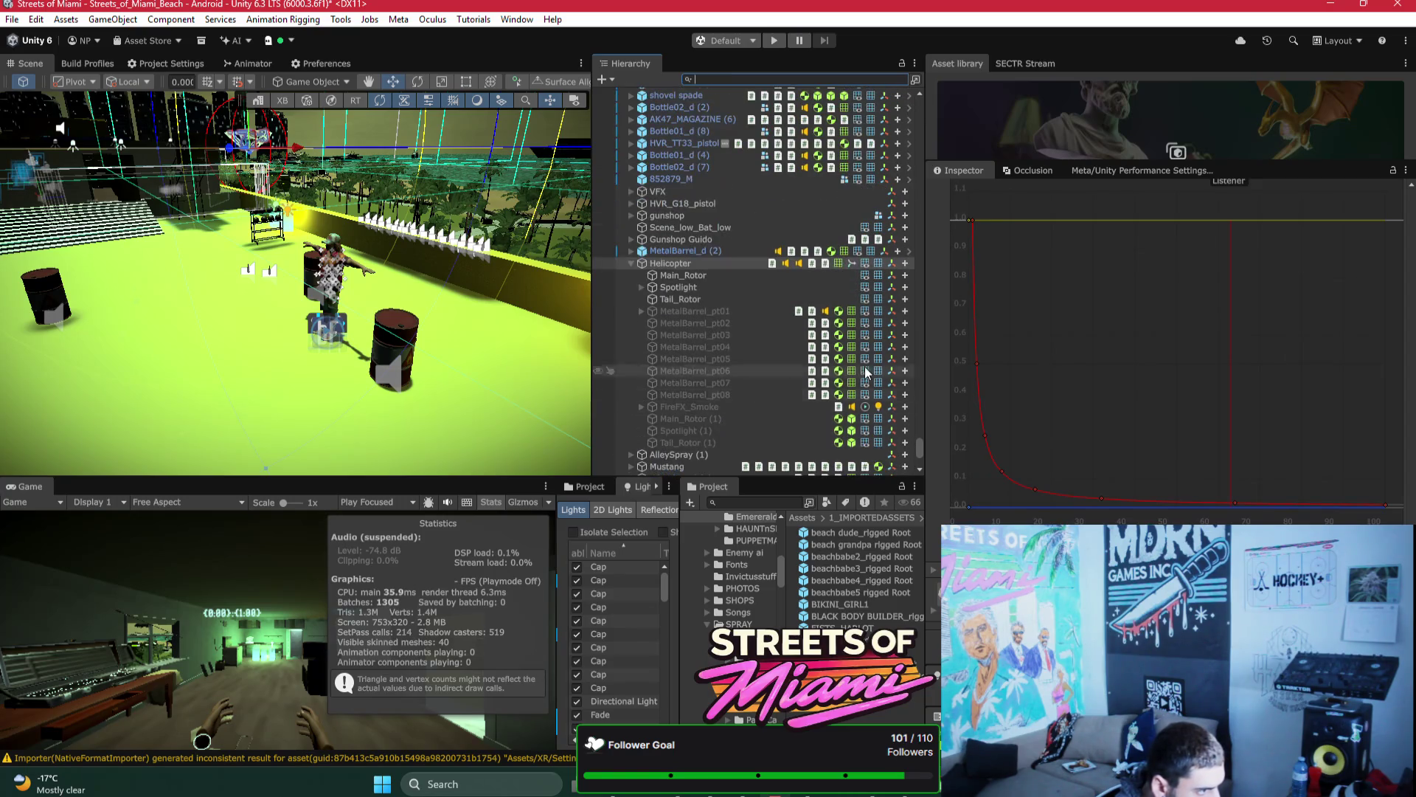
pyautogui.scroll(5, 1278, 370)
pyautogui.scroll(-5, 1278, 369)
pyautogui.scroll(8, 1278, 369)
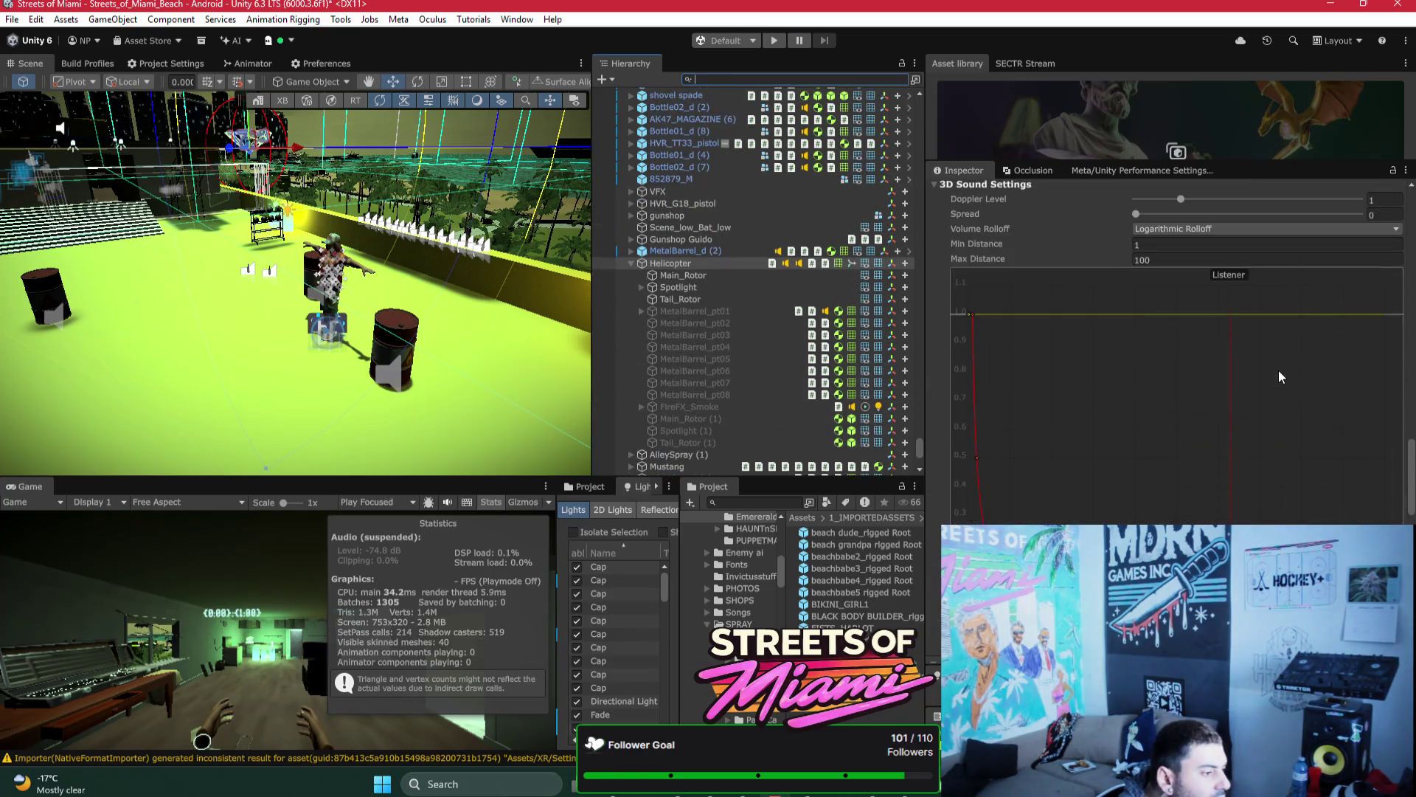
pyautogui.scroll(5, 1278, 370)
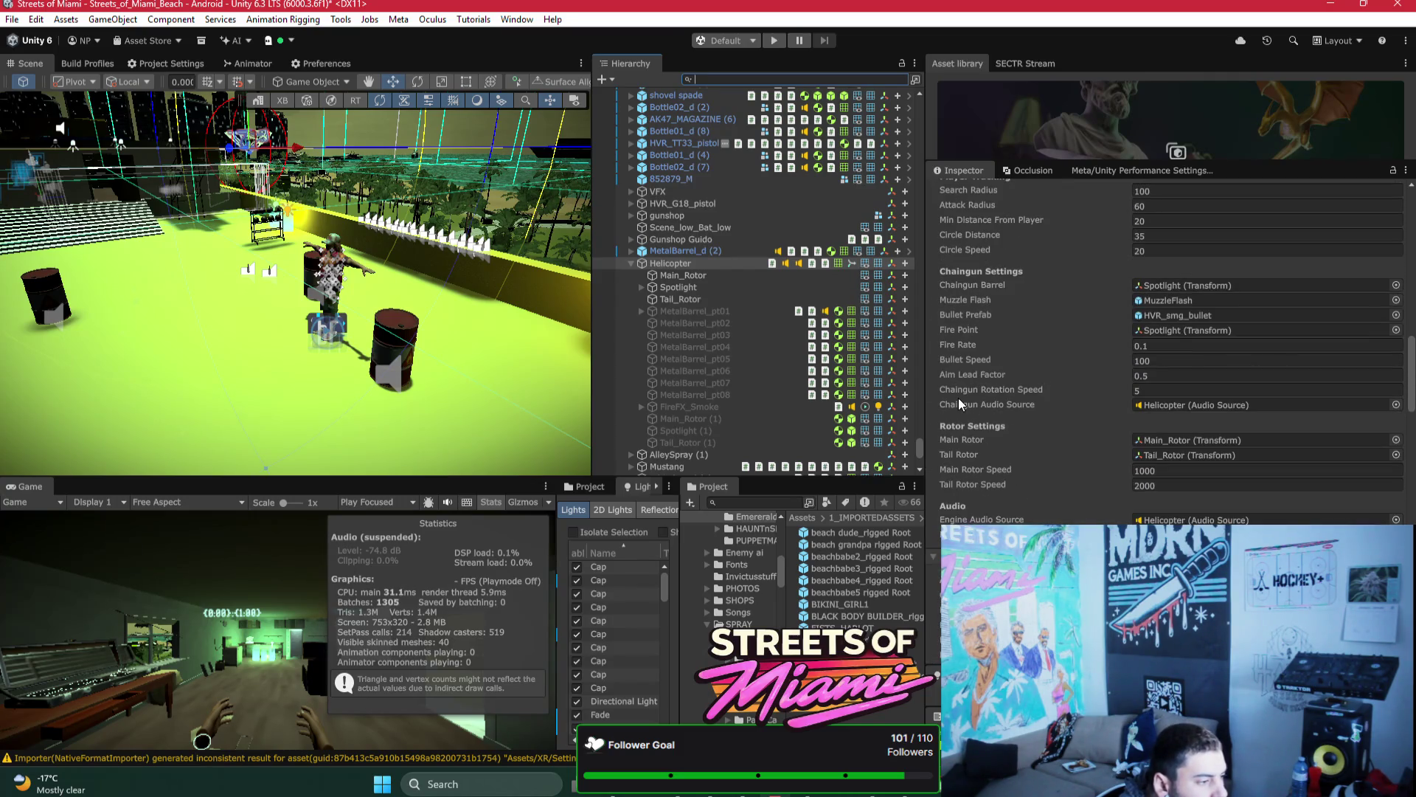
pyautogui.scroll(4, 958, 397)
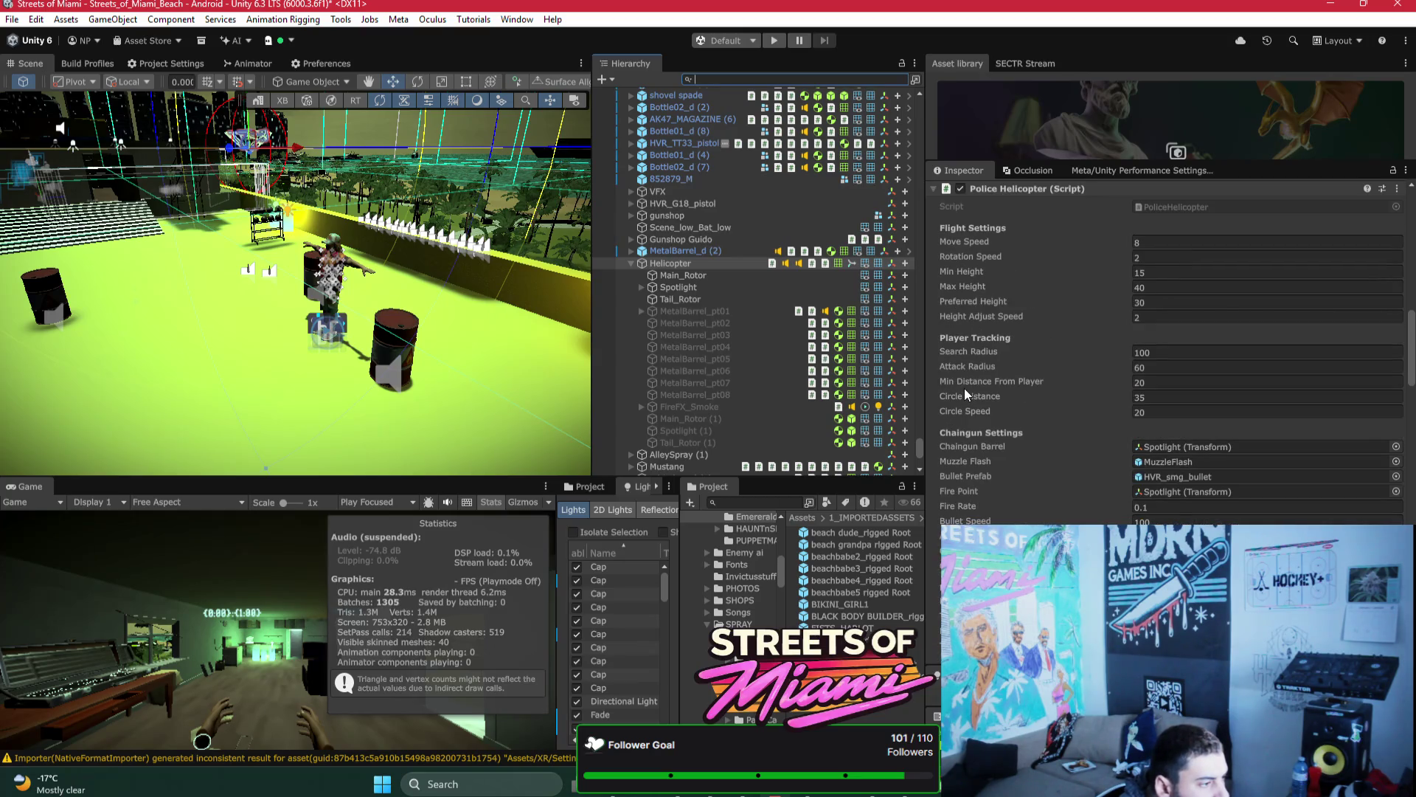
# Step: Set Move Speed 15, Rotation Speed 3, Height Adjust Speed 6 and chaingun Bullet Speed 50
pyautogui.click(1156, 240)
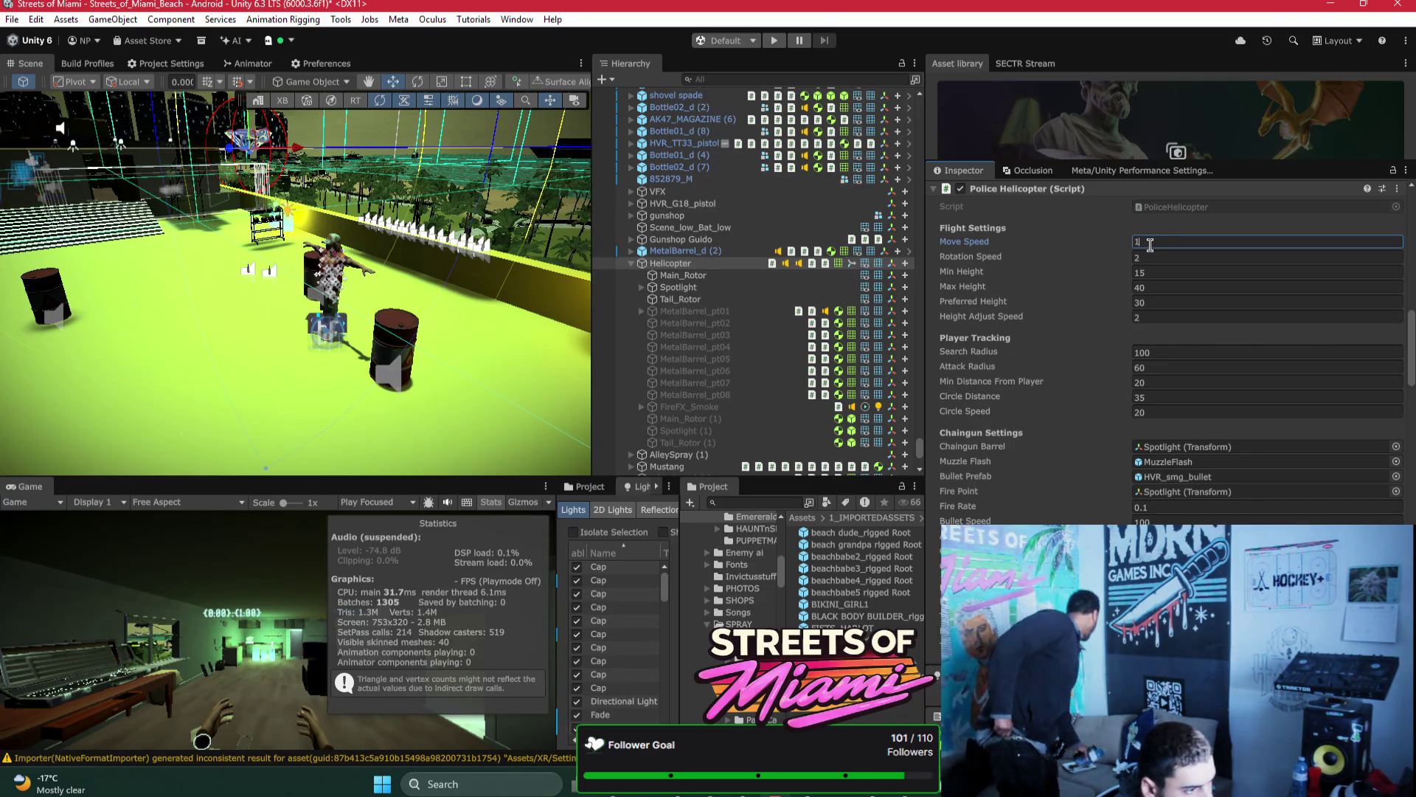
pyautogui.write('5')
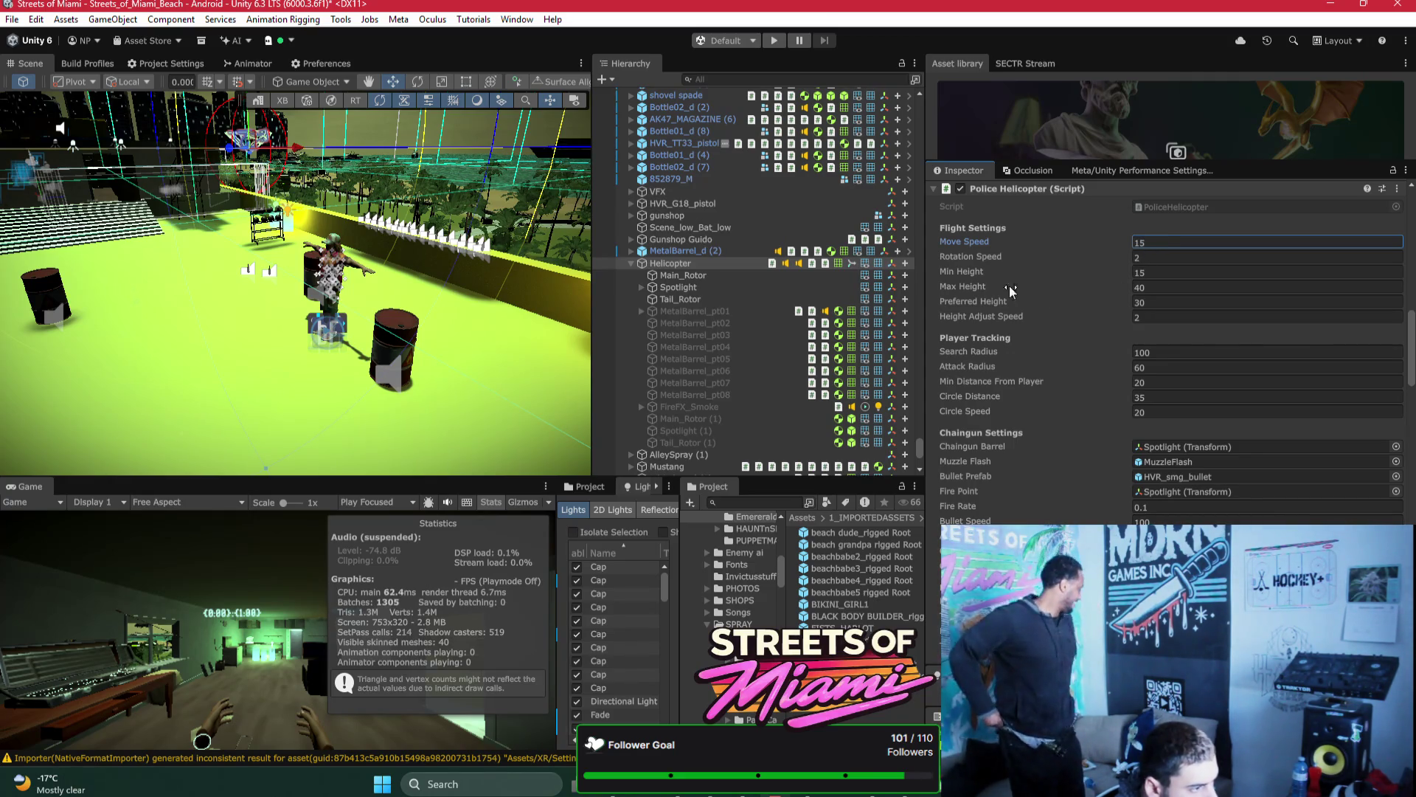
pyautogui.click(1170, 257)
pyautogui.write('3')
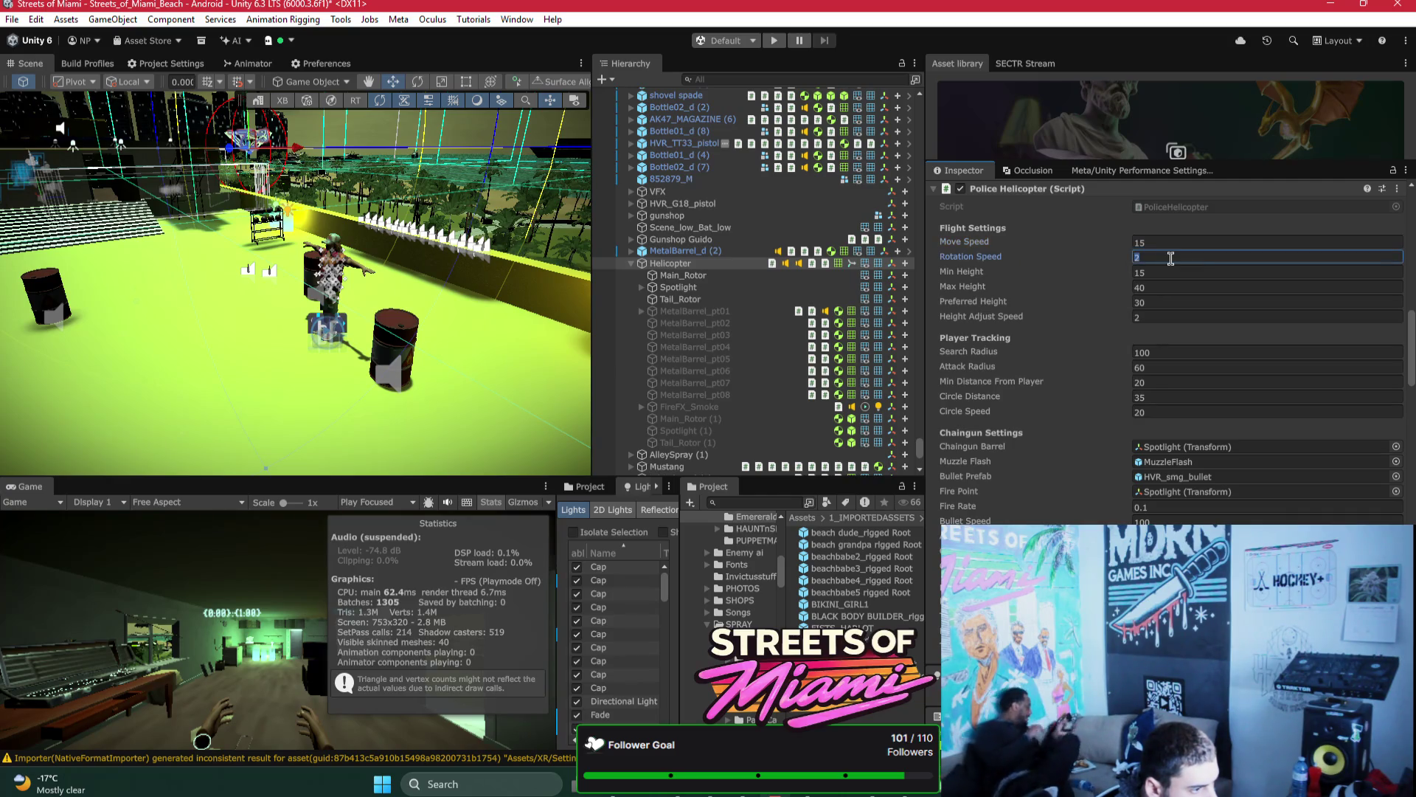
pyautogui.click(1159, 319)
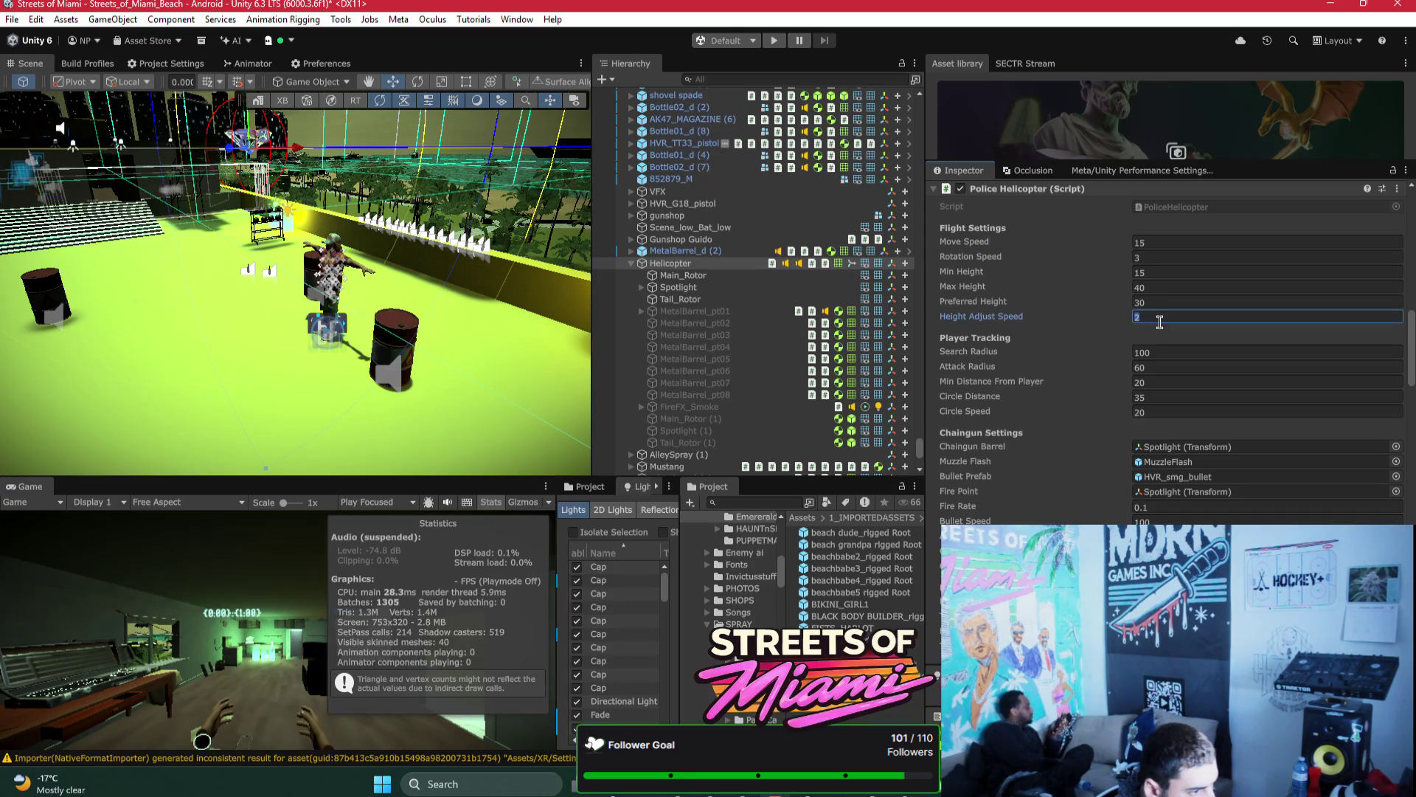
pyautogui.write('46')
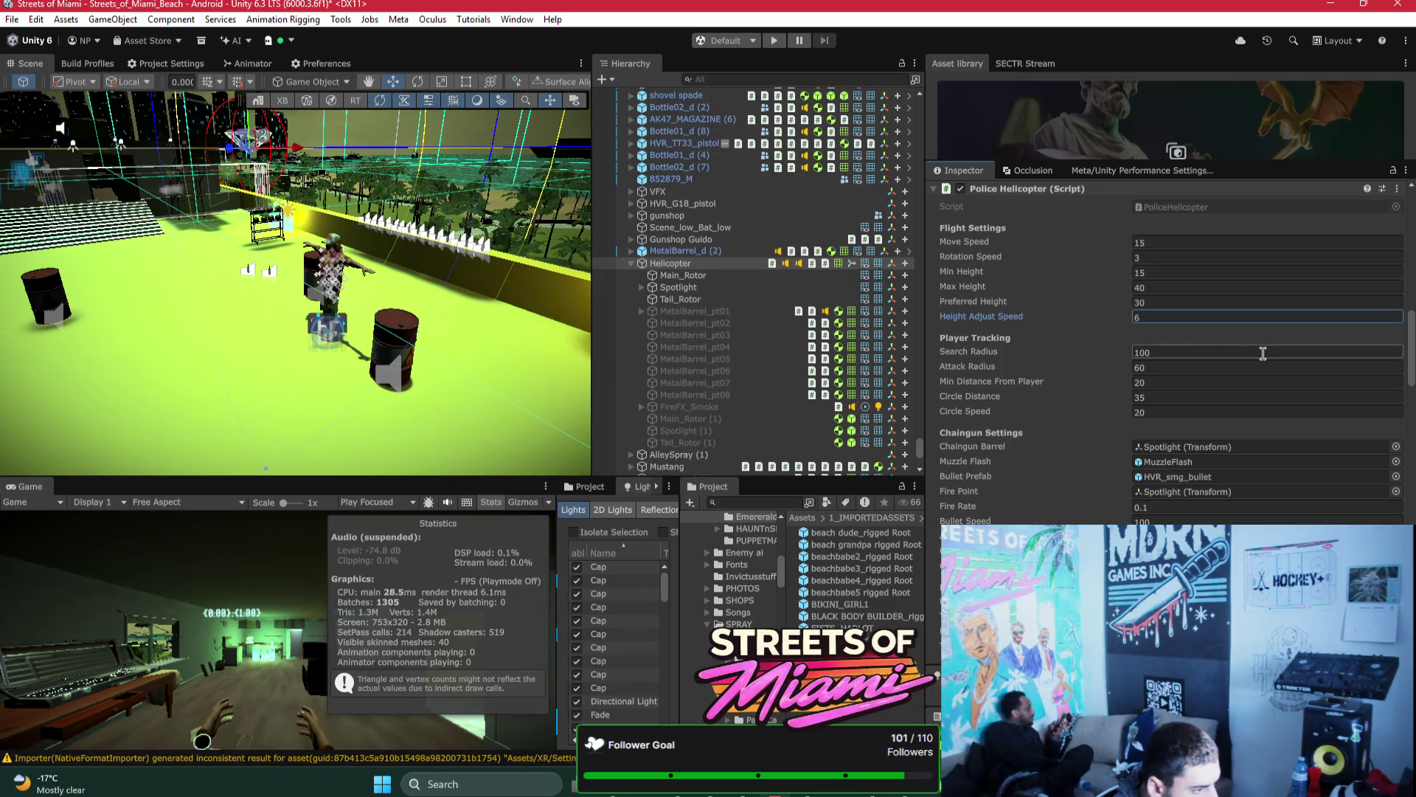
pyautogui.scroll(-1, 1298, 419)
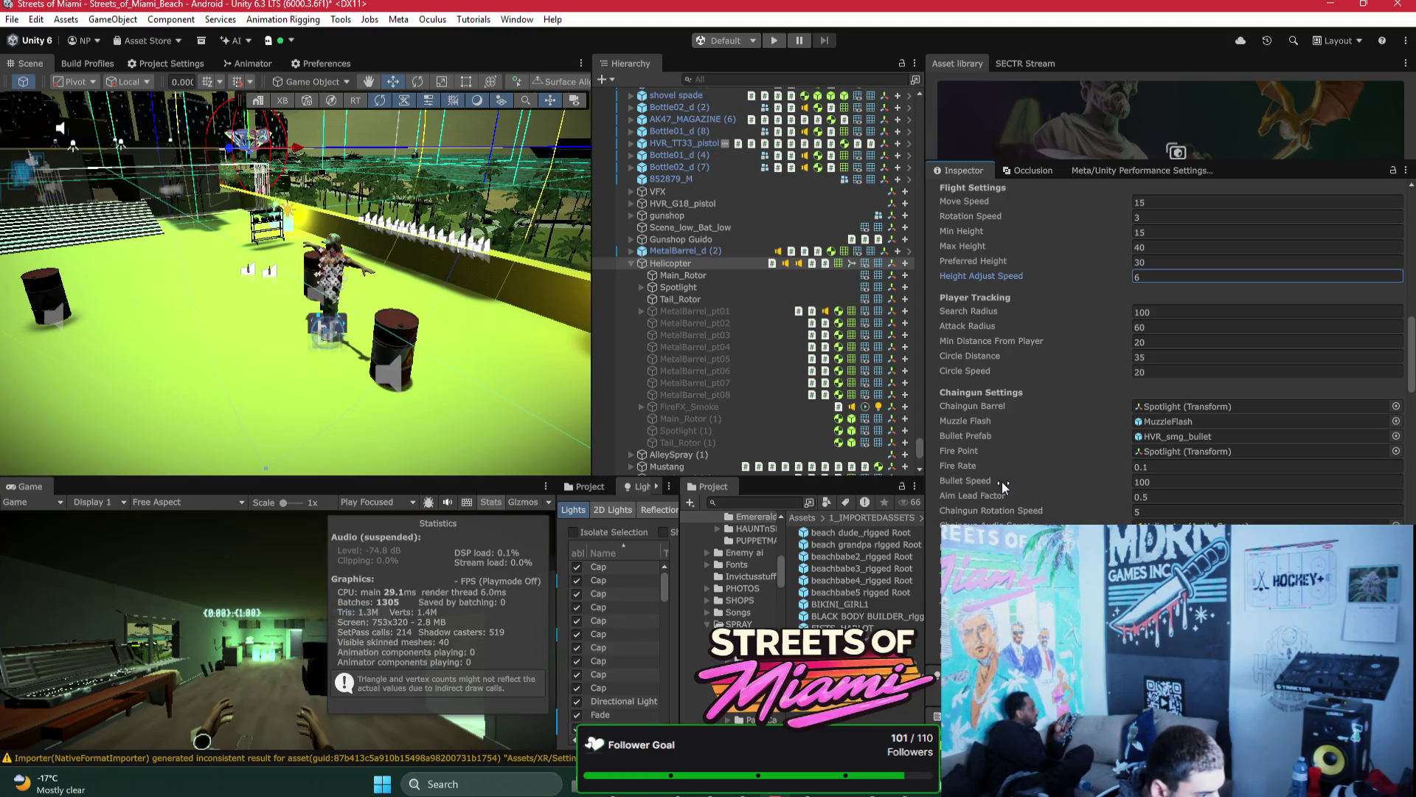
pyautogui.click(1141, 481)
pyautogui.write('50')
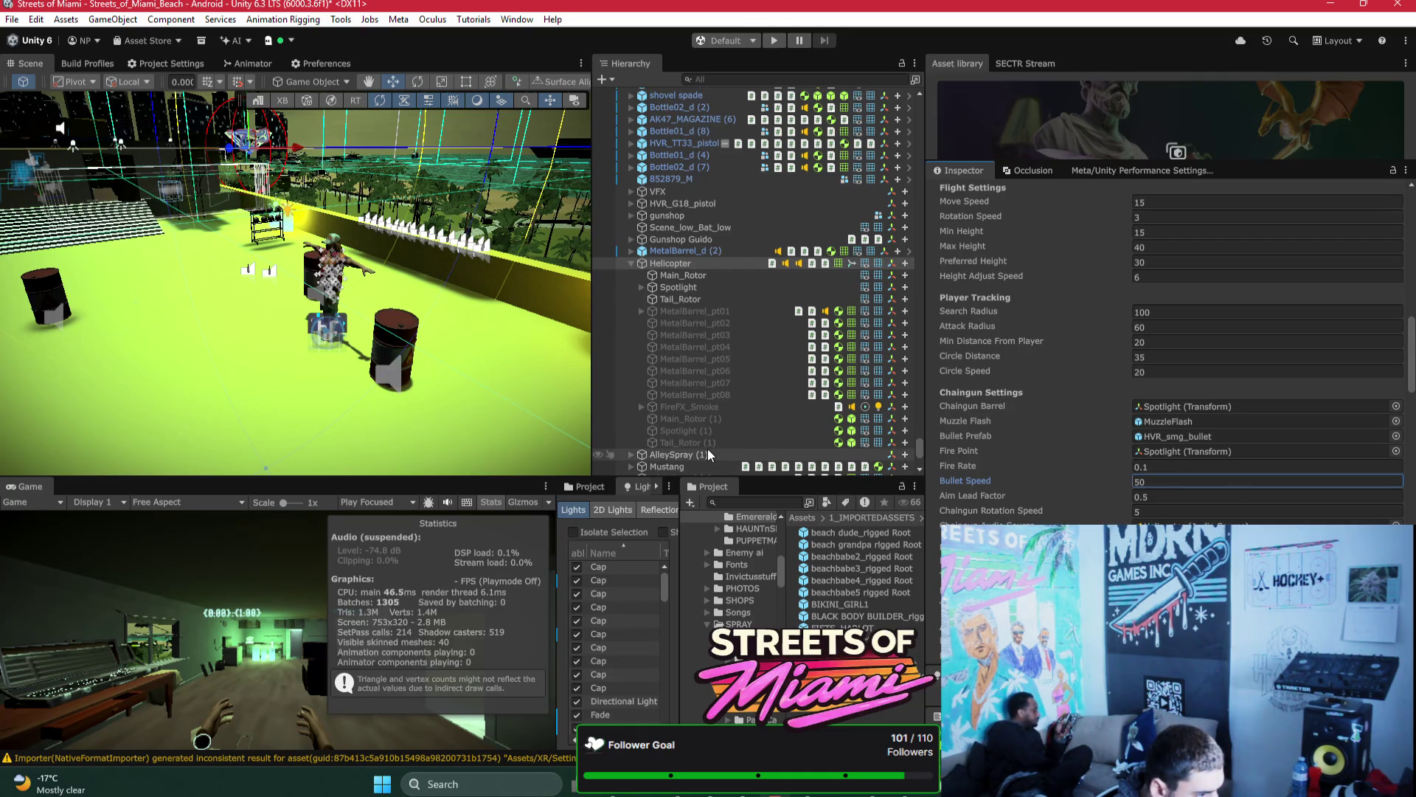
# Step: Find the chaingun's Spotlight, select its MuzzleFlash child and frame it from a low side view
pyautogui.click(1165, 406)
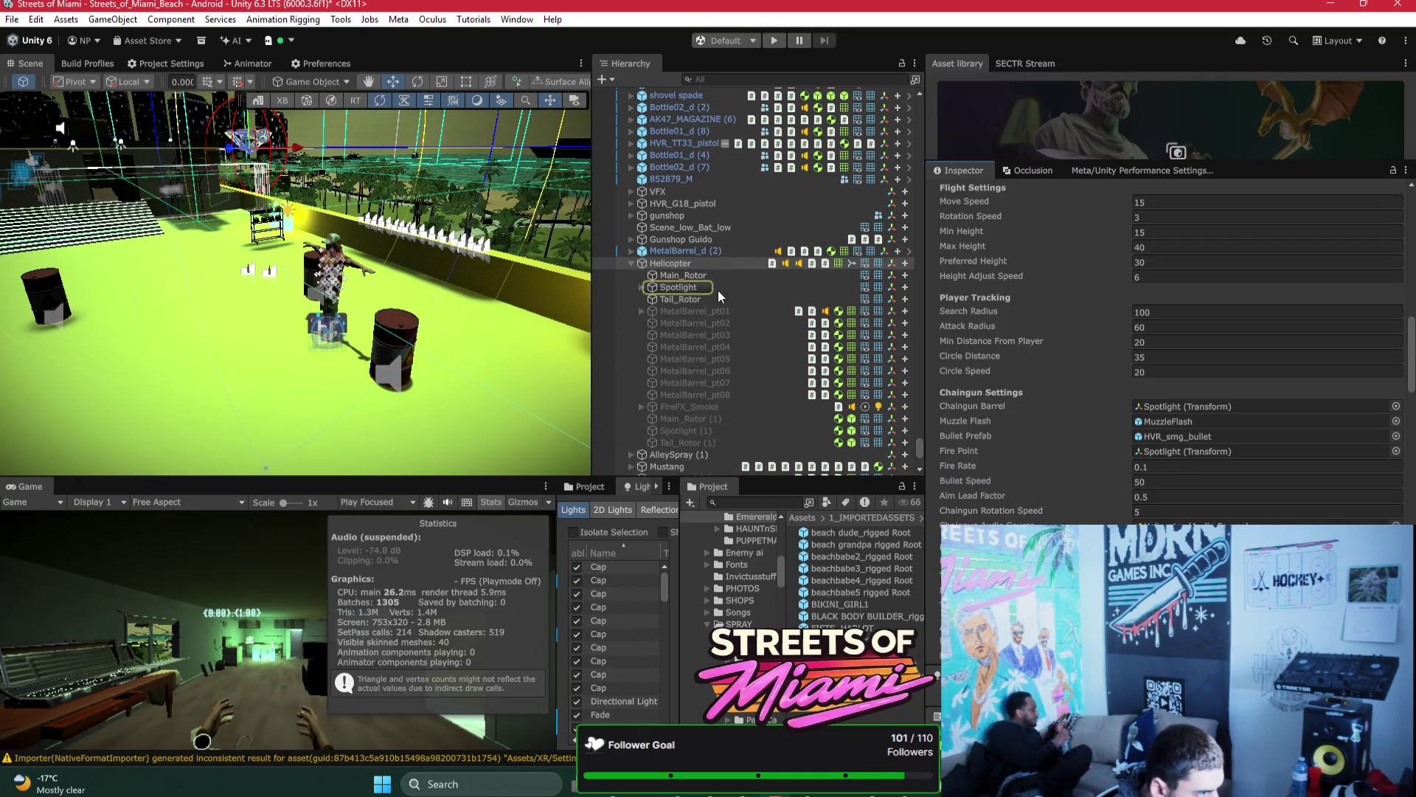
pyautogui.click(708, 292)
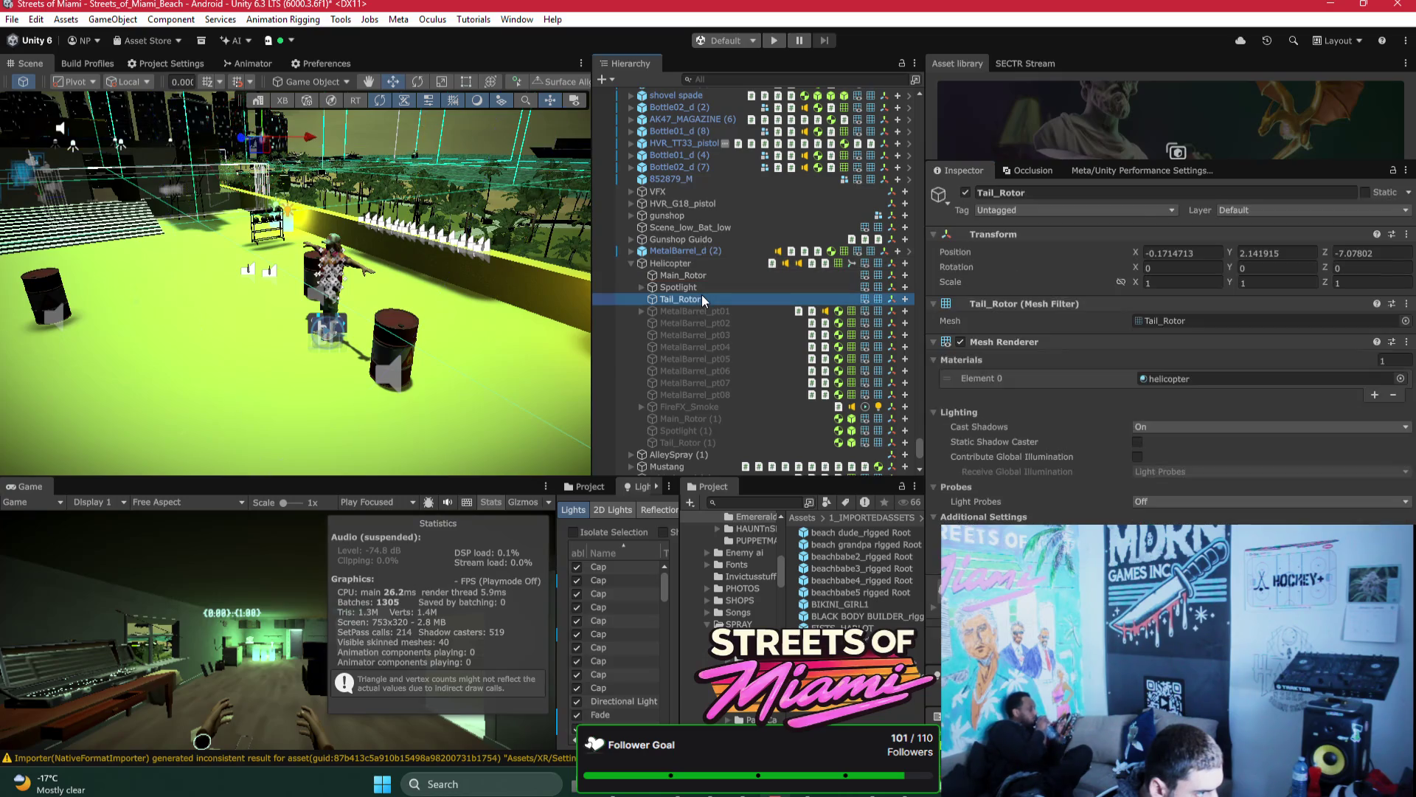
pyautogui.click(642, 287)
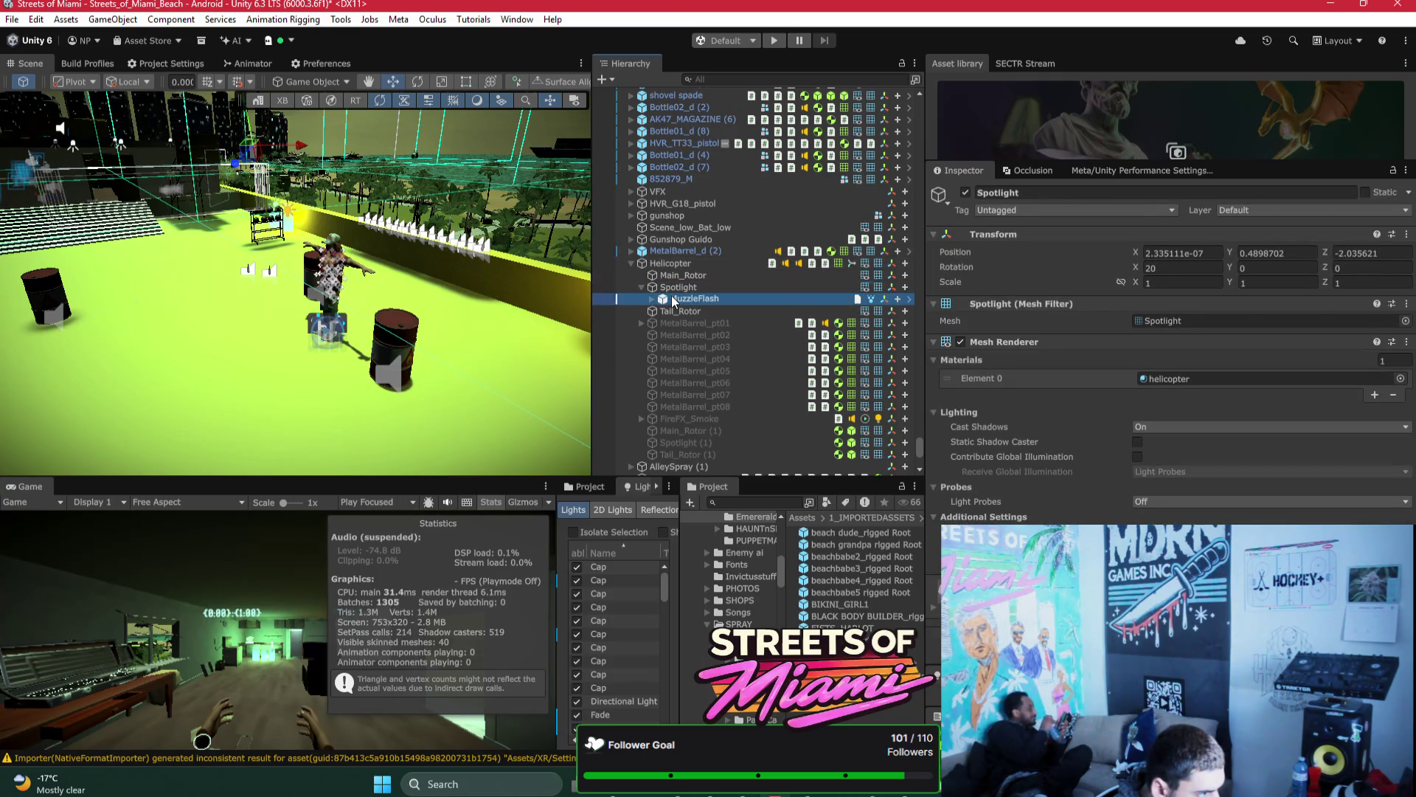
pyautogui.doubleClick(673, 299)
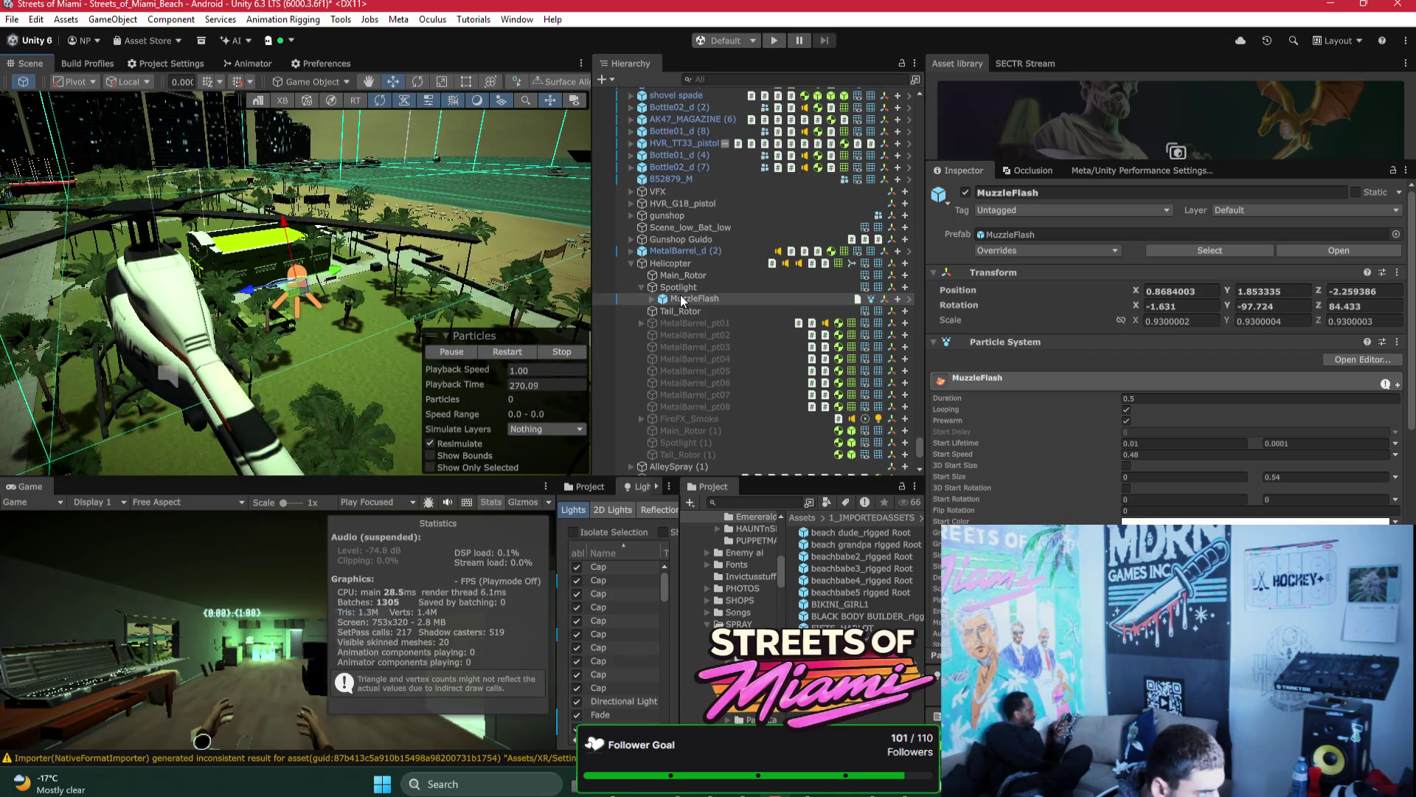
pyautogui.moveTo(366, 278)
pyautogui.mouseDown()
pyautogui.moveTo(439, 204)
pyautogui.moveTo(369, 273)
pyautogui.moveTo(308, 393)
pyautogui.moveTo(130, 363)
pyautogui.moveTo(163, 340)
pyautogui.moveTo(169, 354)
pyautogui.moveTo(450, 322)
pyautogui.moveTo(480, 288)
pyautogui.moveTo(542, 342)
pyautogui.moveTo(457, 266)
pyautogui.moveTo(376, 330)
pyautogui.moveTo(335, 310)
pyautogui.moveTo(316, 357)
pyautogui.moveTo(318, 340)
pyautogui.mouseUp()
# Step: Try rotating, moving and scaling the MuzzleFlash, keeping its scale at 0.93
pyautogui.press('e')
pyautogui.press('w')
pyautogui.press('f')
pyautogui.press('e')
pyautogui.press('r')
pyautogui.moveTo(356, 259); pyautogui.dragTo(427, 210)
pyautogui.hotkey('ctrl', 'z')
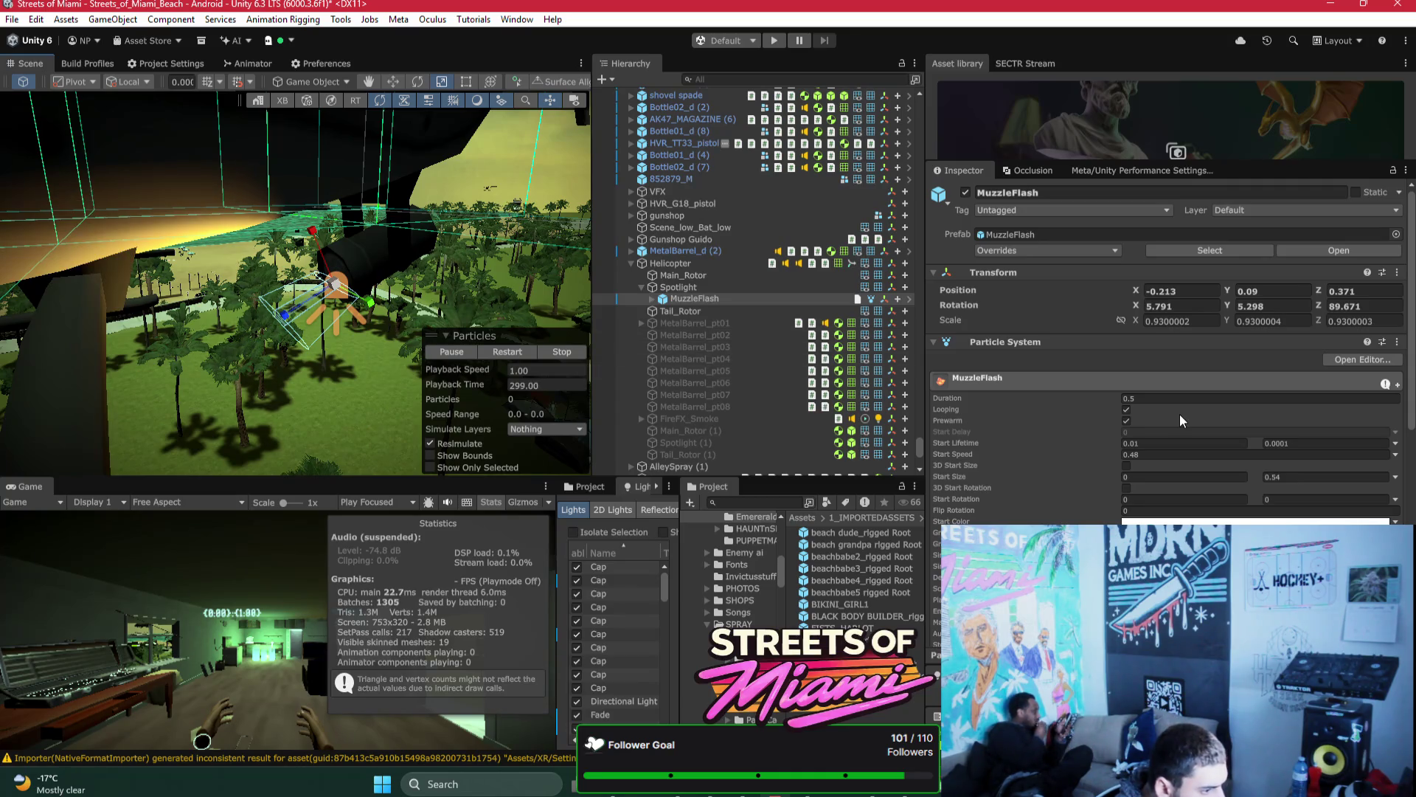
# Step: Raise the MuzzleFlash Start Lifetime maximum to 6, giving a 0.01–6 range
pyautogui.scroll(-1, 1180, 420)
pyautogui.click(1289, 402)
pyautogui.write('1')
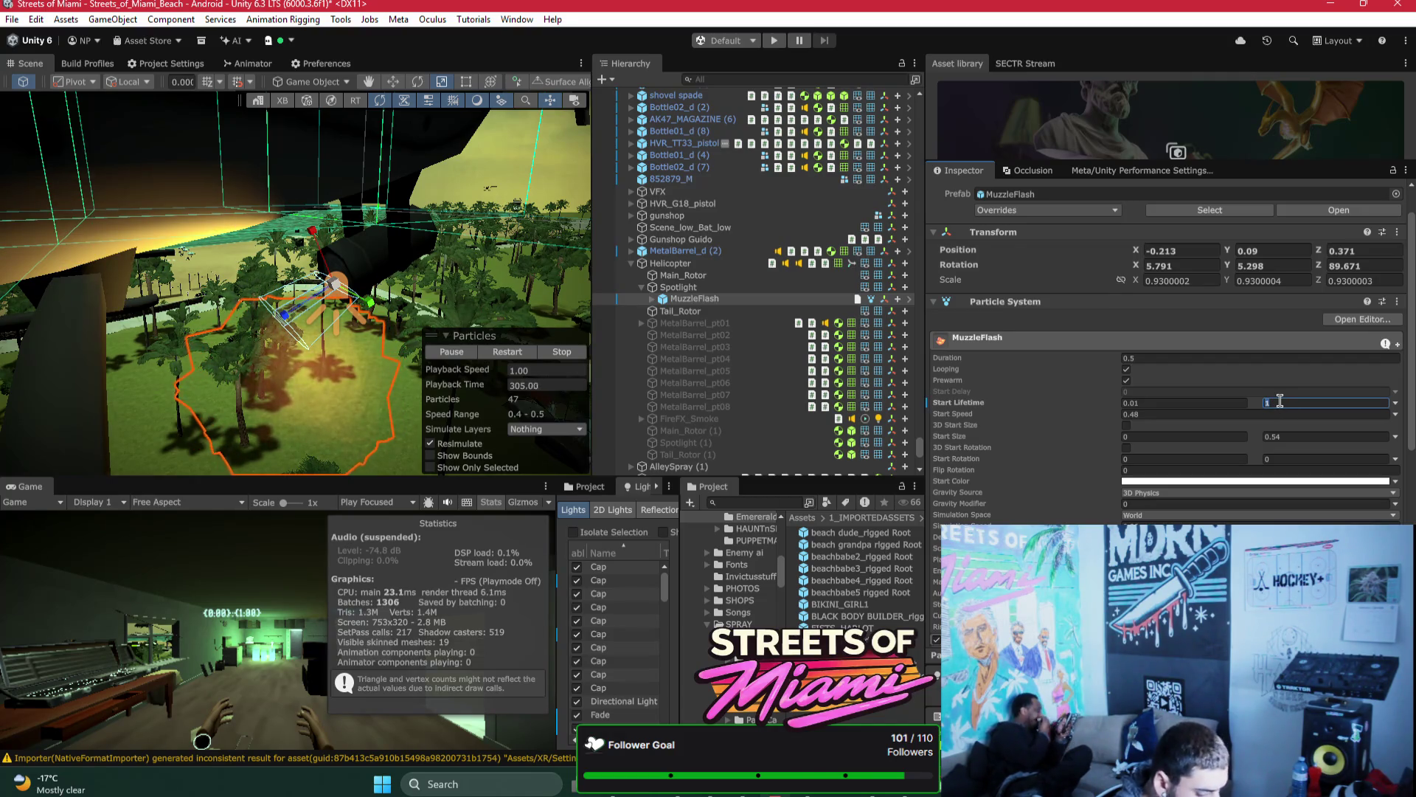
pyautogui.press('BackSpace')
pyautogui.write('6')
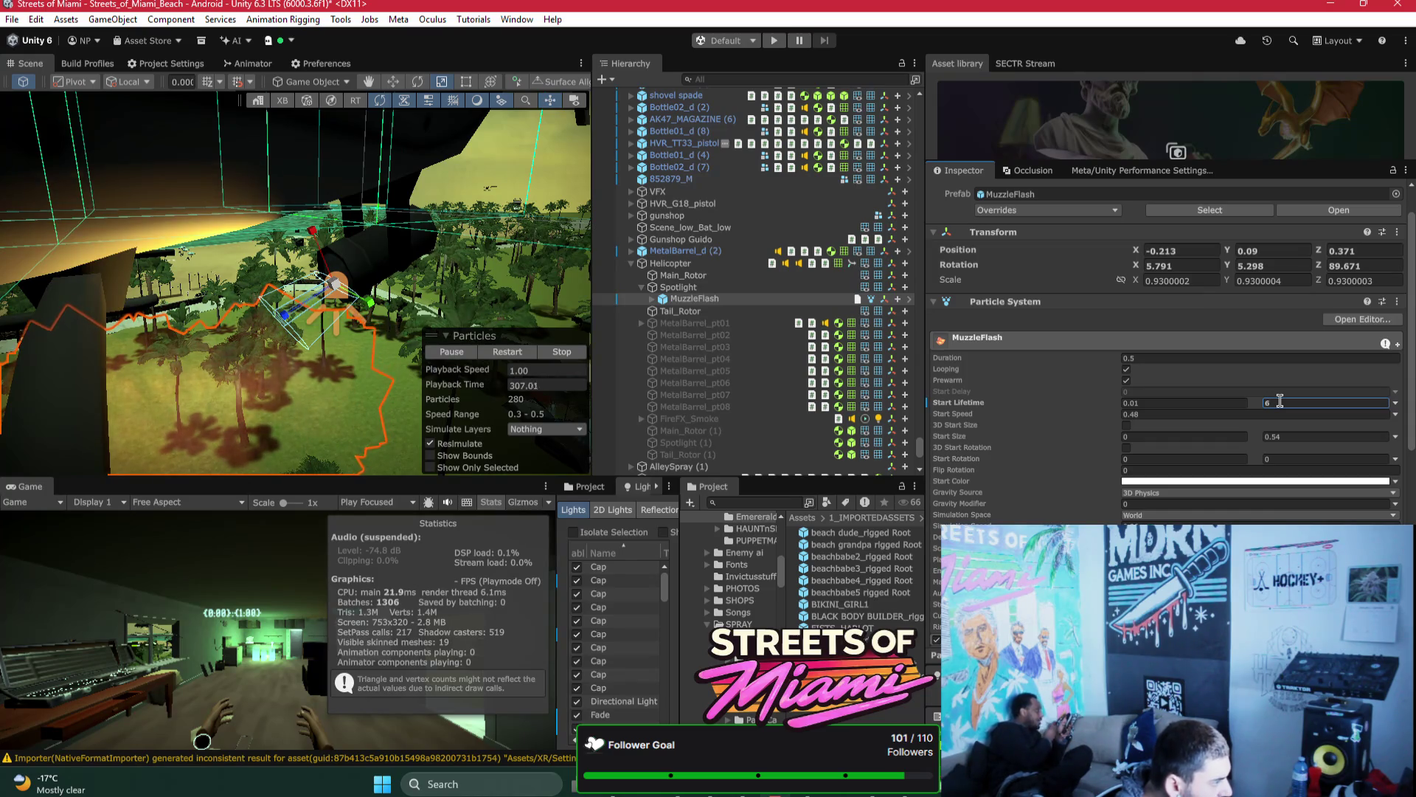
pyautogui.click(651, 299)
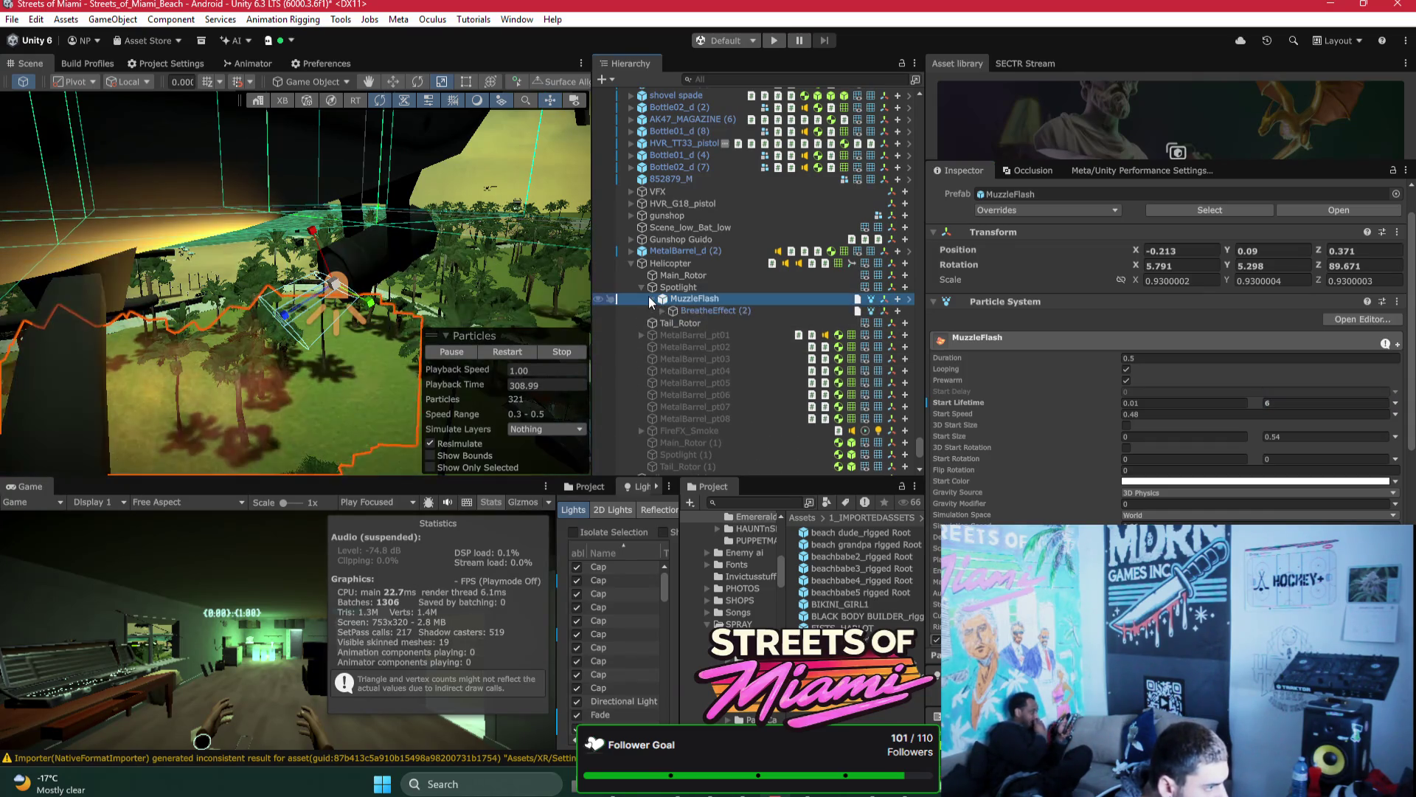
# Step: Select BreatheEffect (2) and set its Start Size maximum to 6 (range 0.3–6)
pyautogui.click(661, 312)
pyautogui.click(661, 311)
pyautogui.click(1280, 361)
pyautogui.write('6')
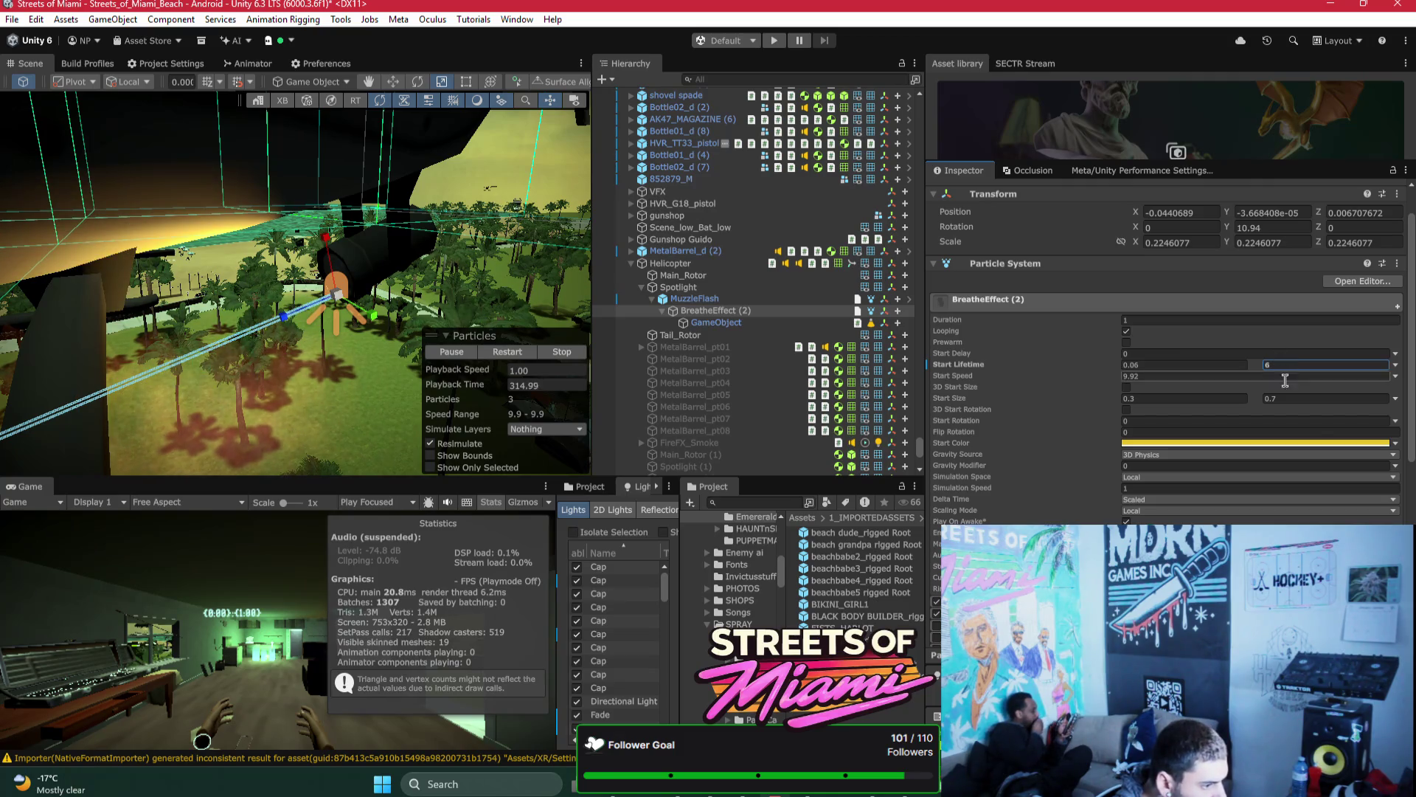
pyautogui.press('Escape')
pyautogui.click(1215, 374)
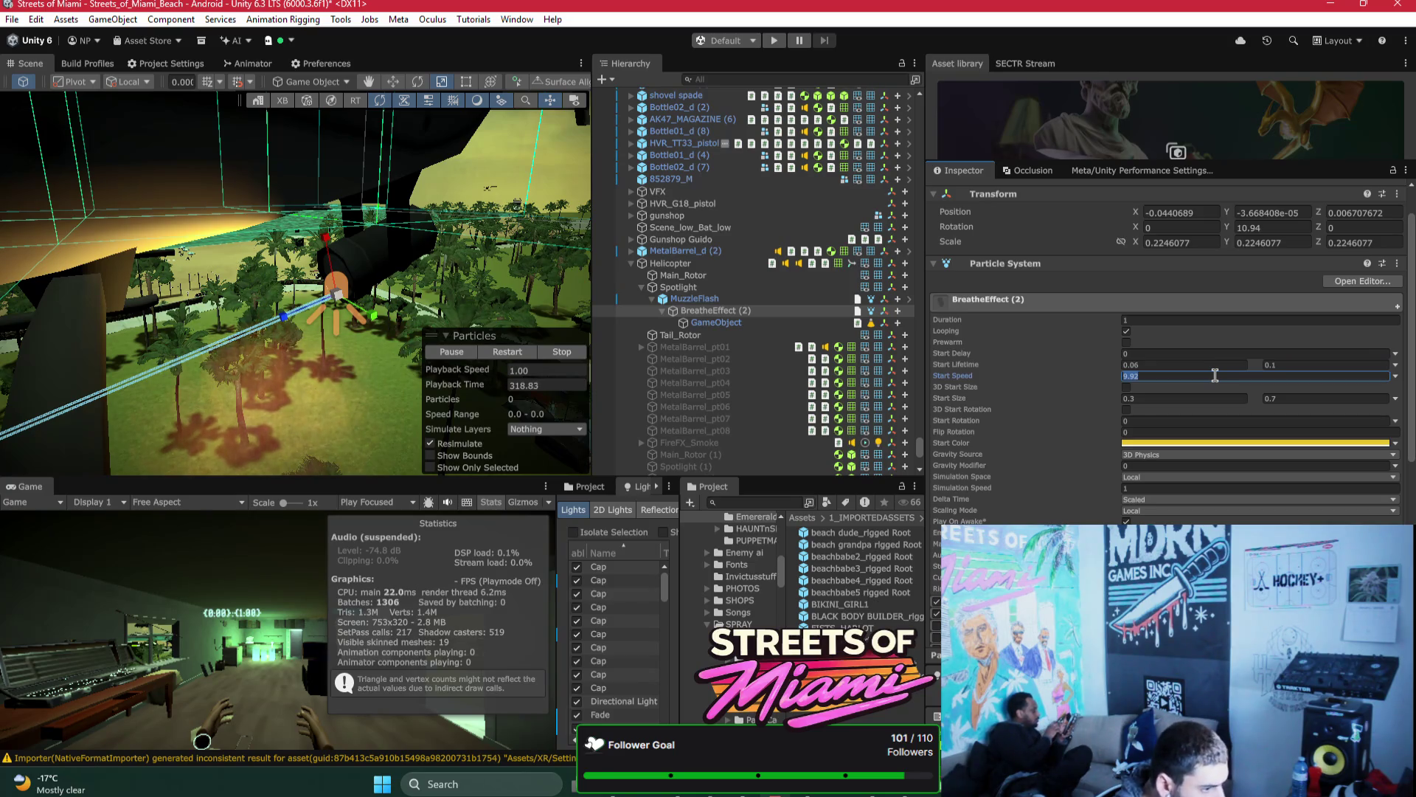
pyautogui.click(1326, 398)
pyautogui.write('6')
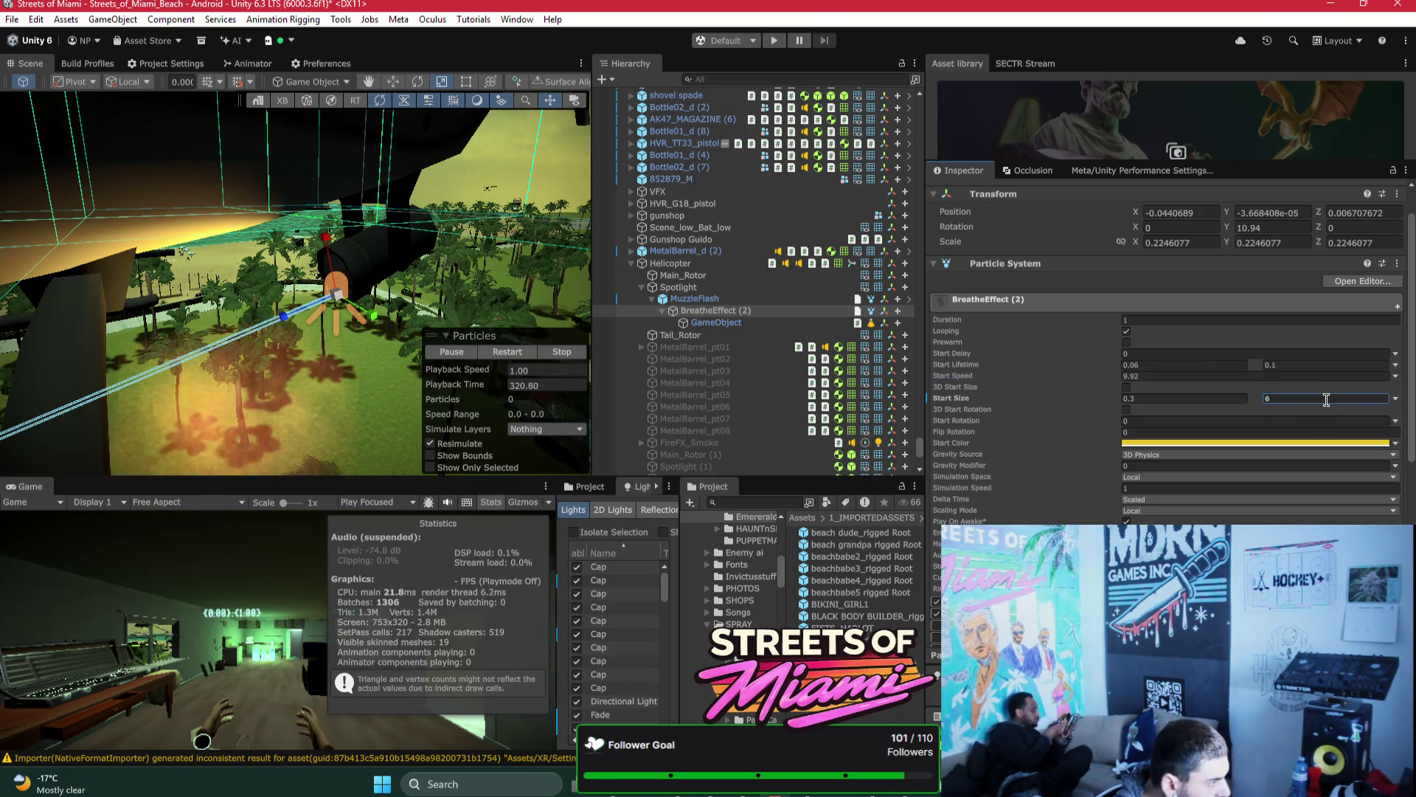
# Step: Set BreatheEffect (2)'s Start Lifetime maximum to 0.2, giving a 0.06–0.2 range
pyautogui.click(1311, 363)
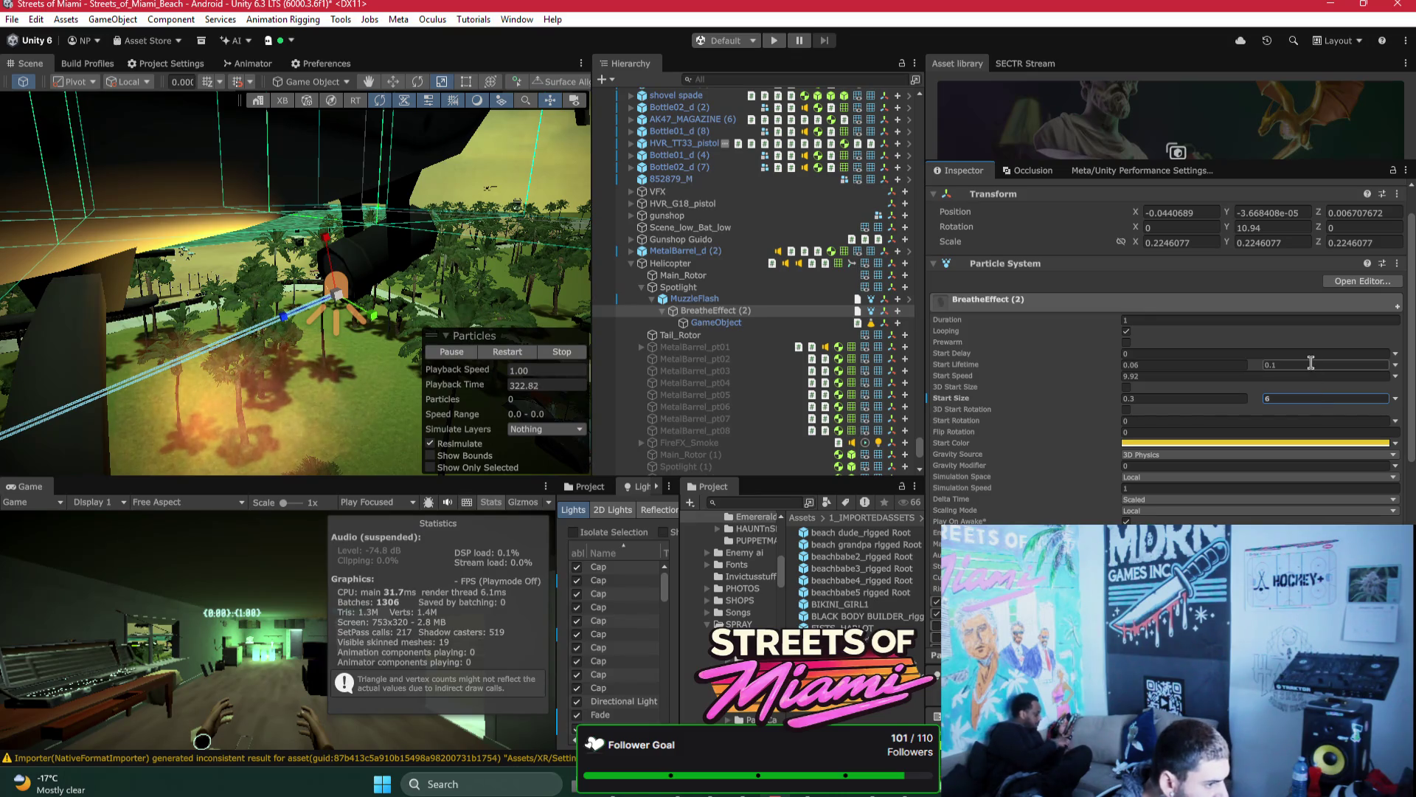
pyautogui.write('2')
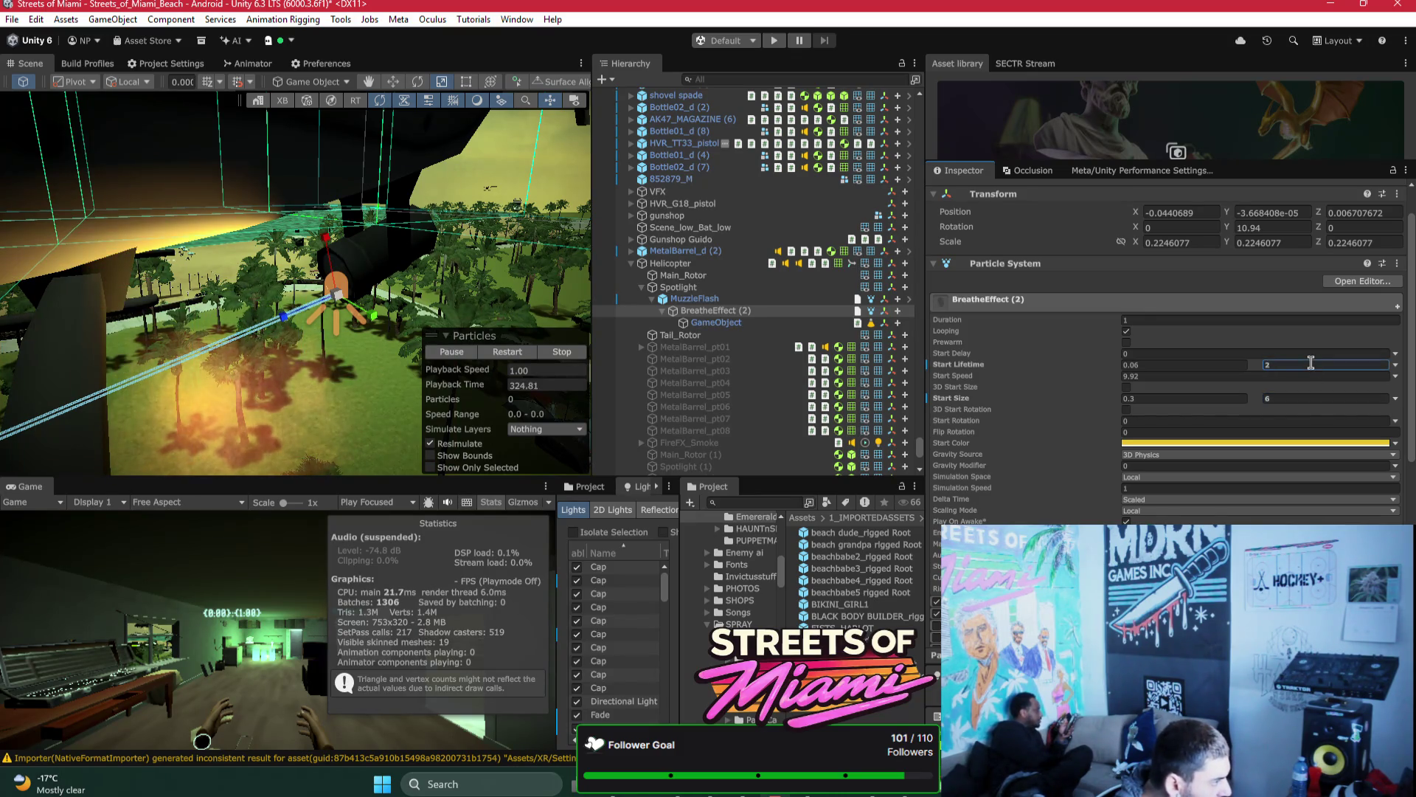
pyautogui.write('1')
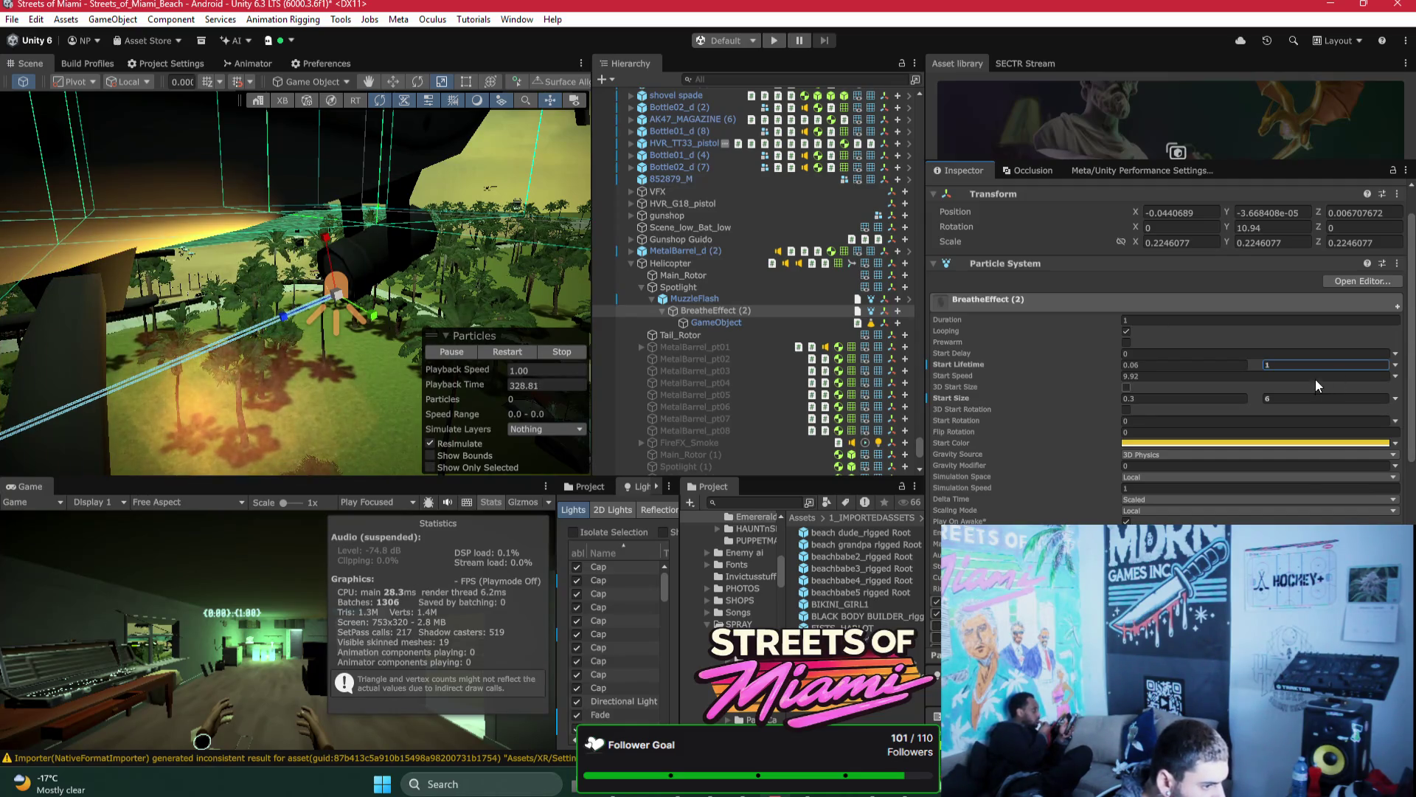
pyautogui.click(1305, 361)
pyautogui.write('0.1')
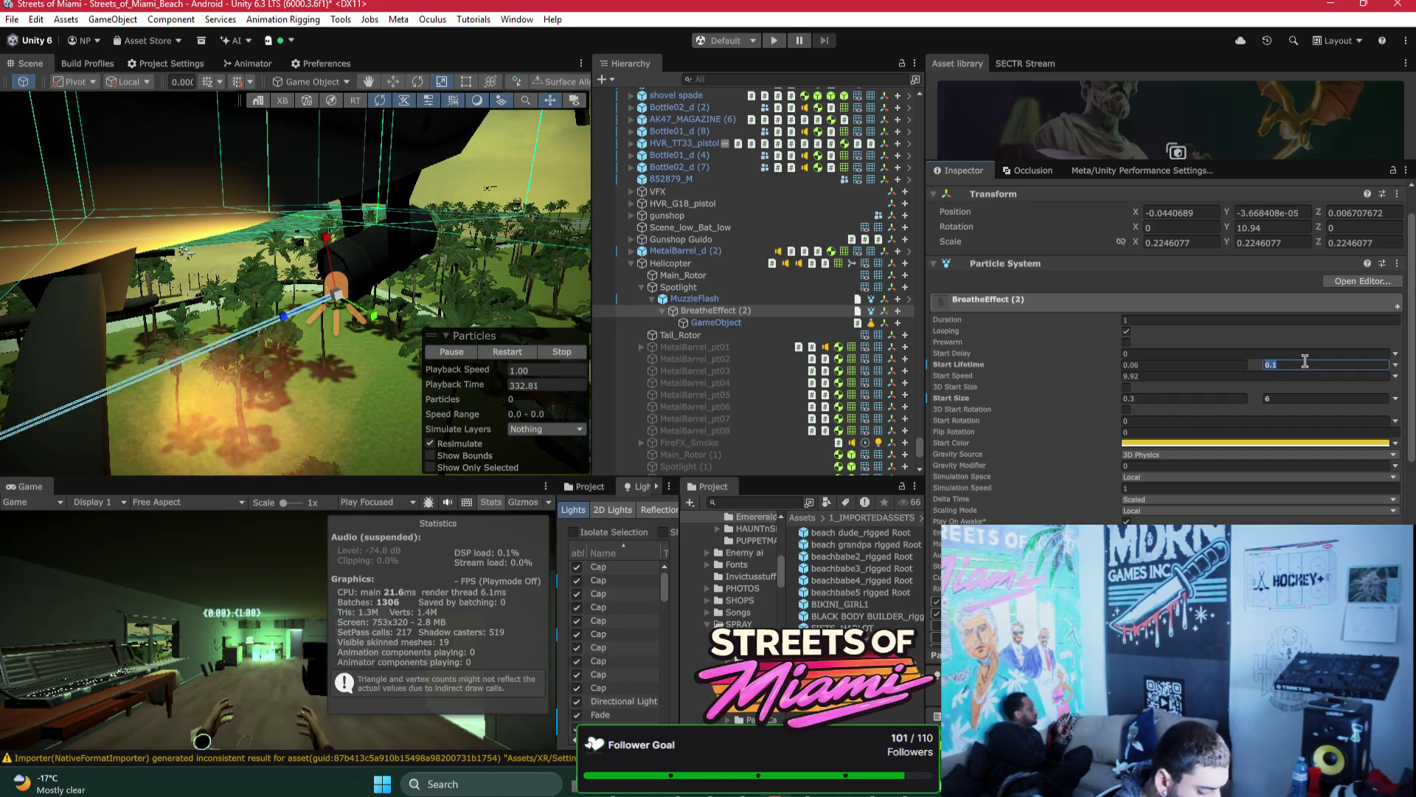
pyautogui.press('BackSpace')
pyautogui.write('2')
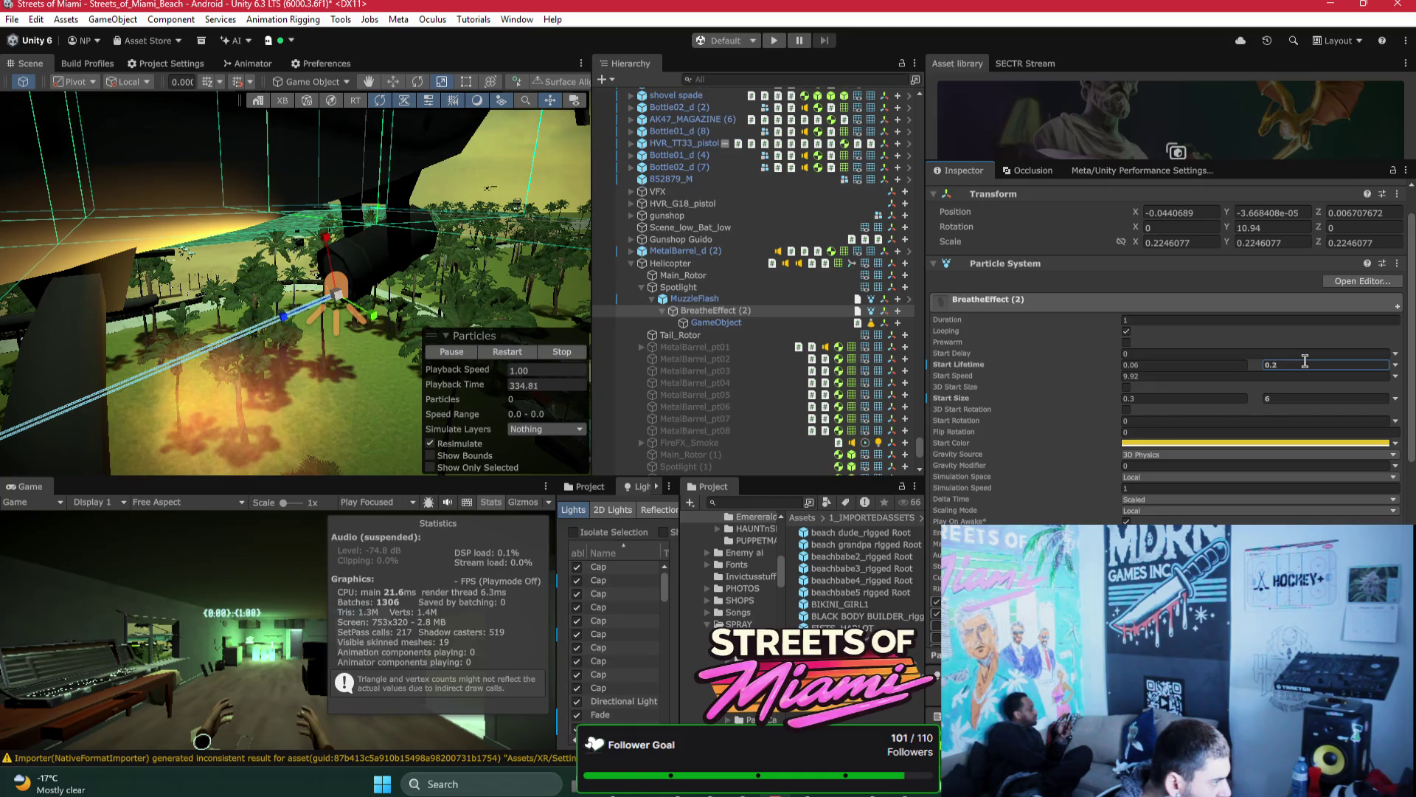
pyautogui.moveTo(361, 377)
pyautogui.mouseDown()
pyautogui.moveTo(215, 290)
pyautogui.moveTo(355, 330)
pyautogui.mouseUp()
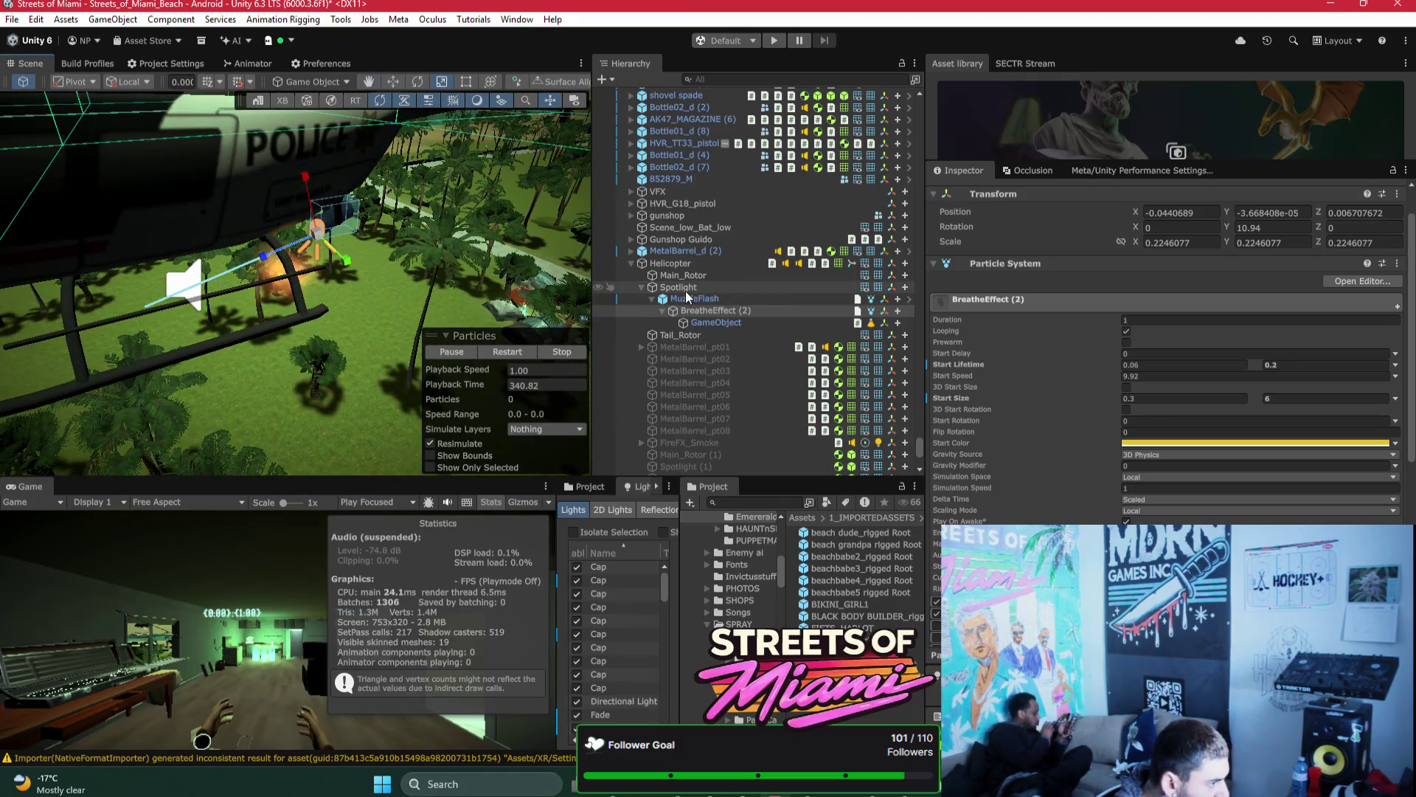
# Step: Select MuzzleFlash and restart its particles to preview the flash around the helicopter
pyautogui.click(686, 289)
pyautogui.moveTo(434, 303); pyautogui.dragTo(502, 325)
pyautogui.click(695, 298)
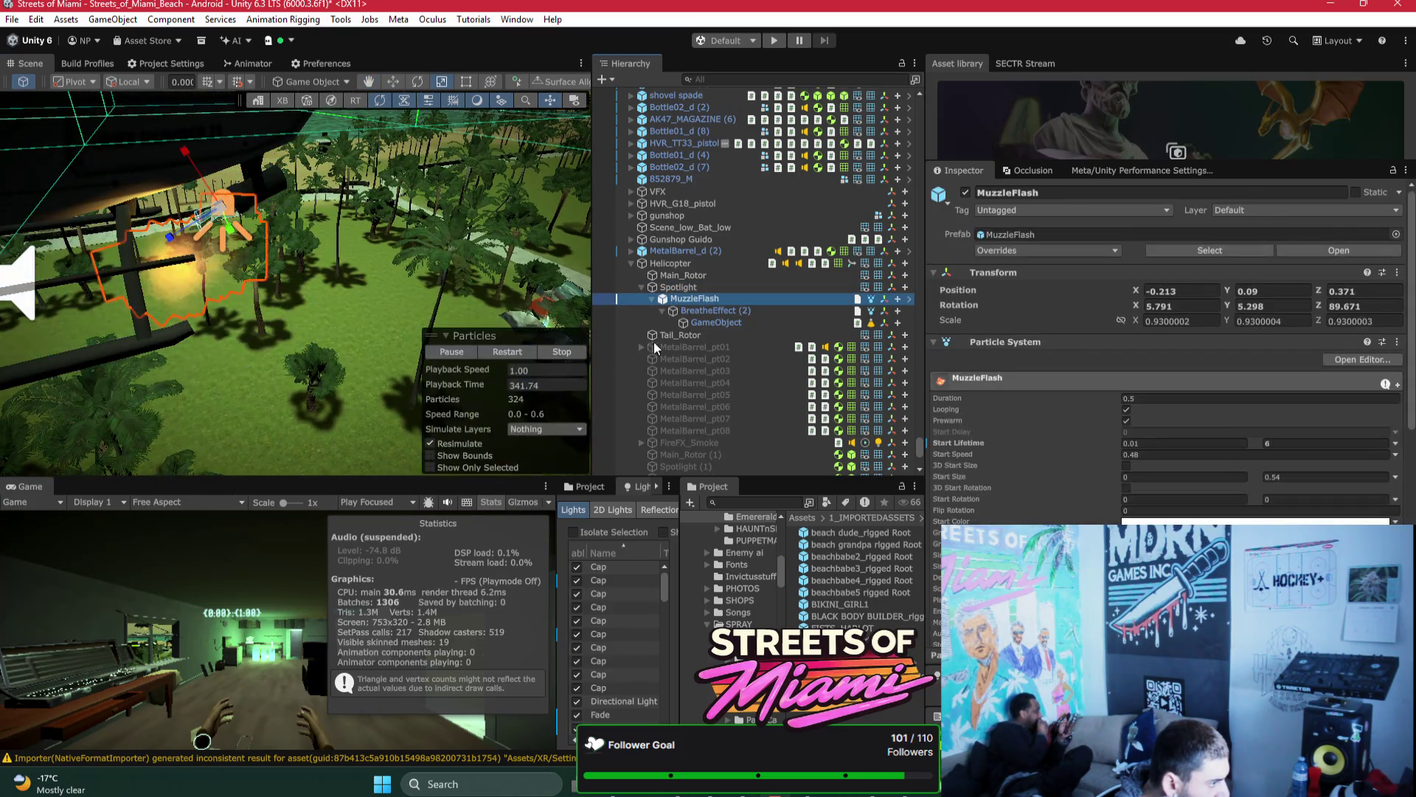
pyautogui.click(504, 354)
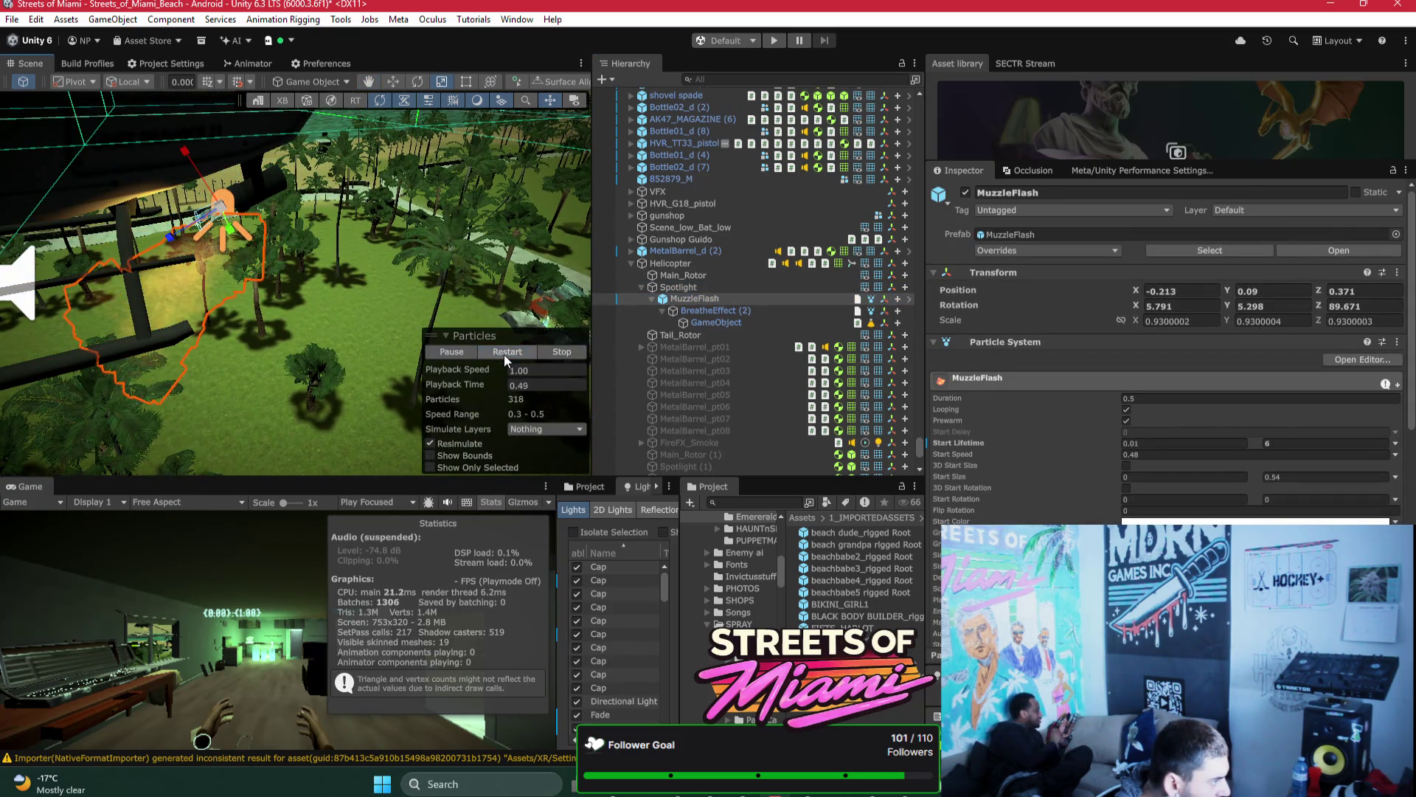
pyautogui.moveTo(398, 340)
pyautogui.mouseDown()
pyautogui.moveTo(453, 289)
pyautogui.moveTo(391, 266)
pyautogui.mouseUp()
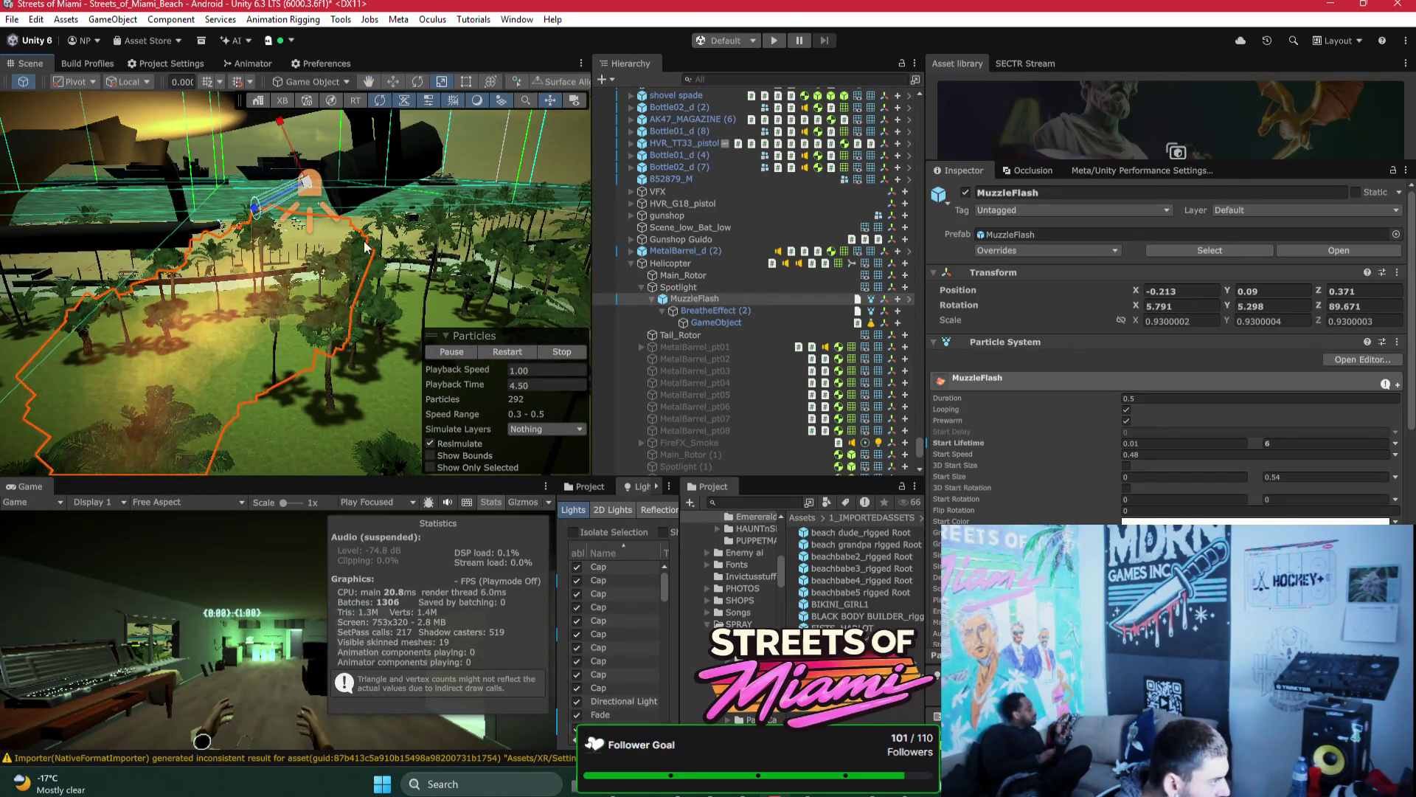
pyautogui.moveTo(339, 212)
pyautogui.mouseDown()
pyautogui.moveTo(365, 149)
pyautogui.moveTo(514, 55)
pyautogui.moveTo(358, 76)
pyautogui.moveTo(329, 64)
pyautogui.mouseUp()
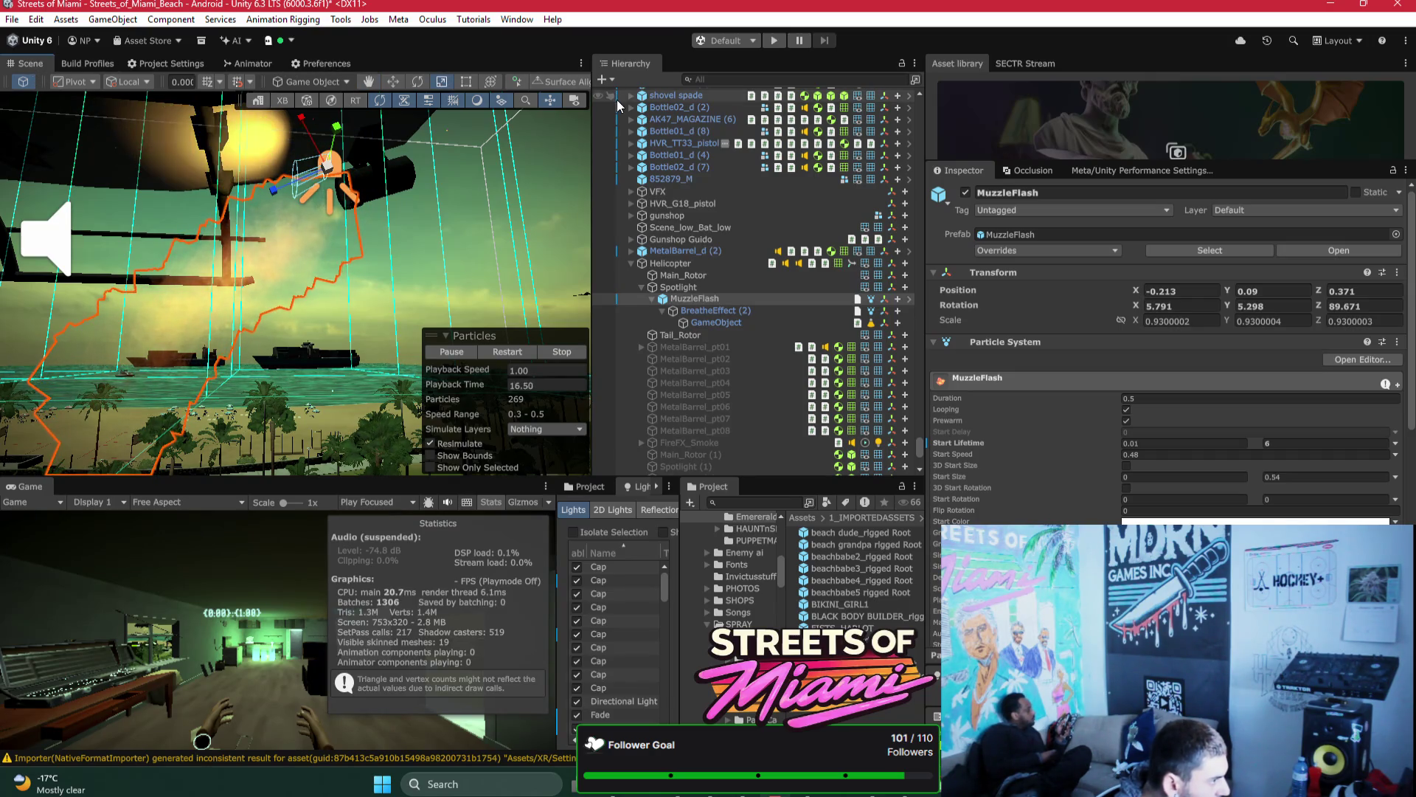
# Step: Deactivate the MuzzleFlash object, then select the Helicopter and frame it
pyautogui.click(652, 298)
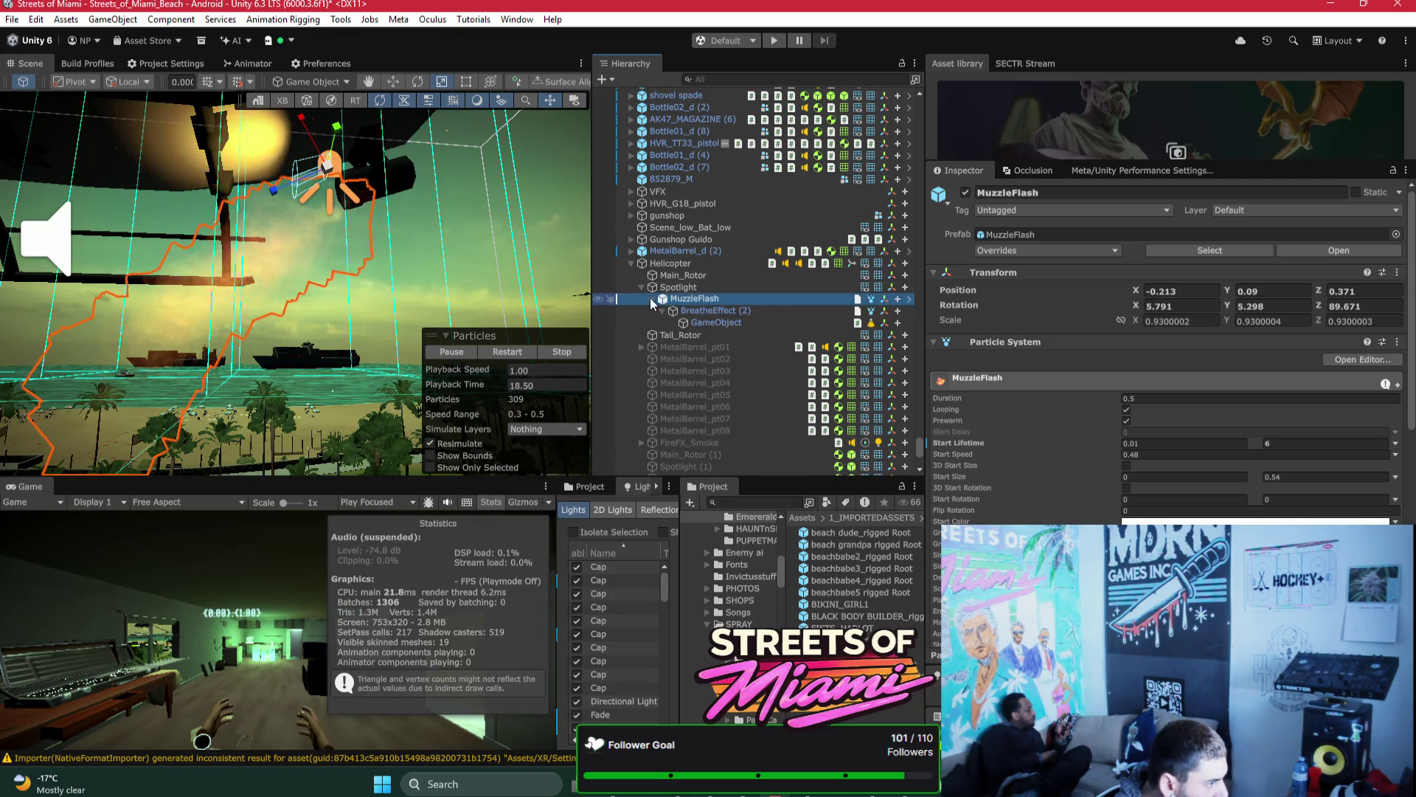
pyautogui.click(965, 193)
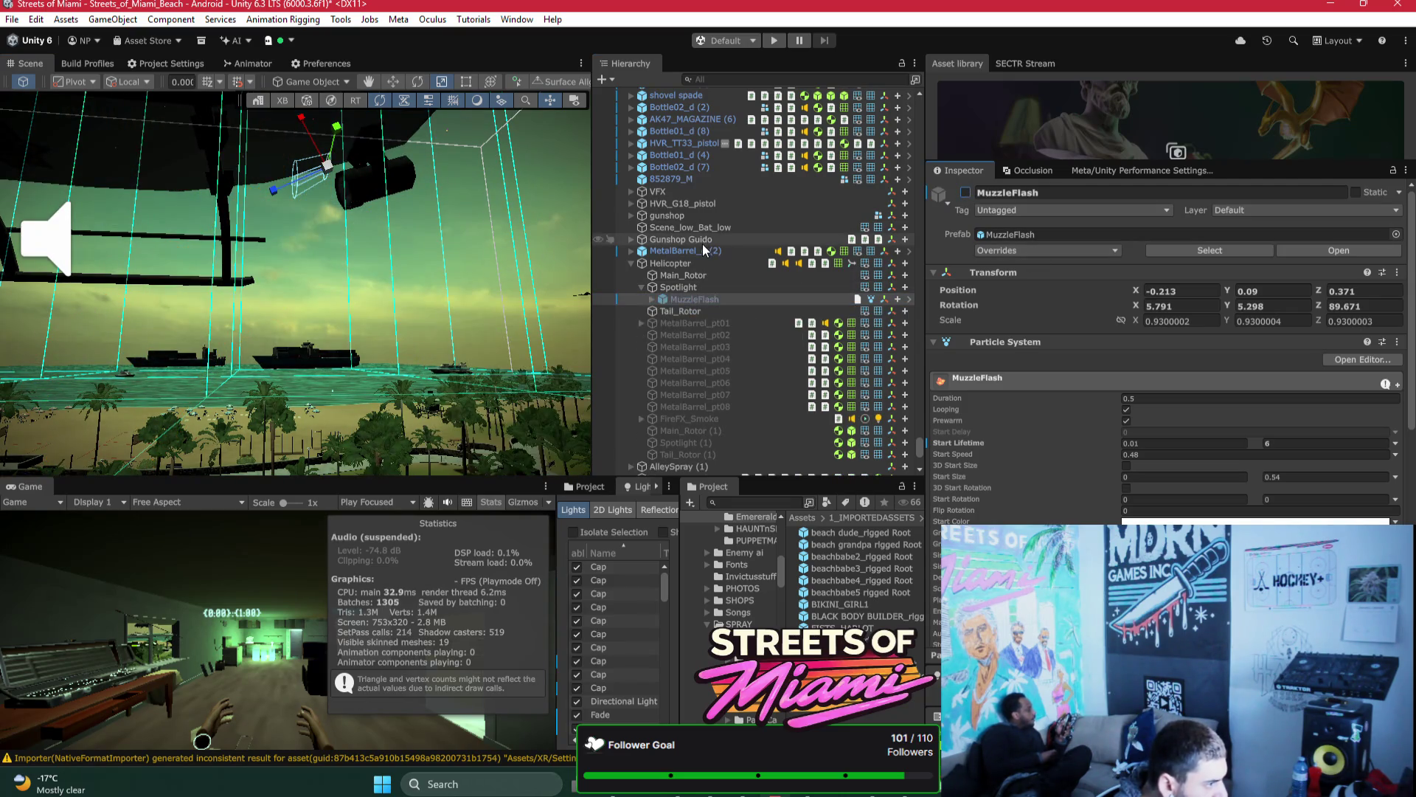
pyautogui.click(701, 263)
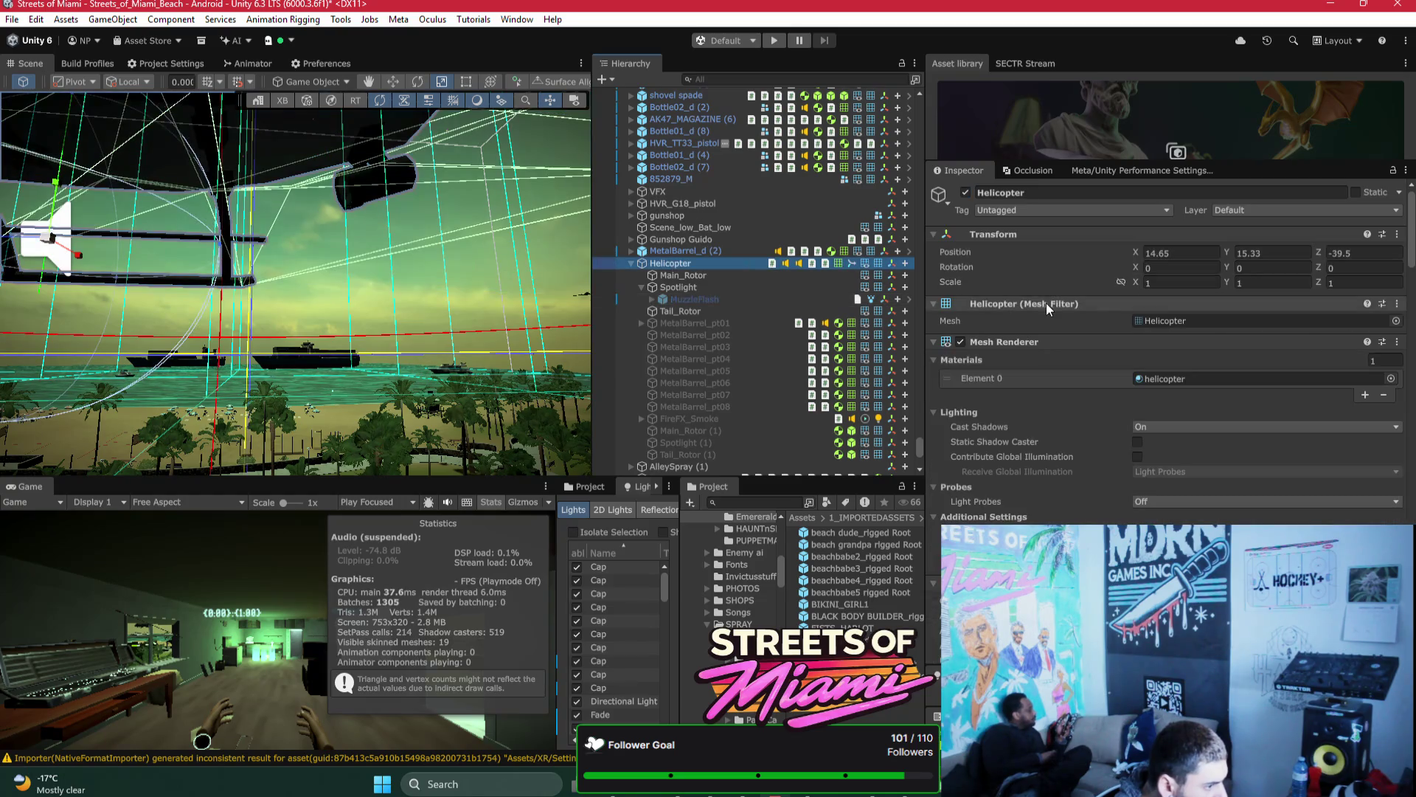
pyautogui.press('f')
pyautogui.moveTo(390, 323); pyautogui.dragTo(391, 308)
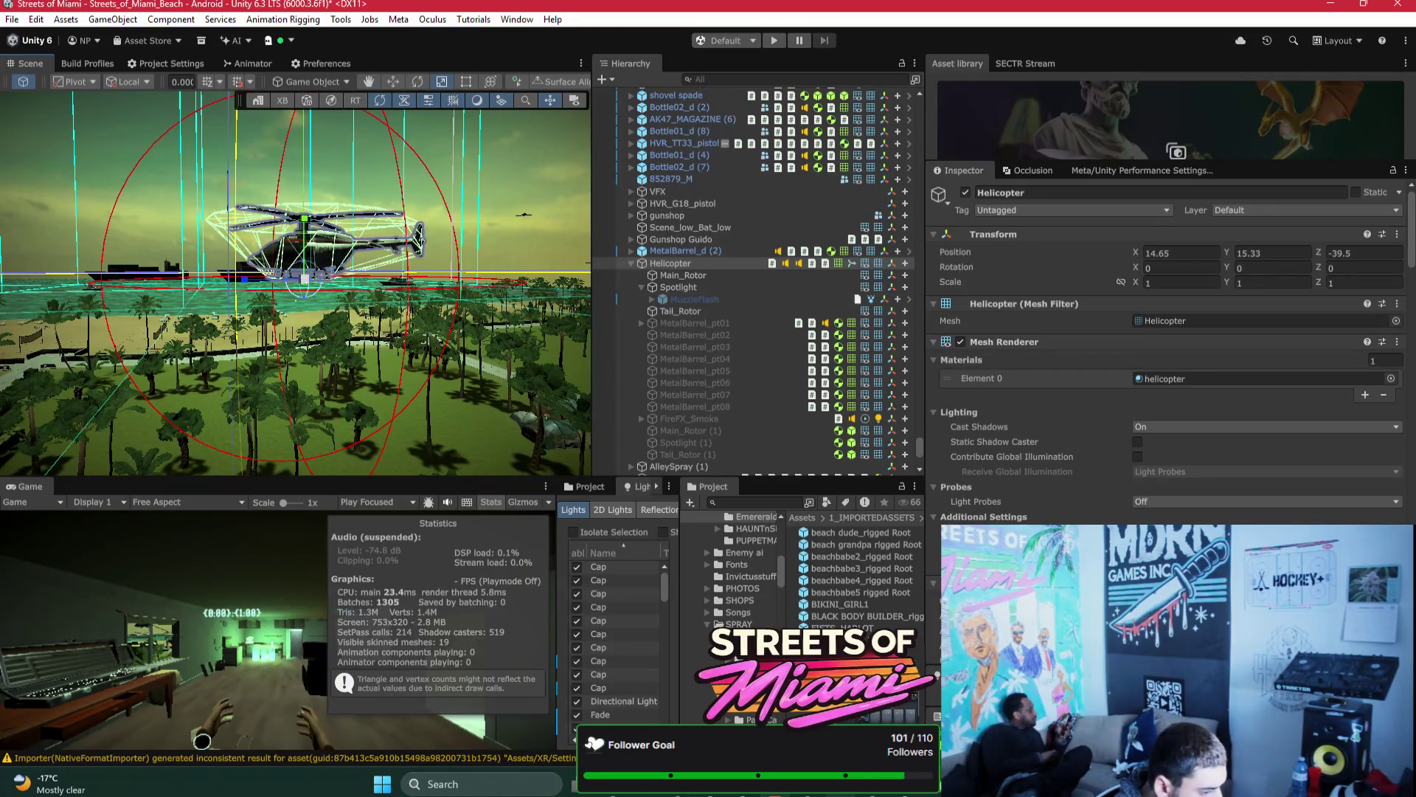
pyautogui.hotkey('alt', 'Tab')
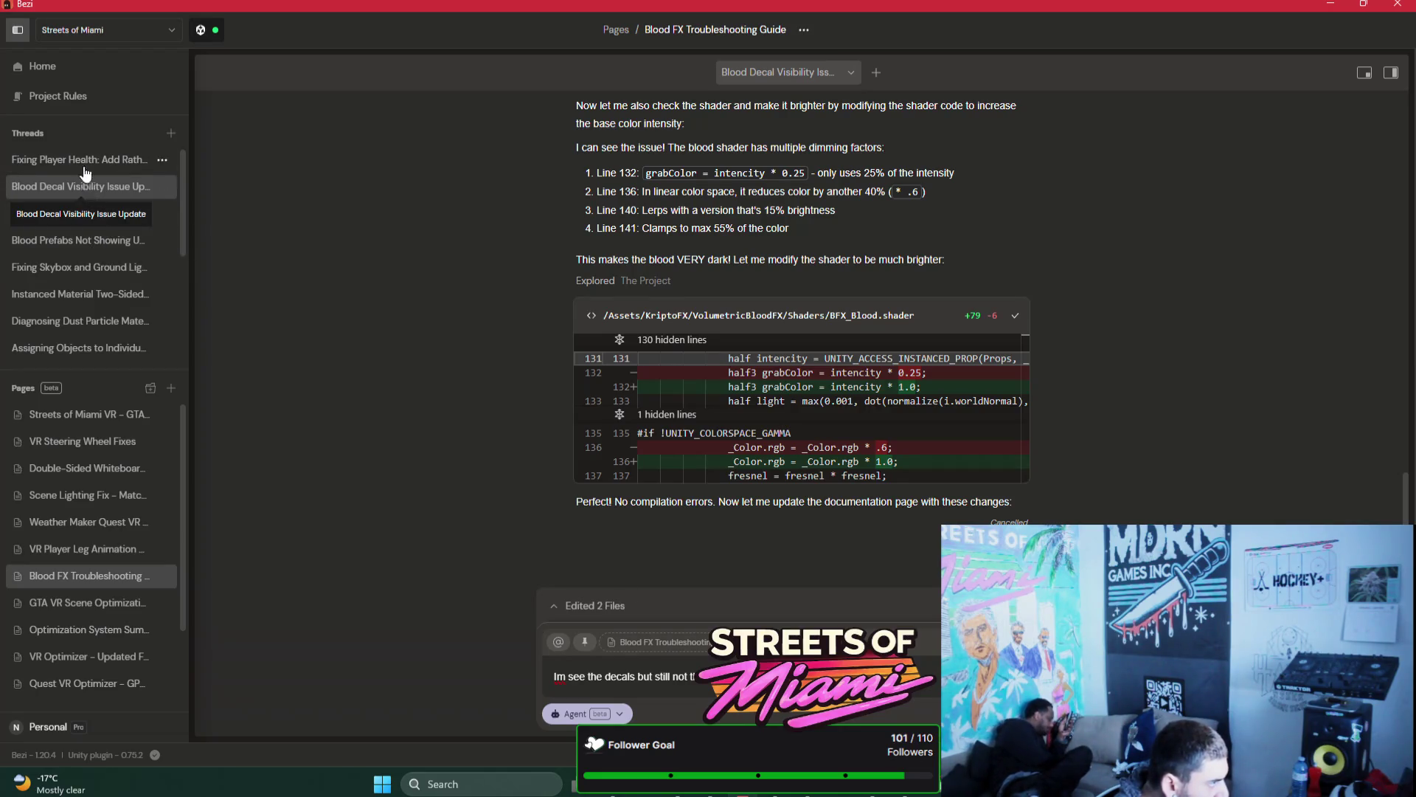
pyautogui.moveTo(681, 793)
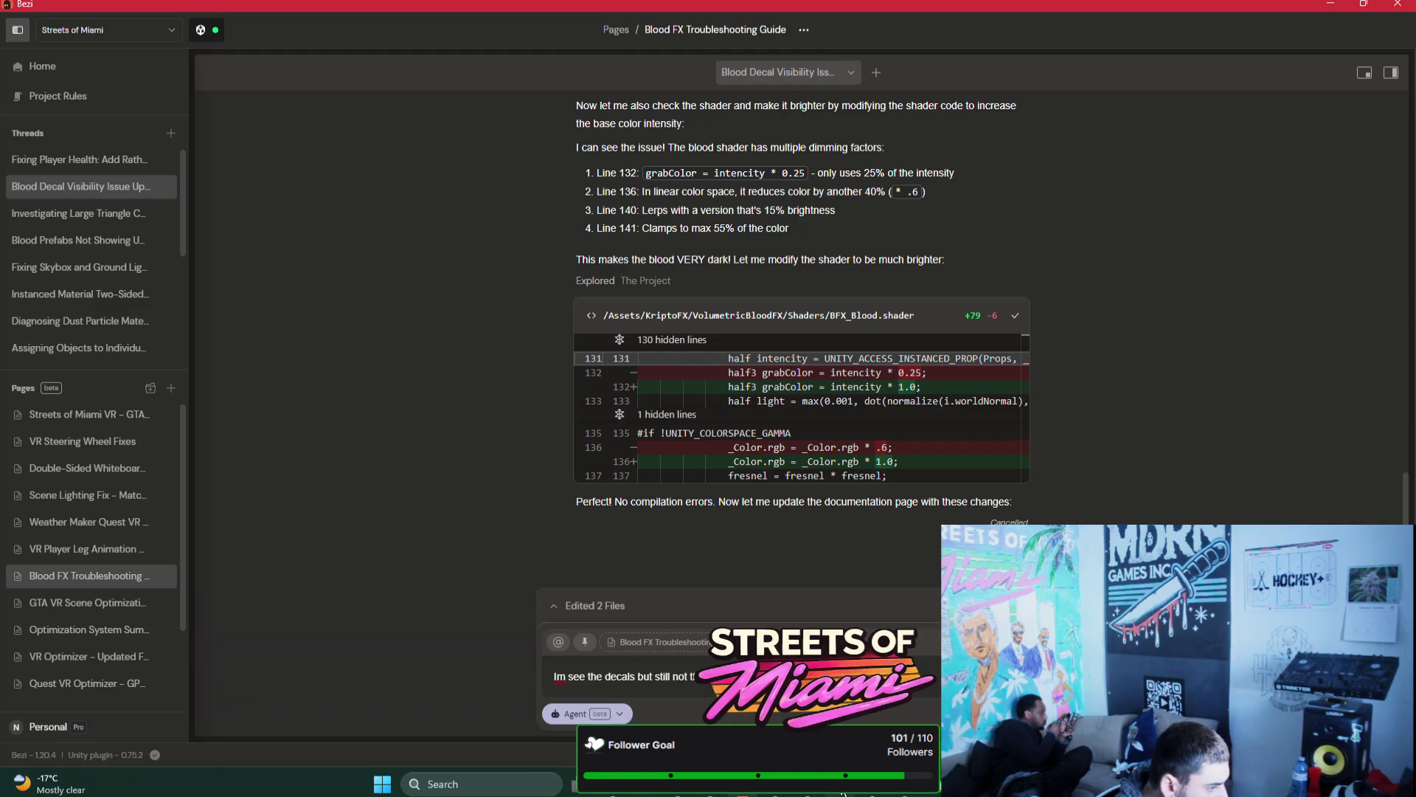
pyautogui.moveTo(777, 793)
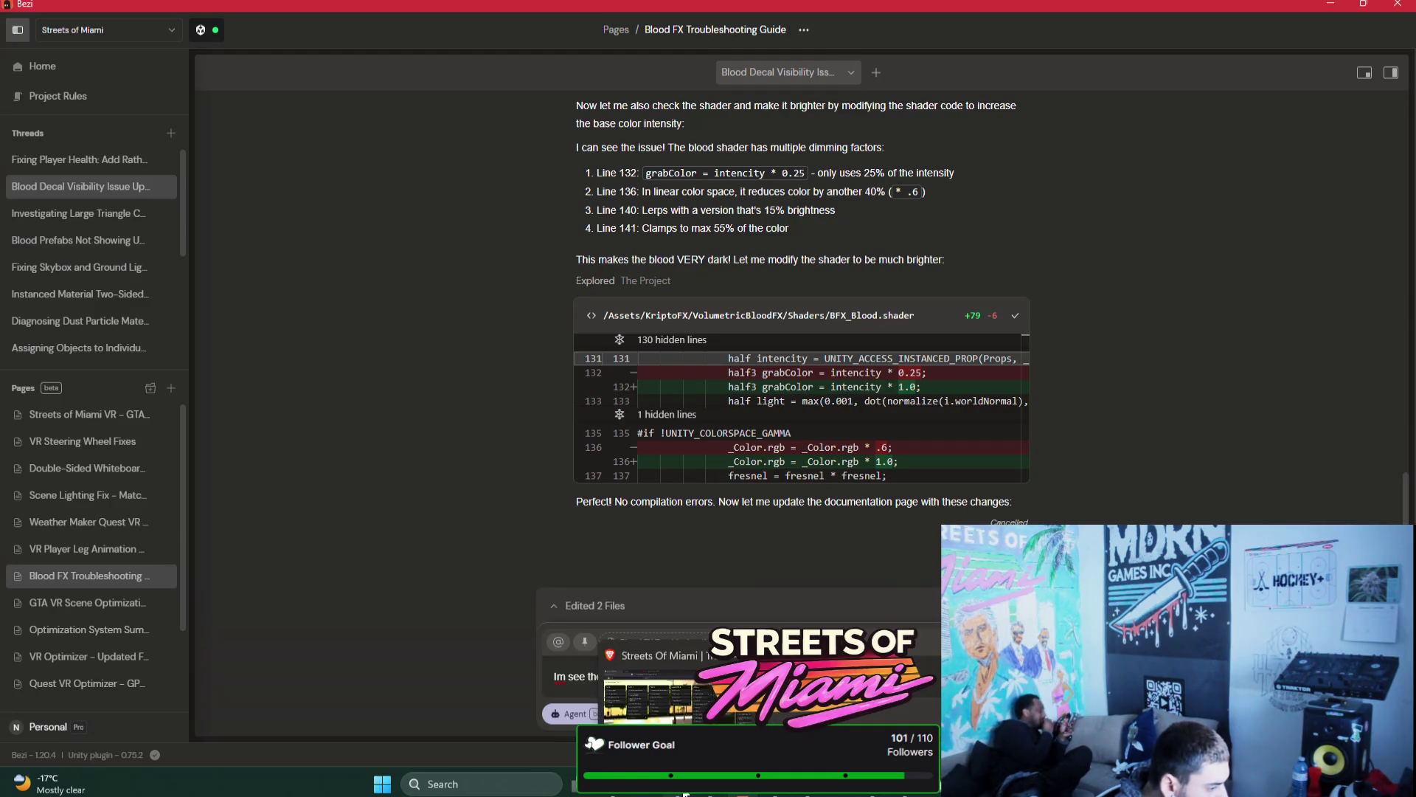
pyautogui.click(777, 793)
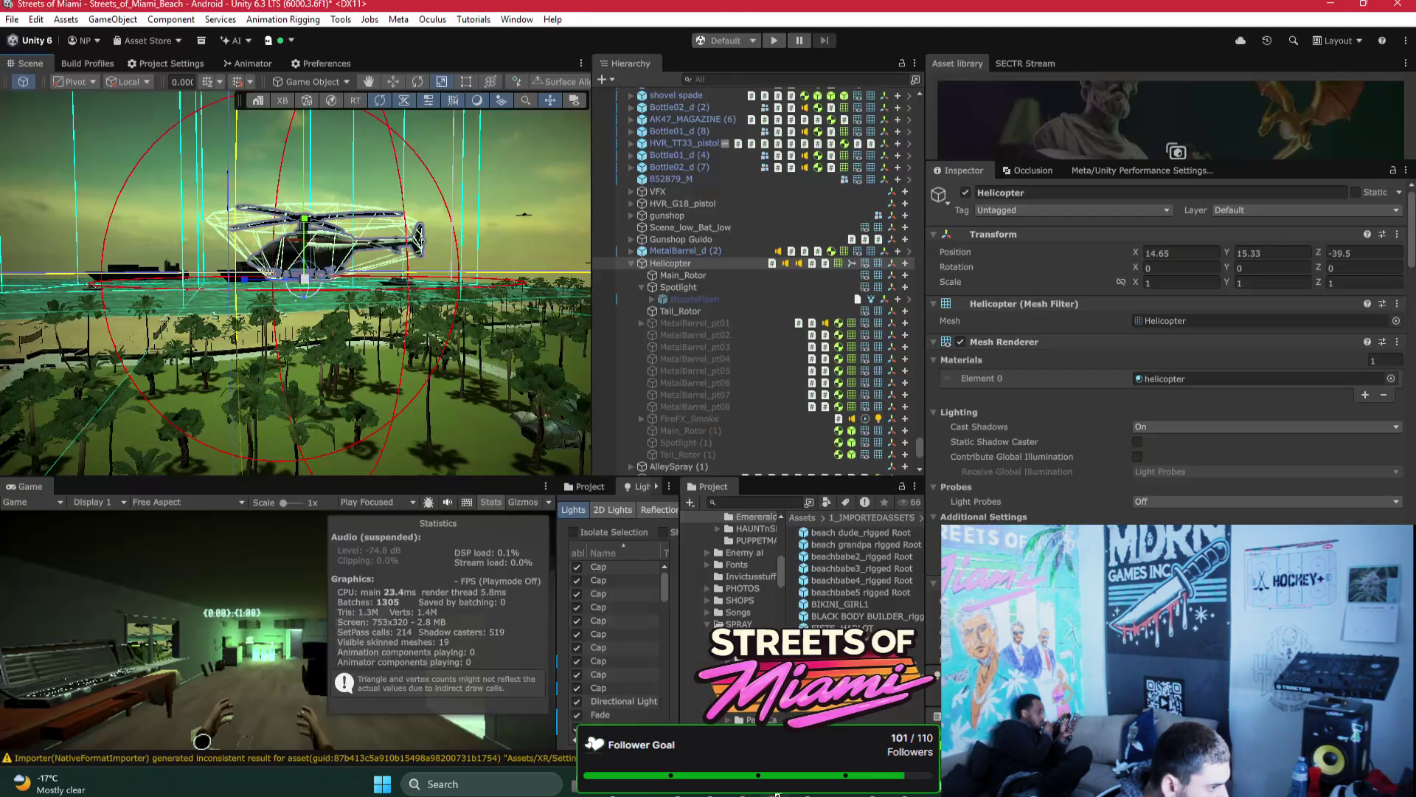
# Step: Collapse the Helicopter's children in the Hierarchy and select HVR_AK47
pyautogui.click(630, 263)
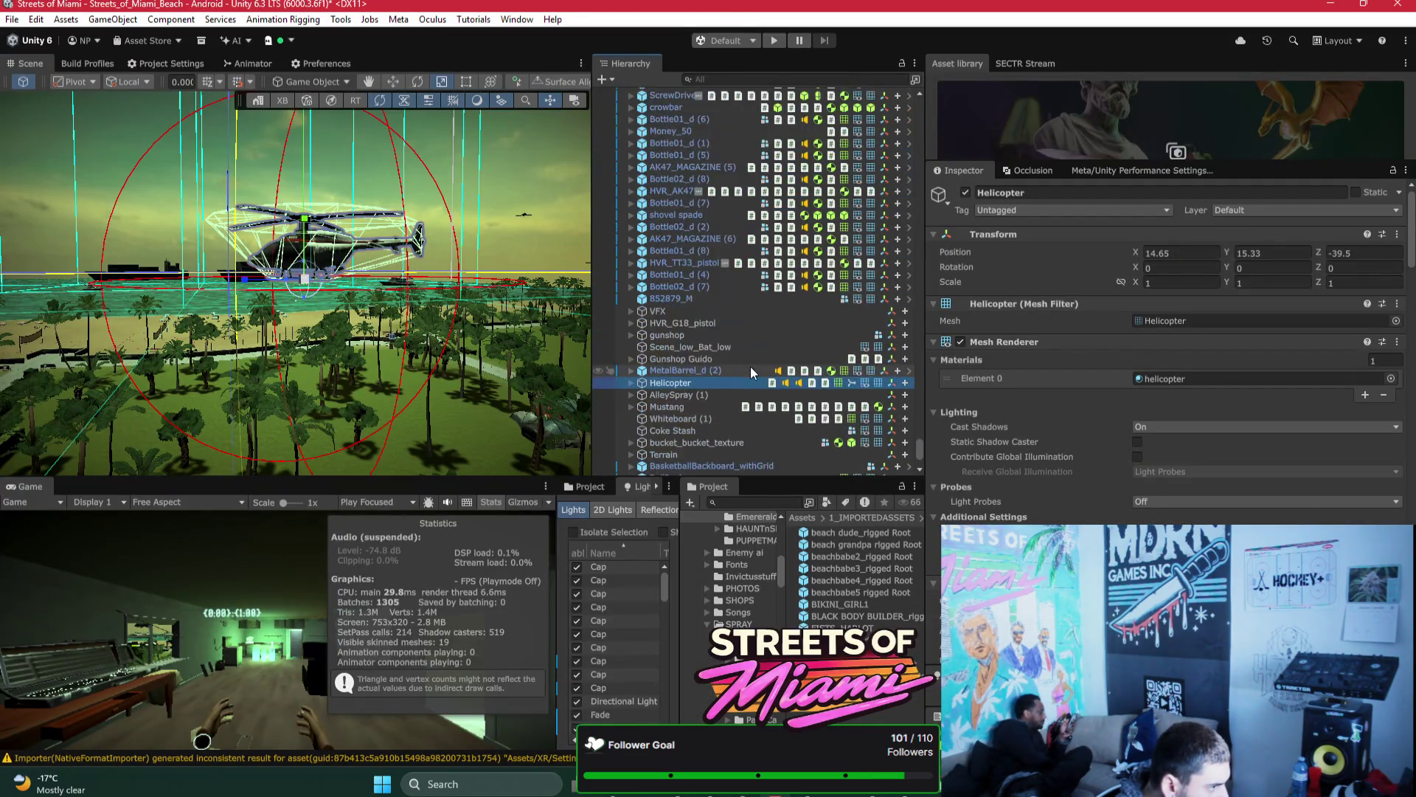
pyautogui.scroll(4, 750, 367)
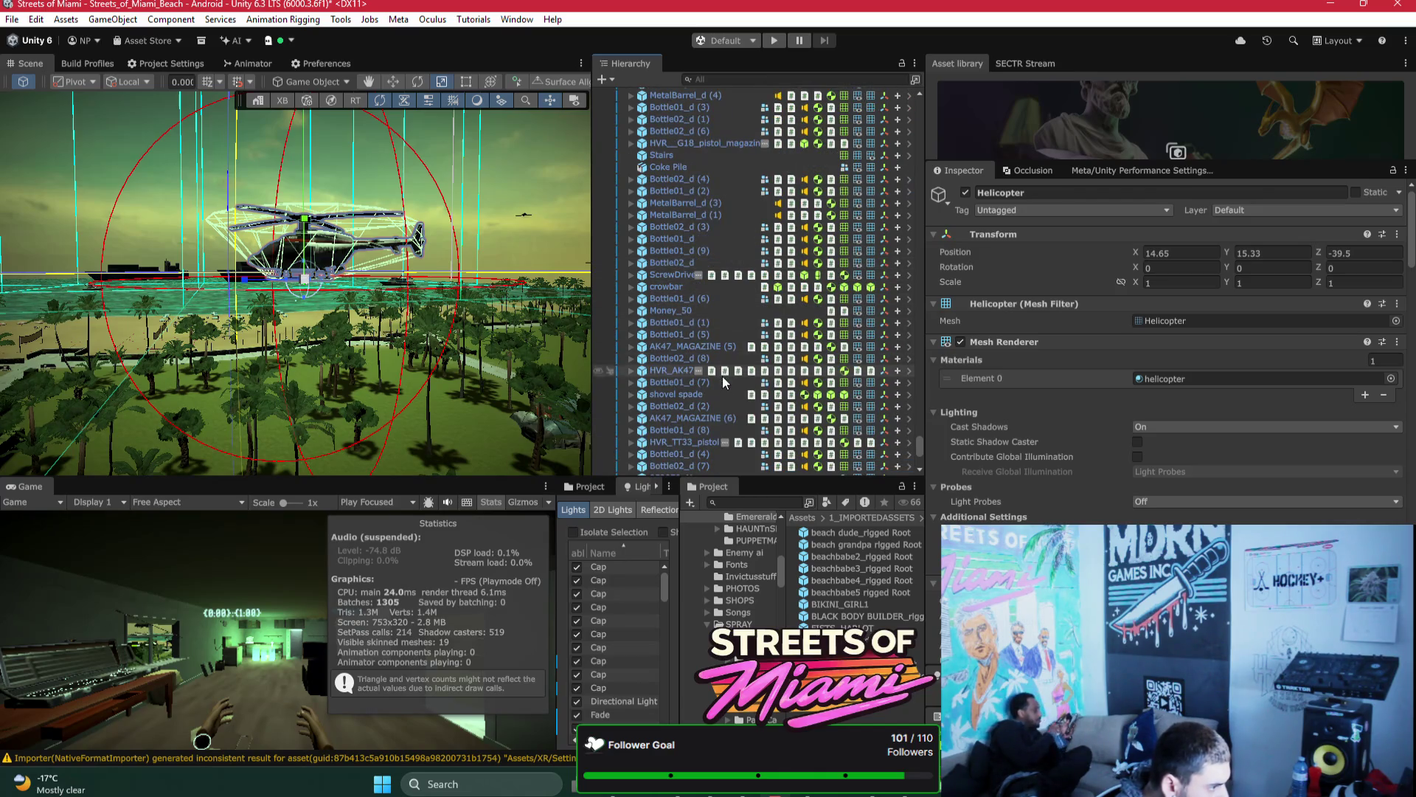
pyautogui.click(662, 369)
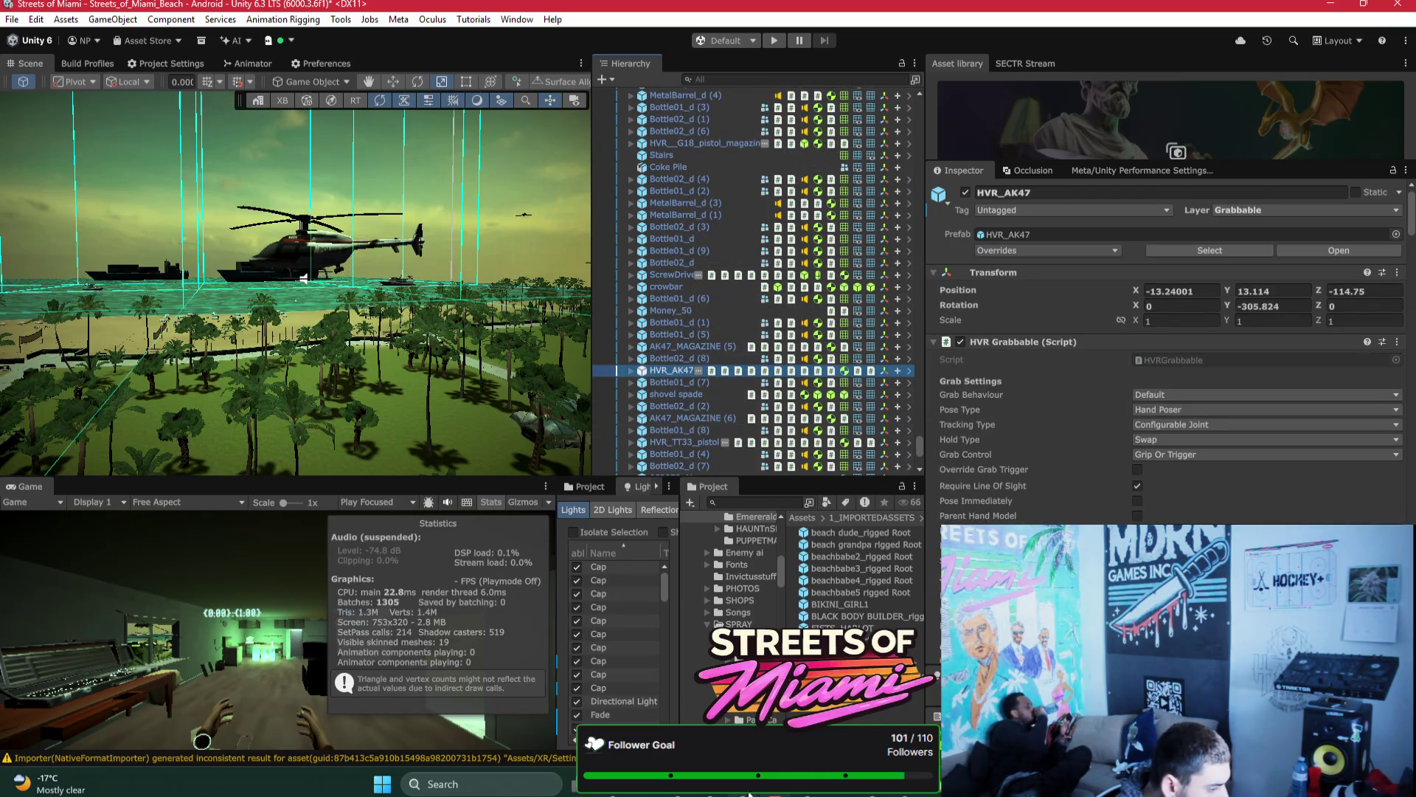
# Step: Glance at the Bezi thread, then fly the Scene view to the rooftop and select the beach grandpa rigged Root
pyautogui.click(761, 793)
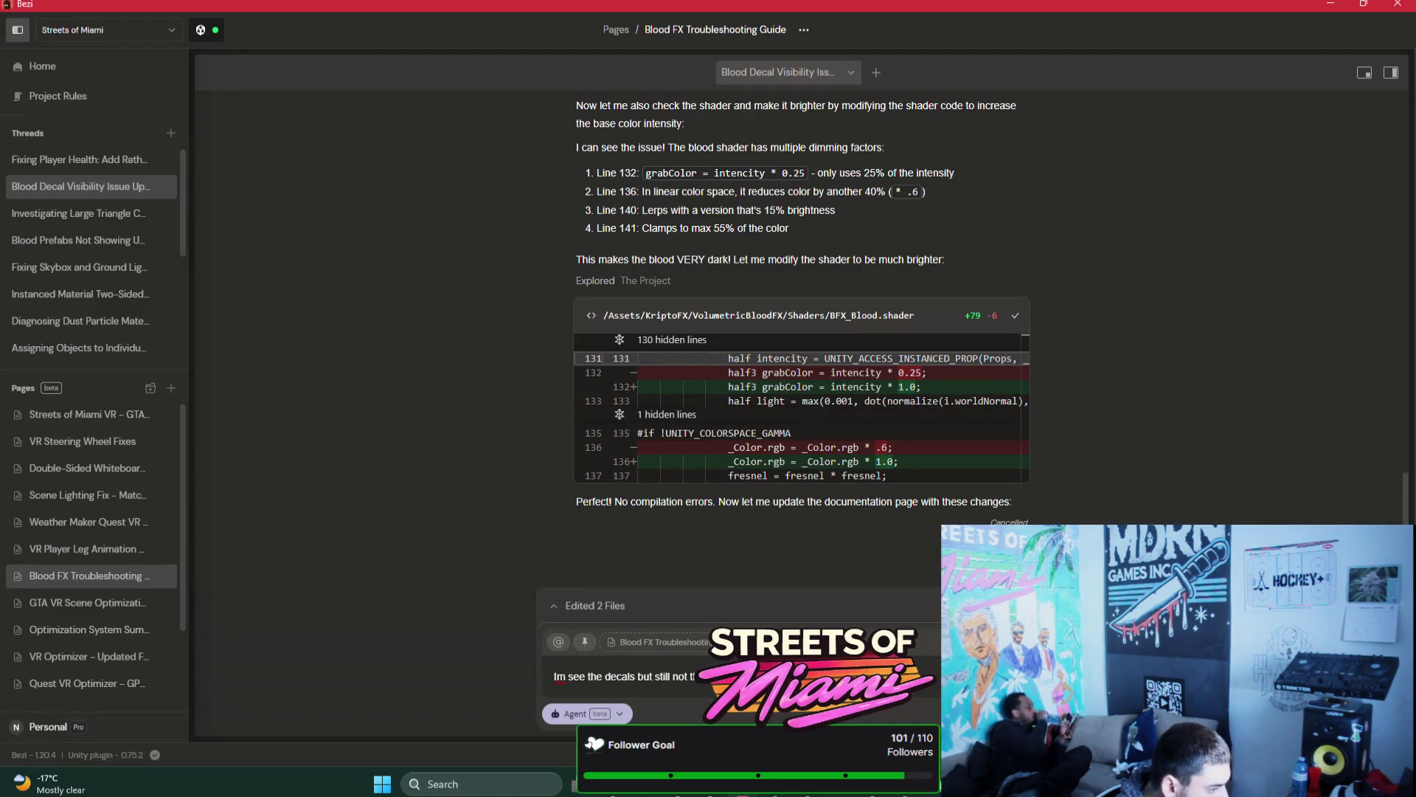
pyautogui.moveTo(733, 793)
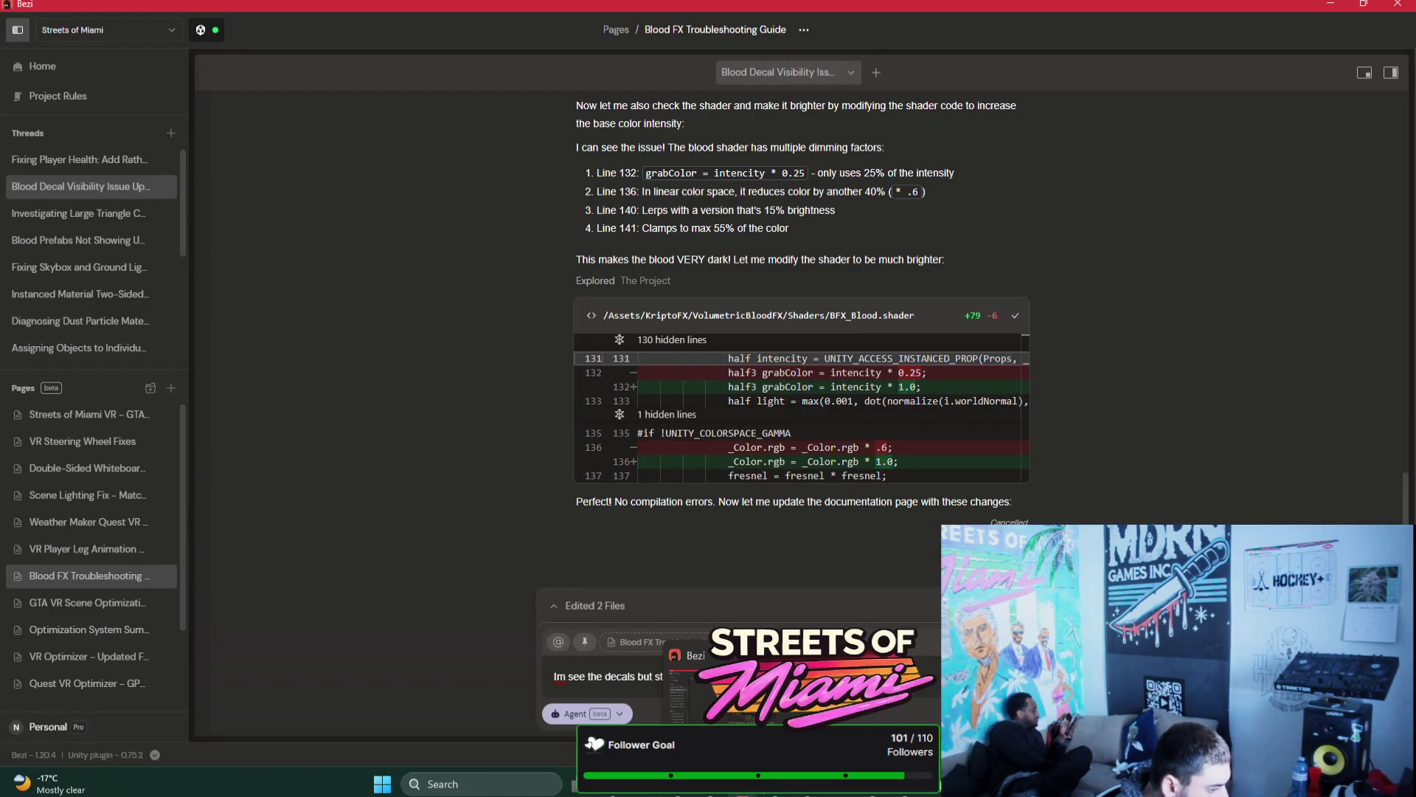
pyautogui.hotkey('alt', 'Tab')
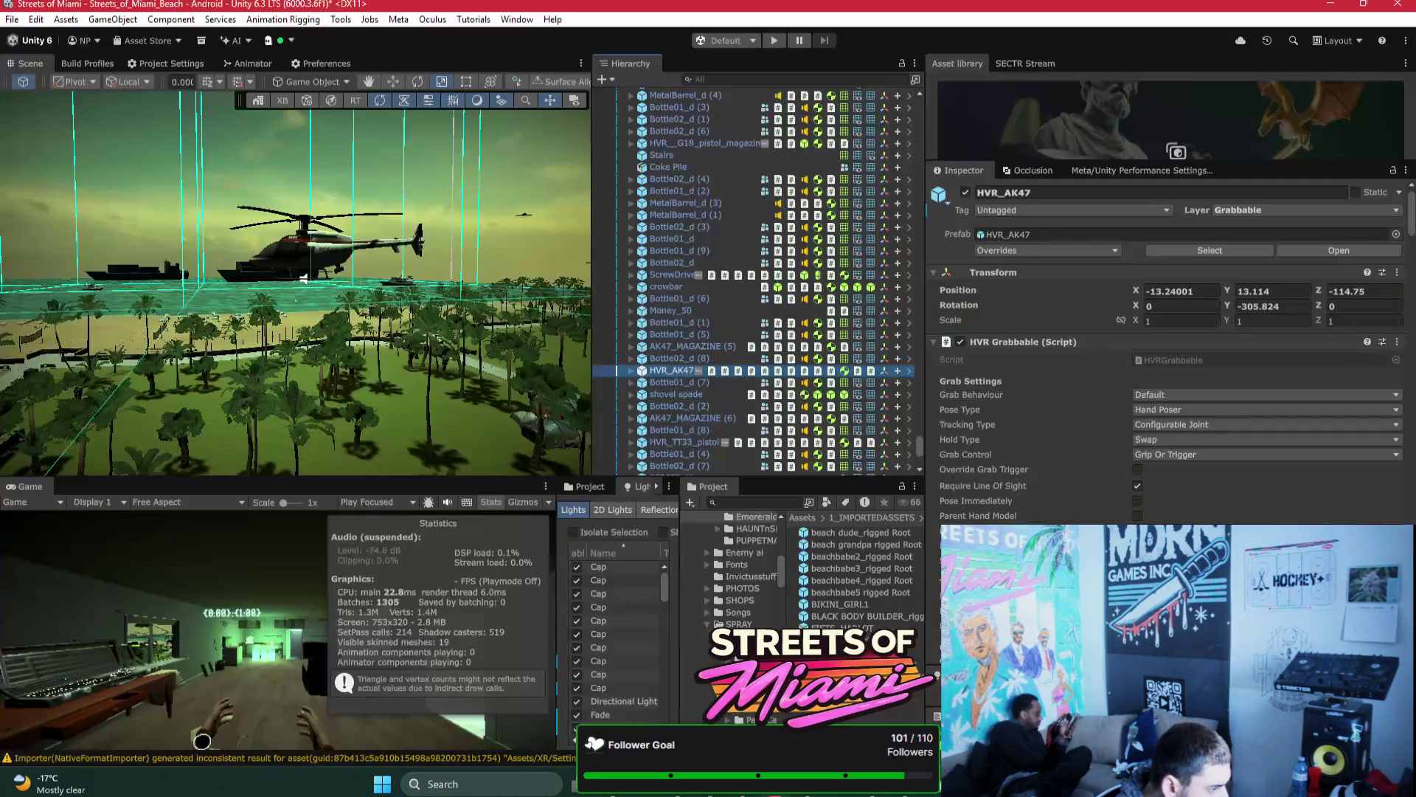
pyautogui.moveTo(244, 354); pyautogui.dragTo(238, 359)
pyautogui.click(402, 377)
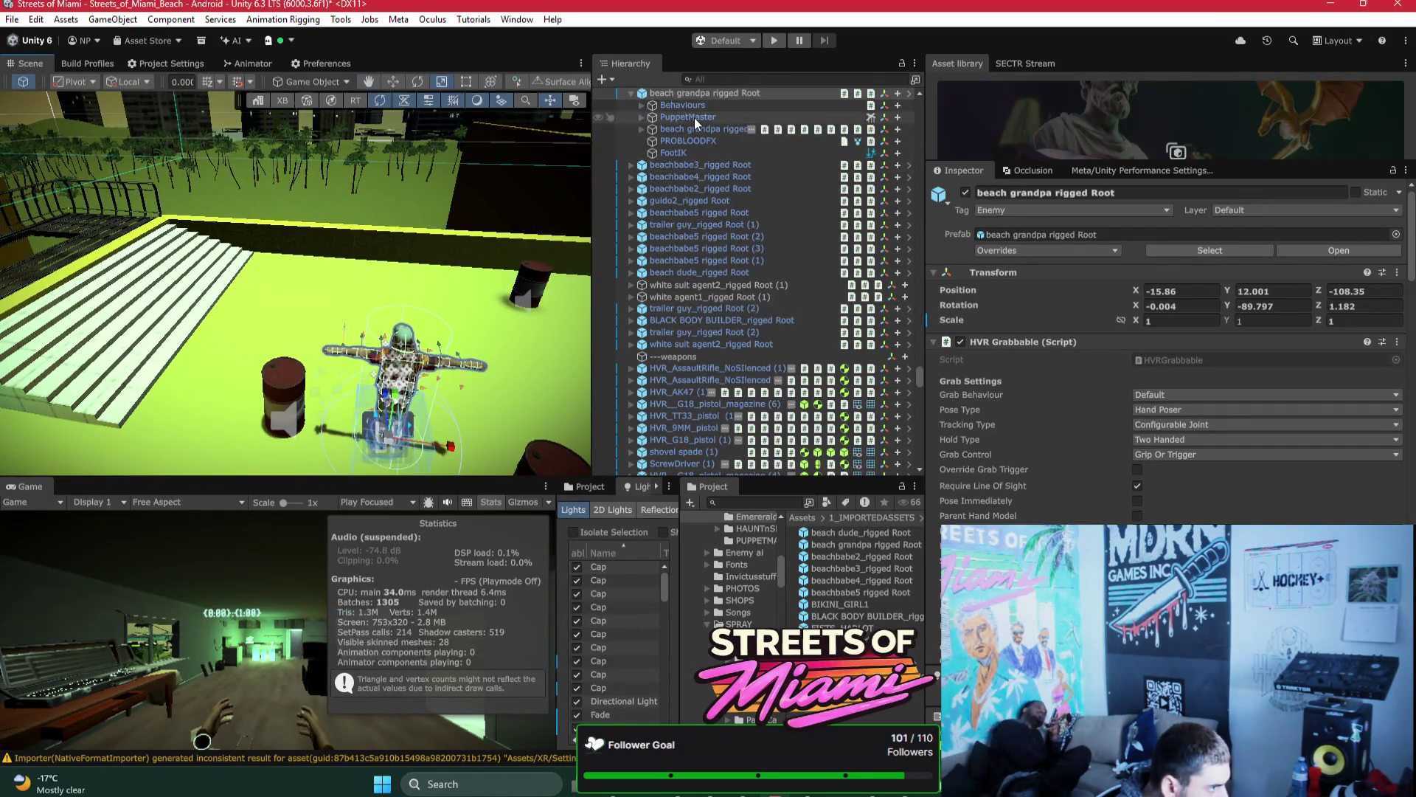
# Step: Select PROBLOODFX and ping its DemoFullStabConfetti script in the Project files
pyautogui.click(689, 140)
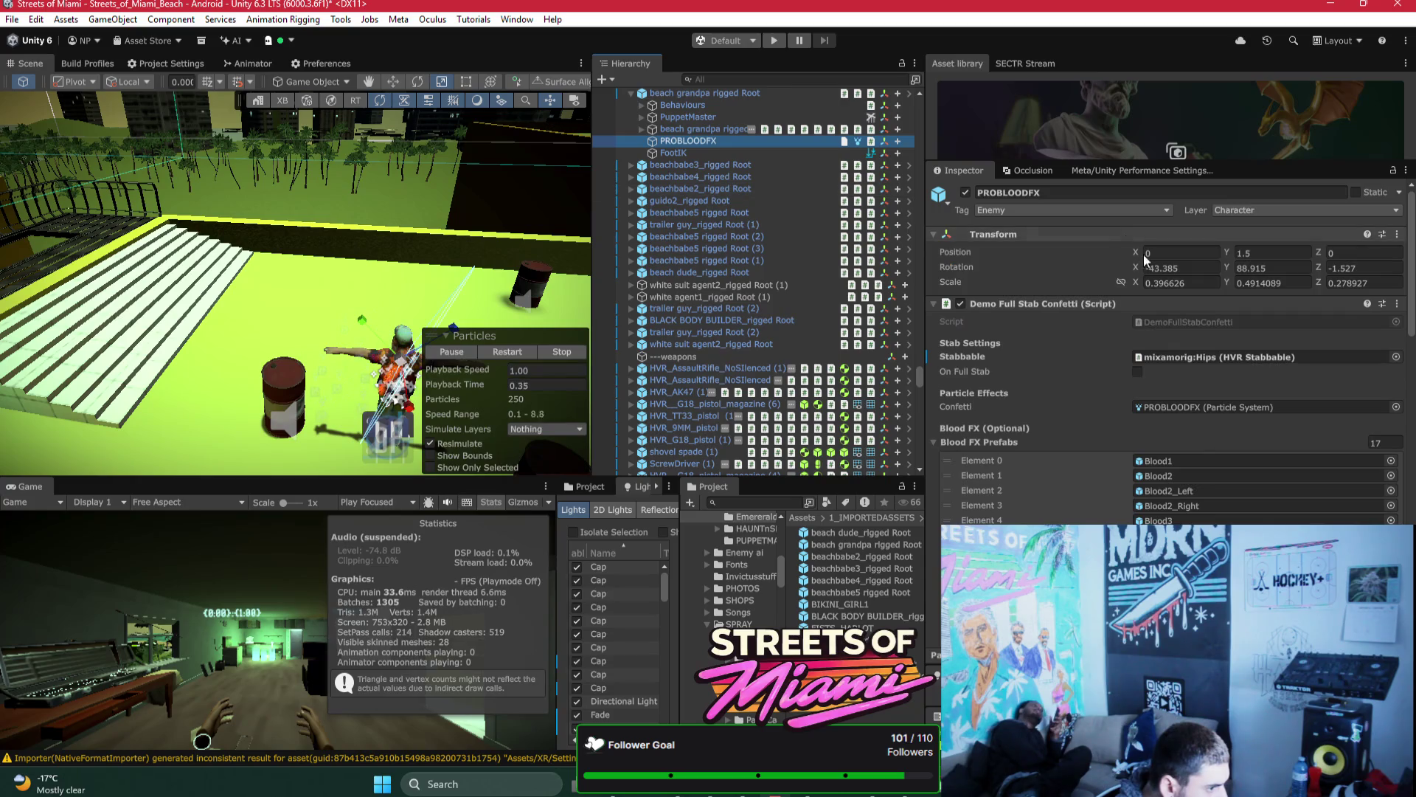
pyautogui.click(1201, 322)
pyautogui.click(879, 567)
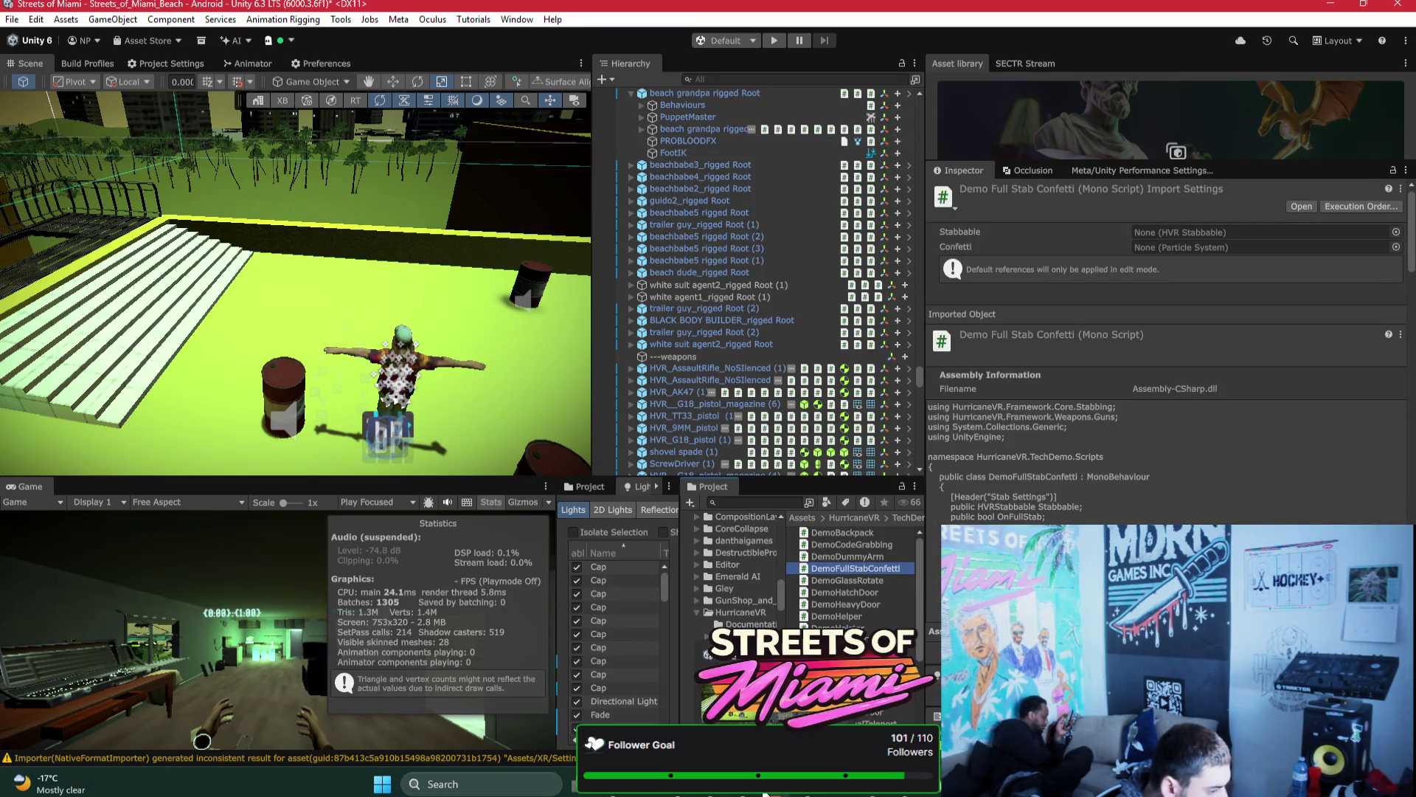
# Step: Reselect PROBLOODFX and confirm its Confetti slot holds the PROBLOODFX particle system
pyautogui.hotkey('alt', 'Tab')
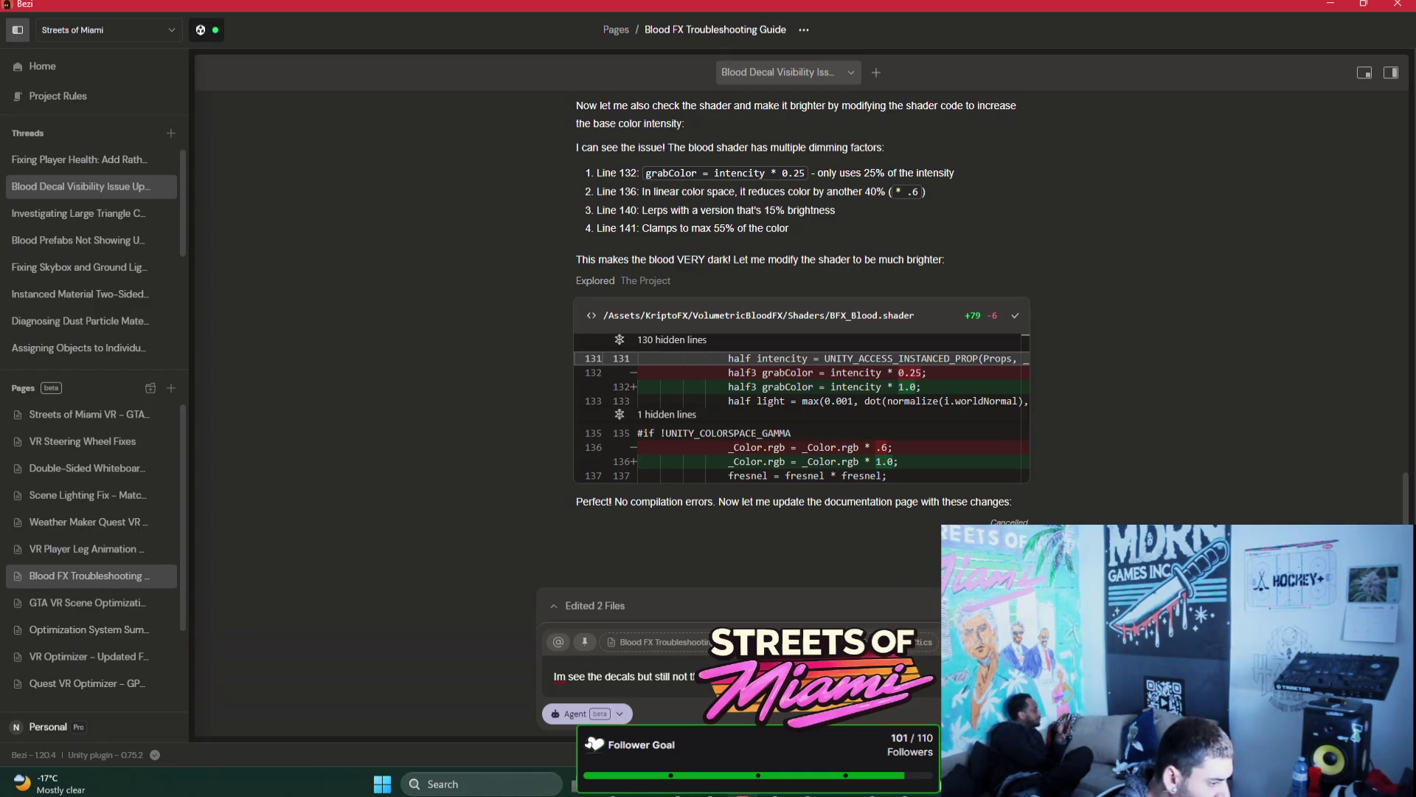
pyautogui.click(794, 793)
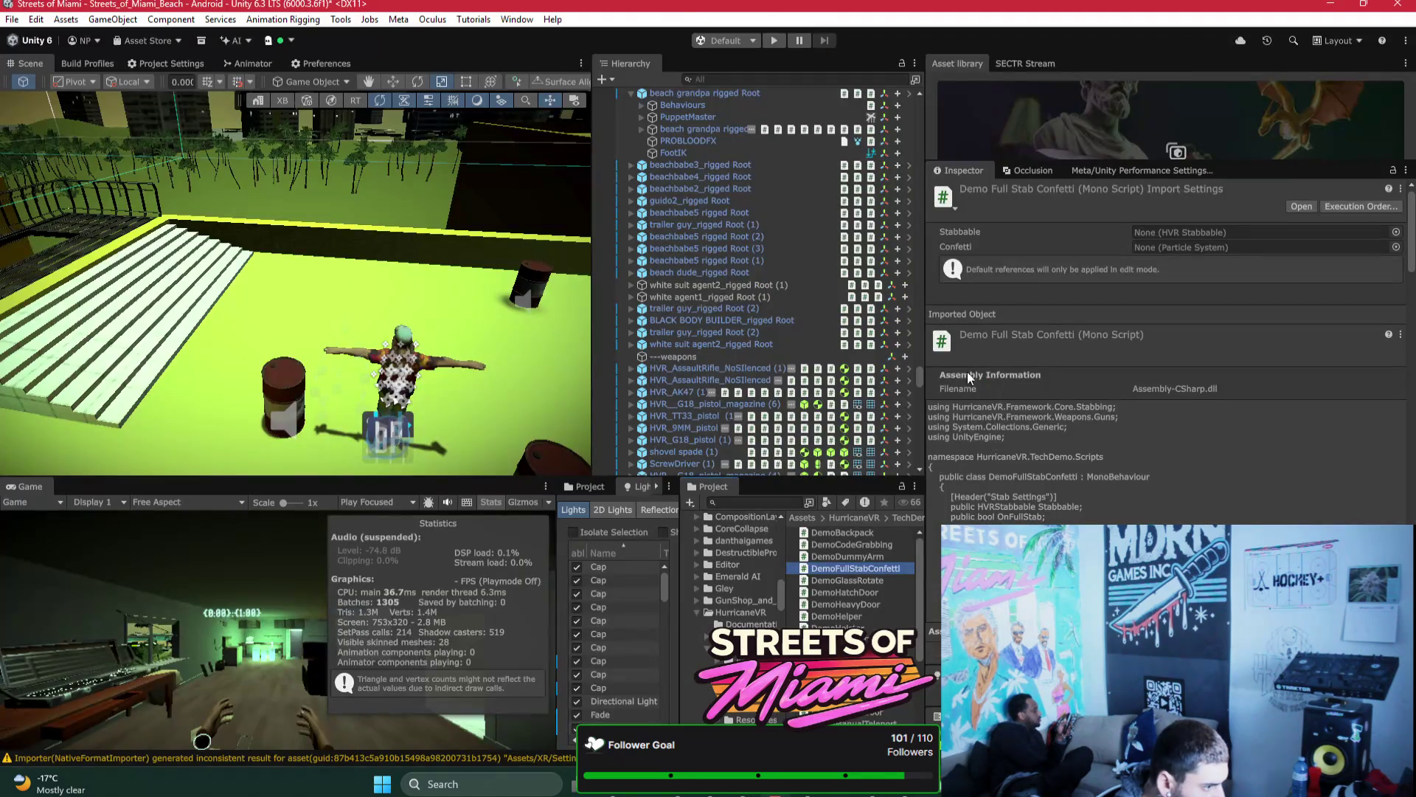
pyautogui.moveTo(687, 140)
pyautogui.mouseDown()
pyautogui.moveTo(990, 436)
pyautogui.moveTo(1145, 408)
pyautogui.mouseUp()
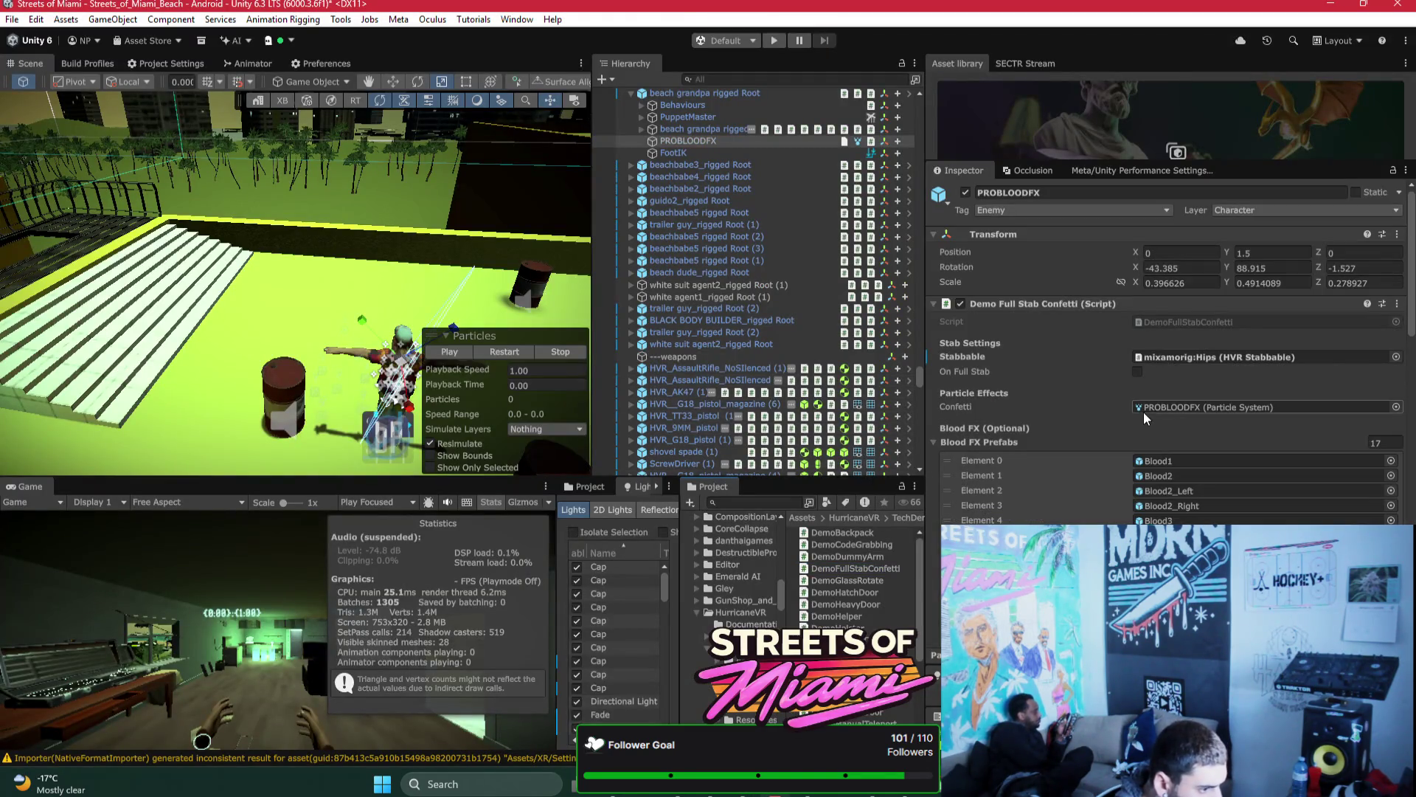
pyautogui.click(1171, 407)
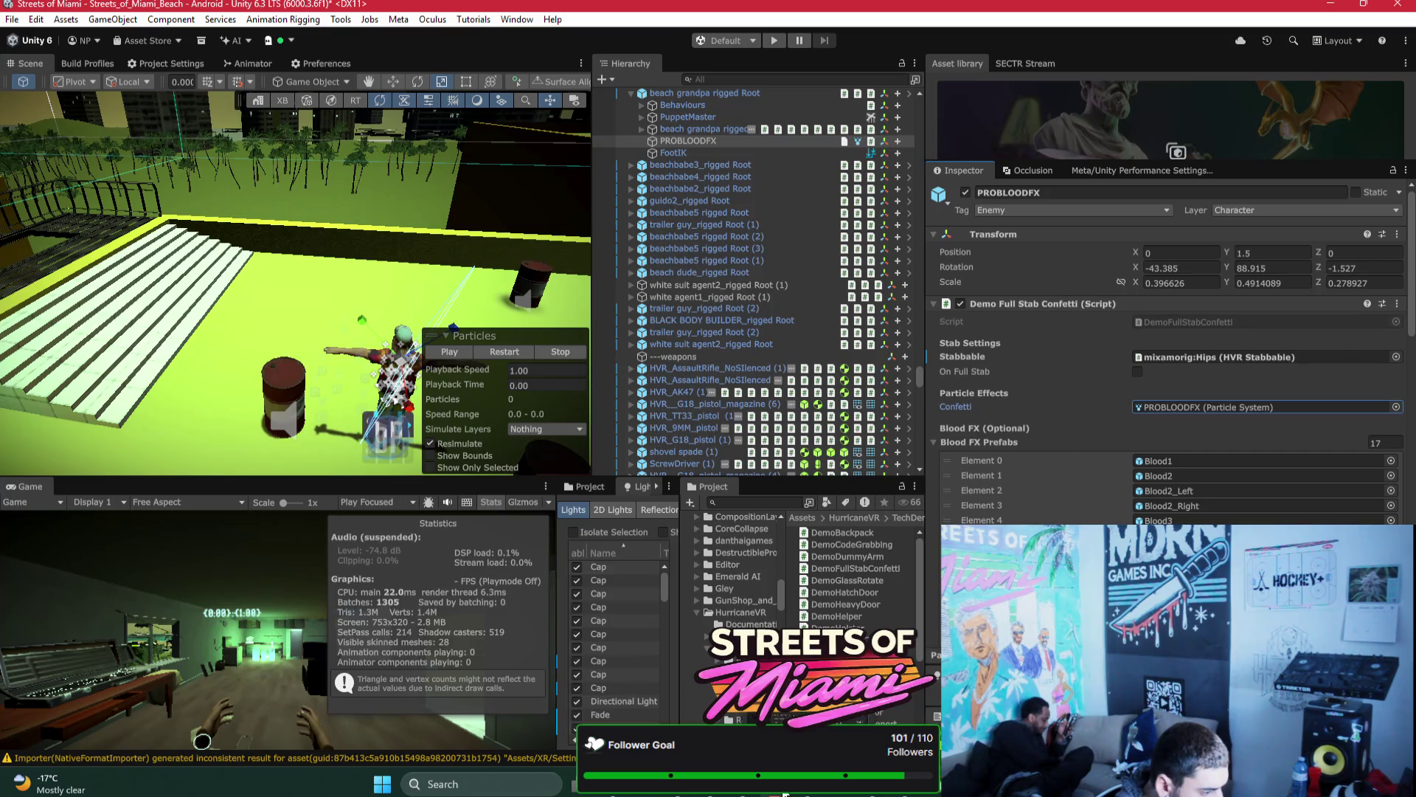
pyautogui.click(742, 794)
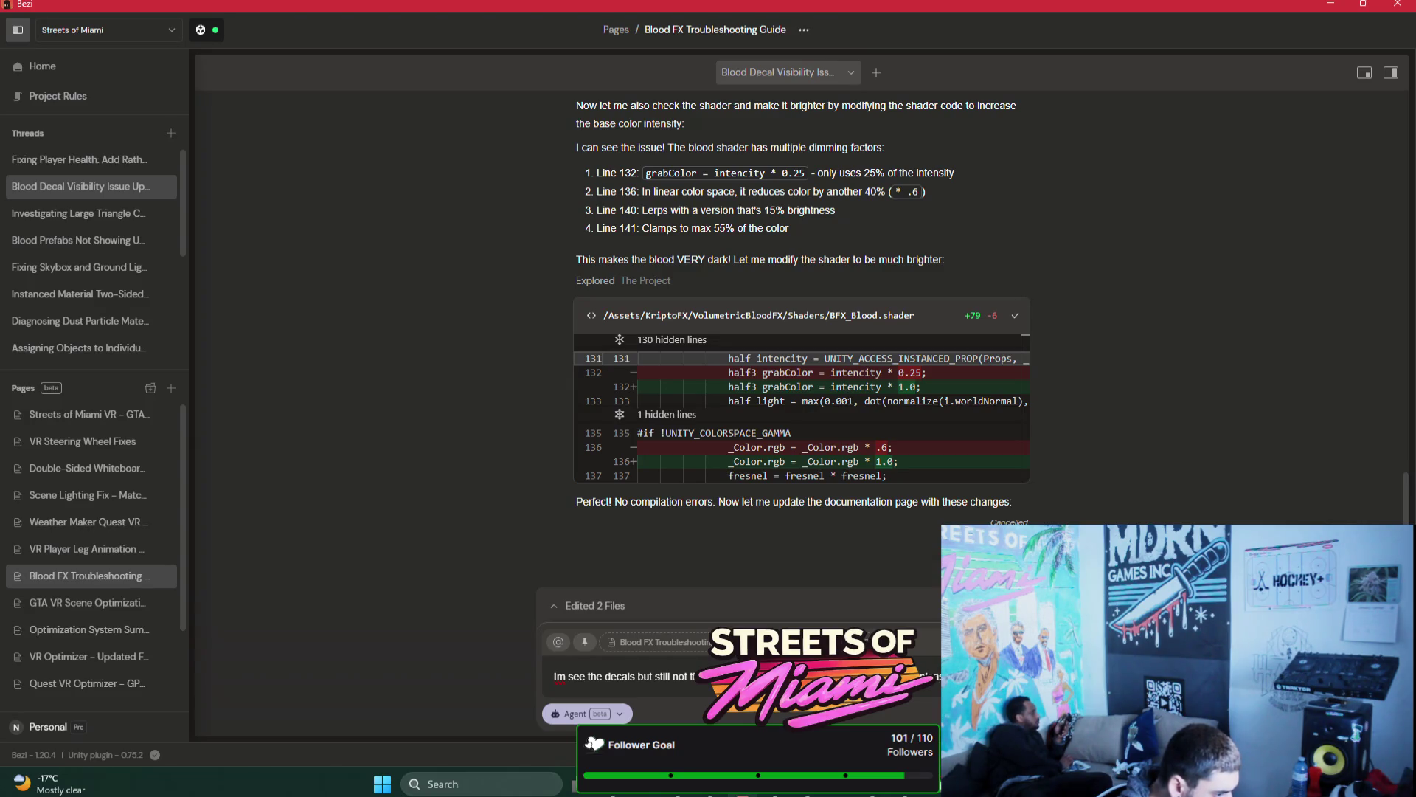
# Step: Send Bezi a prompt asking for blood and PROBLOODFX effects on stab and shoot hits, then stop the run
pyautogui.write('sure that these are')
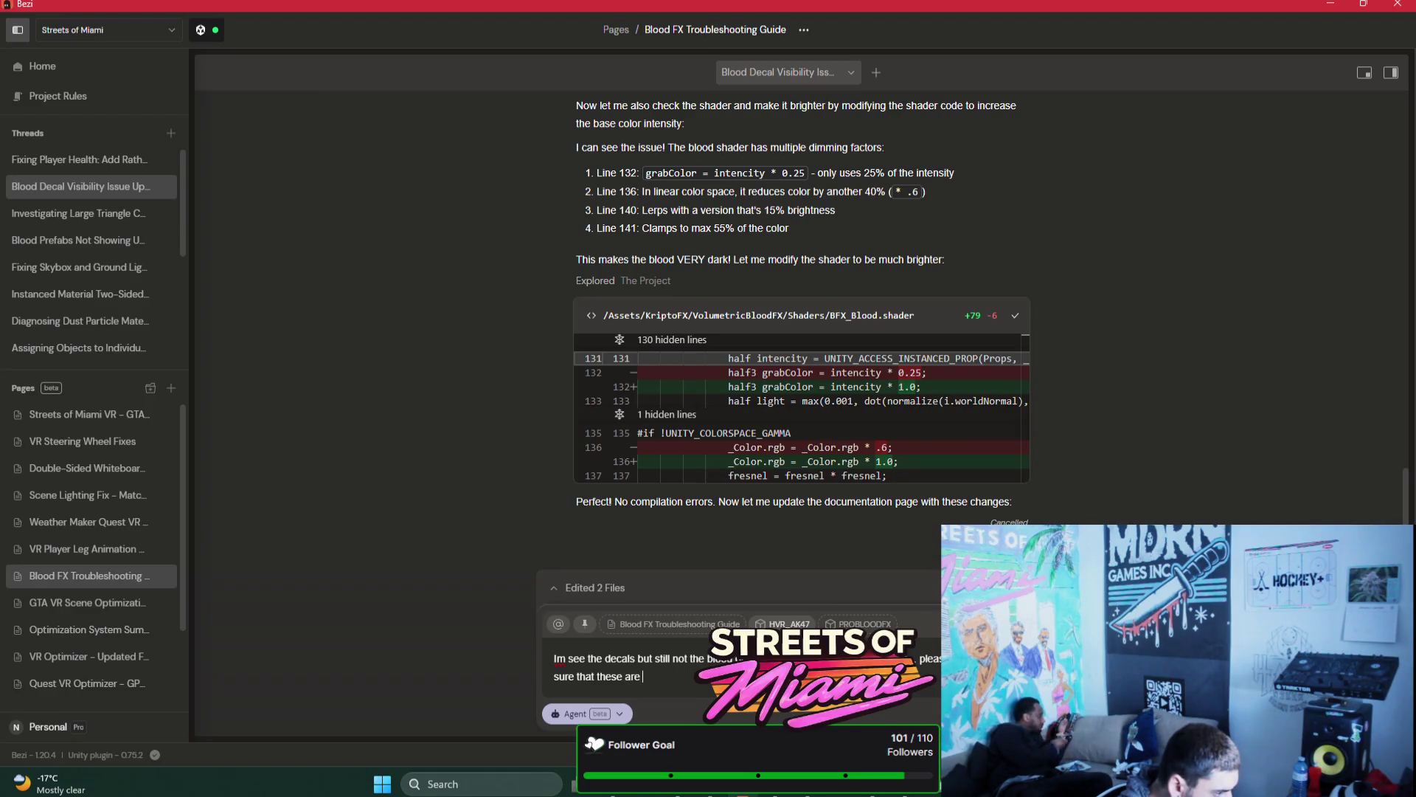
pyautogui.write('s wh')
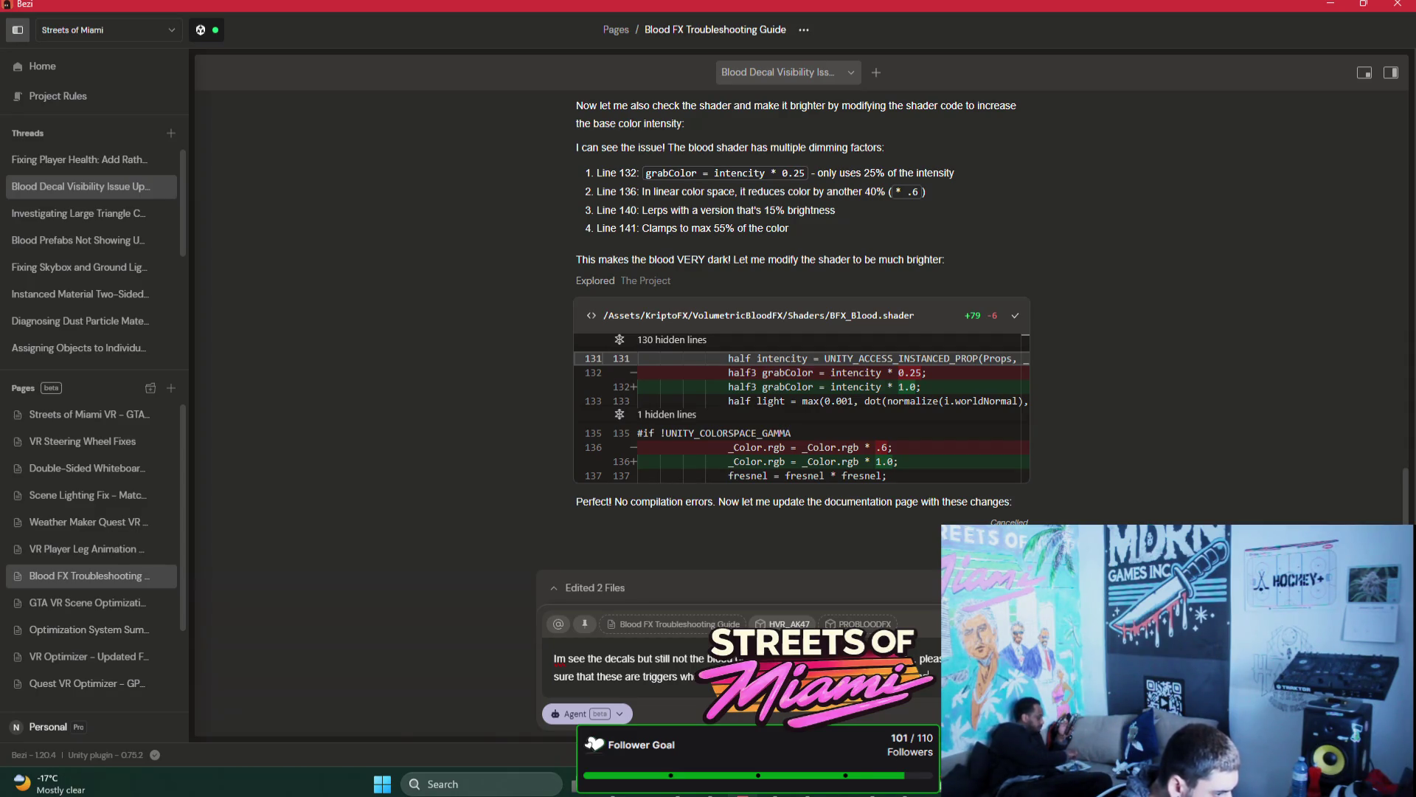
pyautogui.press('Return')
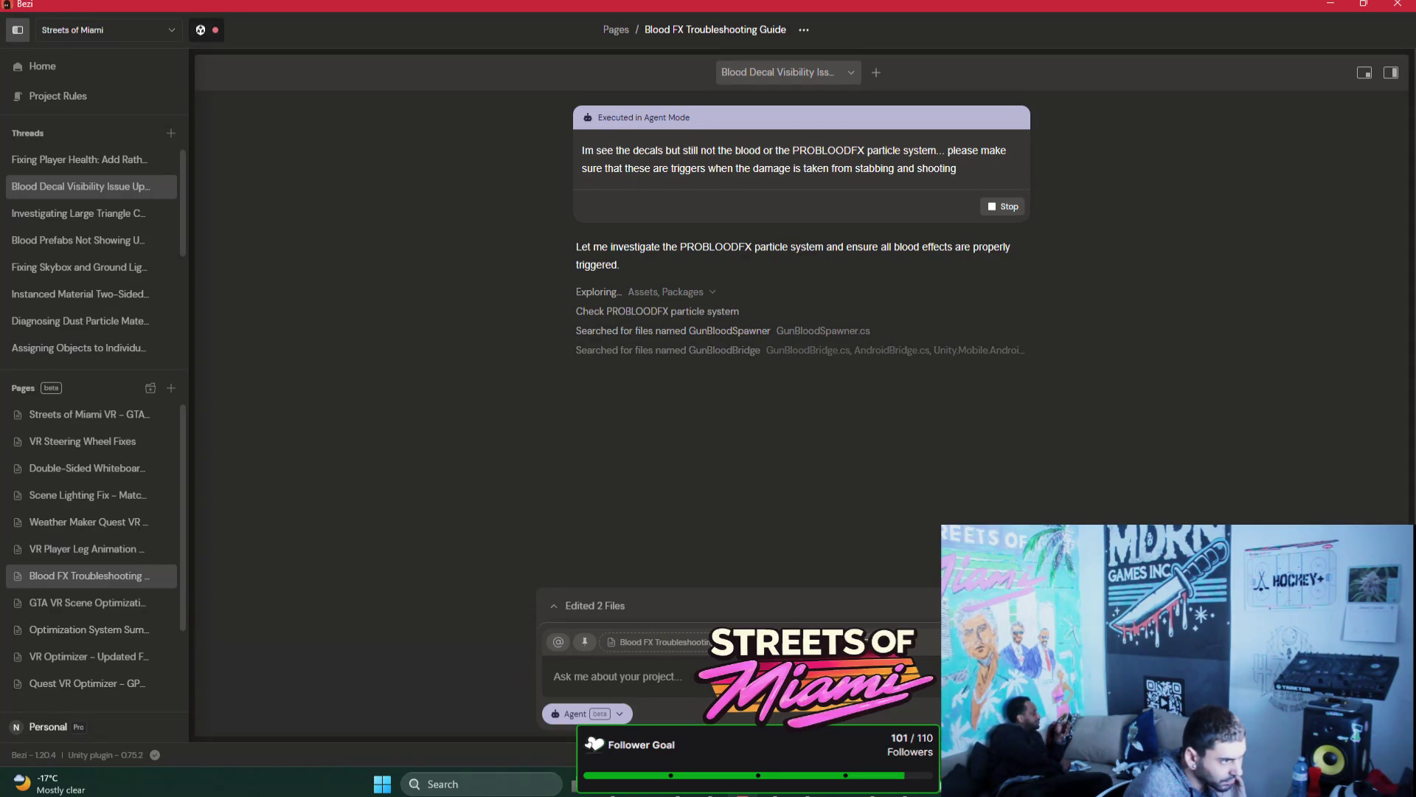
pyautogui.click(1003, 207)
# Step: Reword the prompt: PROBLOODFX prefab isn't fully triggered on stab or shooting damage, though floor decals show
pyautogui.click(668, 162)
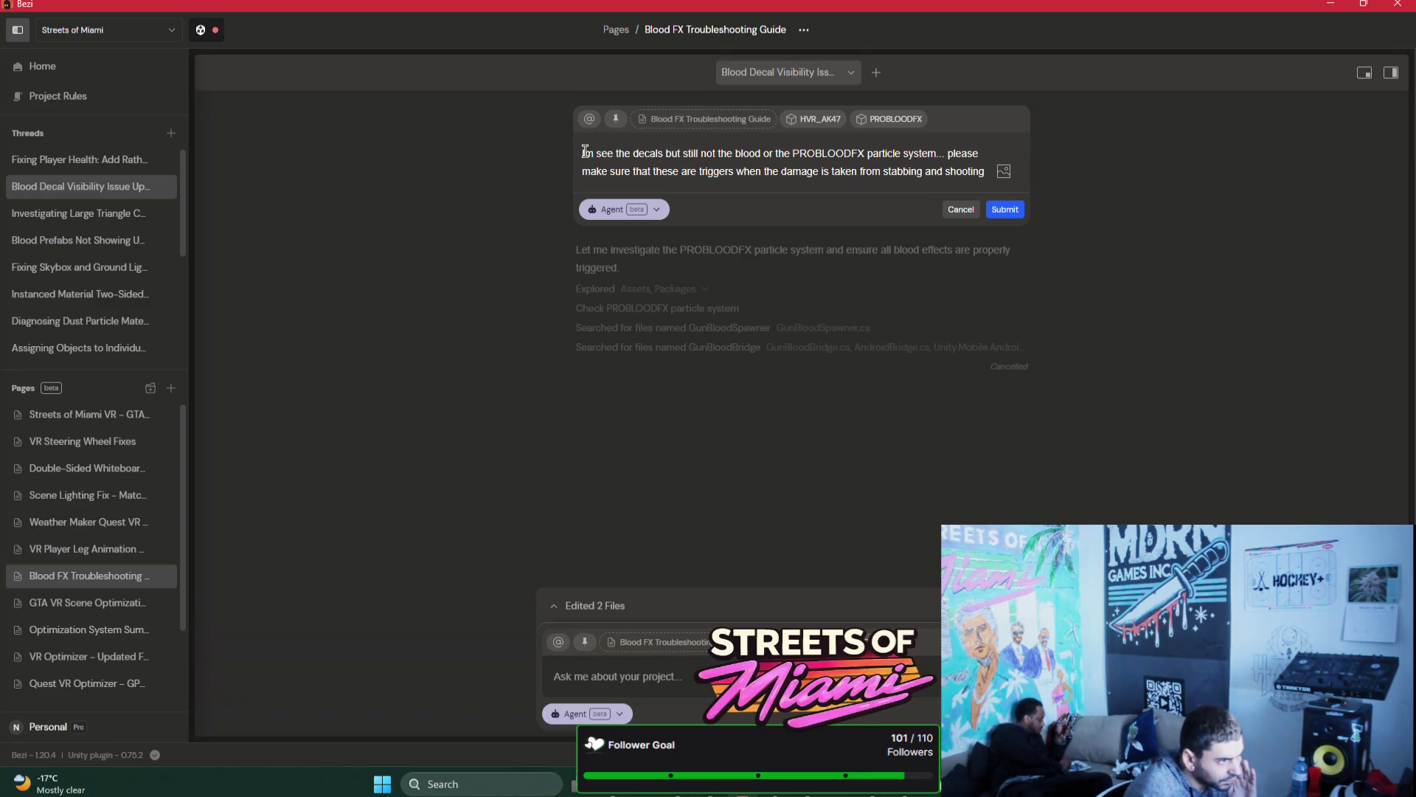
pyautogui.write('the ')
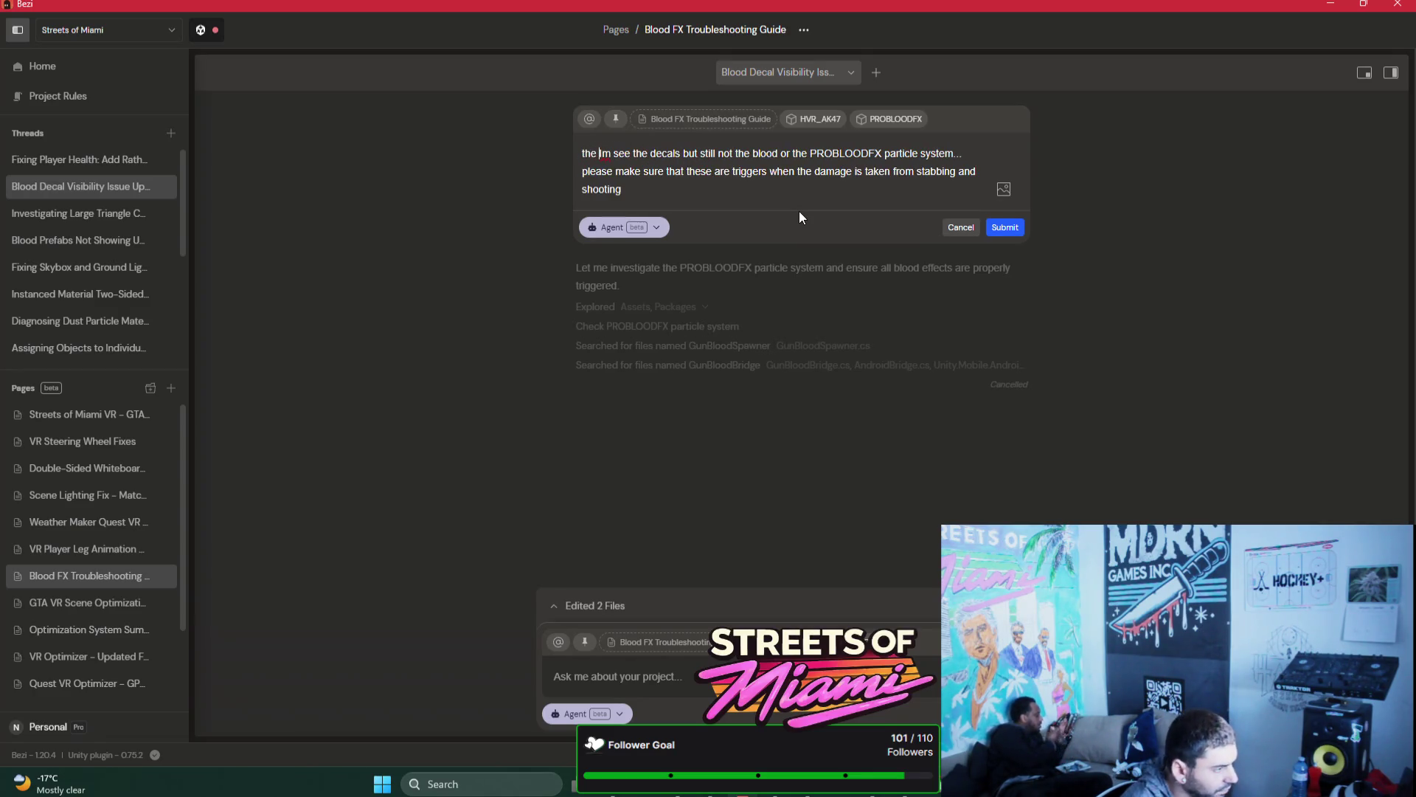
pyautogui.write('PROBLOODFX ')
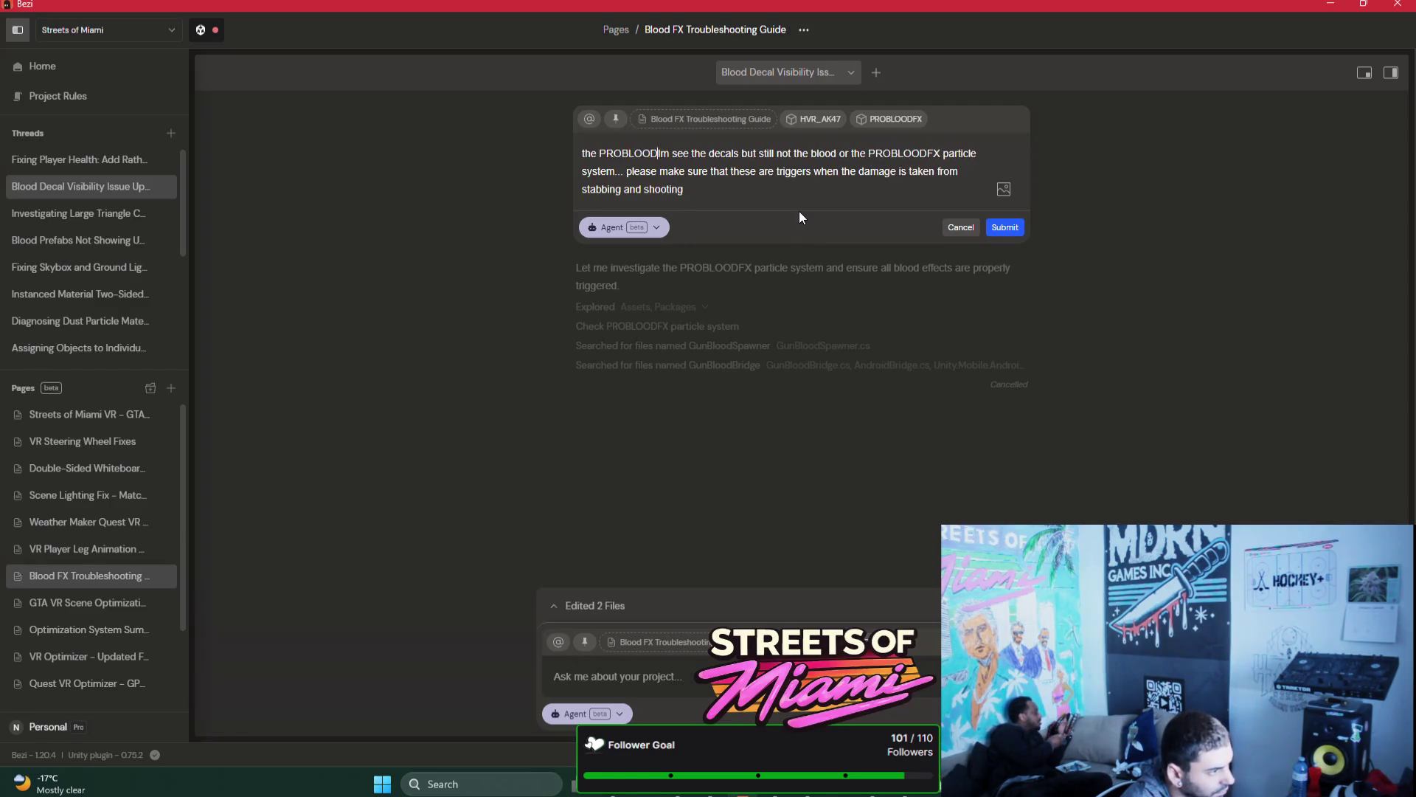
pyautogui.write('pro')
pyautogui.press('BackSpace')
pyautogui.press('BackSpace')
pyautogui.write('refab/game object ')
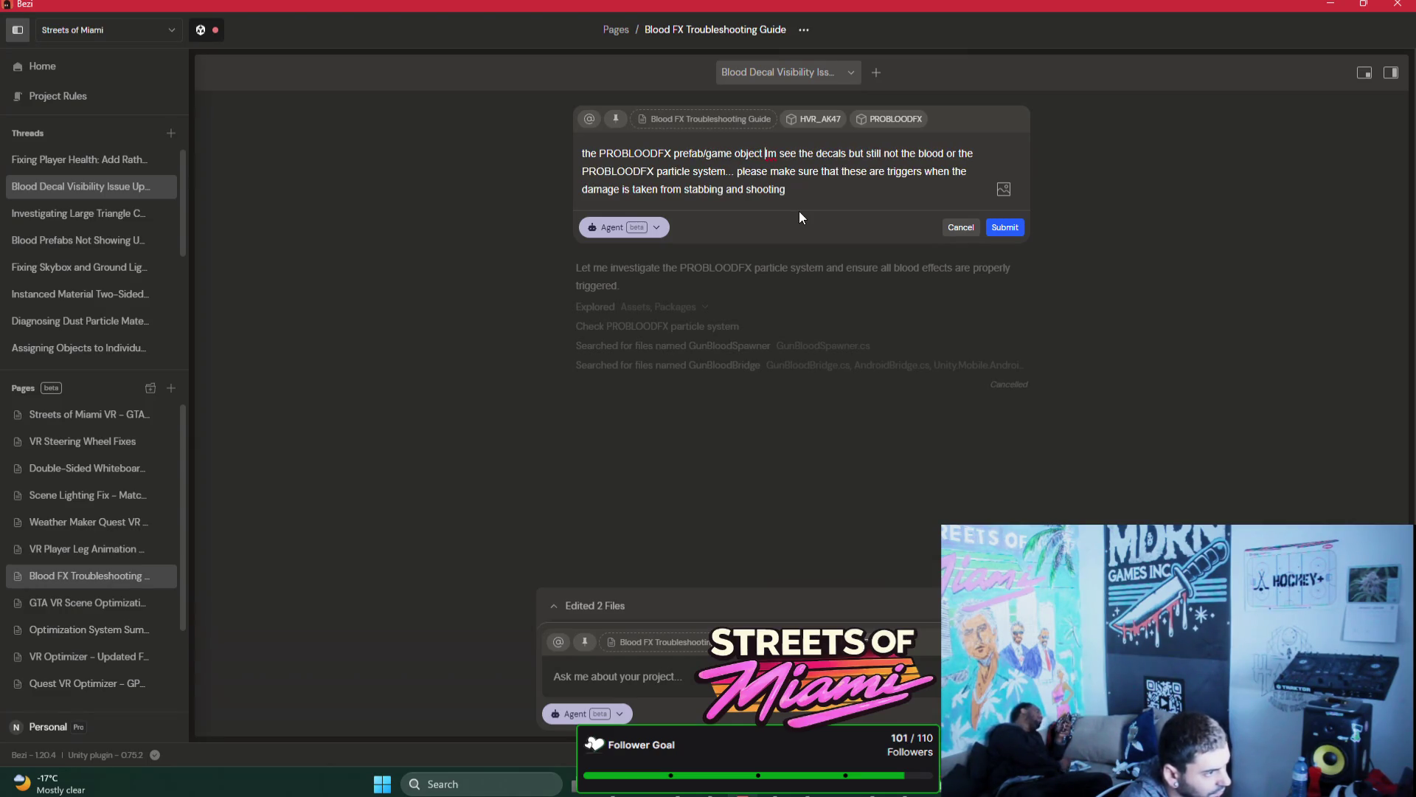
pyautogui.write('isnt being fully')
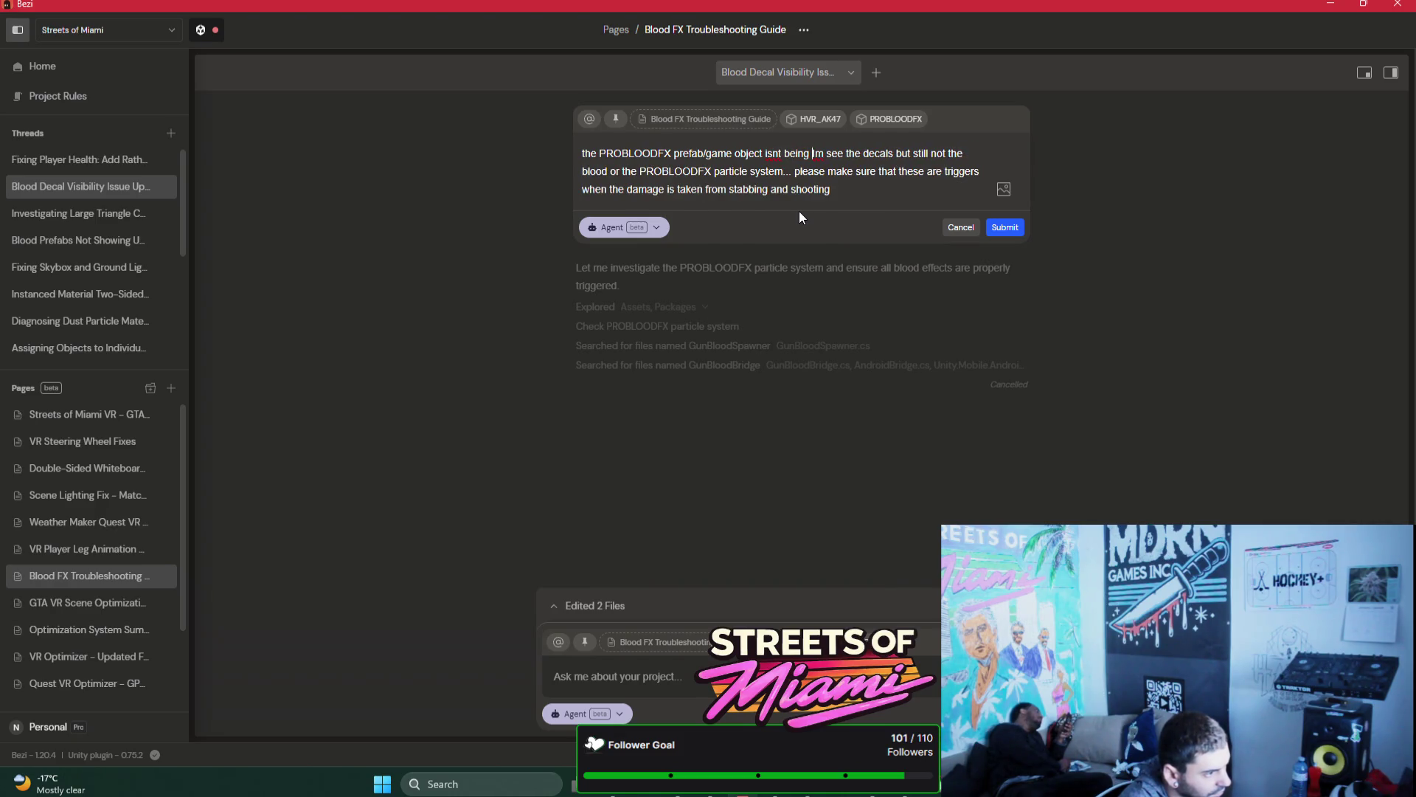
pyautogui.write(' triggered')
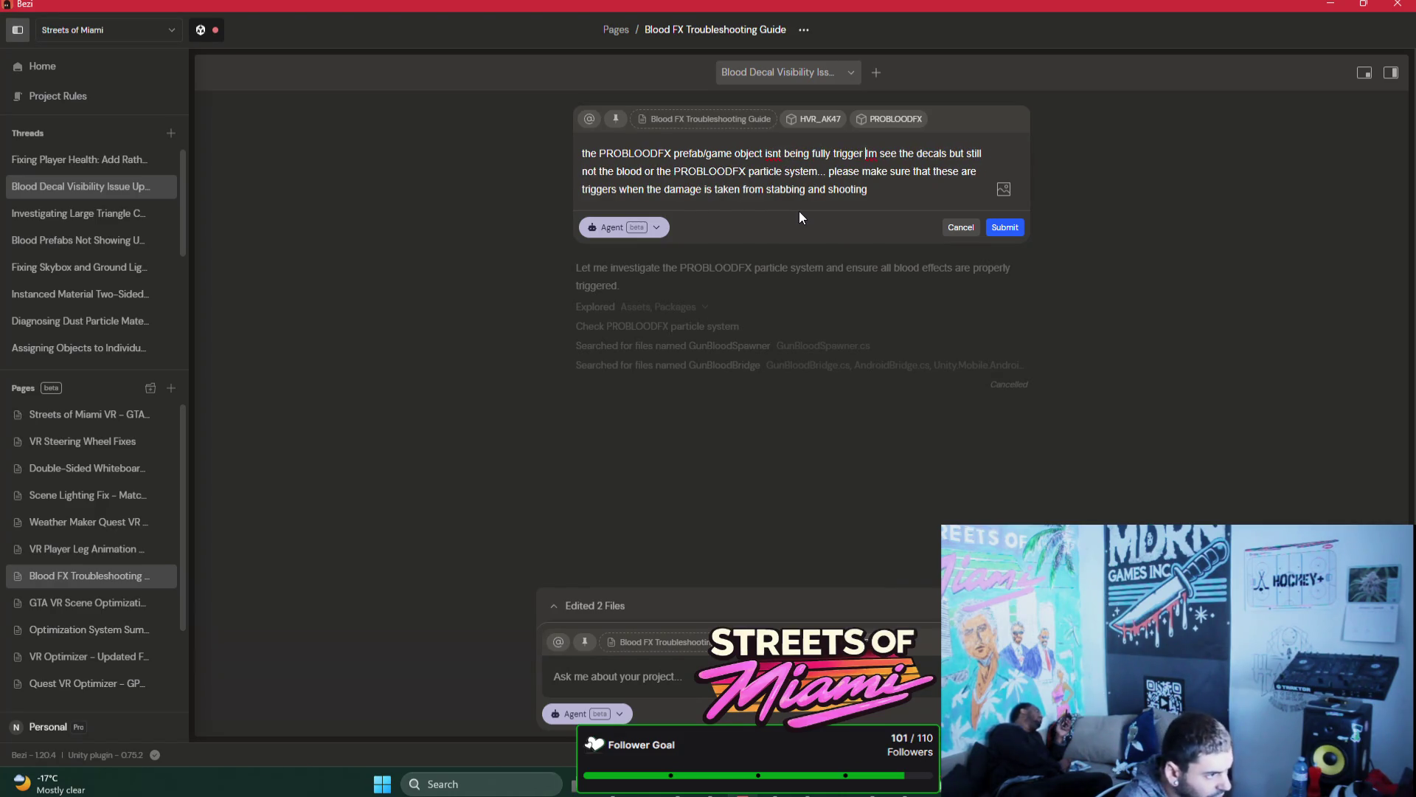
pyautogui.write(' on damage')
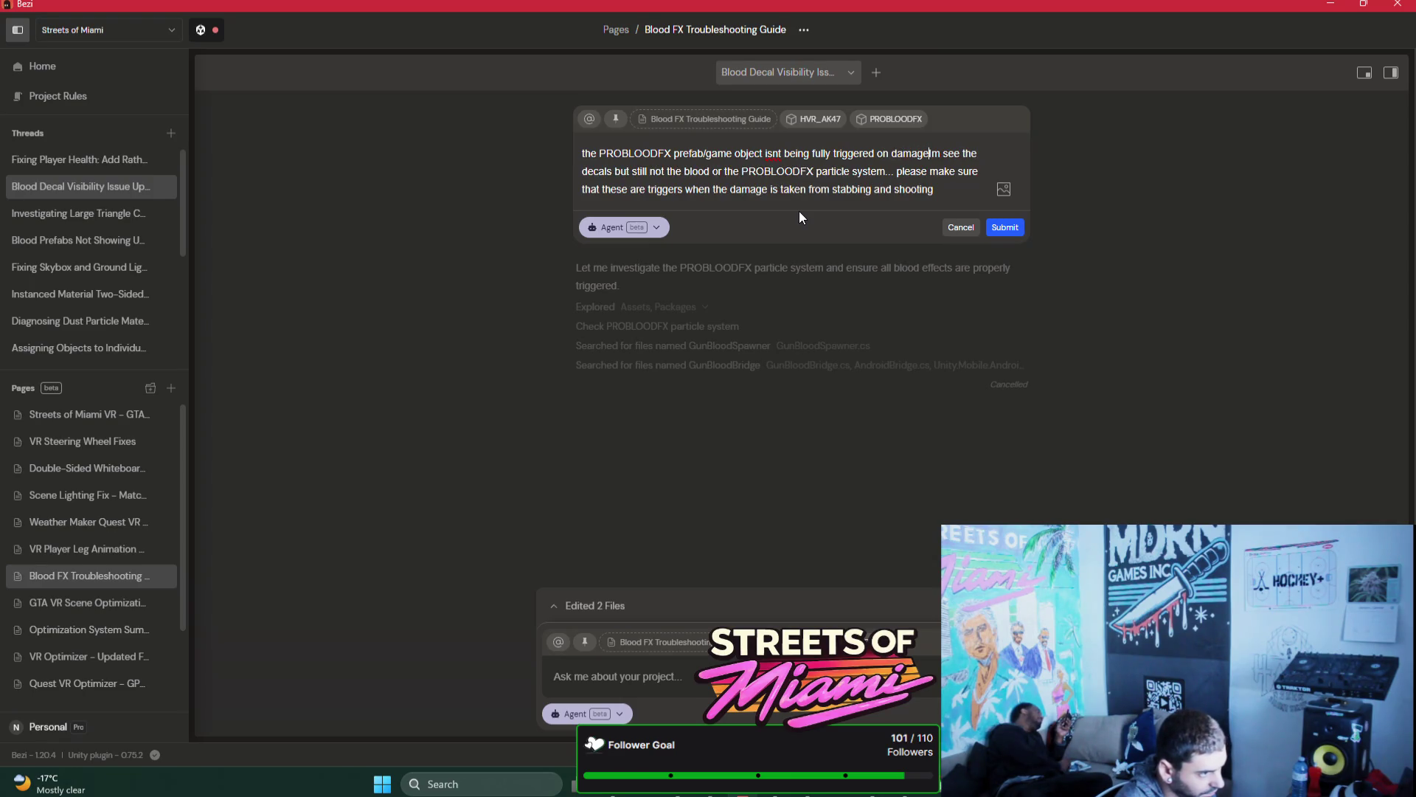
pyautogui.press('BackSpace')
pyautogui.press('BackSpace')
pyautogui.press('BackSpace')
pyautogui.write('stab')
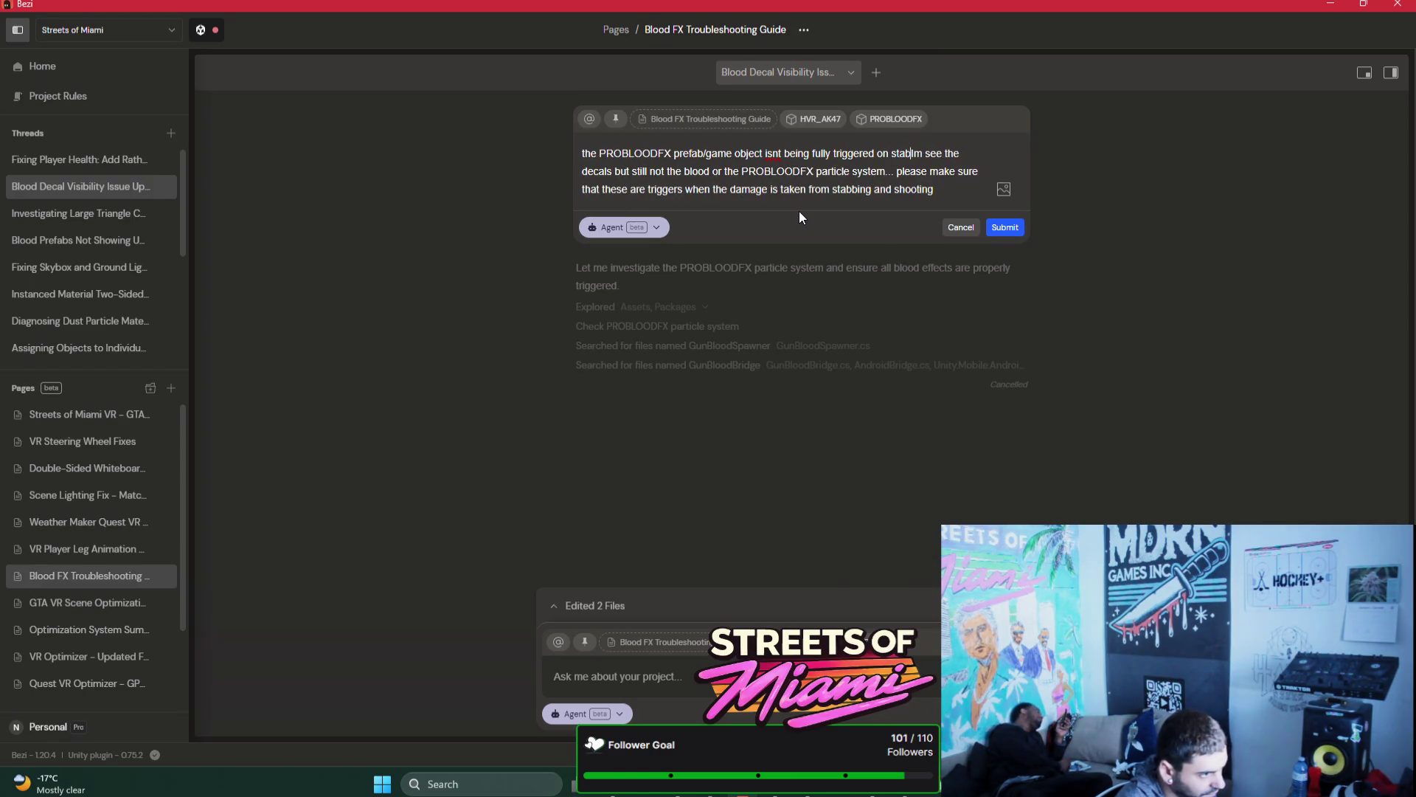
pyautogui.write(' or shooting damage... Im')
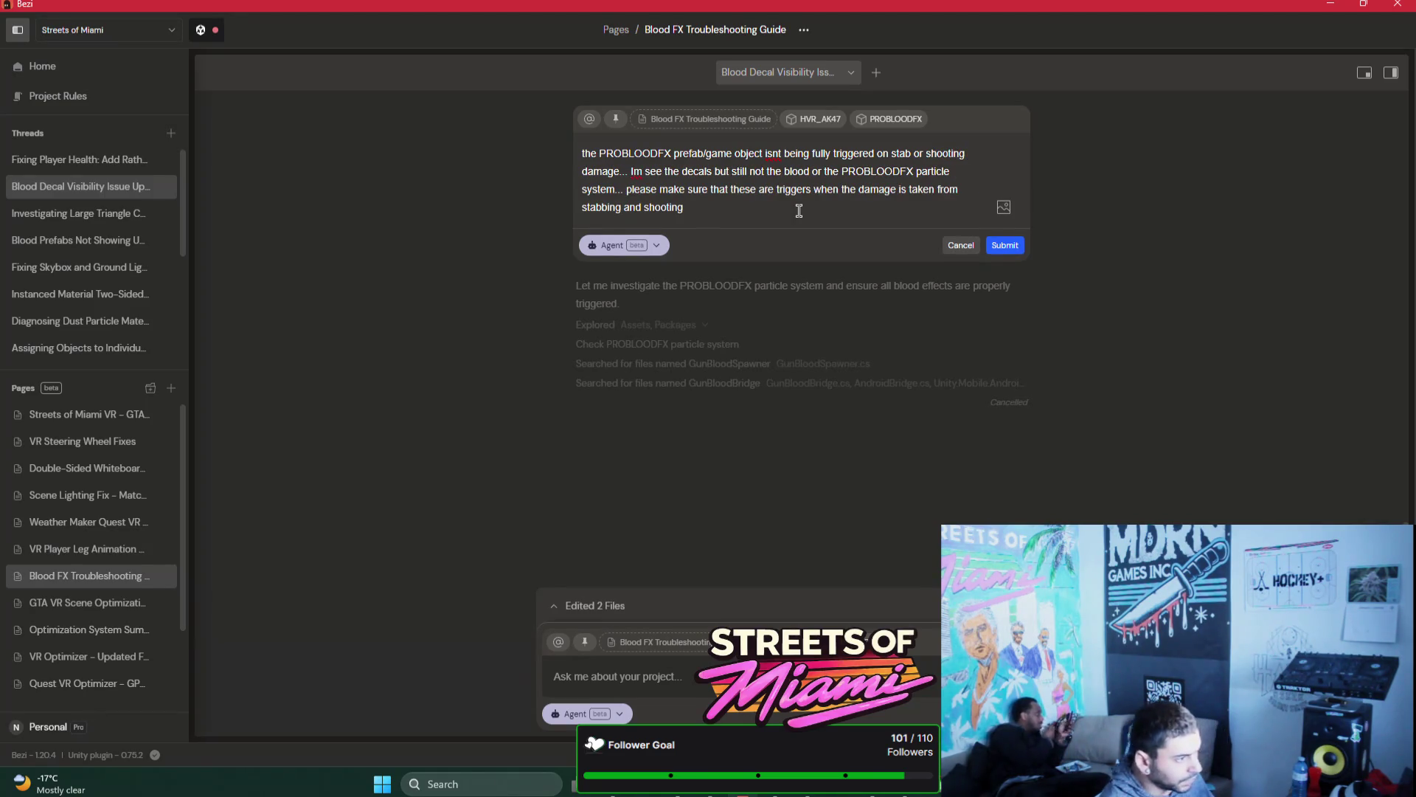
pyautogui.write(' see the decals on the floor')
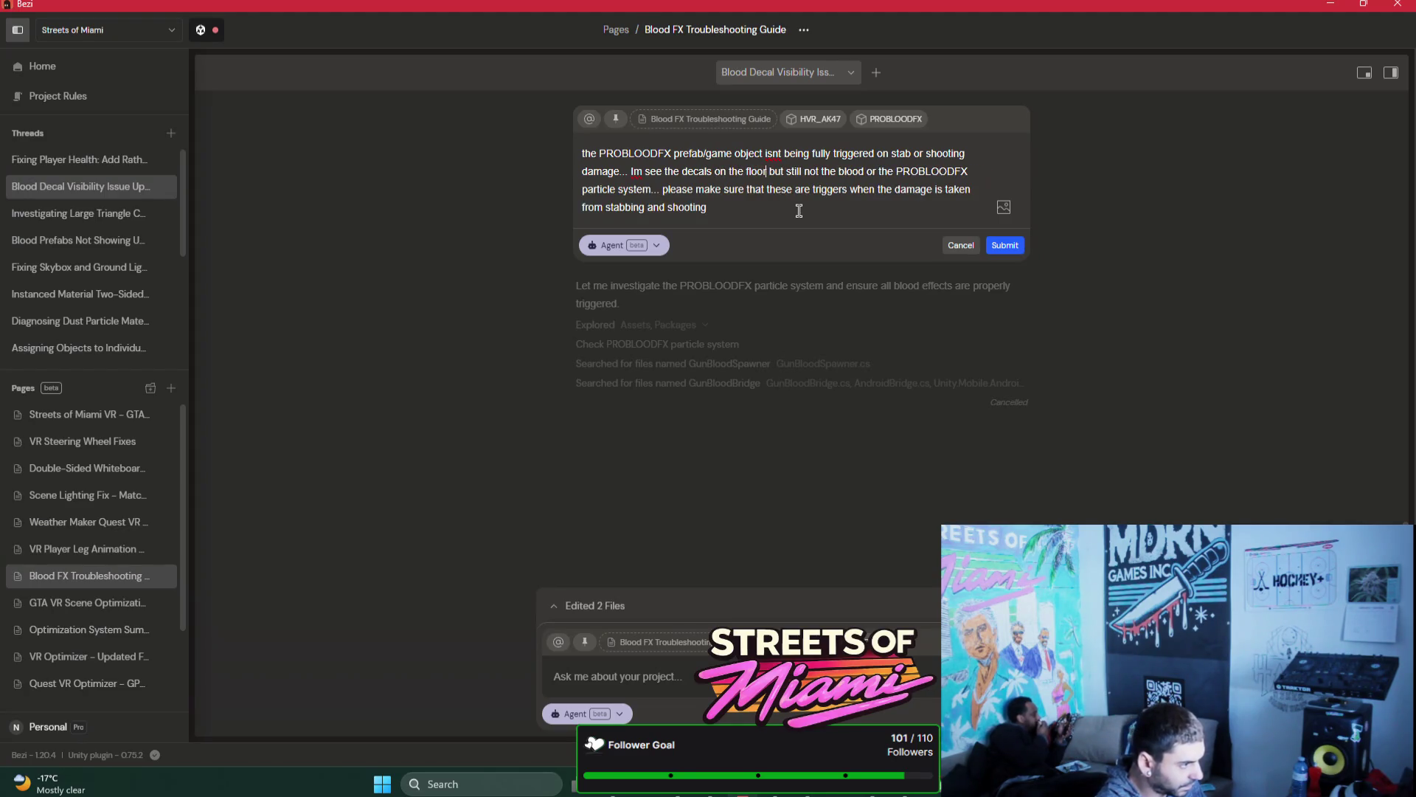
pyautogui.press('Return')
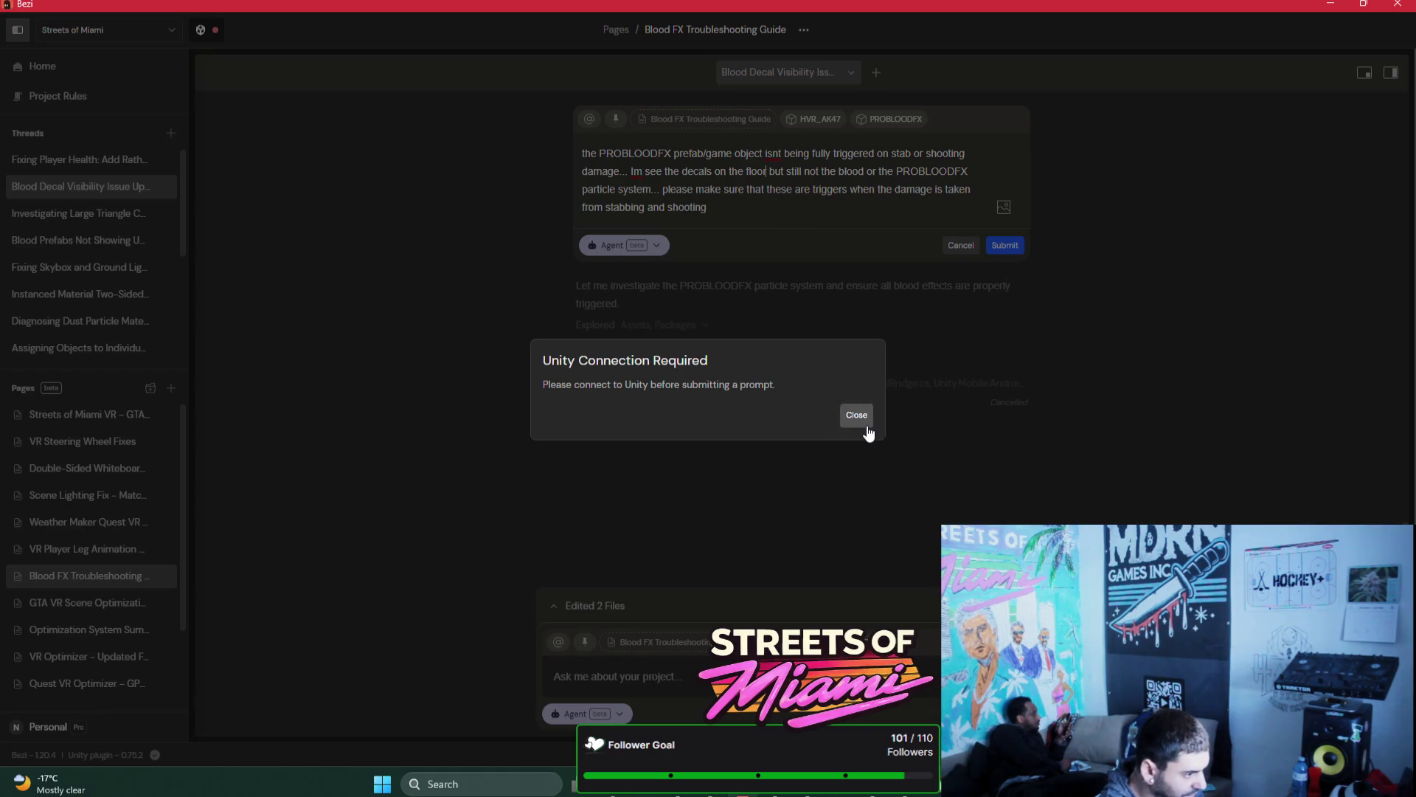
# Step: Dismiss the Unity Connection Required warning and resubmit the revised blood-effect request
pyautogui.click(856, 415)
pyautogui.moveTo(774, 793)
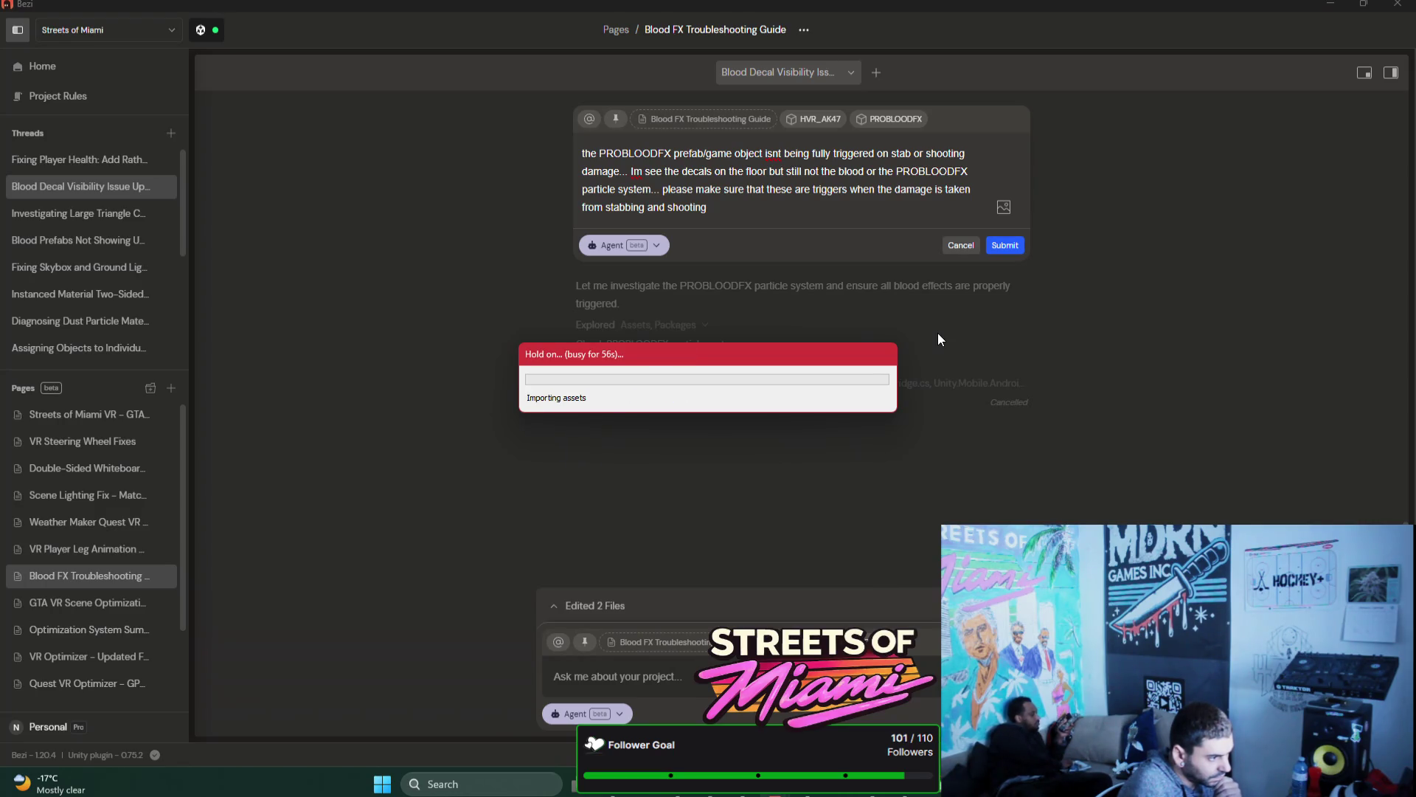
pyautogui.click(1011, 248)
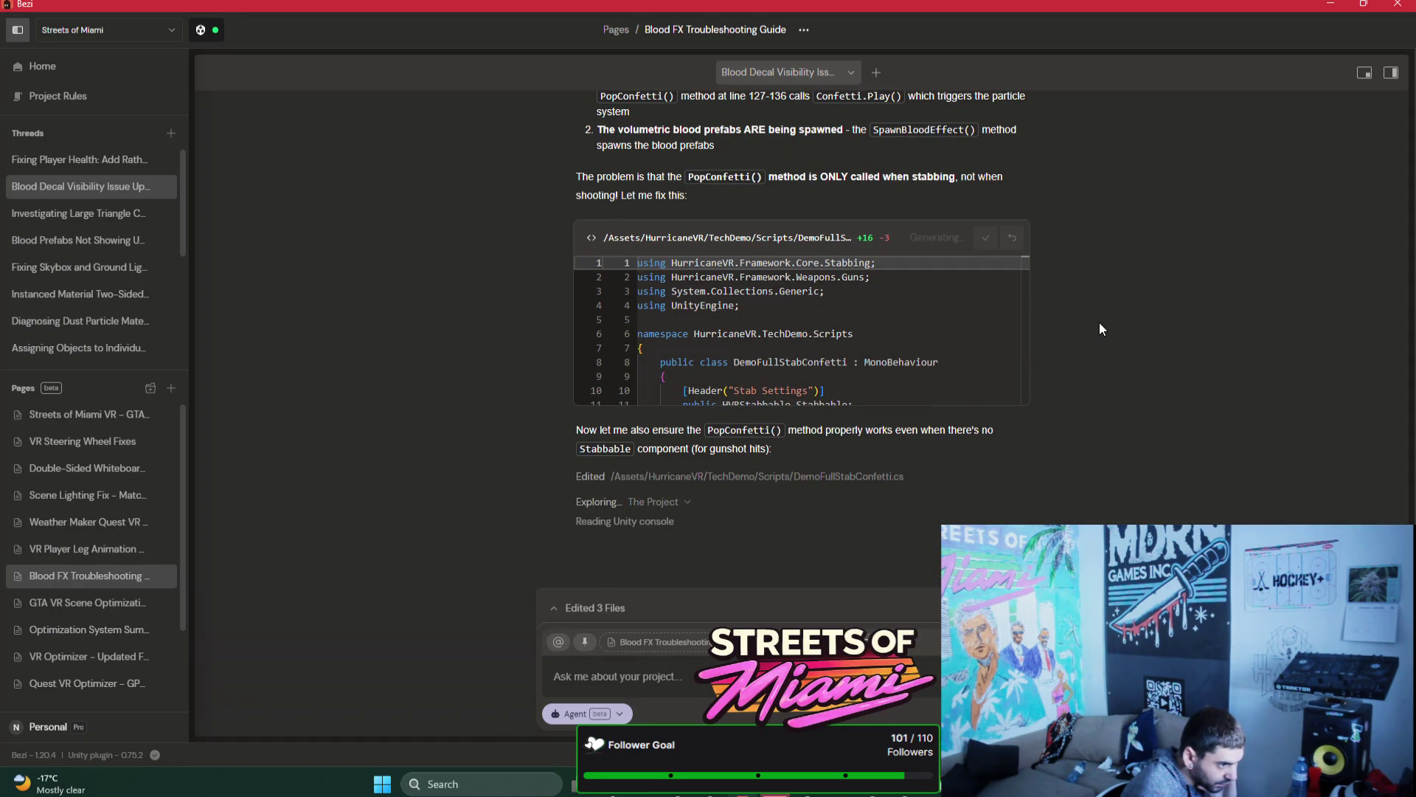
# Step: Let the agent edit DemoFullStabConfetti.cs, checking Unity meanwhile, then minimize Bezi
pyautogui.click(767, 794)
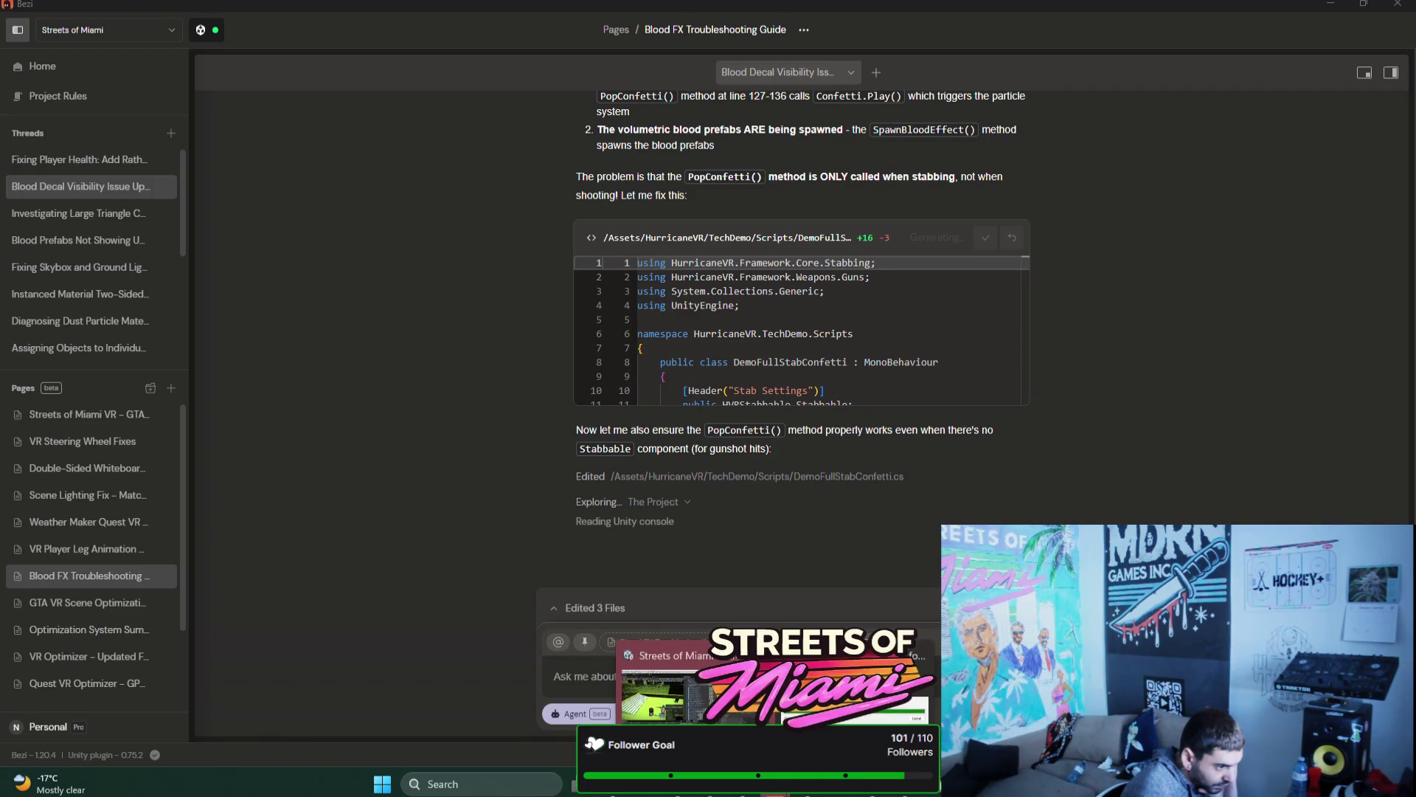
pyautogui.click(774, 784)
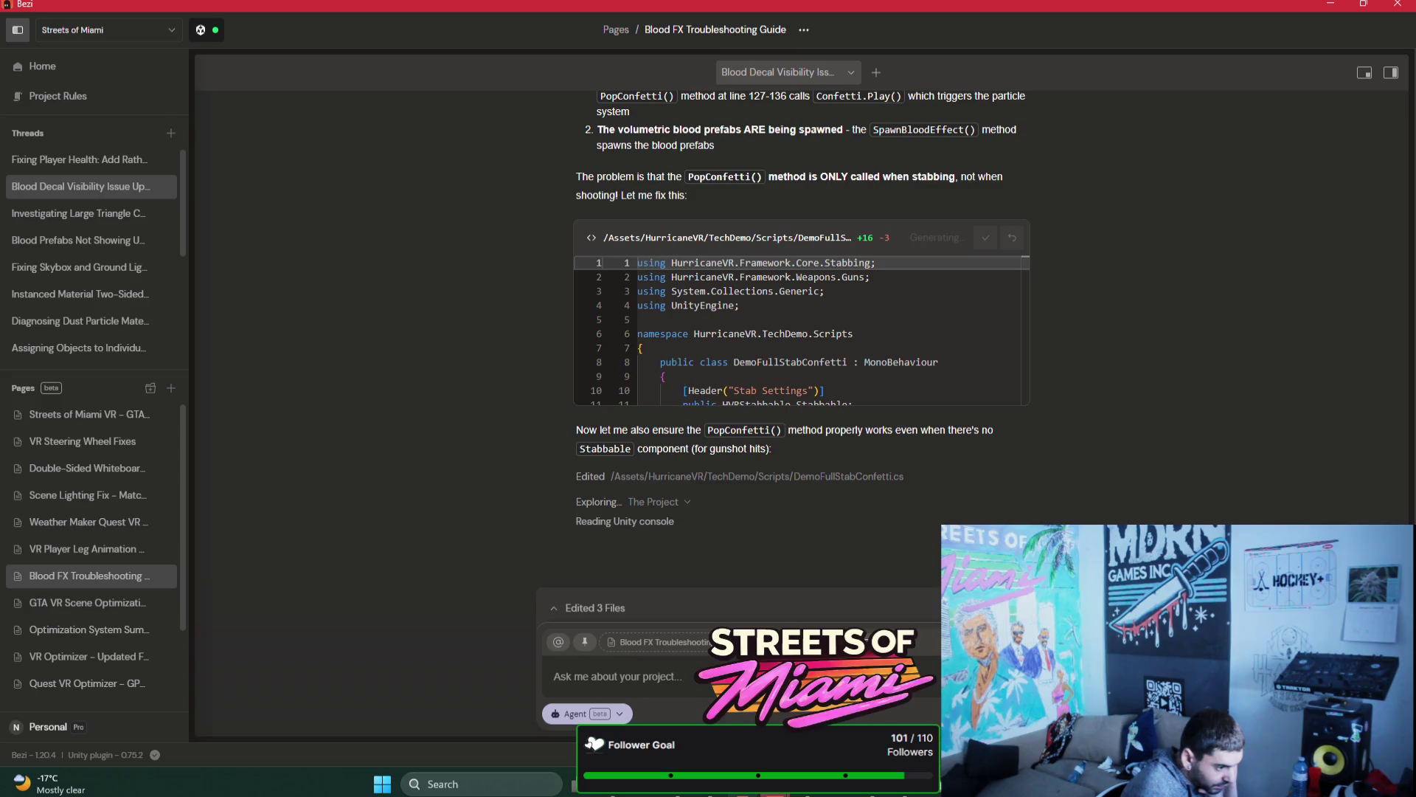
pyautogui.click(1329, 3)
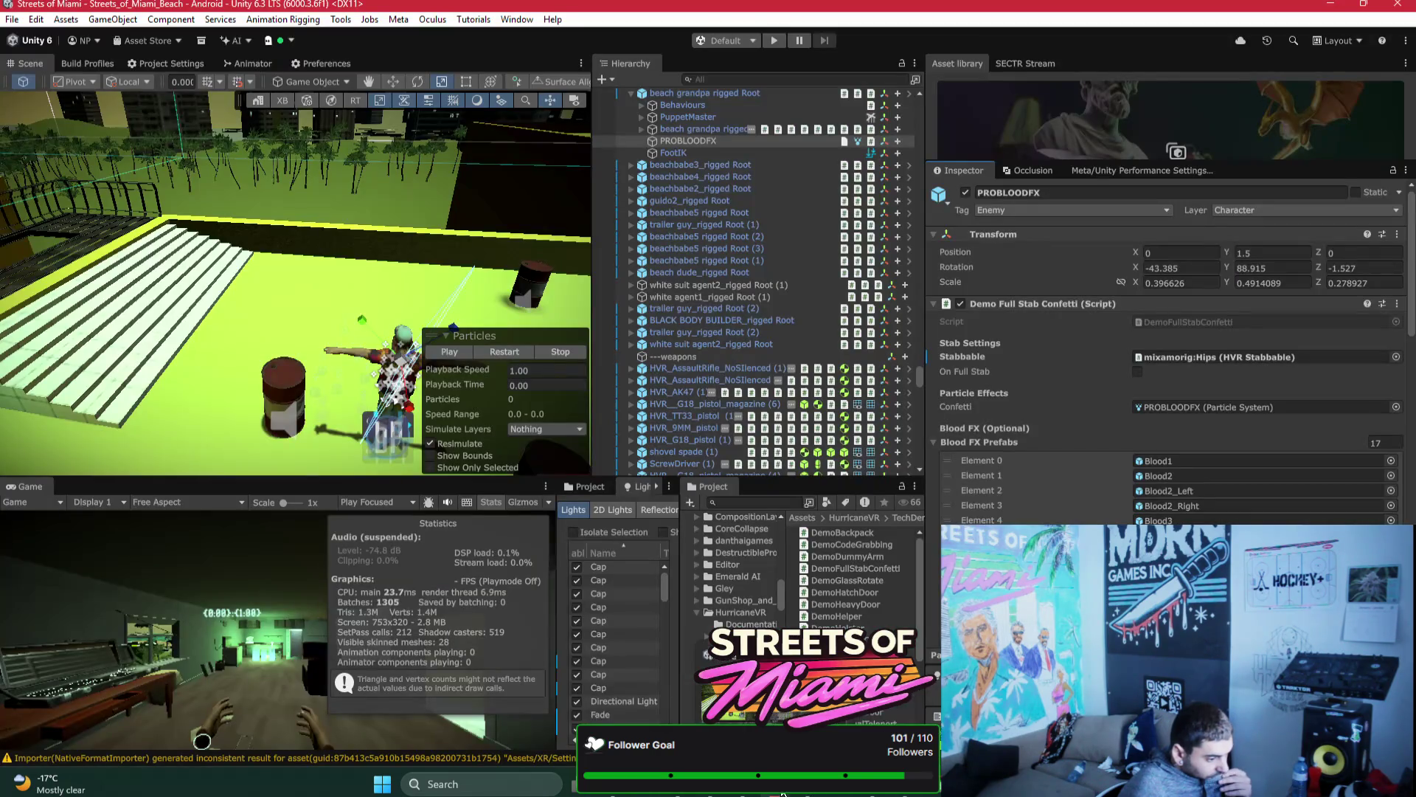
# Step: Back in Unity, ping the Blood1 prefab in the Project window
pyautogui.click(740, 794)
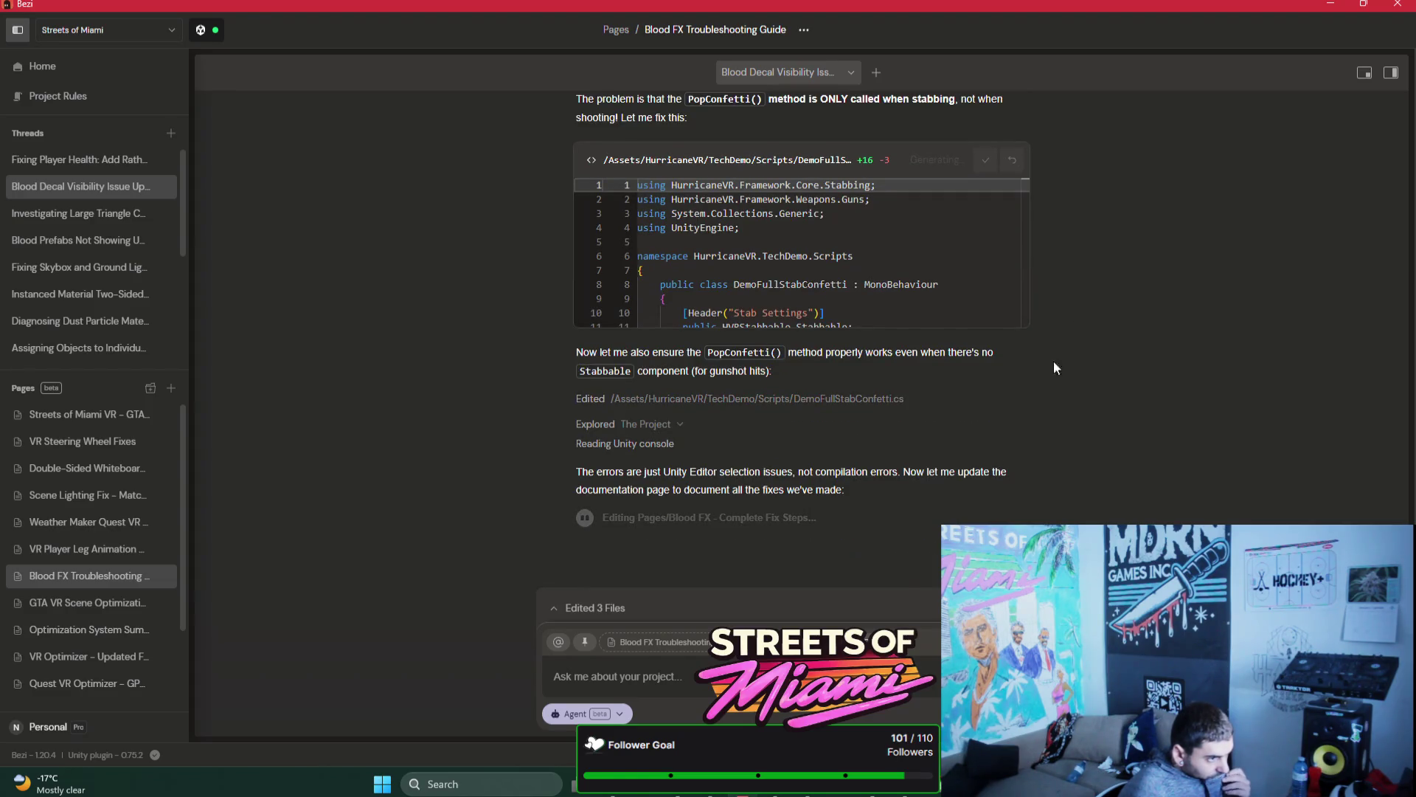
pyautogui.click(778, 793)
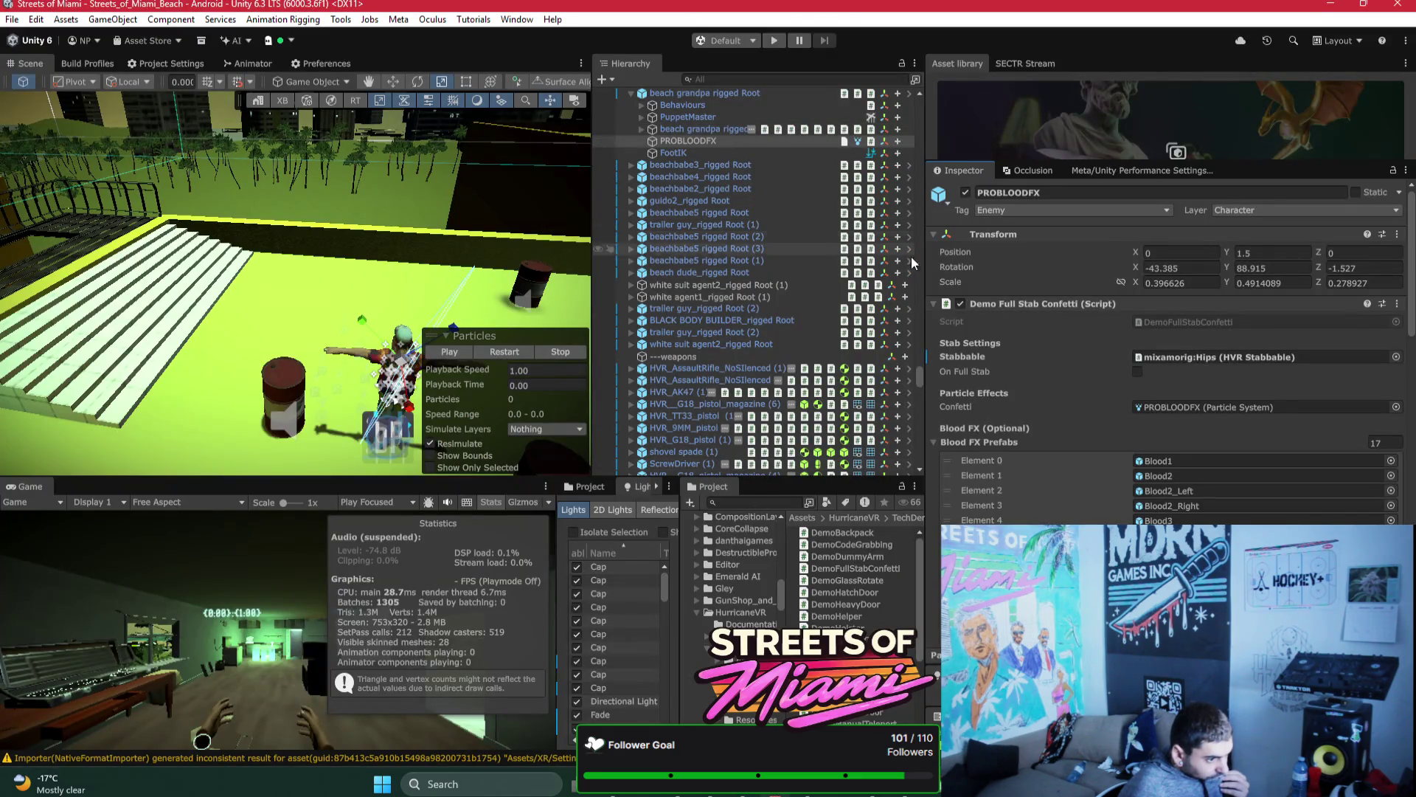
pyautogui.click(1180, 461)
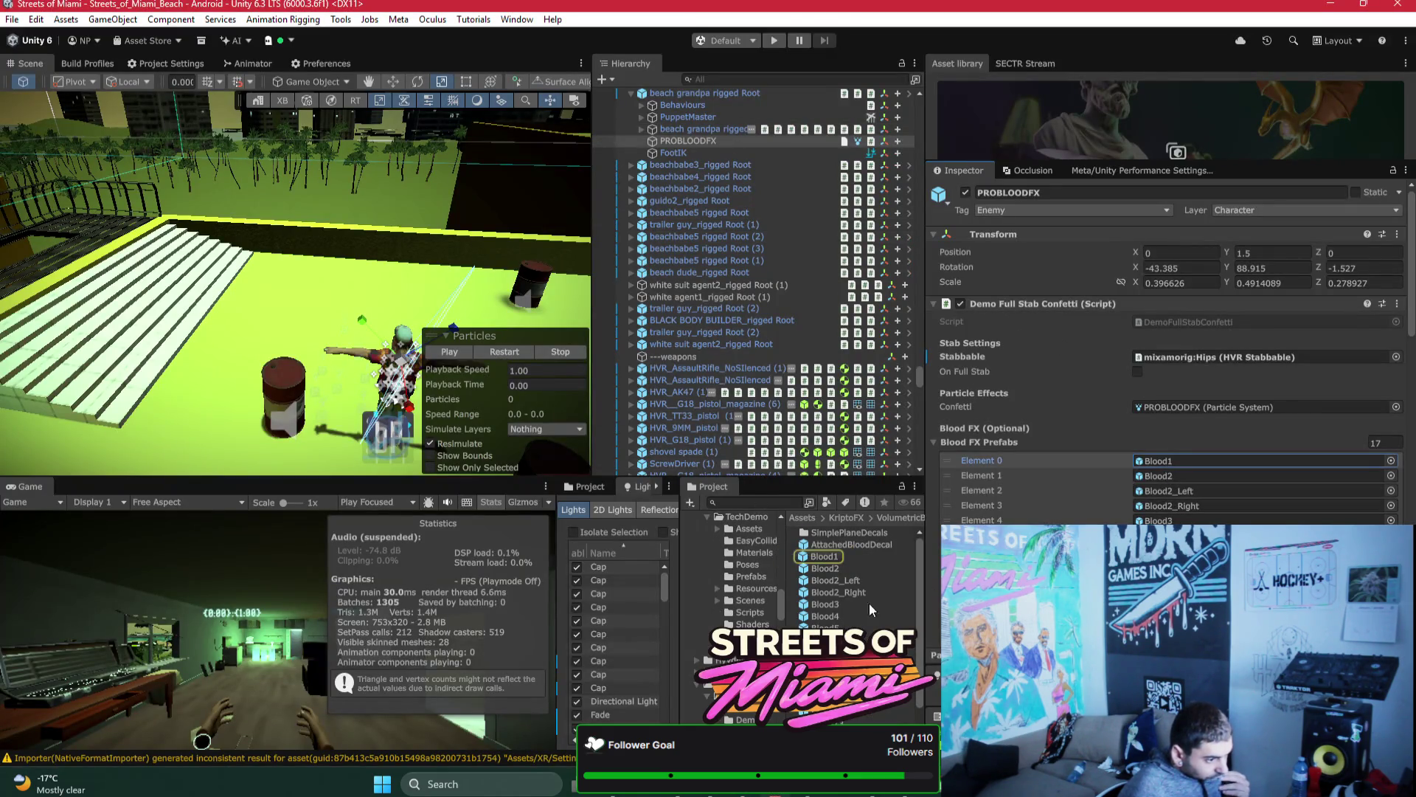
pyautogui.scroll(-3, 749, 592)
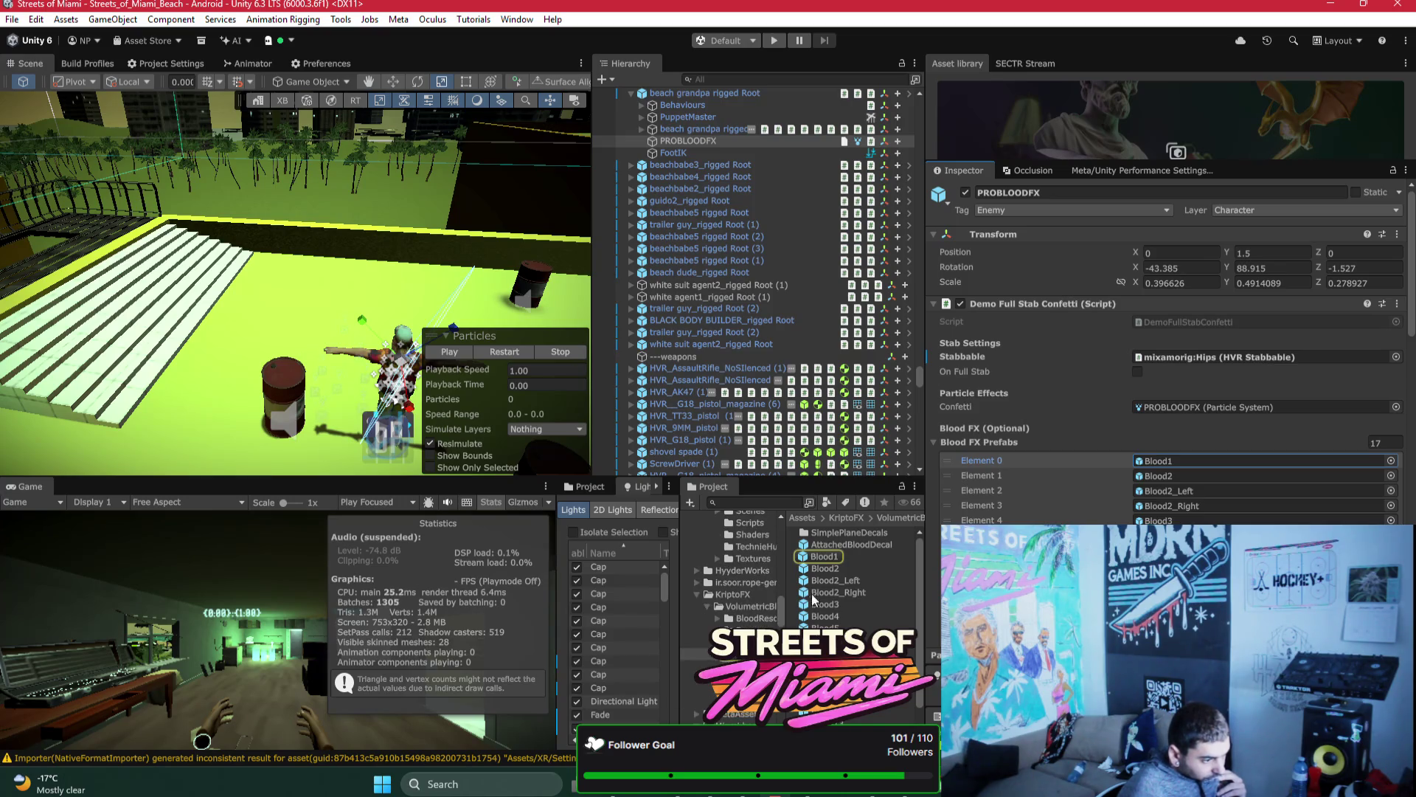
pyautogui.scroll(-1, 841, 576)
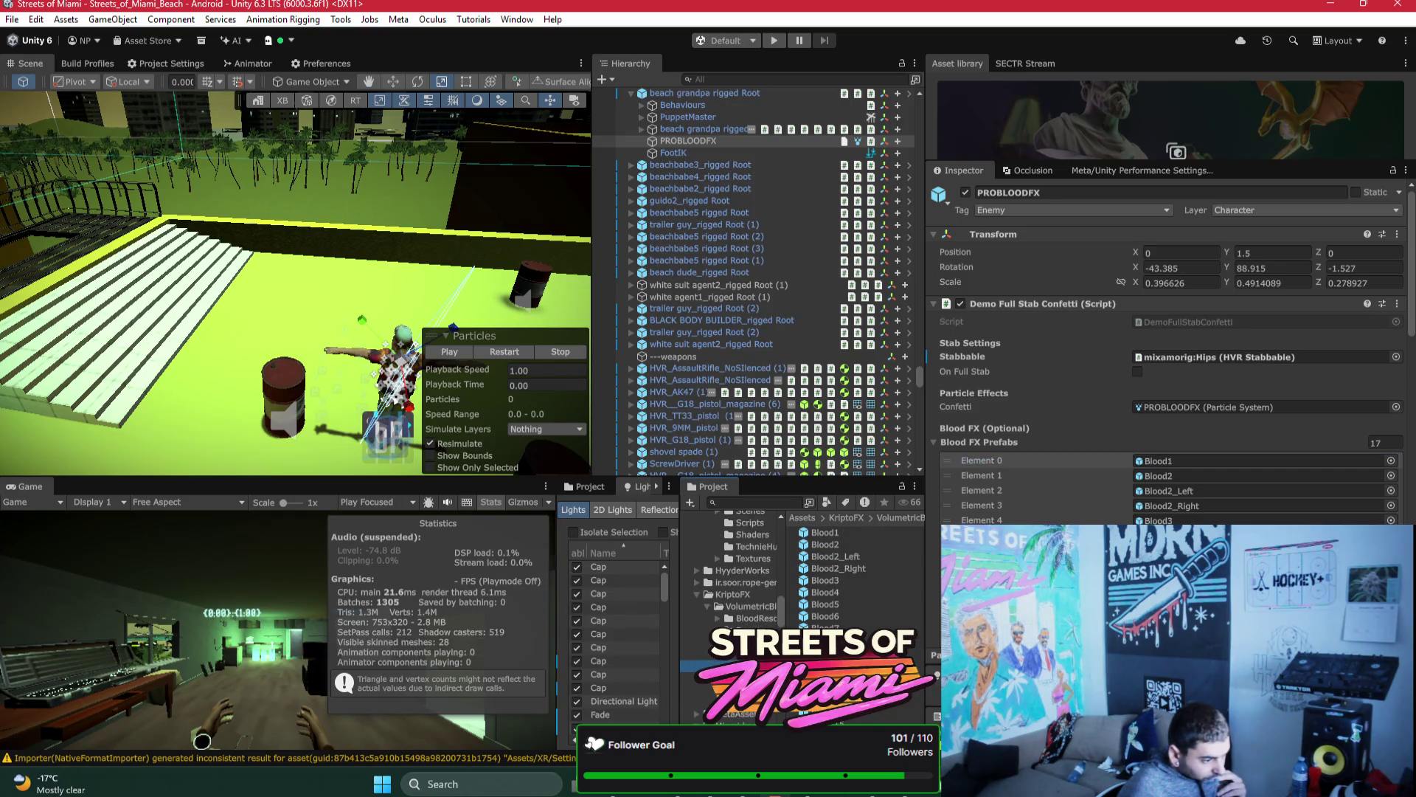
pyautogui.scroll(3, 855, 575)
# Step: Expand KriptoFX > VolumetricBlood > BloodResc, multi-select all blood folders, and select the Decal material
pyautogui.click(731, 689)
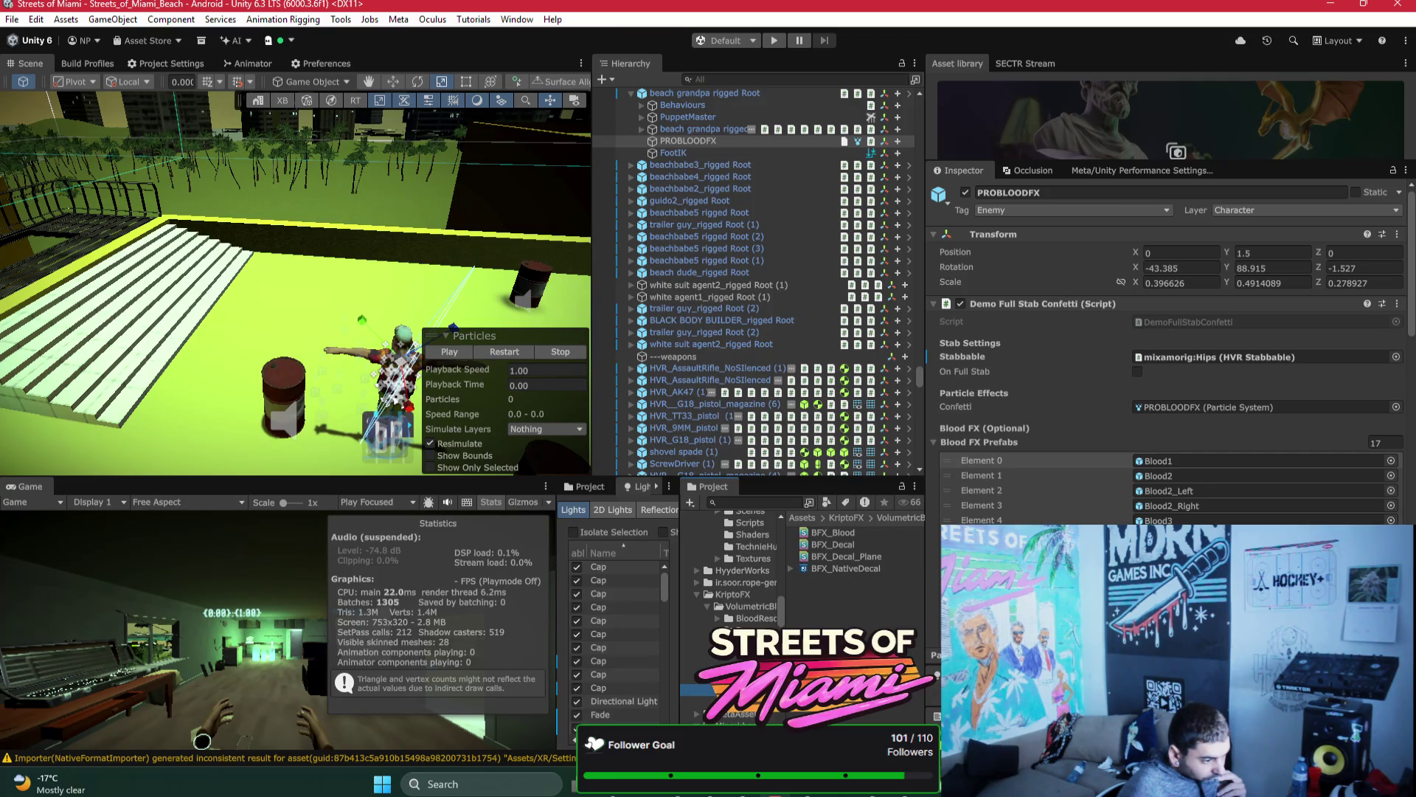
pyautogui.click(730, 642)
pyautogui.click(730, 630)
pyautogui.click(742, 620)
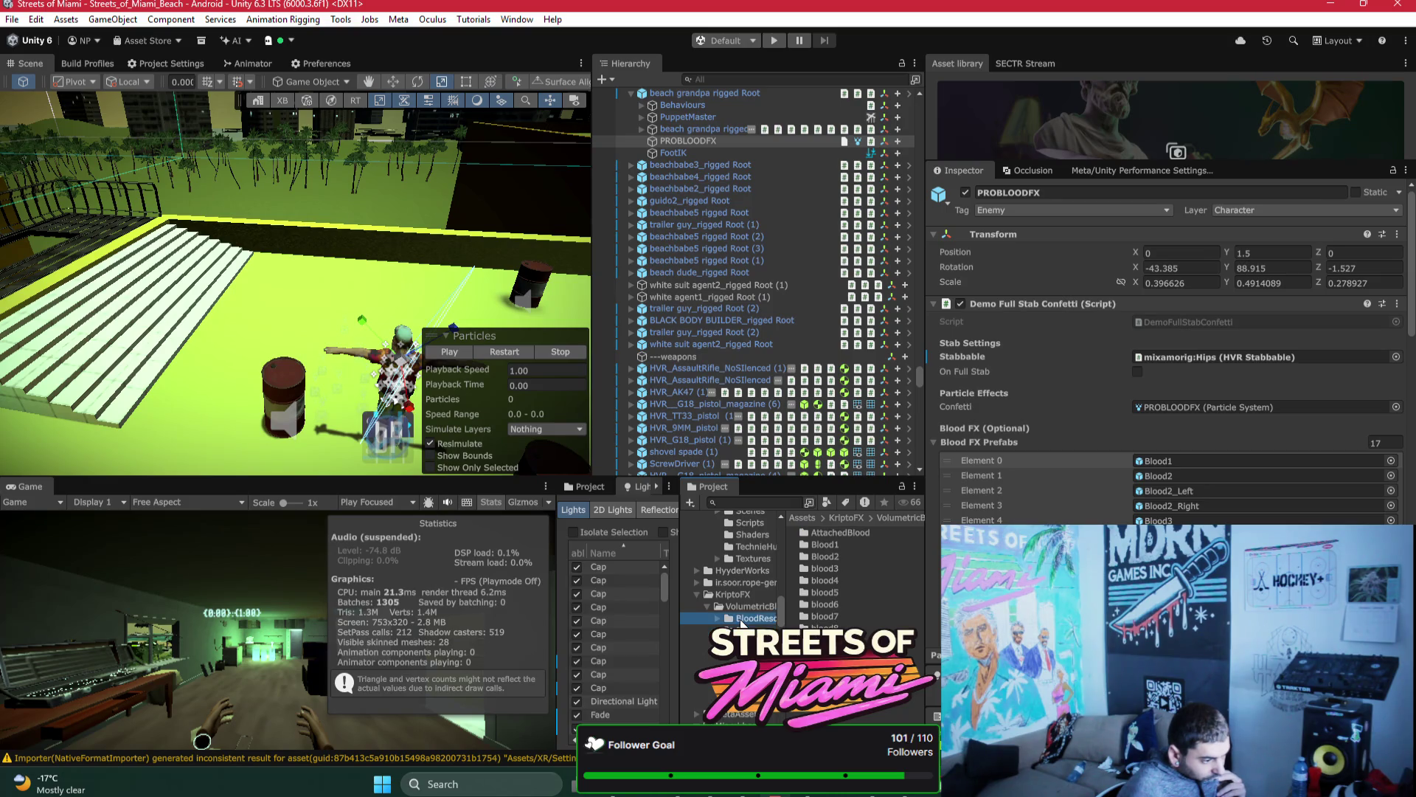
pyautogui.click(839, 547)
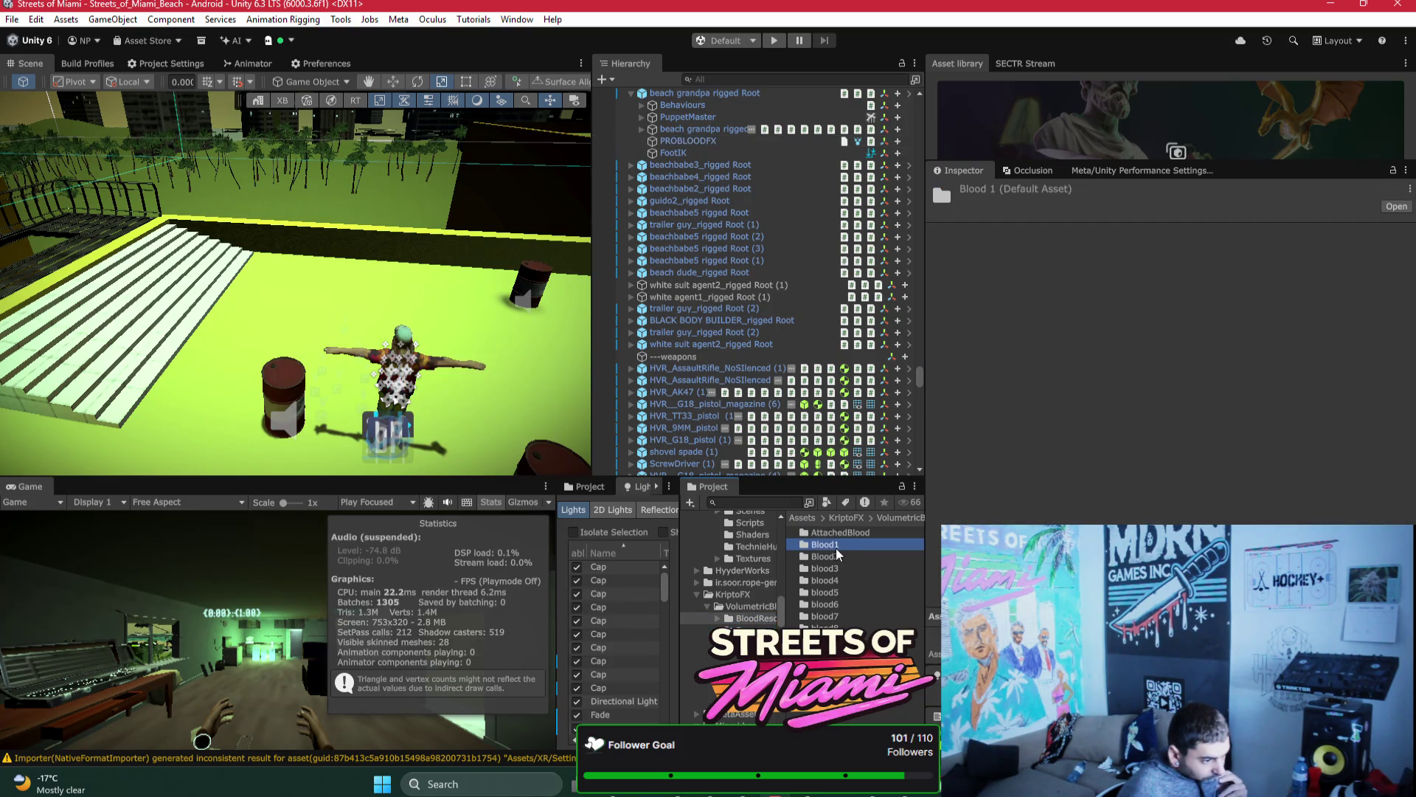
pyautogui.click(719, 619)
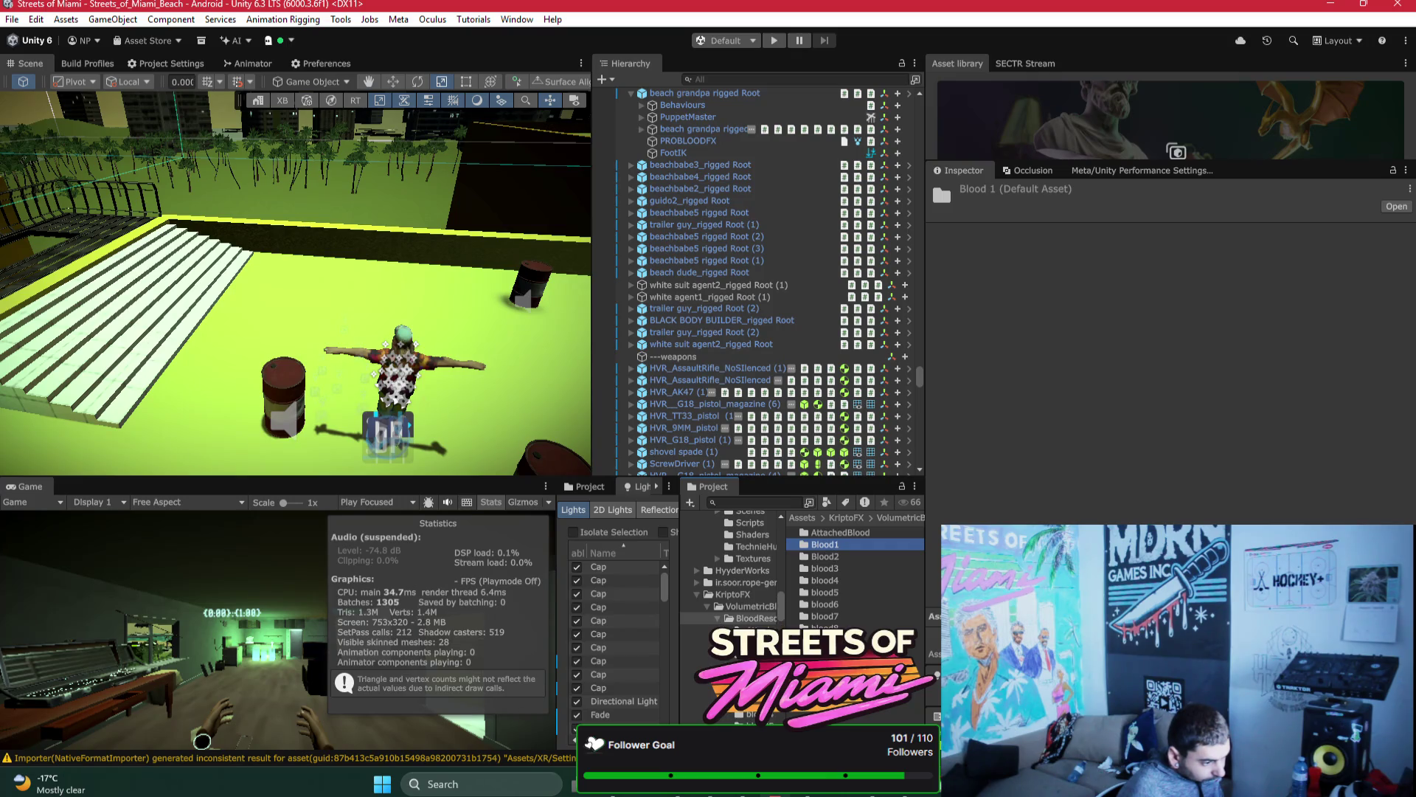
pyautogui.click(745, 630)
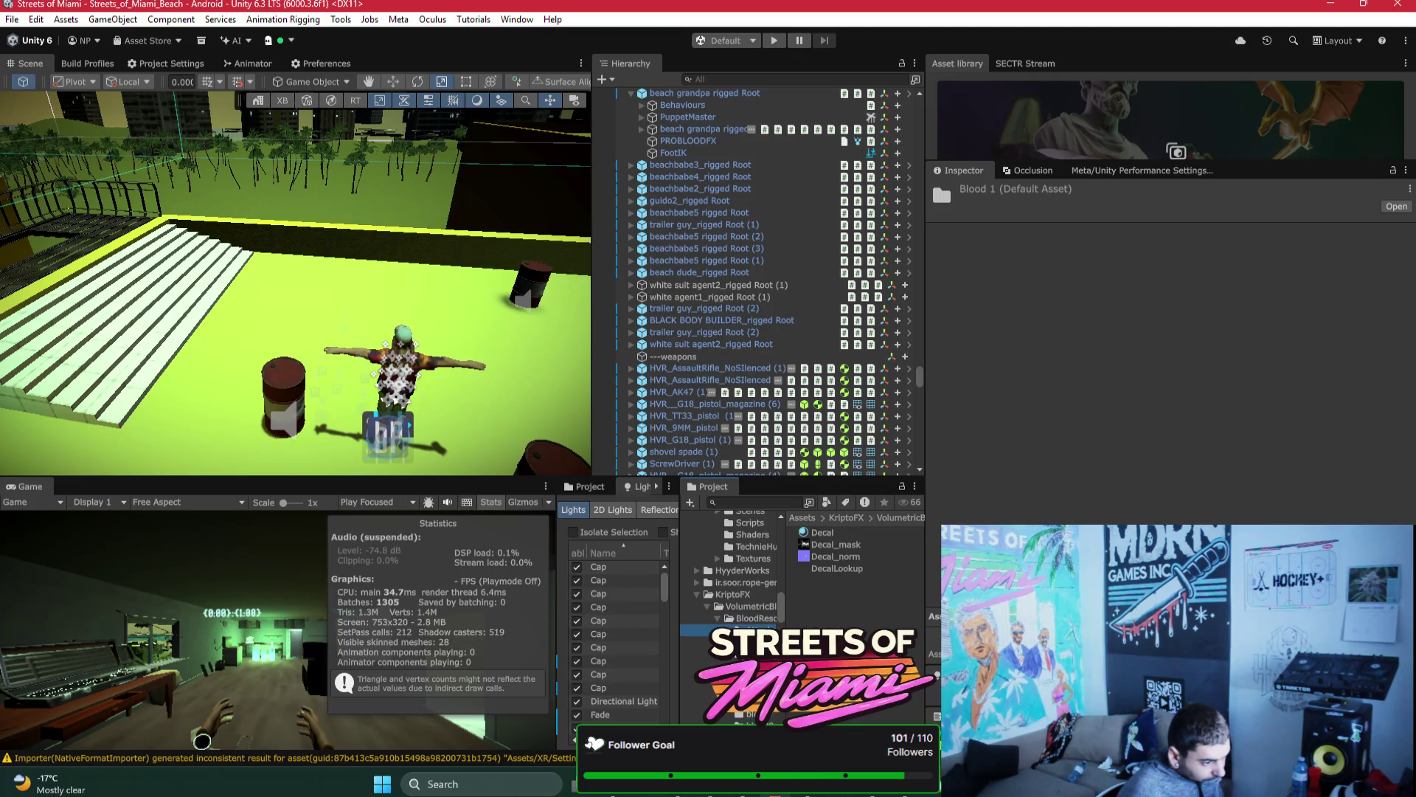
pyautogui.scroll(-5, 730, 583)
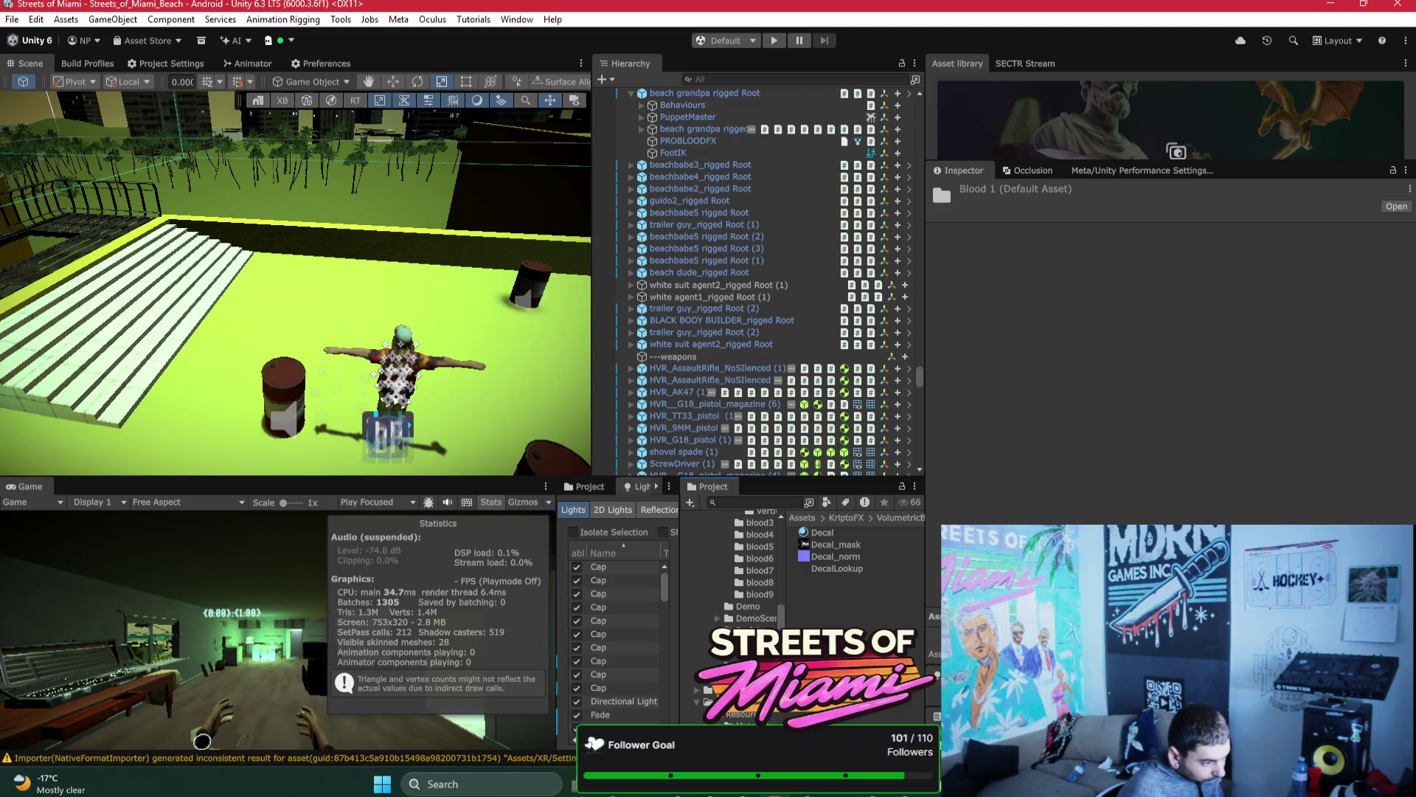
pyautogui.keyDown('shift'); pyautogui.click(769, 593); pyautogui.keyUp('shift')
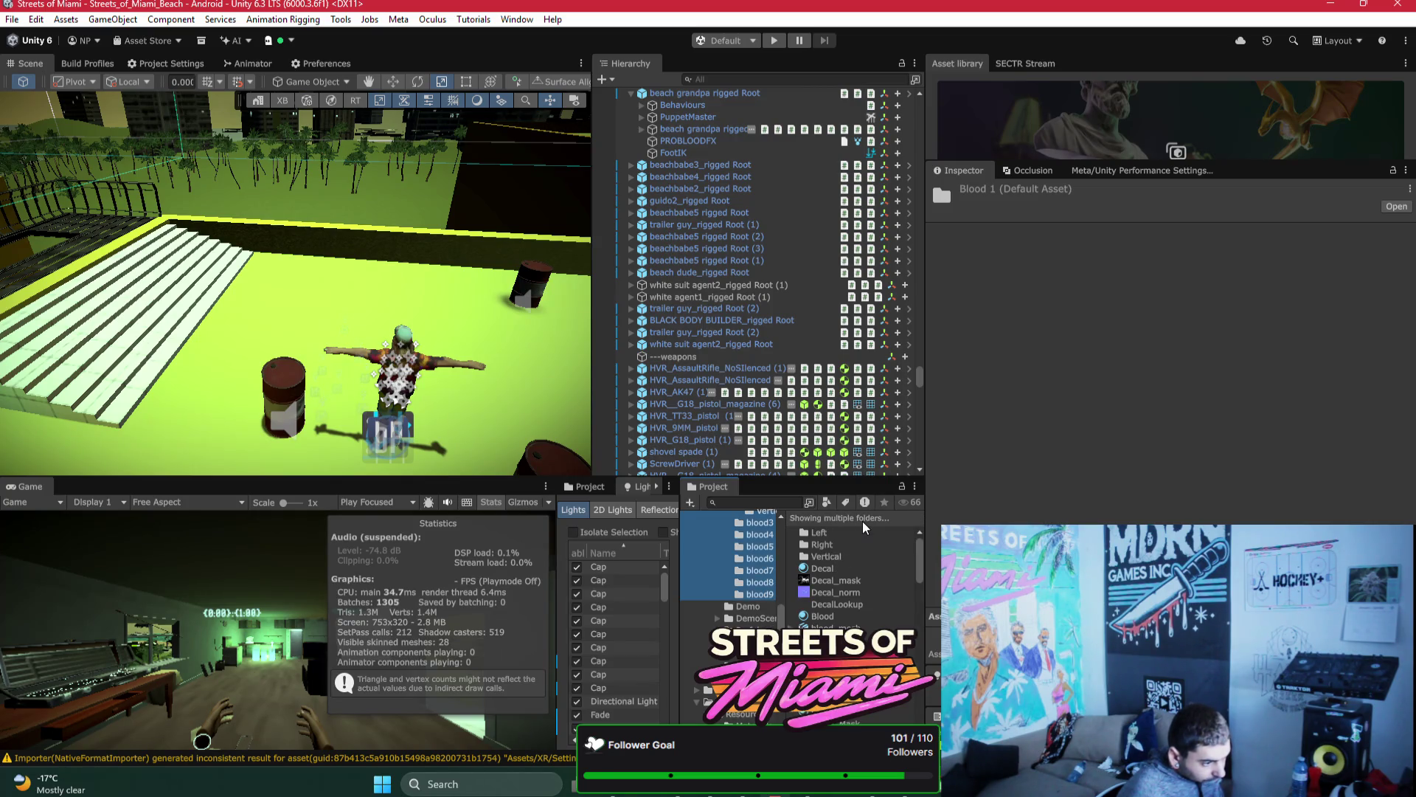
pyautogui.click(845, 568)
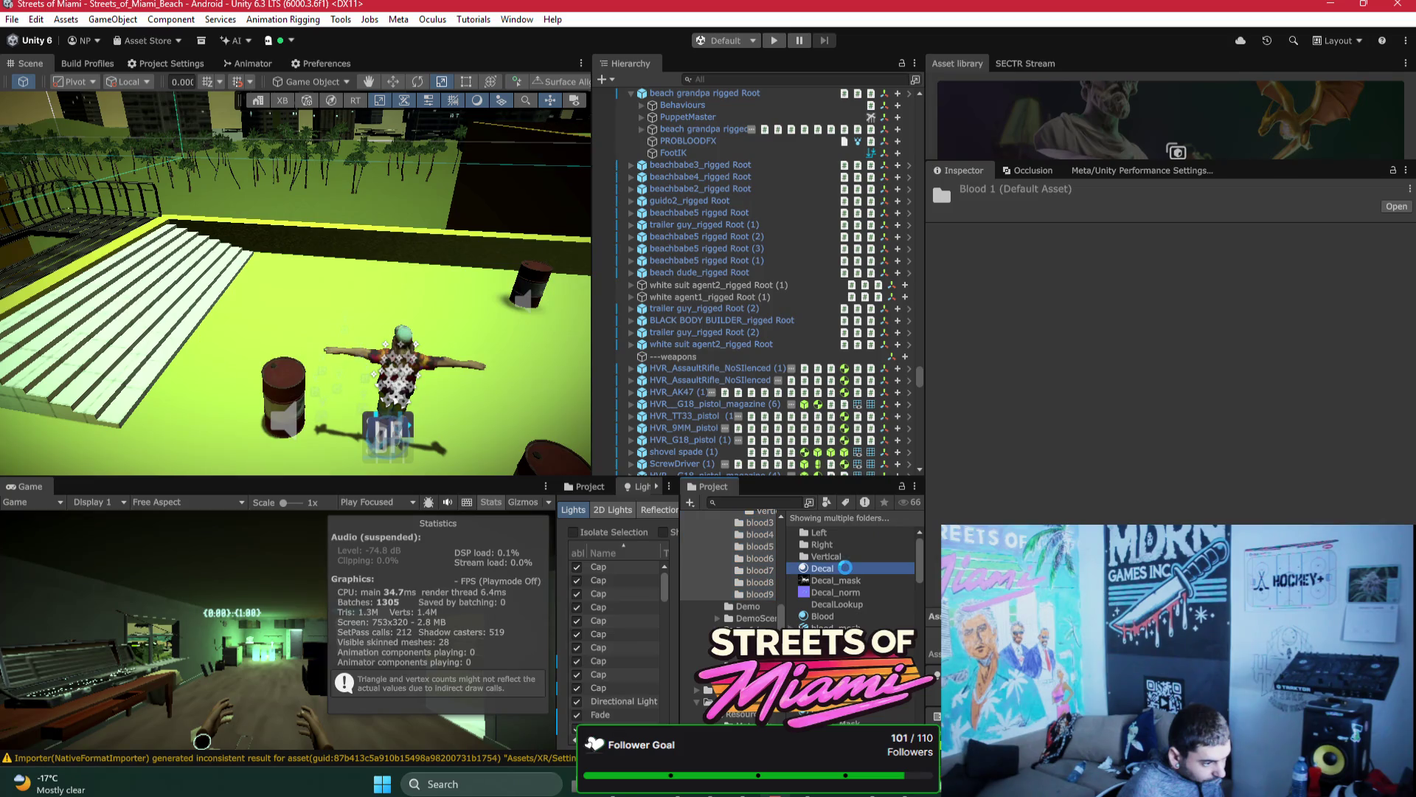
# Step: Compare the Decal_plane and Decal materials' properties
pyautogui.scroll(-3, 1127, 409)
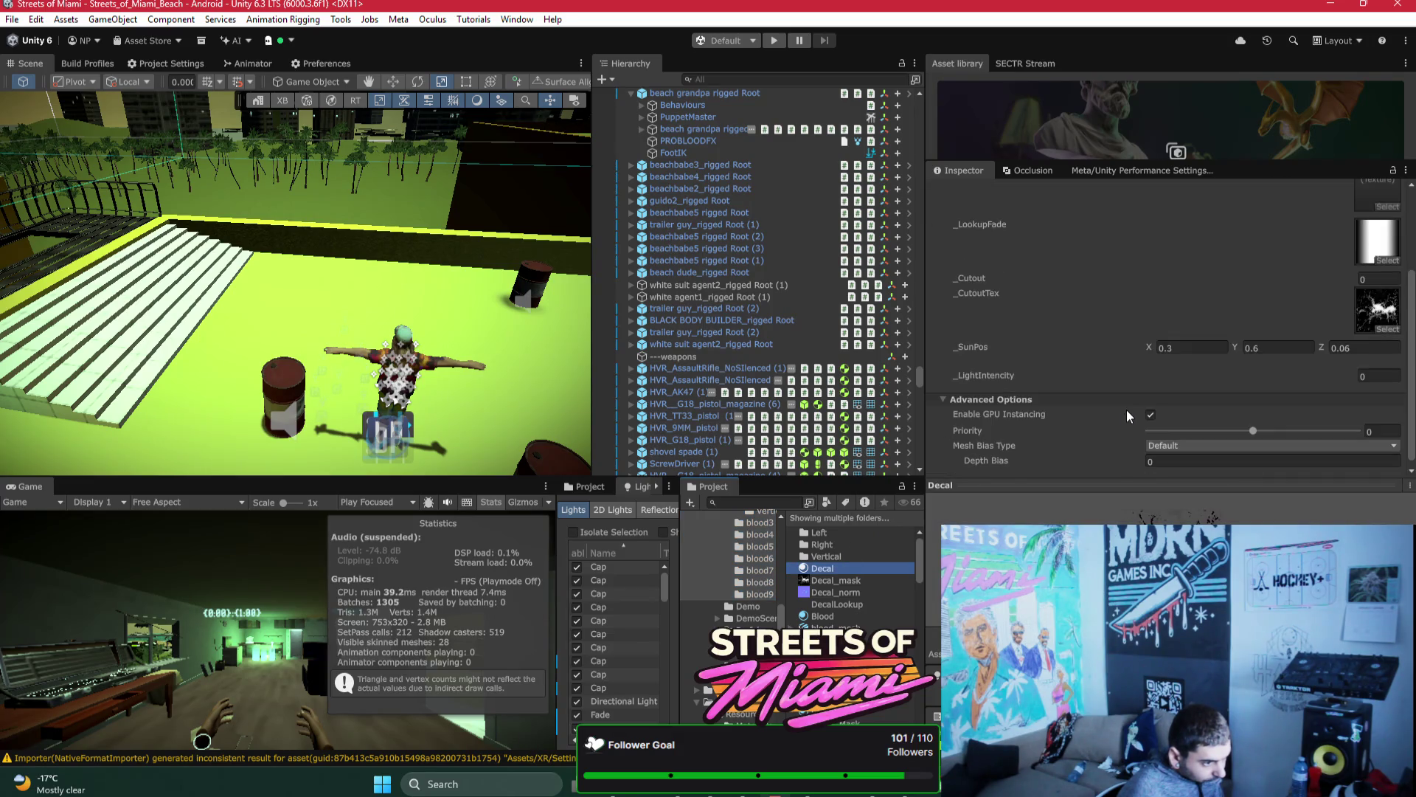
pyautogui.scroll(3, 1129, 410)
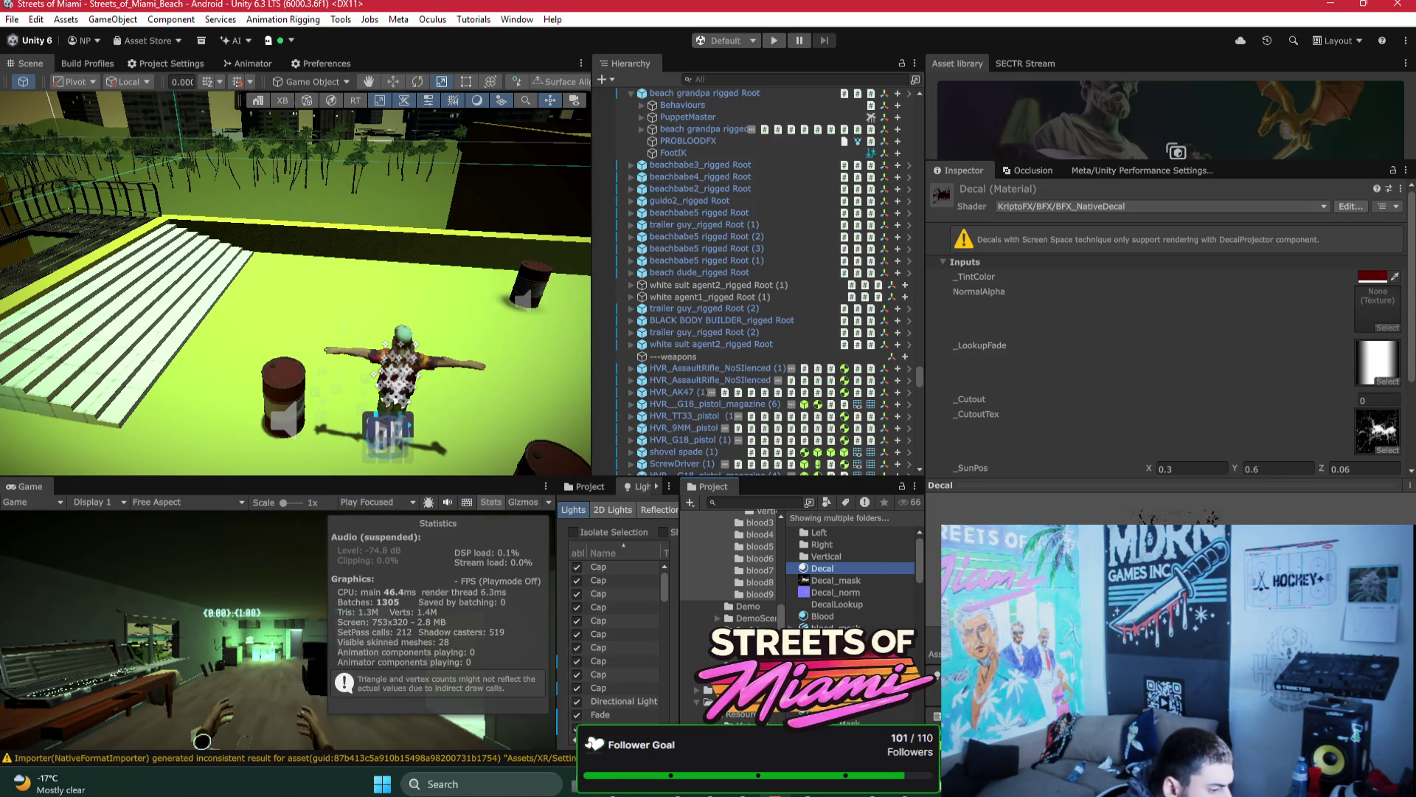
pyautogui.scroll(-3, 1181, 405)
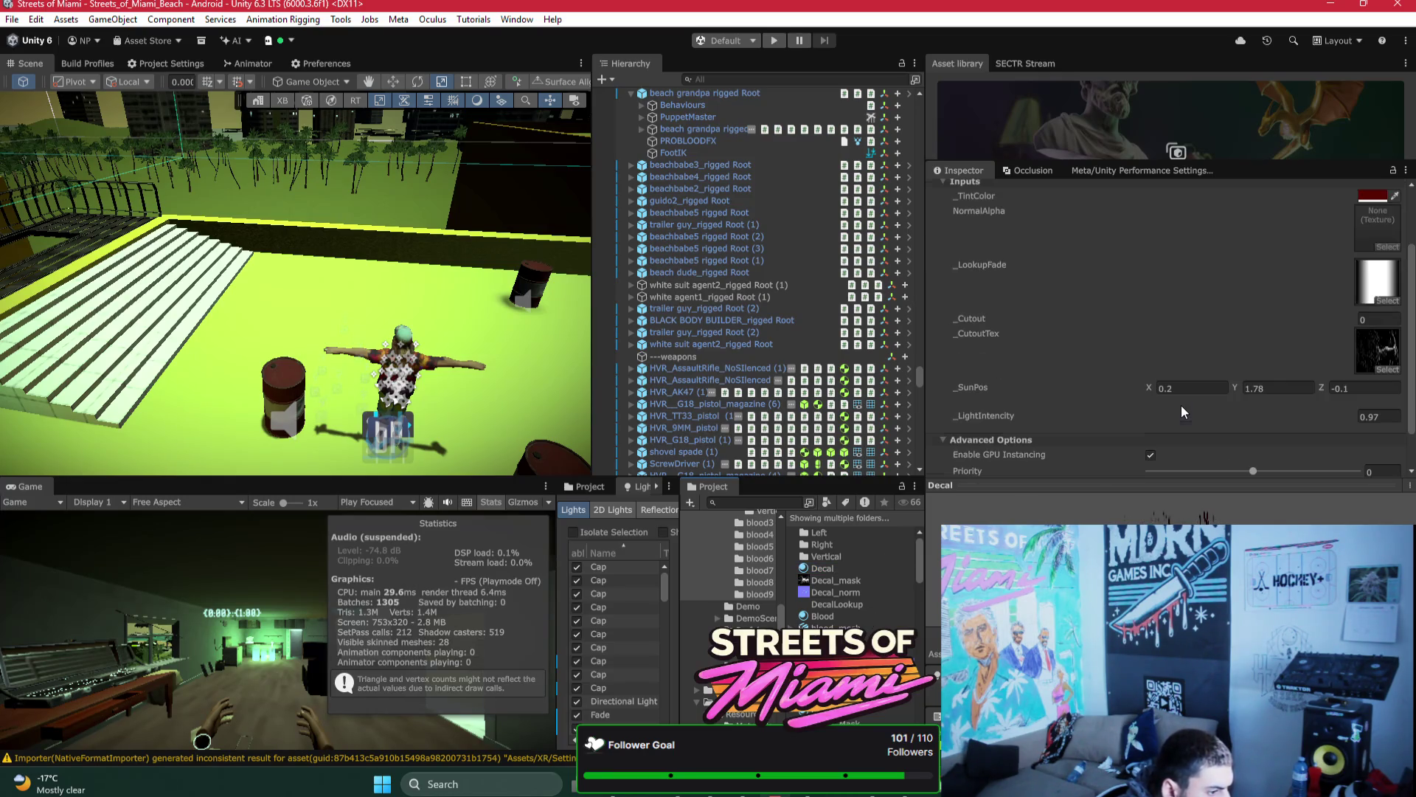
pyautogui.scroll(-2, 1181, 405)
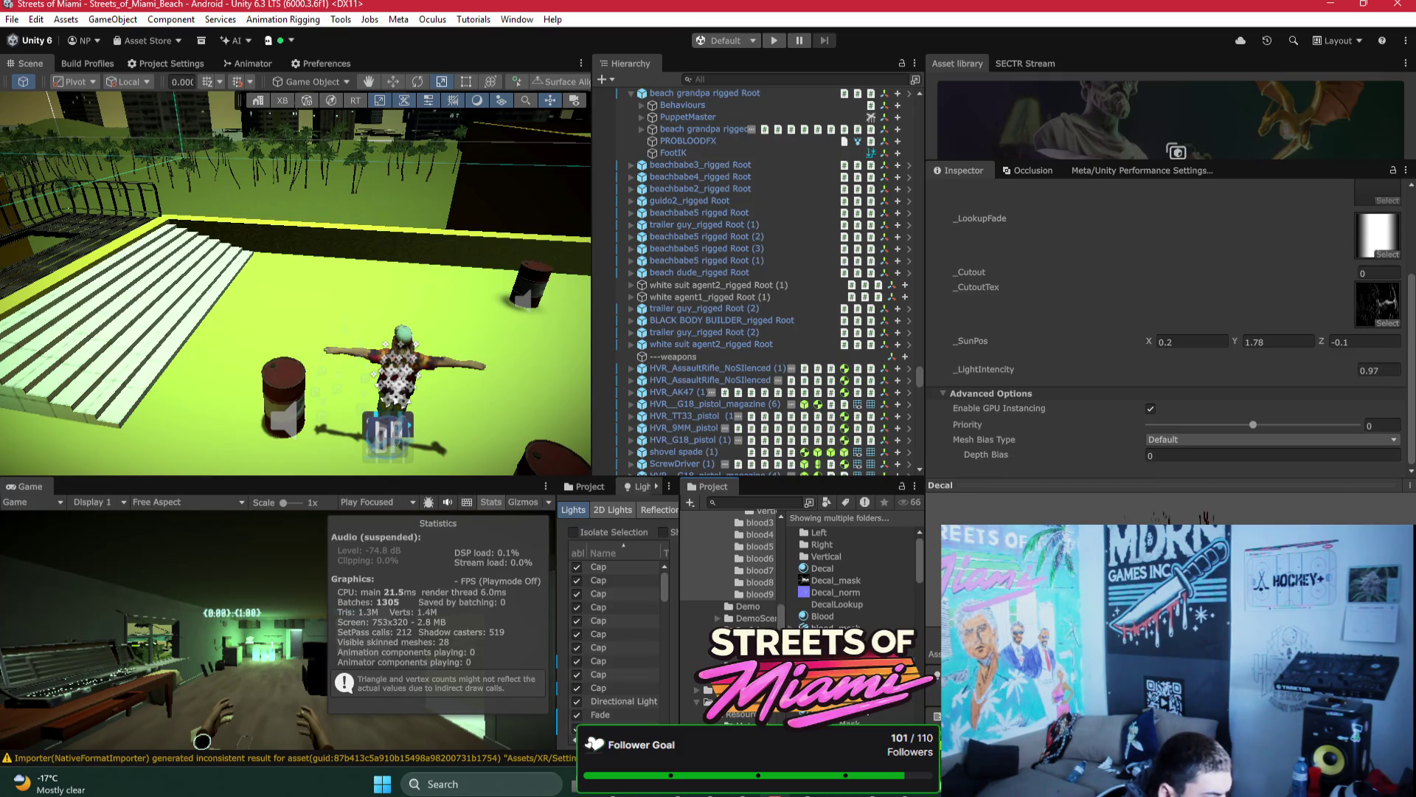
pyautogui.click(871, 715)
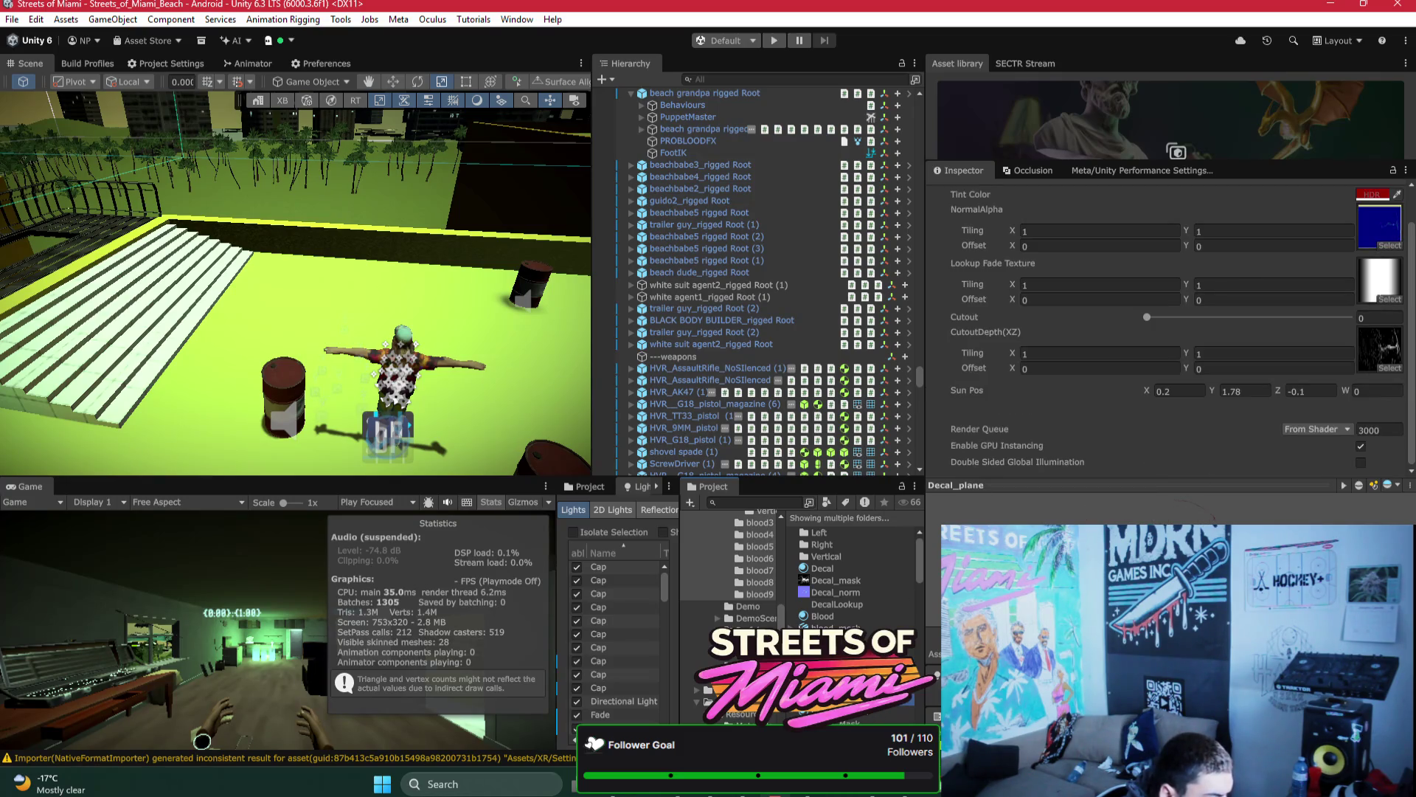
pyautogui.press('Up')
pyautogui.press('Up')
pyautogui.press('Up')
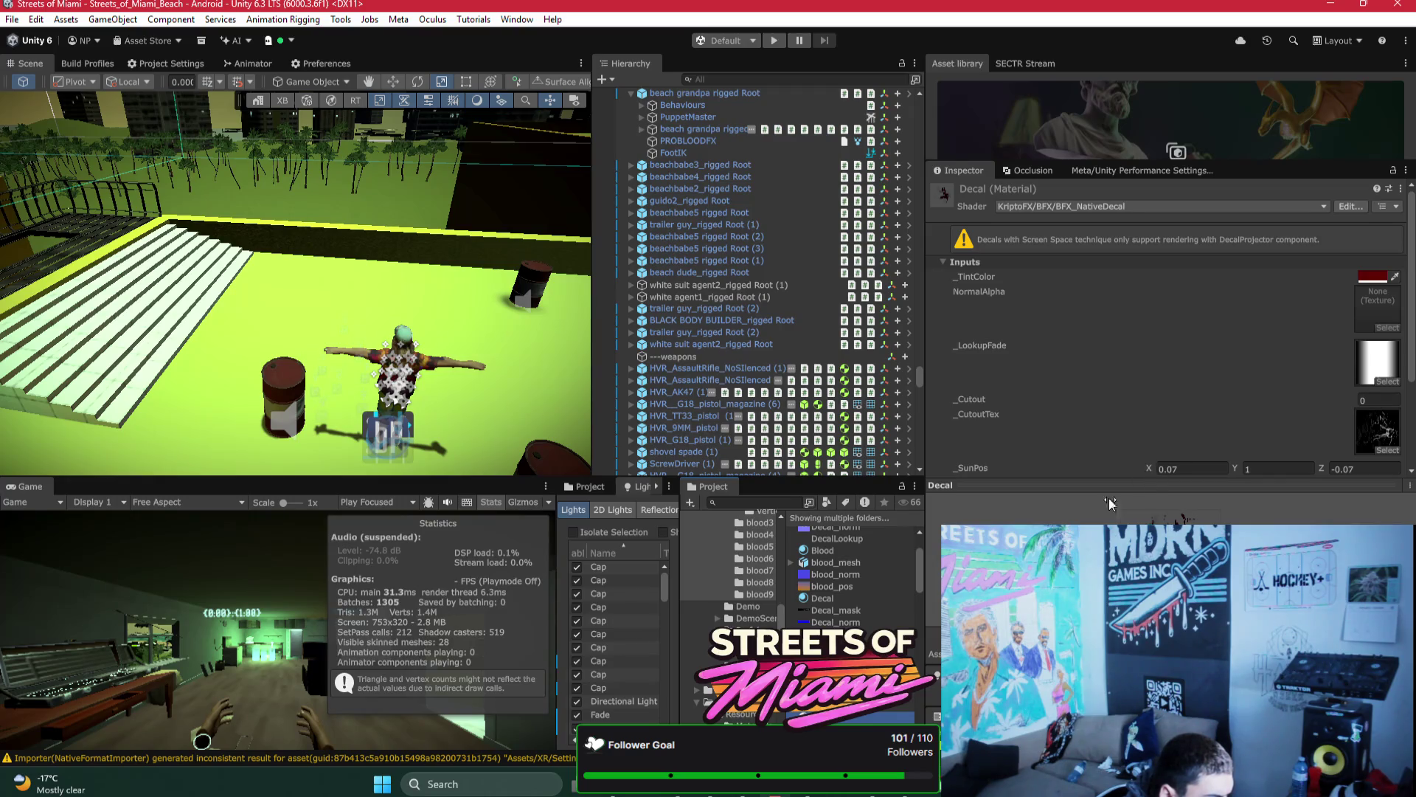
pyautogui.scroll(-1, 1209, 340)
pyautogui.scroll(1, 1210, 336)
pyautogui.scroll(-1, 1239, 358)
# Step: Enable Alpha Is Transparency on the Blood_Mask cutout texture, apply it, and return to Decal
pyautogui.click(1377, 390)
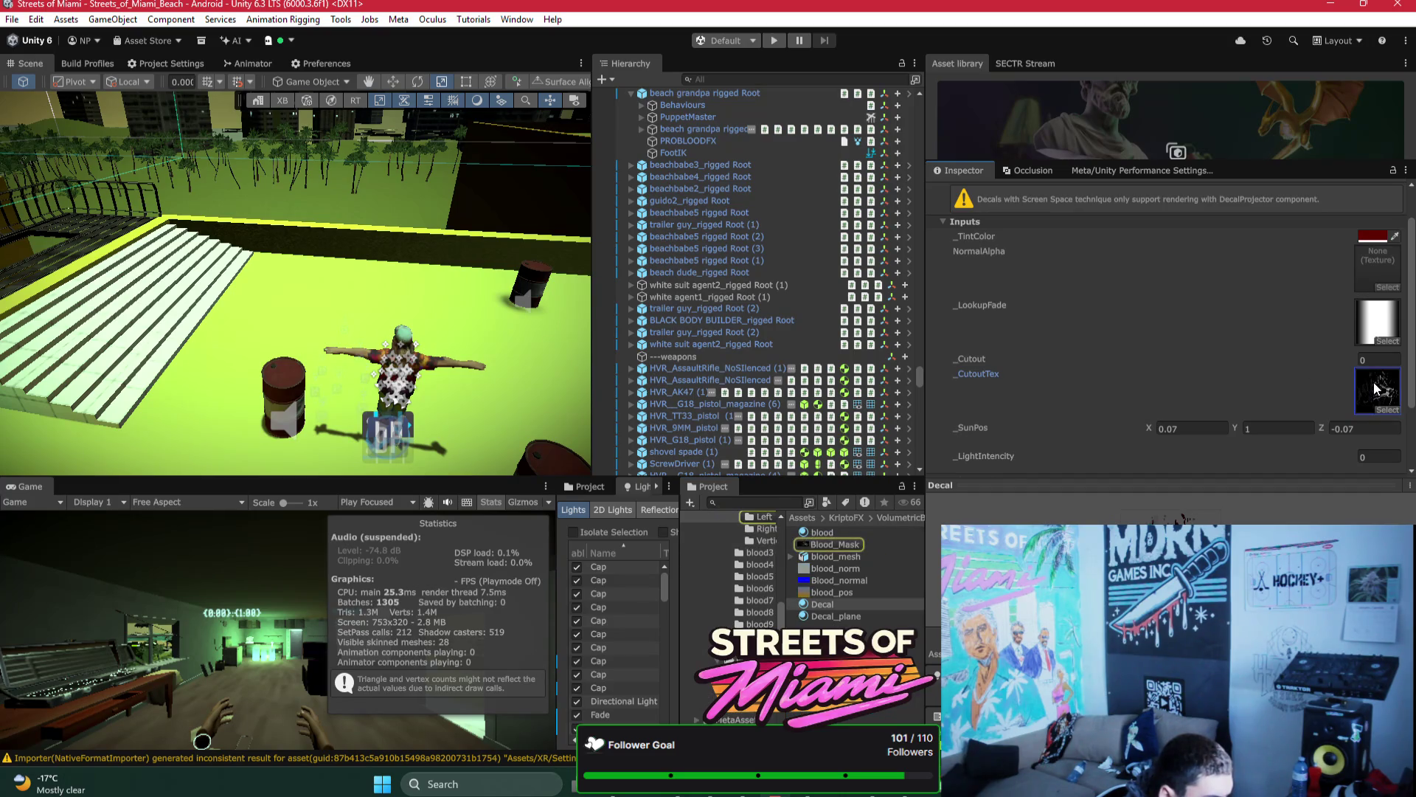
pyautogui.click(836, 544)
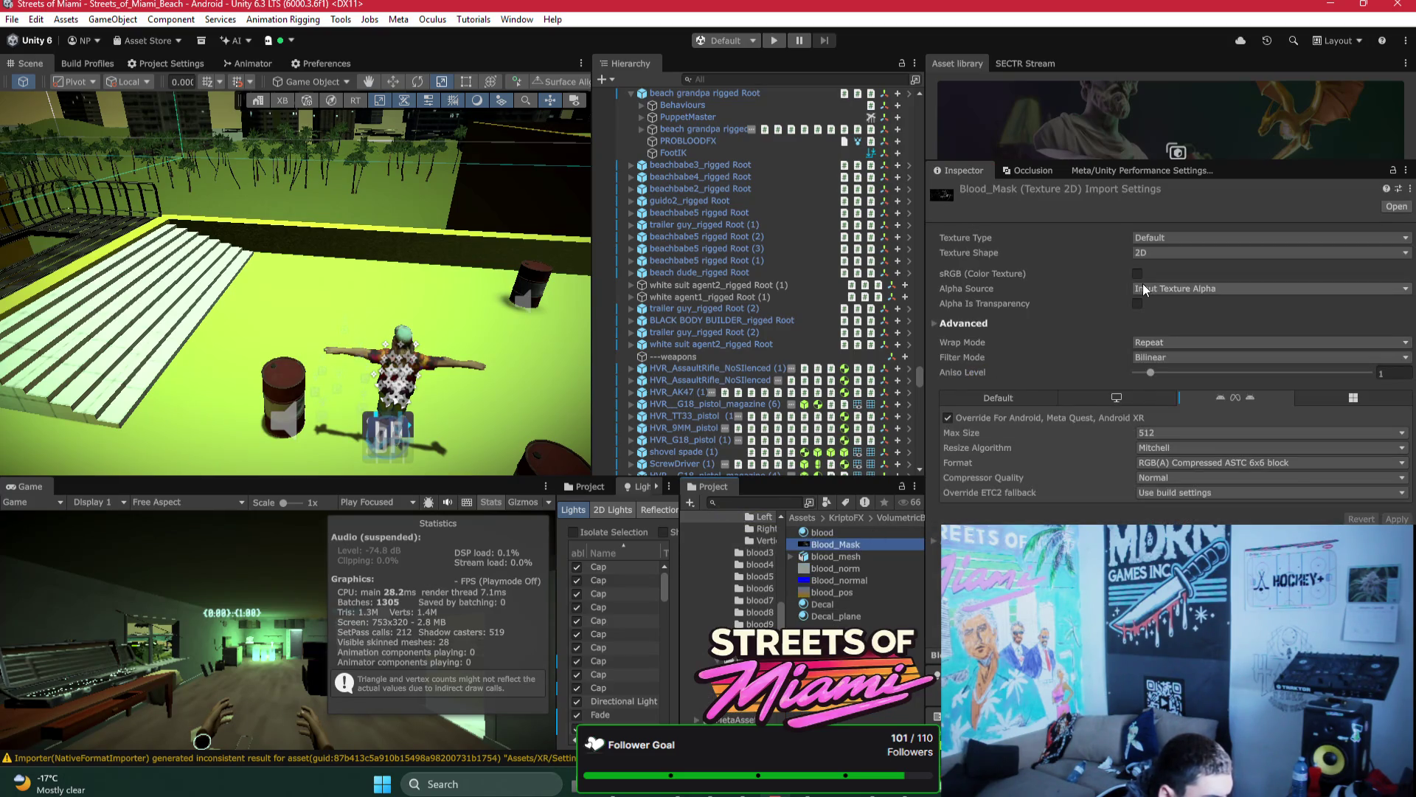
pyautogui.click(1137, 303)
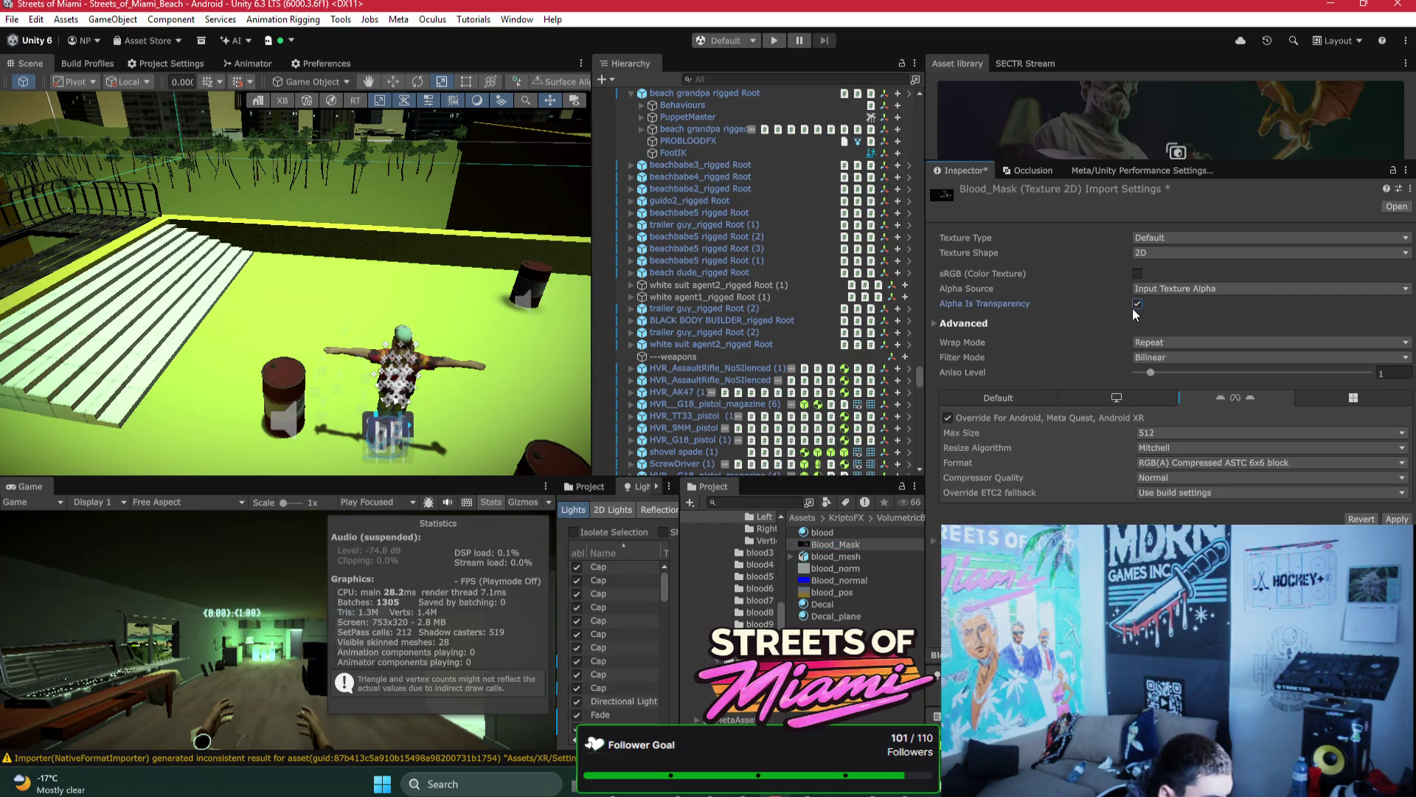
pyautogui.click(847, 605)
pyautogui.click(730, 408)
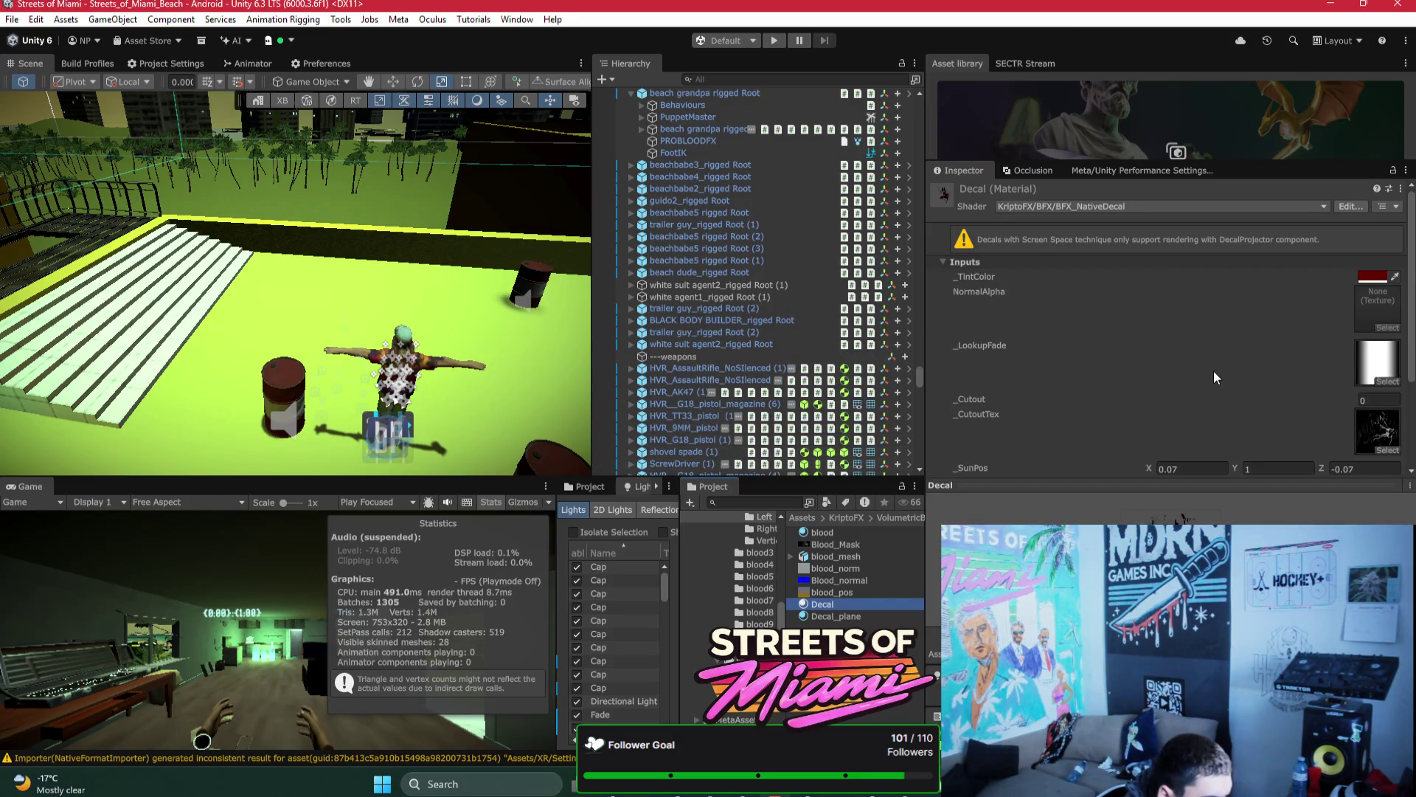
pyautogui.scroll(-1, 1322, 394)
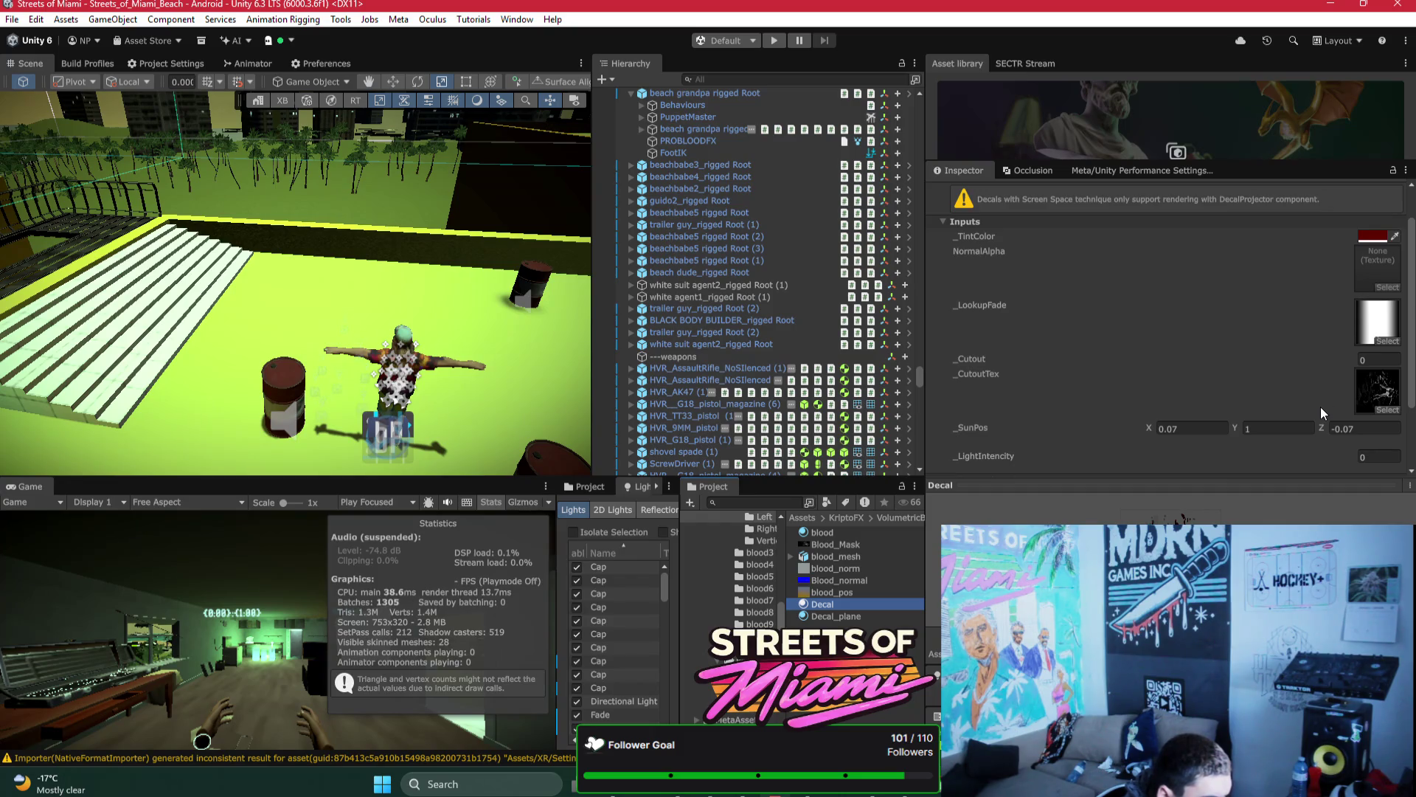
pyautogui.scroll(-2, 1322, 411)
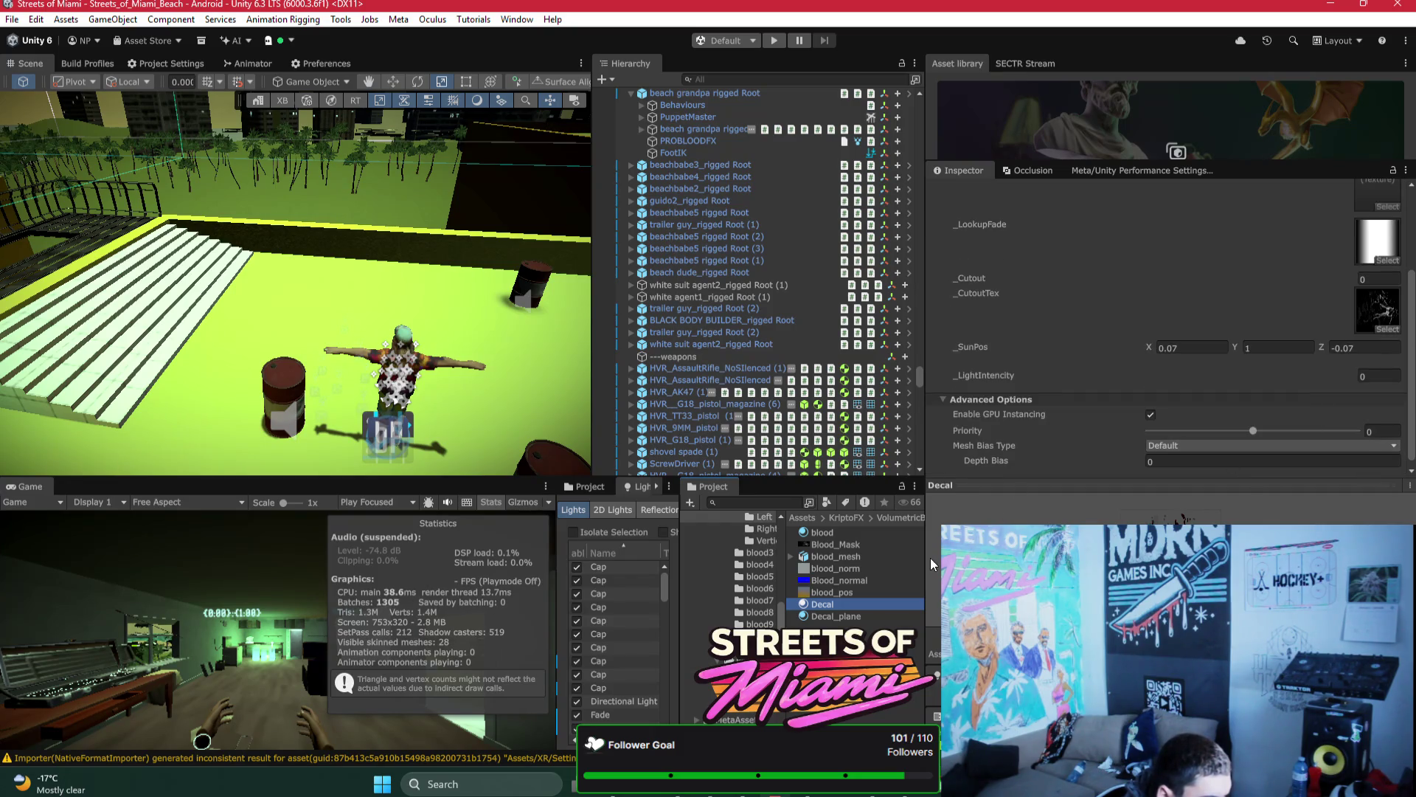
pyautogui.click(1386, 330)
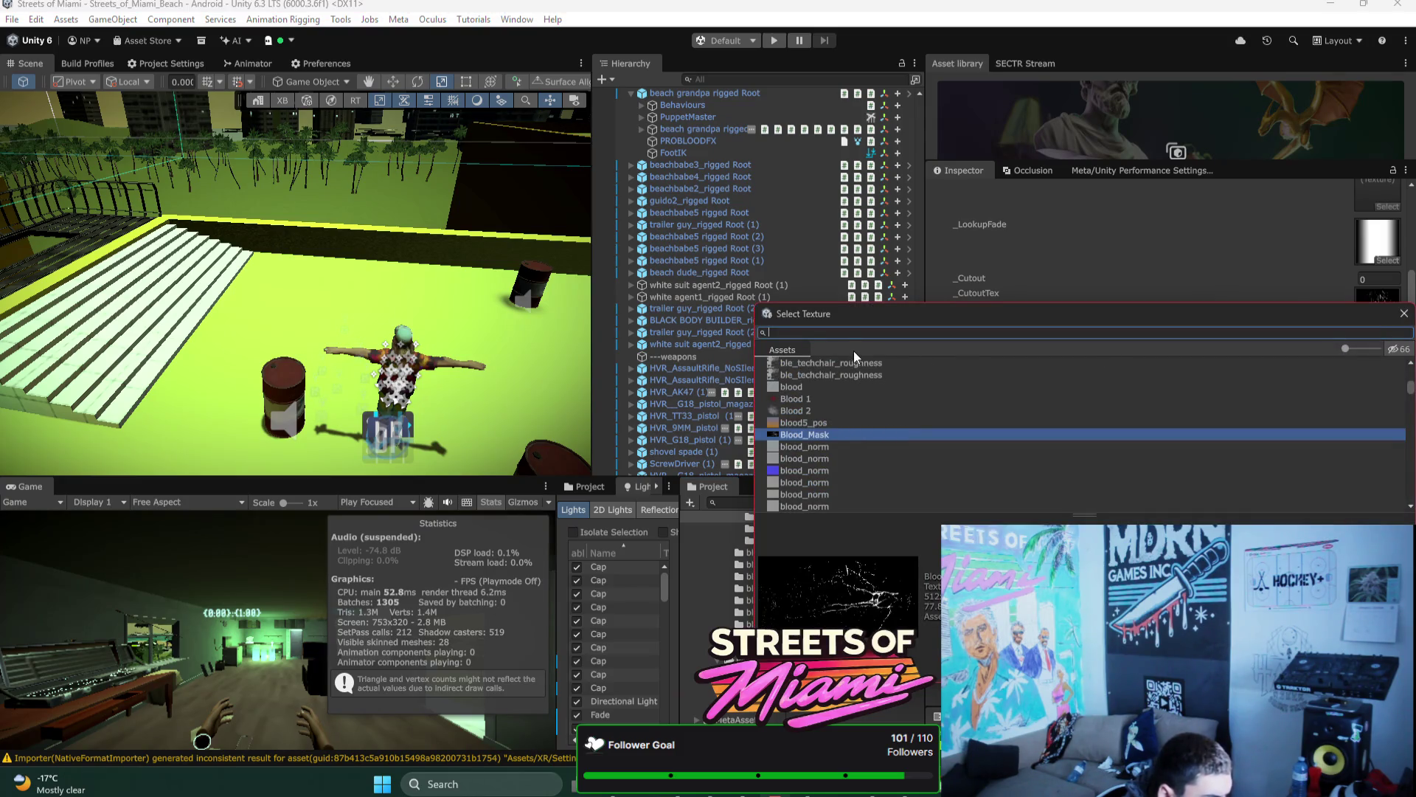
# Step: Search the texture picker for blood textures and assign Blood 1 as Decal's cutout texture
pyautogui.write('blood')
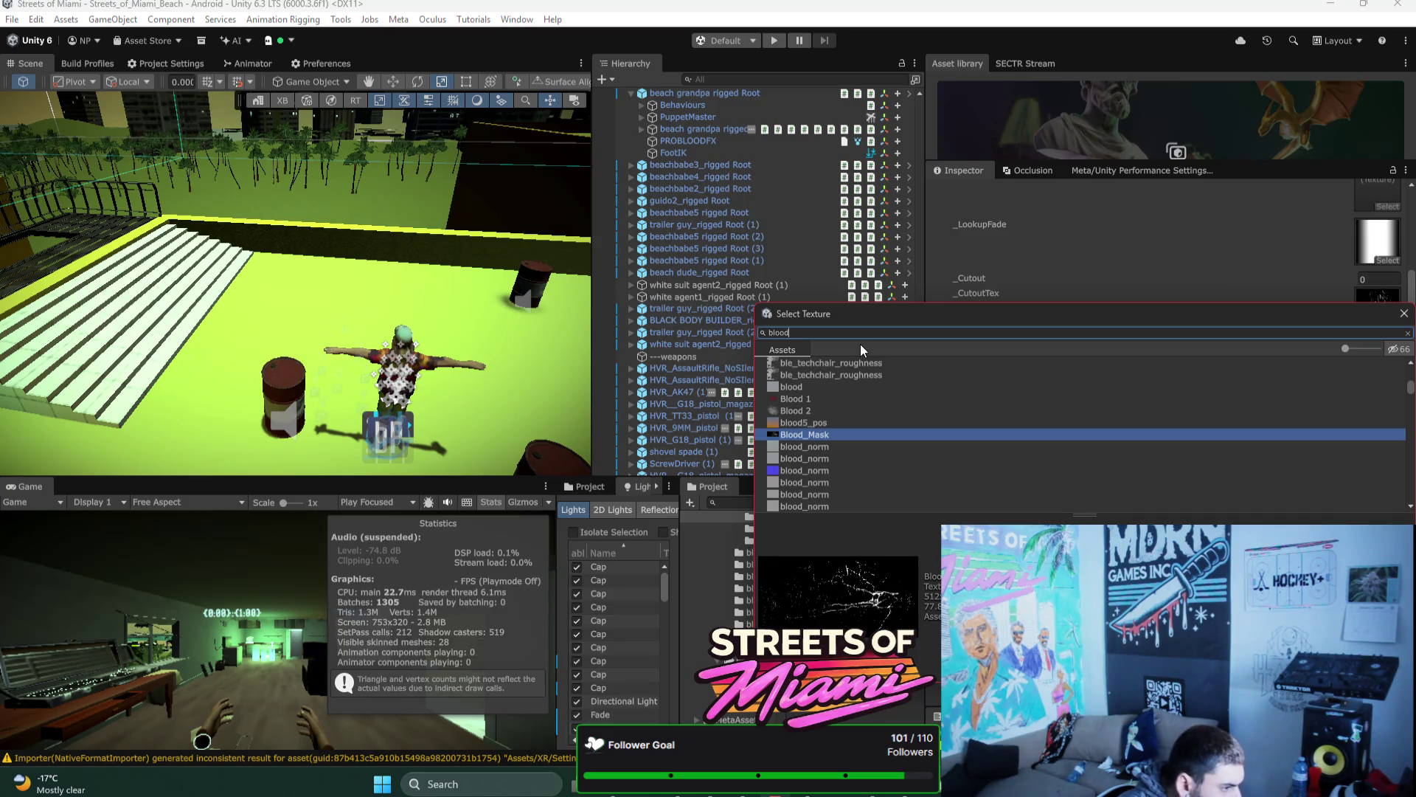
pyautogui.write('_mas')
pyautogui.press('BackSpace')
pyautogui.press('BackSpace')
pyautogui.press('BackSpace')
pyautogui.scroll(5, 873, 400)
pyautogui.click(892, 387)
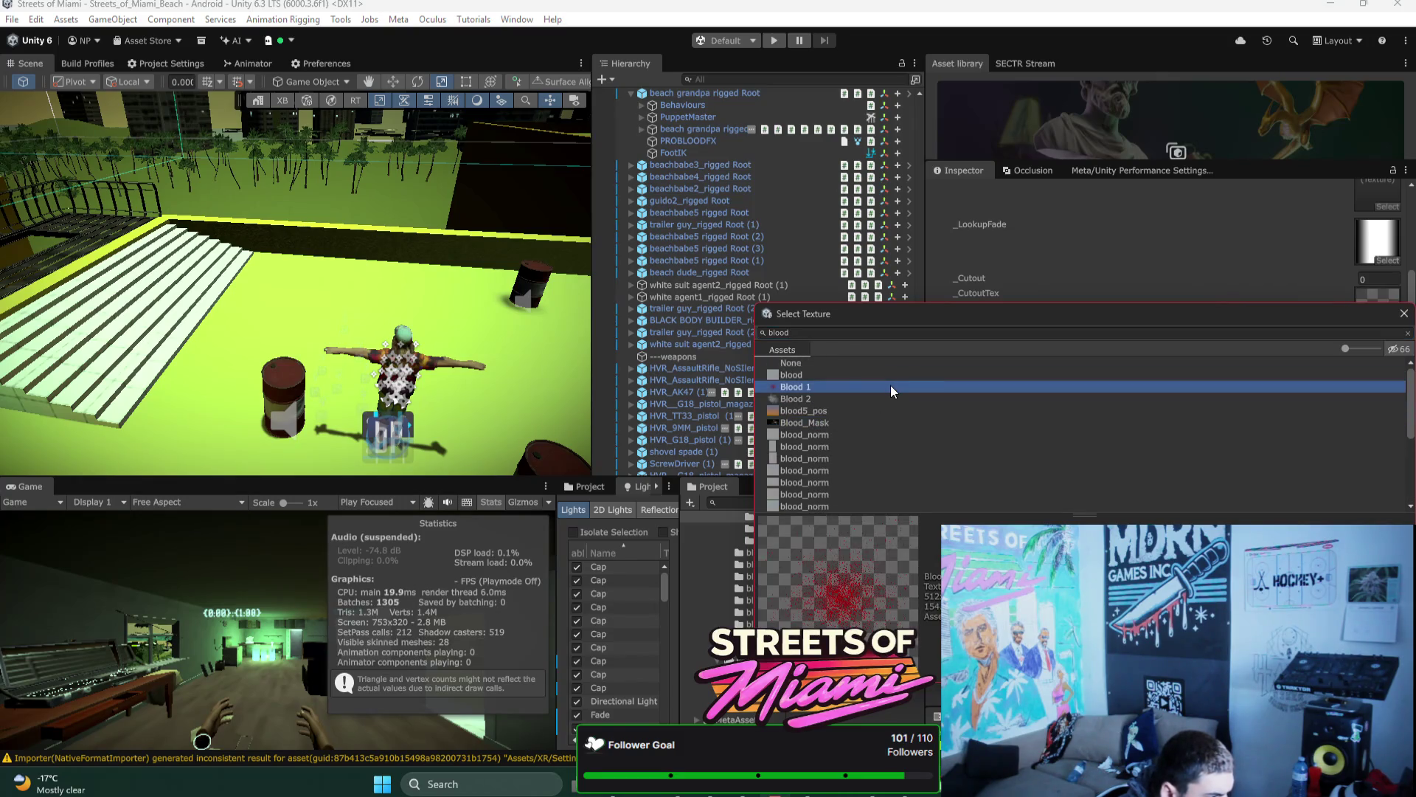
pyautogui.press('Down')
pyautogui.press('Up')
pyautogui.doubleClick(891, 387)
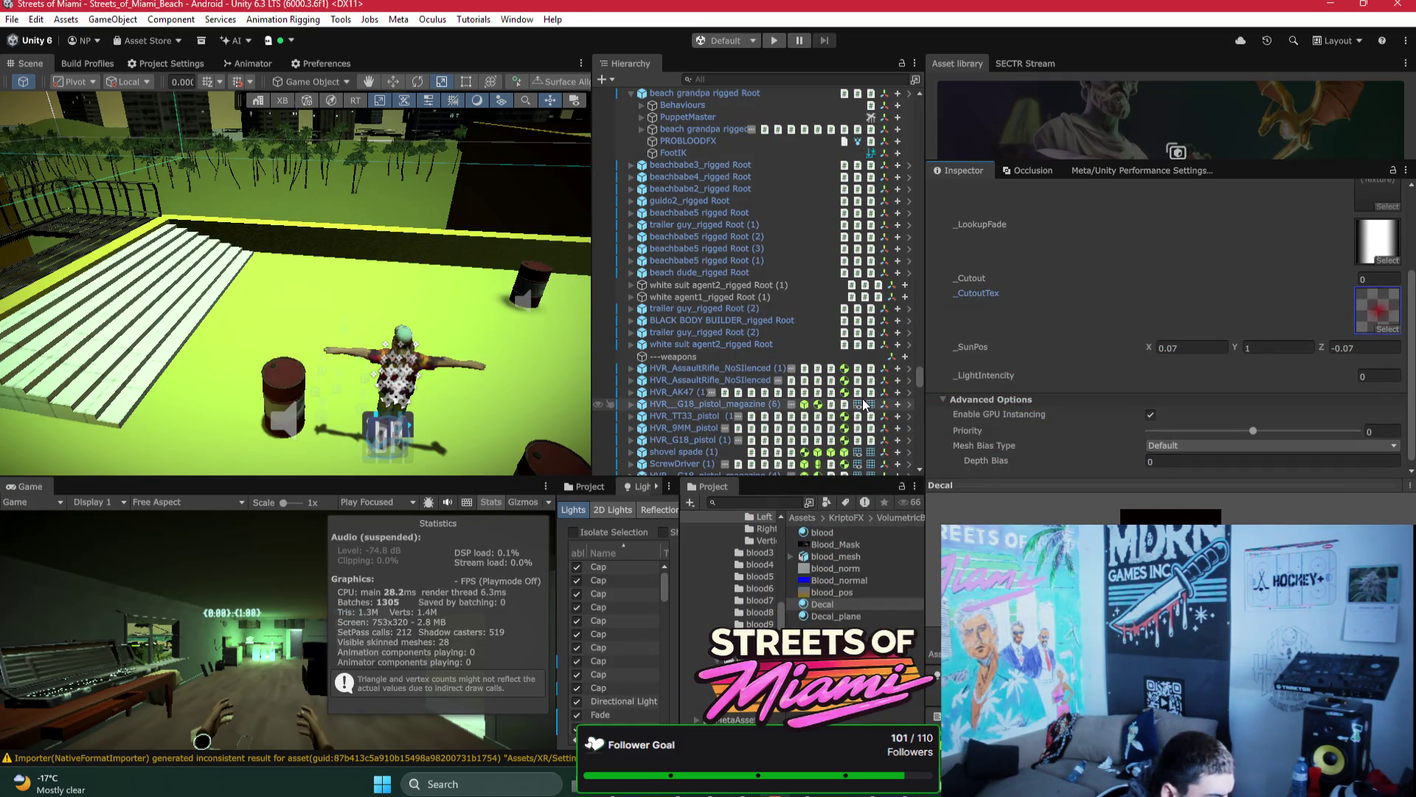
# Step: Set the blood3 folder's Decal material cutout texture to a decal_mask texture
pyautogui.click(763, 555)
pyautogui.click(821, 532)
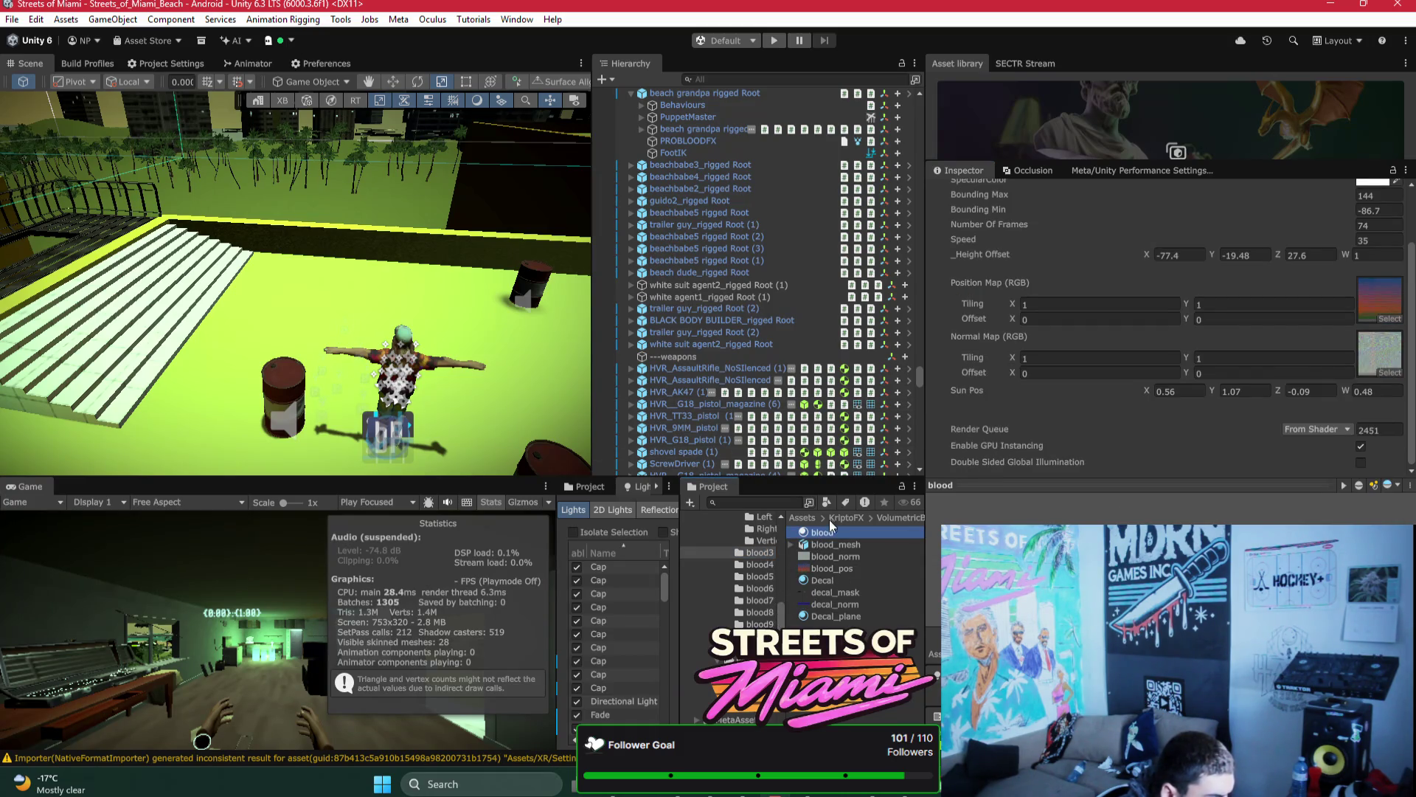
pyautogui.scroll(1, 1096, 416)
pyautogui.click(836, 577)
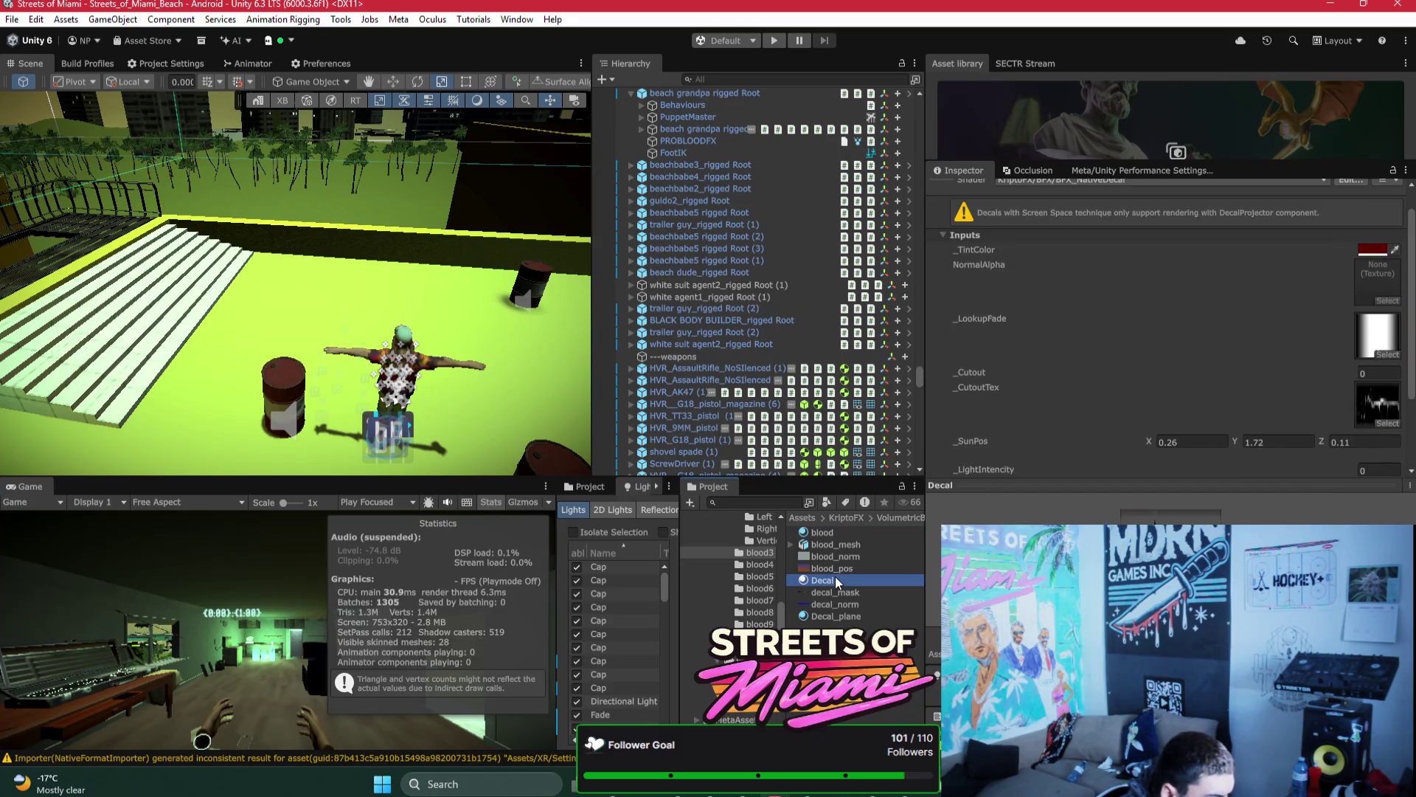
pyautogui.scroll(-1, 1284, 369)
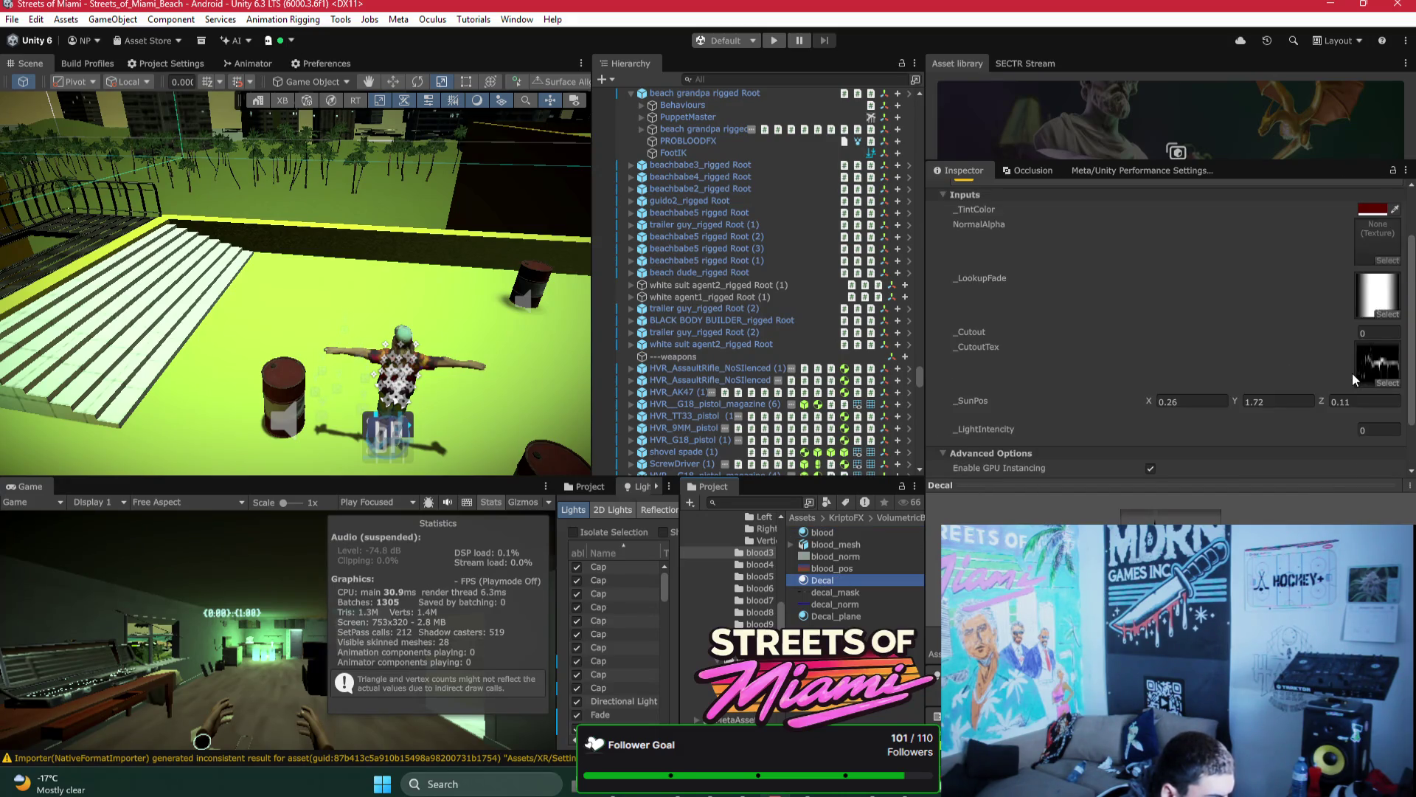
pyautogui.click(1396, 383)
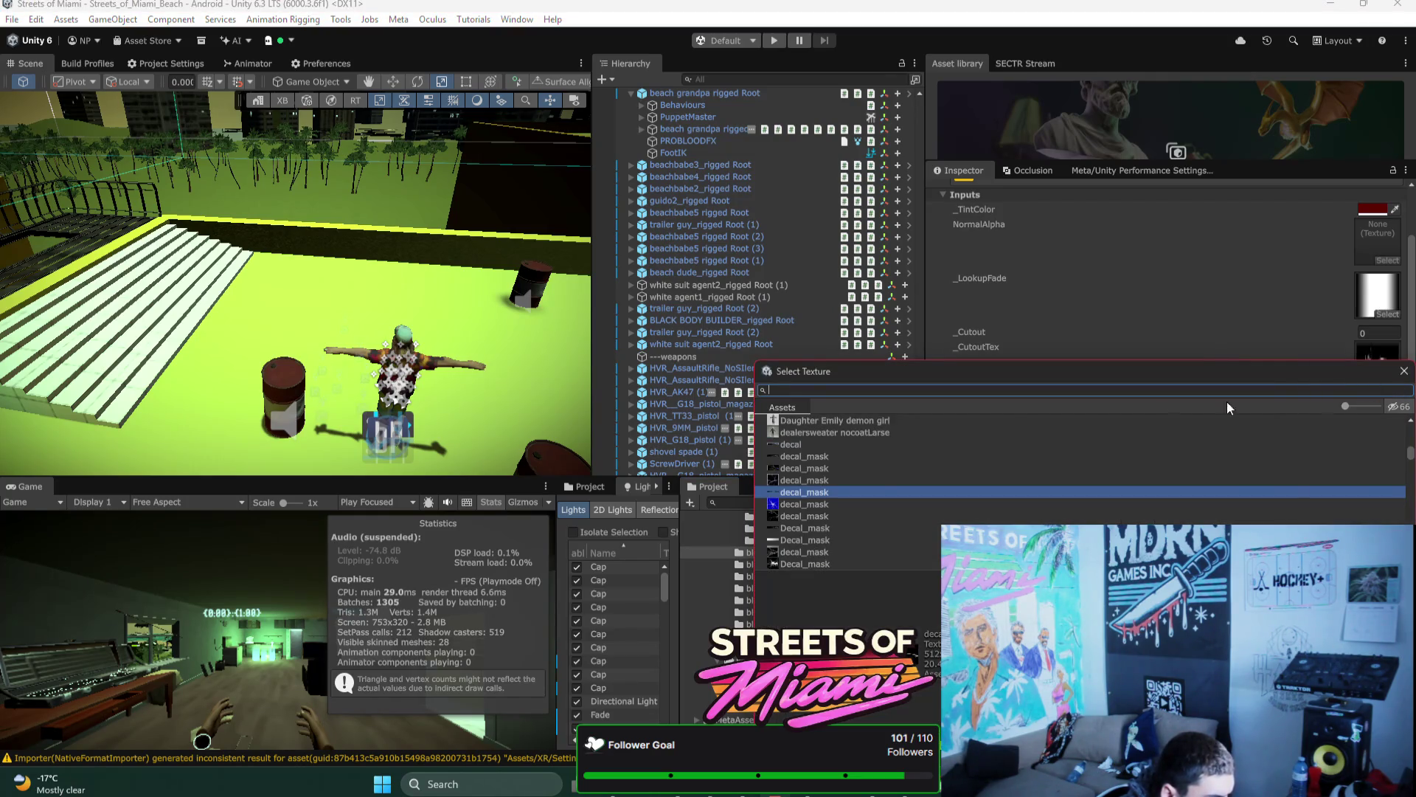
pyautogui.click(874, 480)
pyautogui.press('Up')
pyautogui.press('Up')
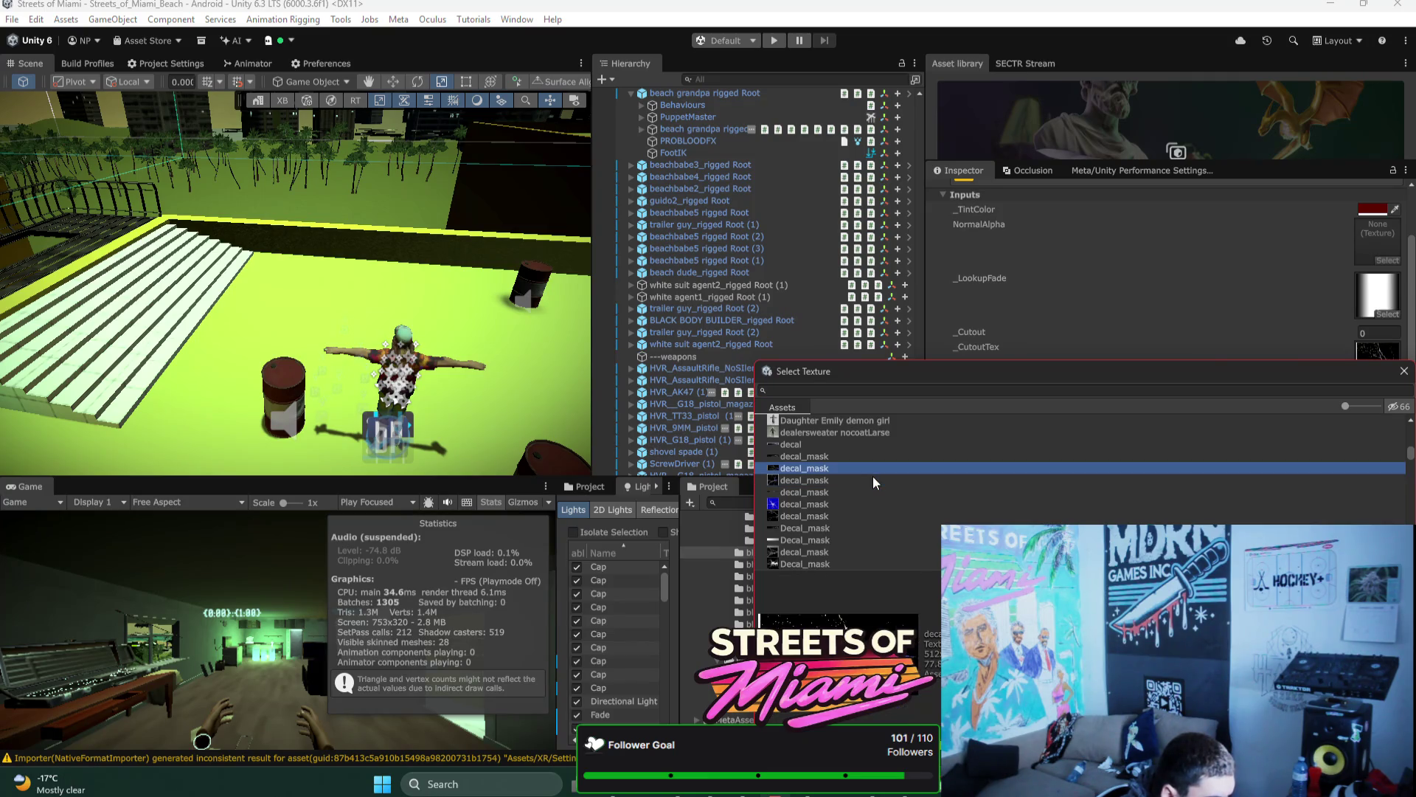
pyautogui.press('Return')
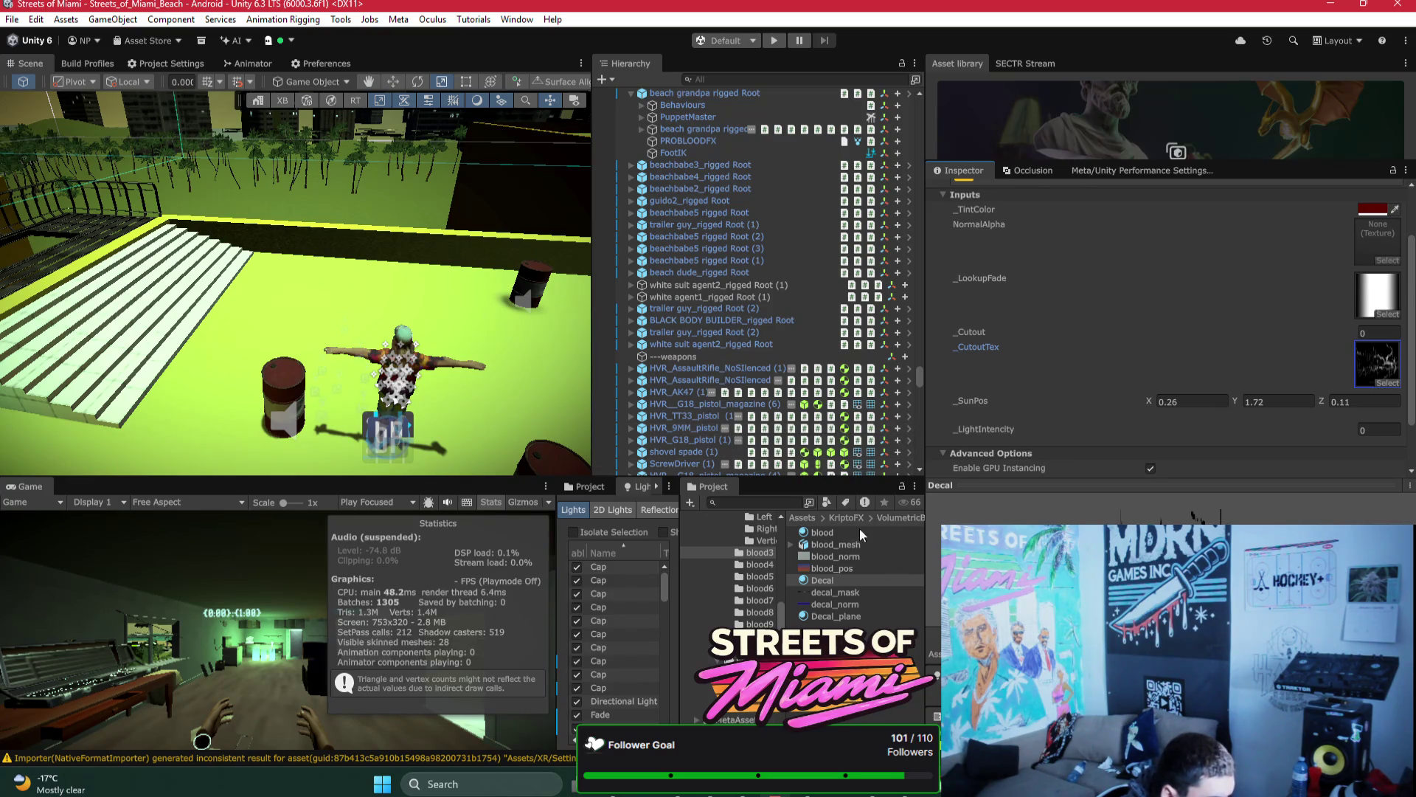
# Step: Assign a decal mask as the cutout texture of the next Decal material
pyautogui.click(816, 581)
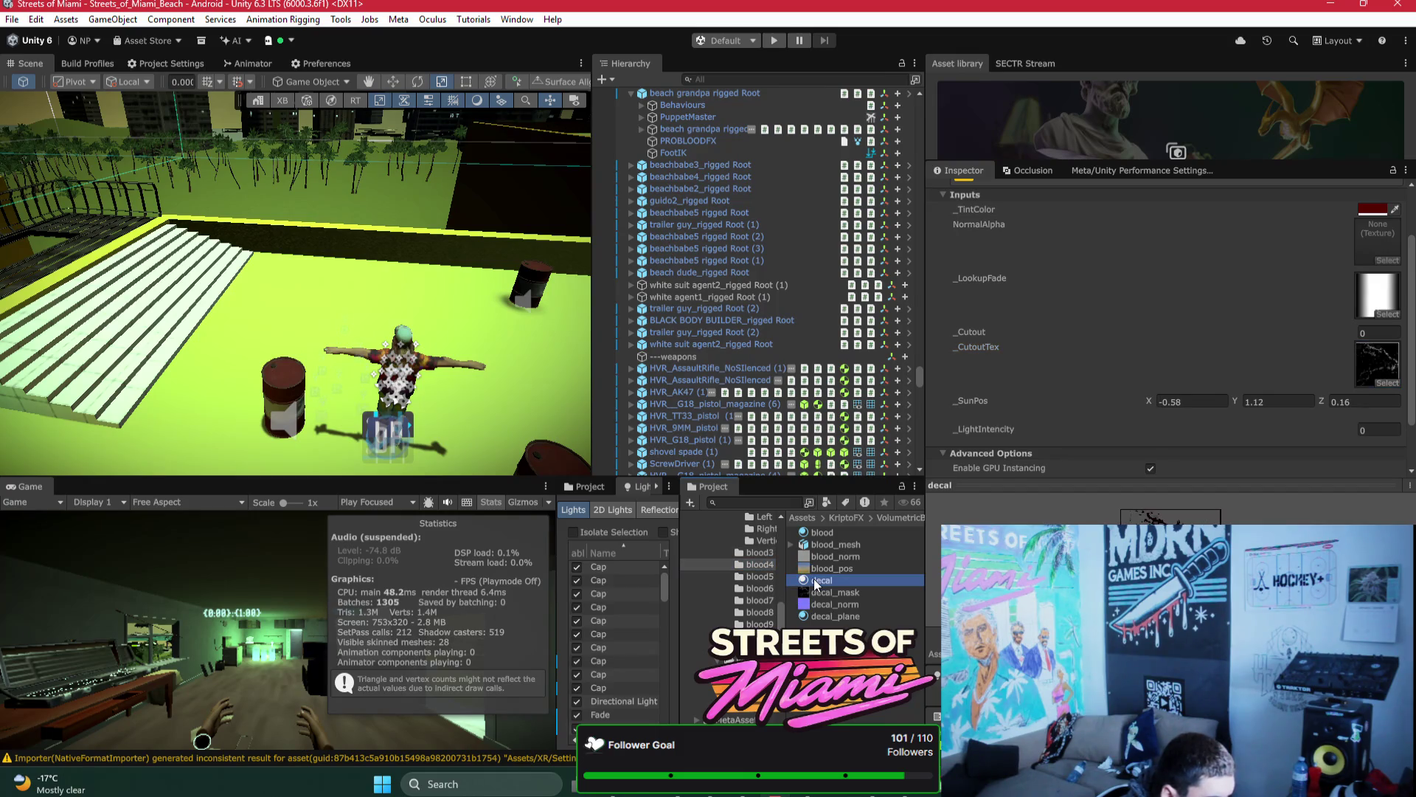
pyautogui.click(1392, 383)
pyautogui.press('Up')
pyautogui.press('Down')
pyautogui.press('Down')
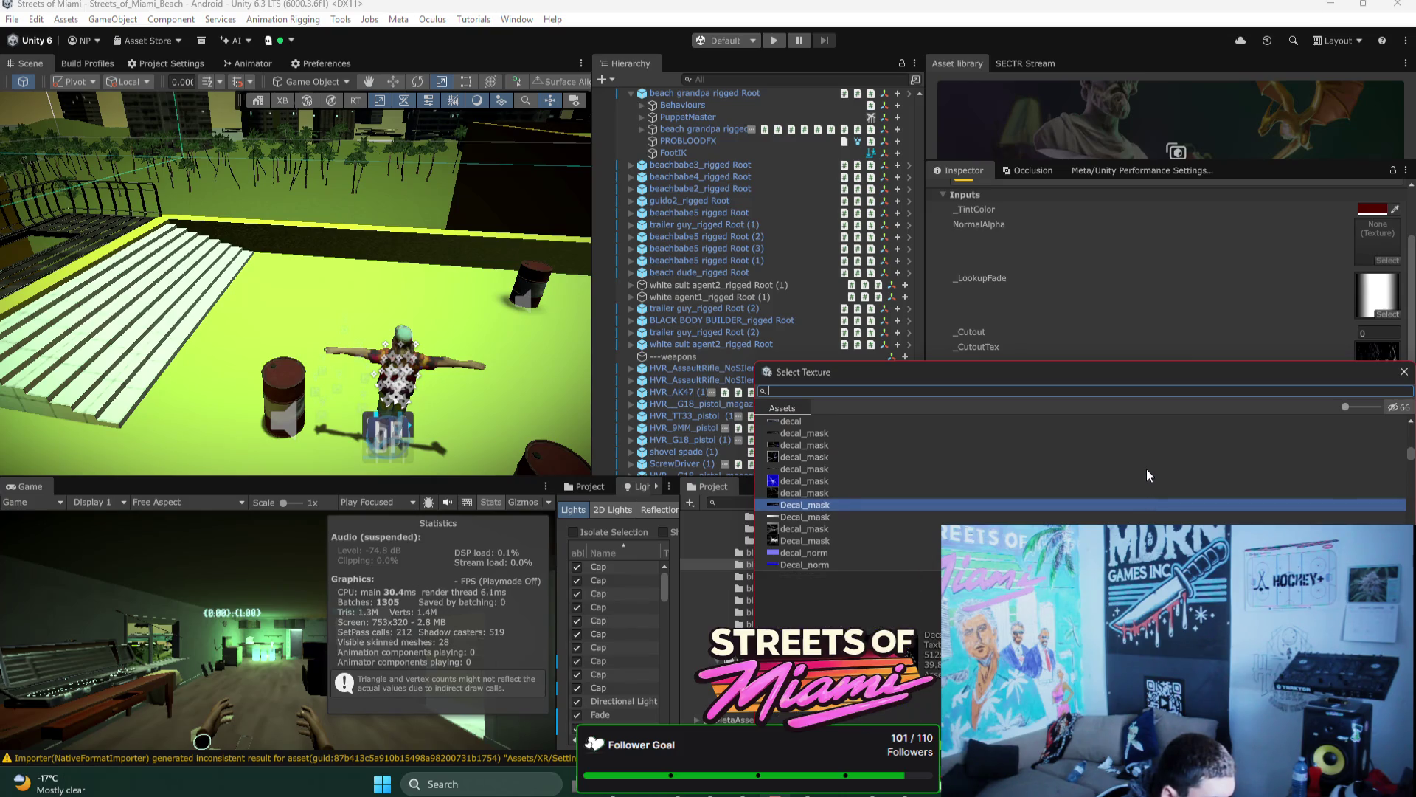
pyautogui.press('Down')
pyautogui.press('Up')
pyautogui.press('Down')
pyautogui.press('Down')
pyautogui.press('Down')
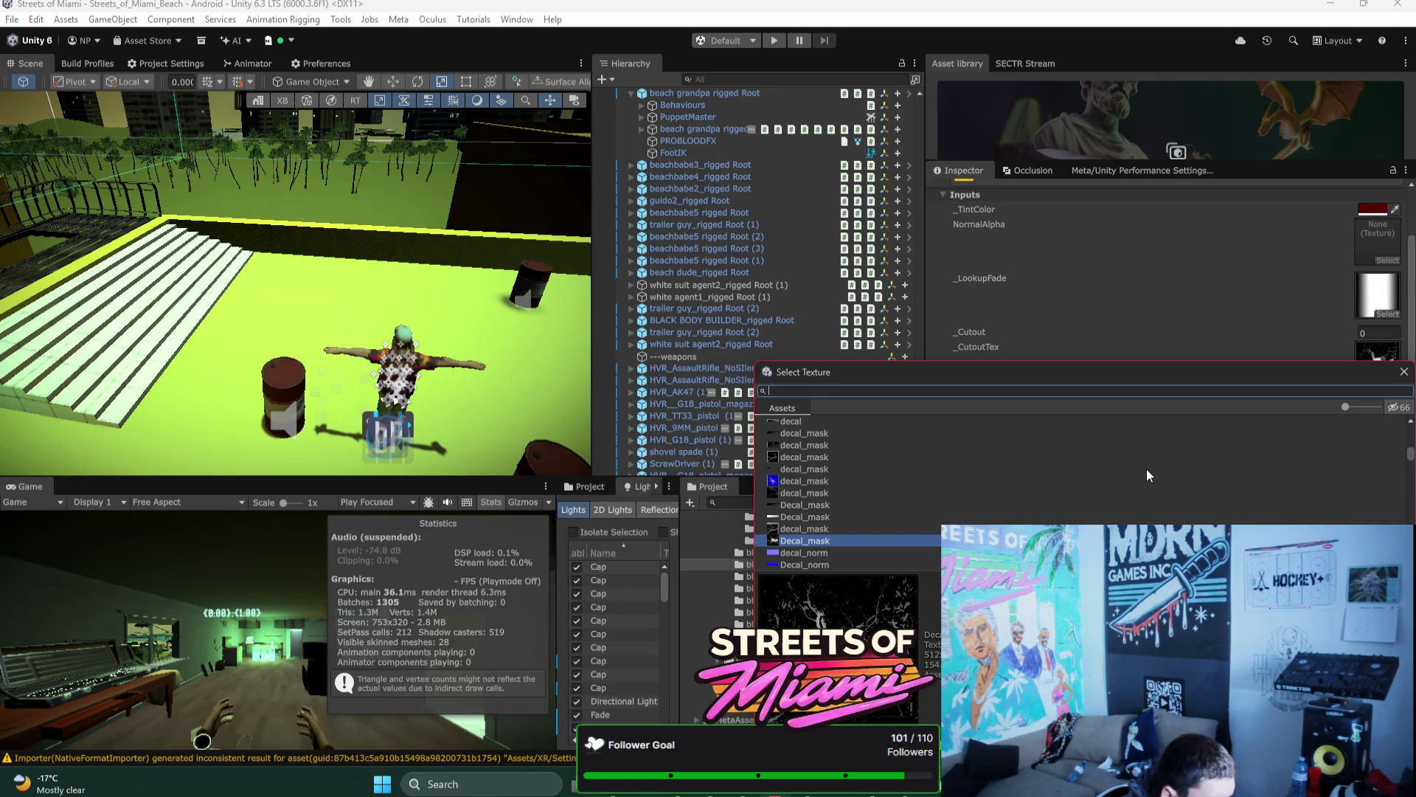
pyautogui.press('Up')
pyautogui.press('Up')
pyautogui.press('Down')
pyautogui.press('Down')
pyautogui.press('Return')
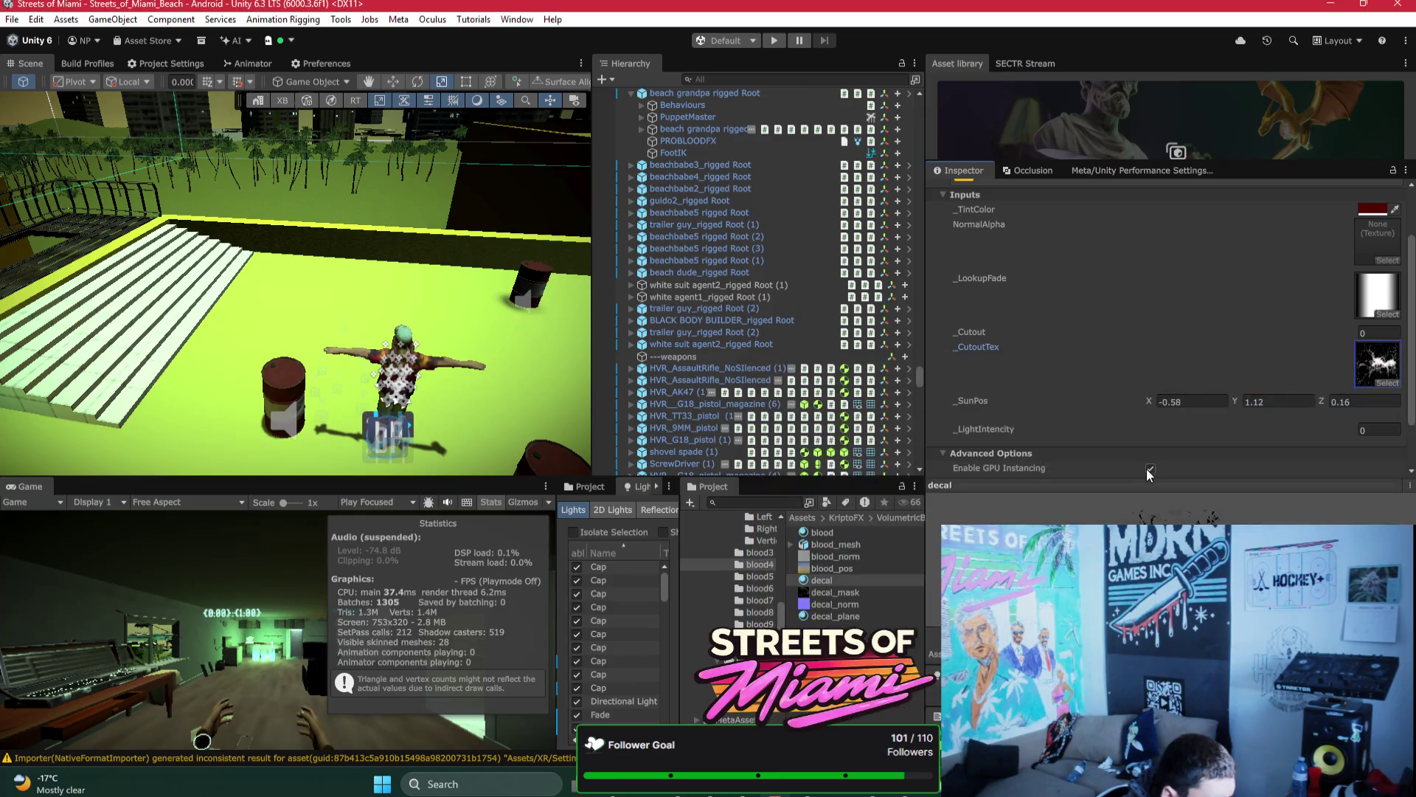
# Step: Open the blood6 decal material and assign a decal_mask as its Cutout Tex
pyautogui.click(768, 585)
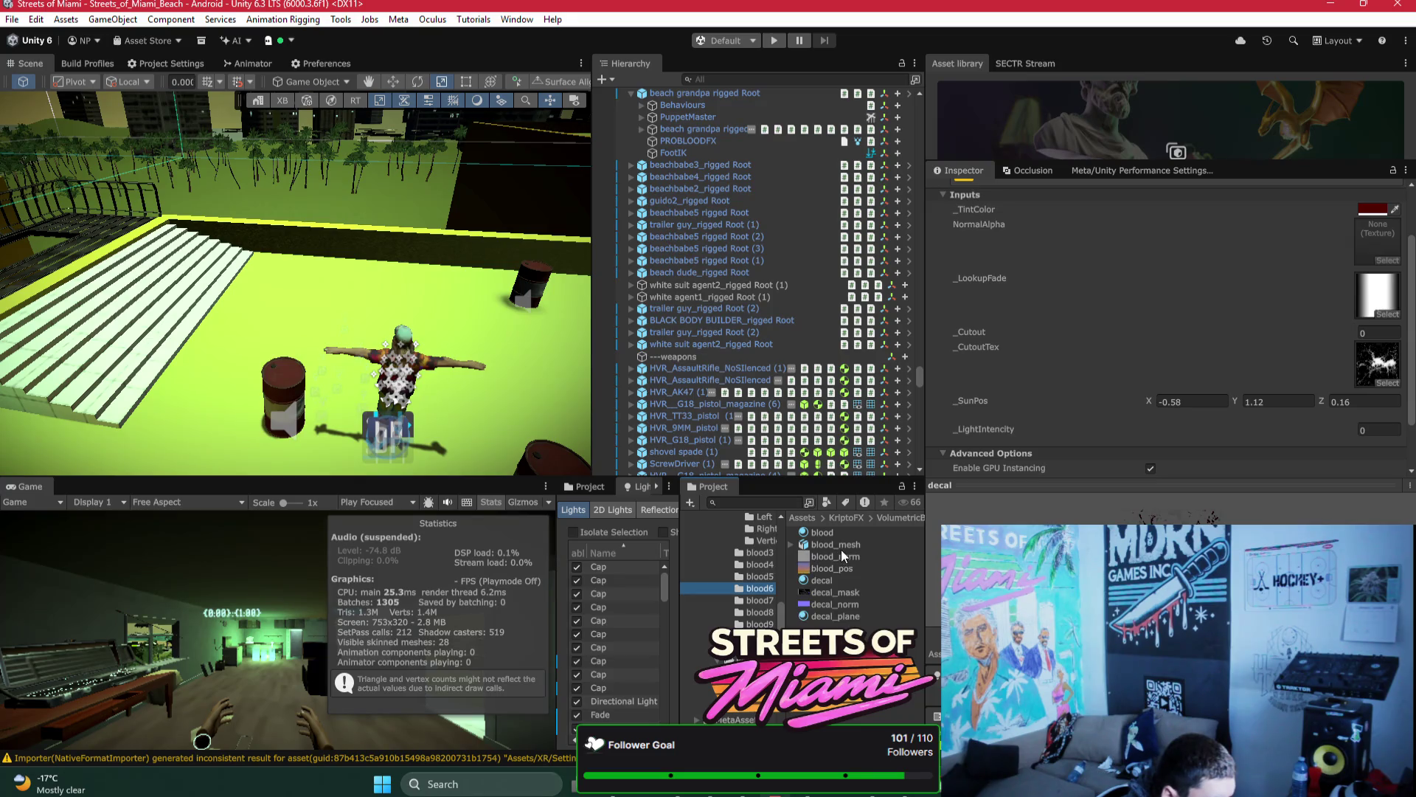
pyautogui.click(829, 578)
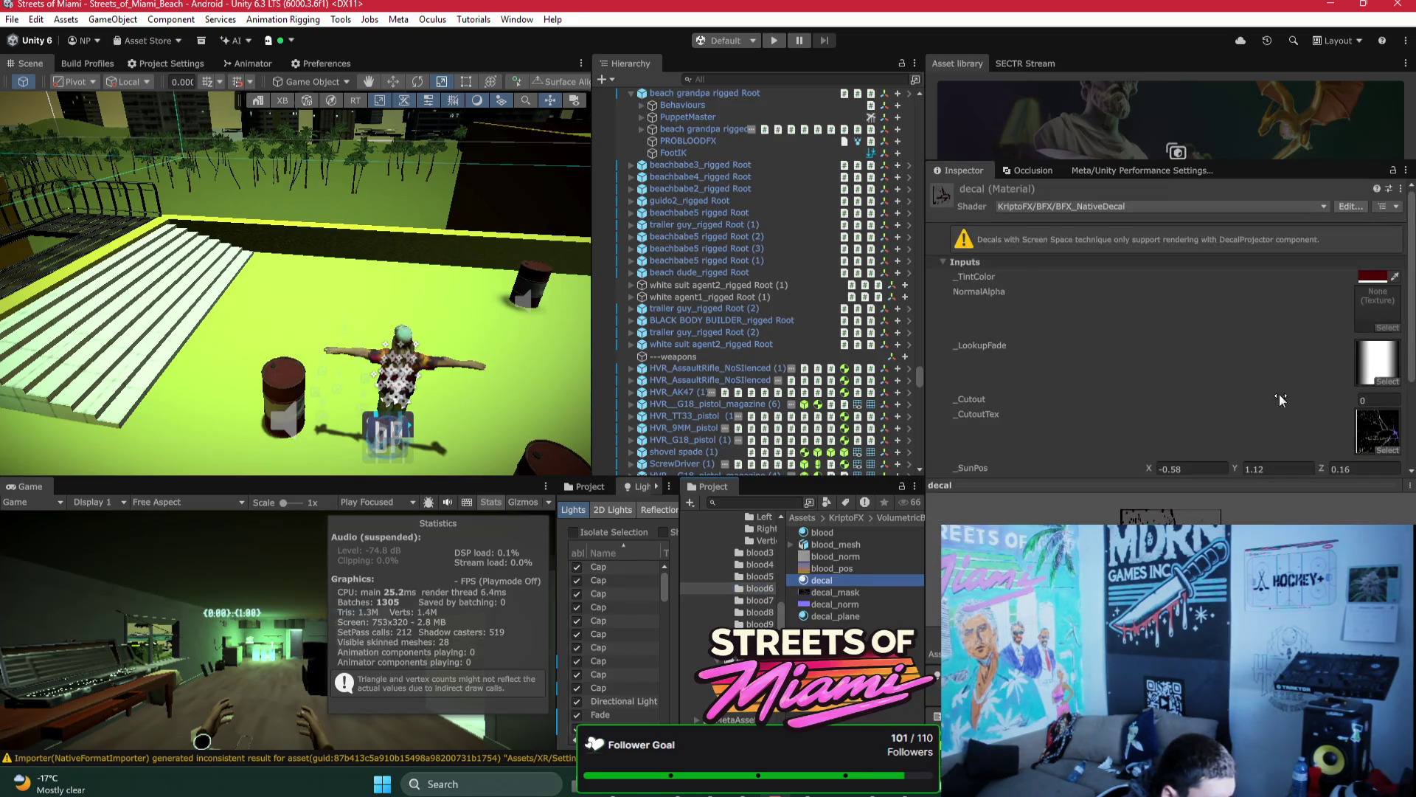
pyautogui.click(1389, 447)
pyautogui.press('Down')
pyautogui.press('Down')
pyautogui.press('Down')
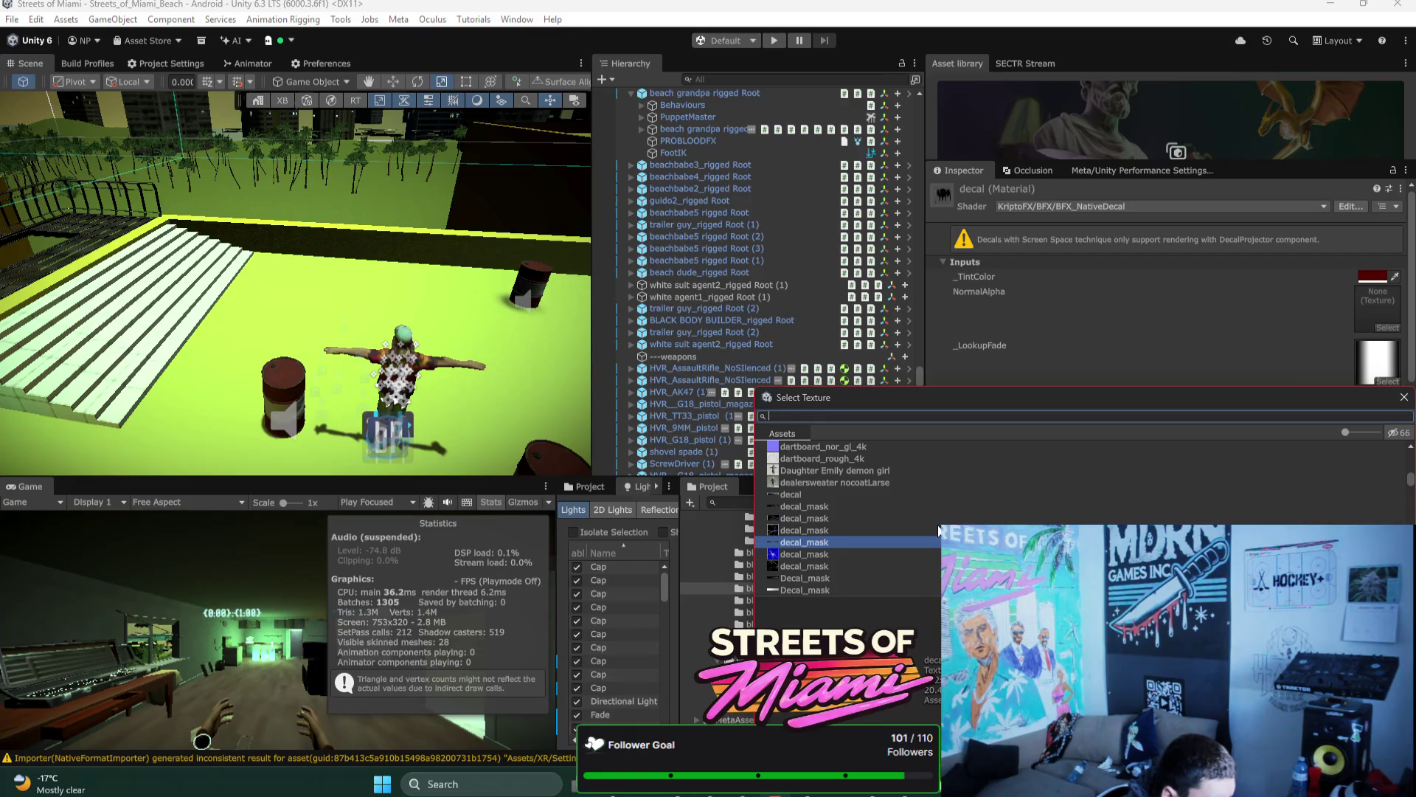
pyautogui.press('Down')
pyautogui.press('Down')
pyautogui.press('Down')
pyautogui.press('Down')
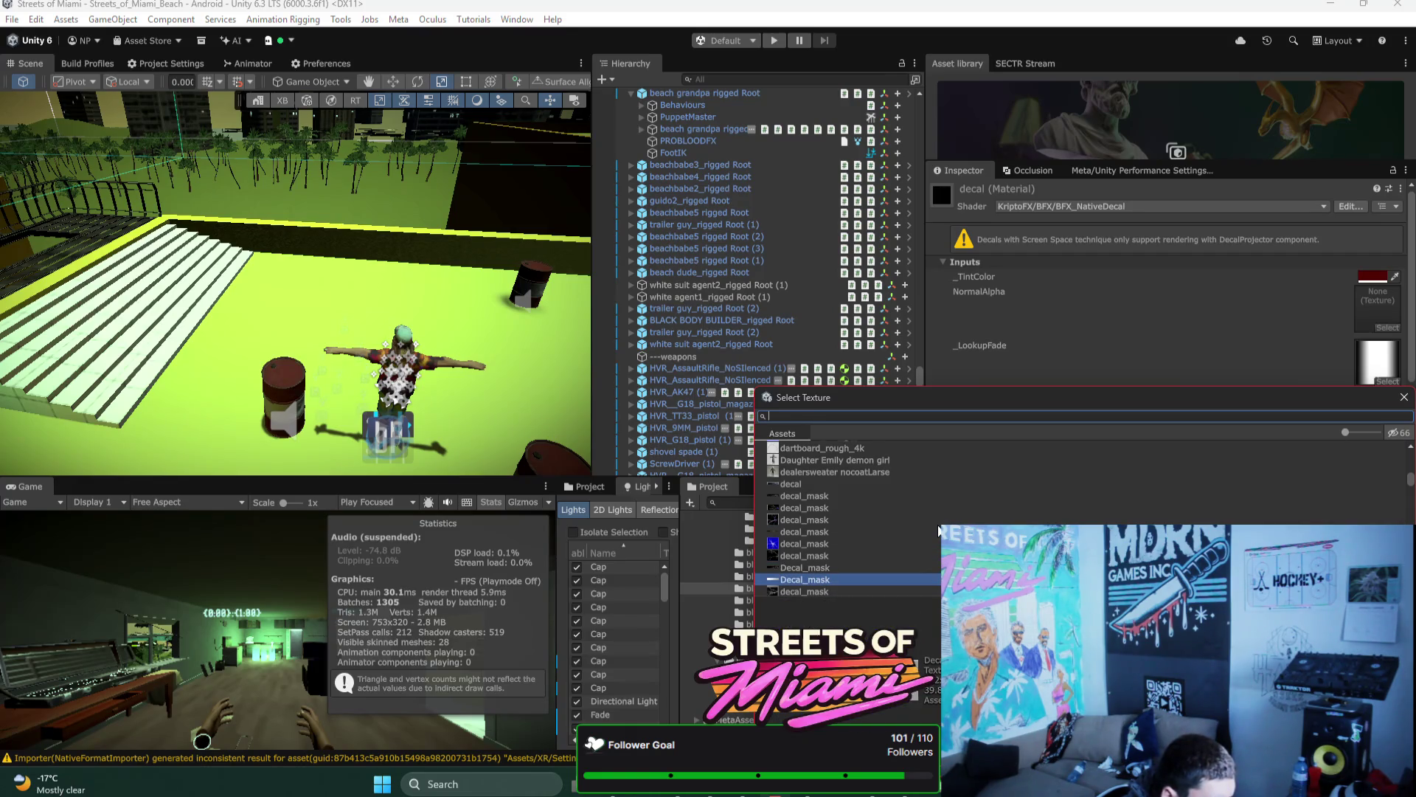
pyautogui.press('Down')
pyautogui.press('Down')
pyautogui.press('Down')
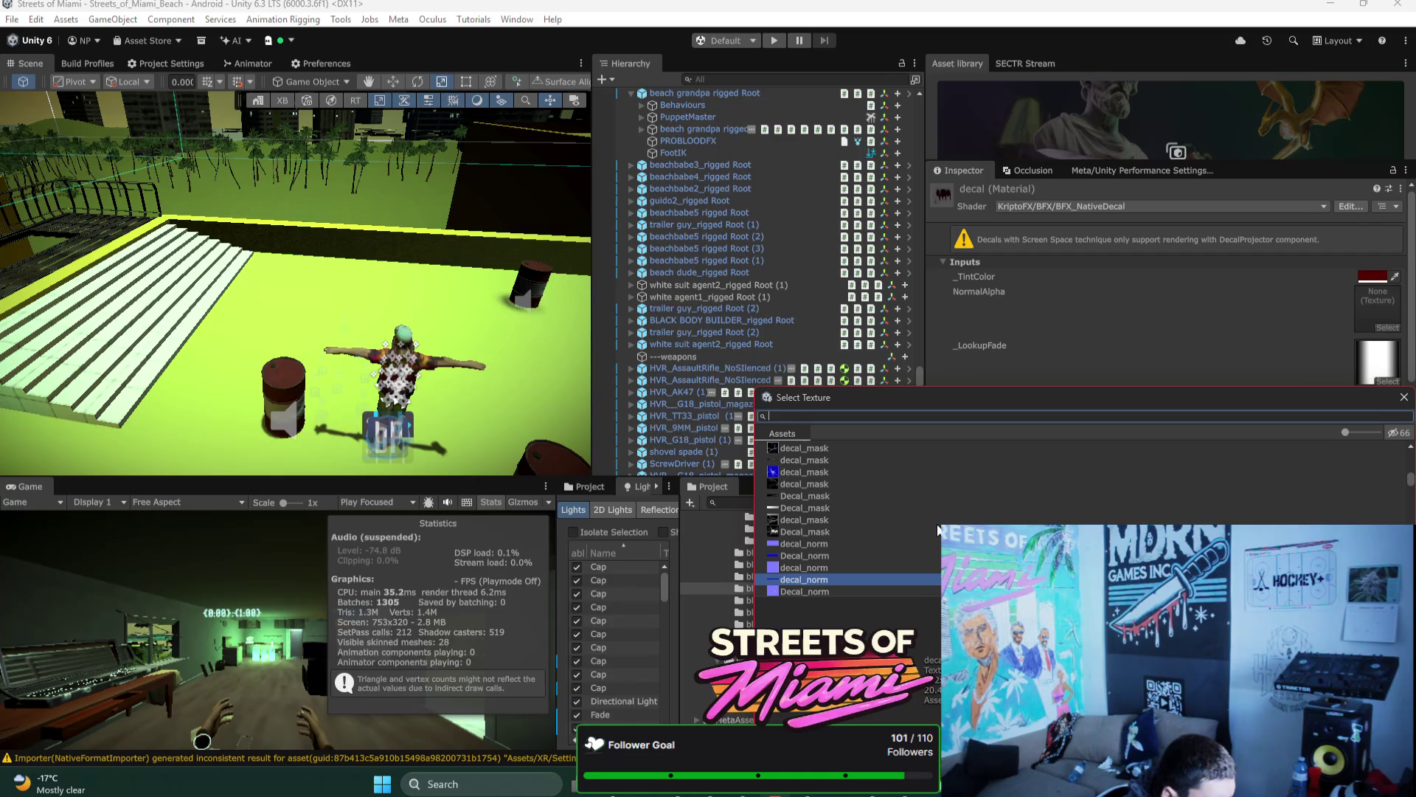
pyautogui.press('Down')
pyautogui.press('Down')
pyautogui.press('Down')
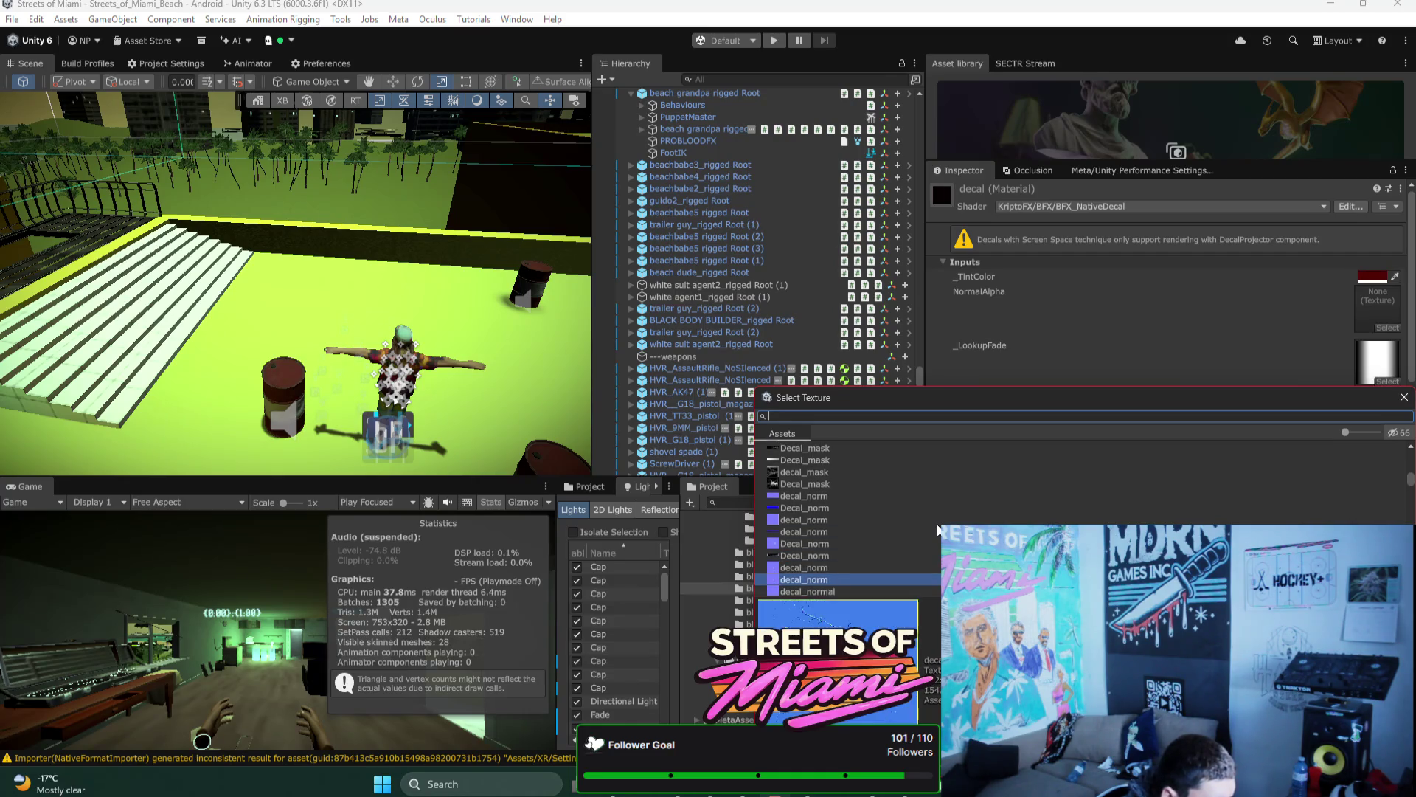
pyautogui.press('Up')
pyautogui.press('Up')
pyautogui.press('Up')
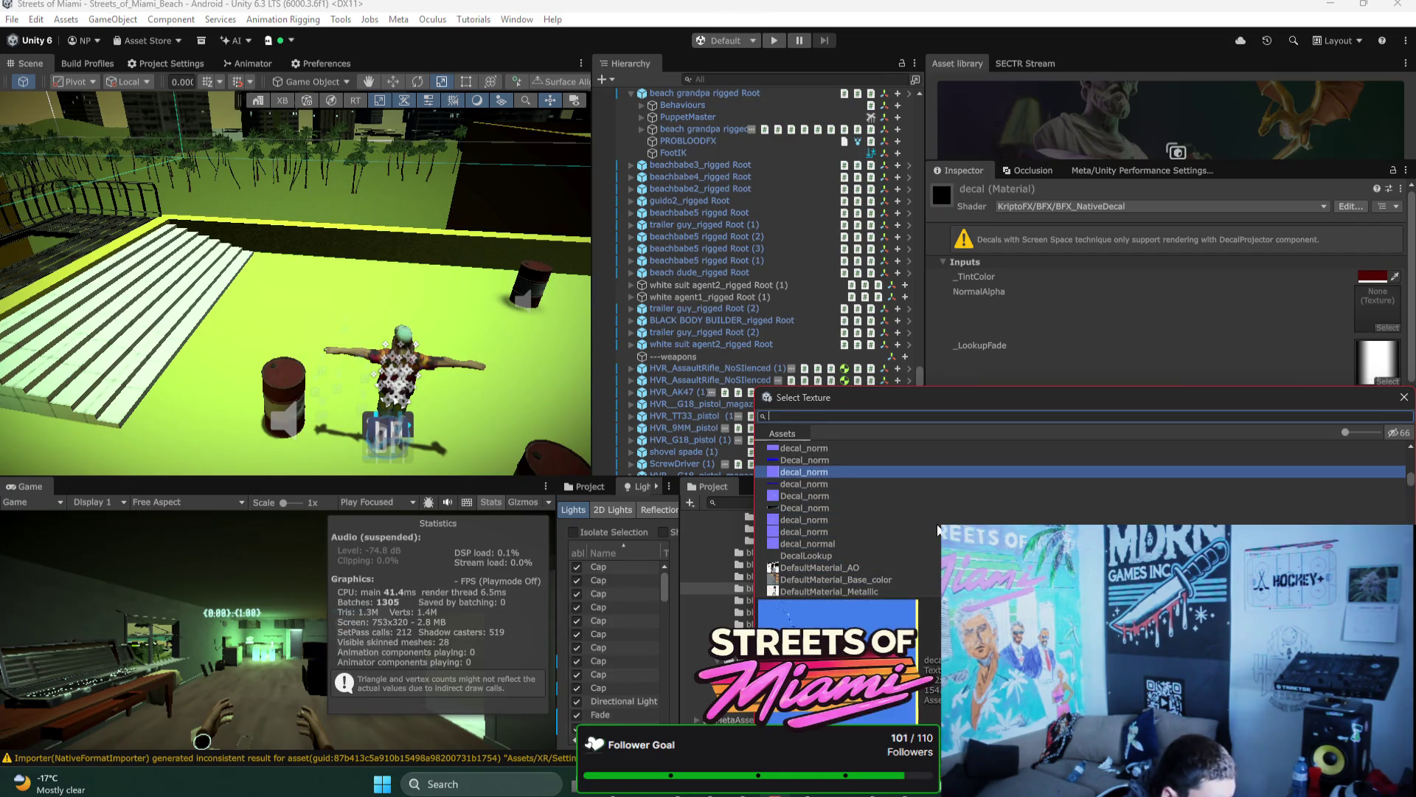
pyautogui.press('Up')
pyautogui.press('Up')
pyautogui.press('Up')
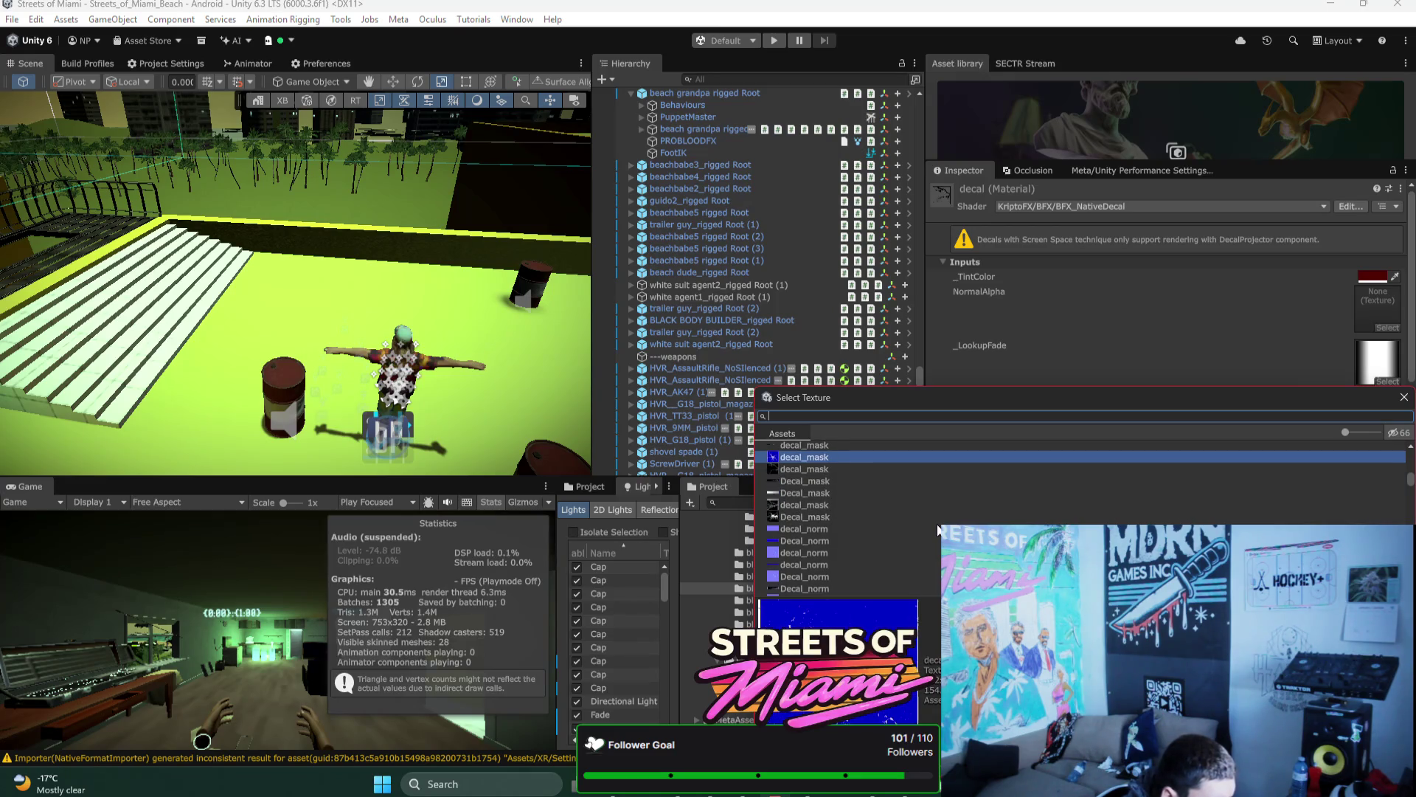
pyautogui.press('Up')
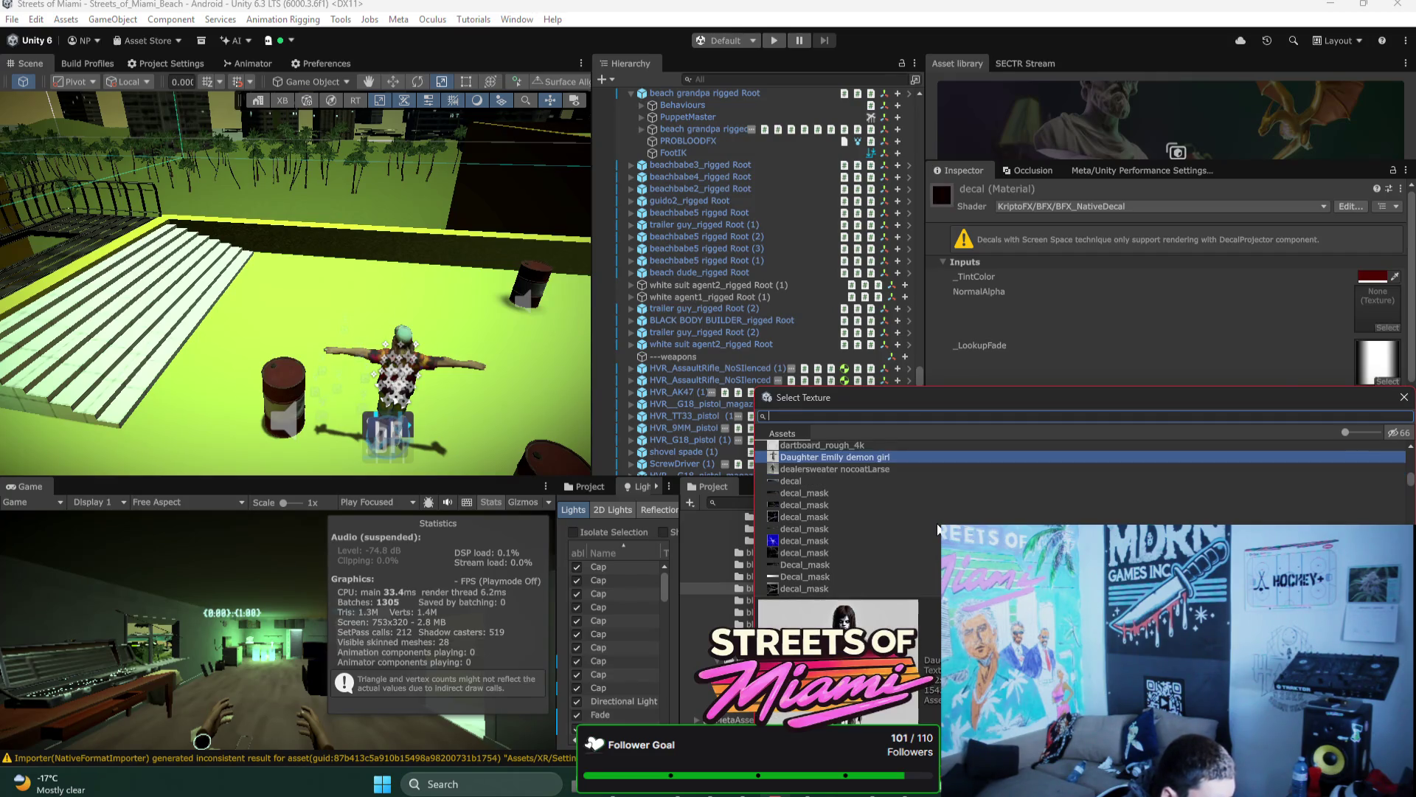
pyautogui.scroll(1, 938, 528)
pyautogui.press('Down')
pyautogui.press('Down')
pyautogui.press('Down')
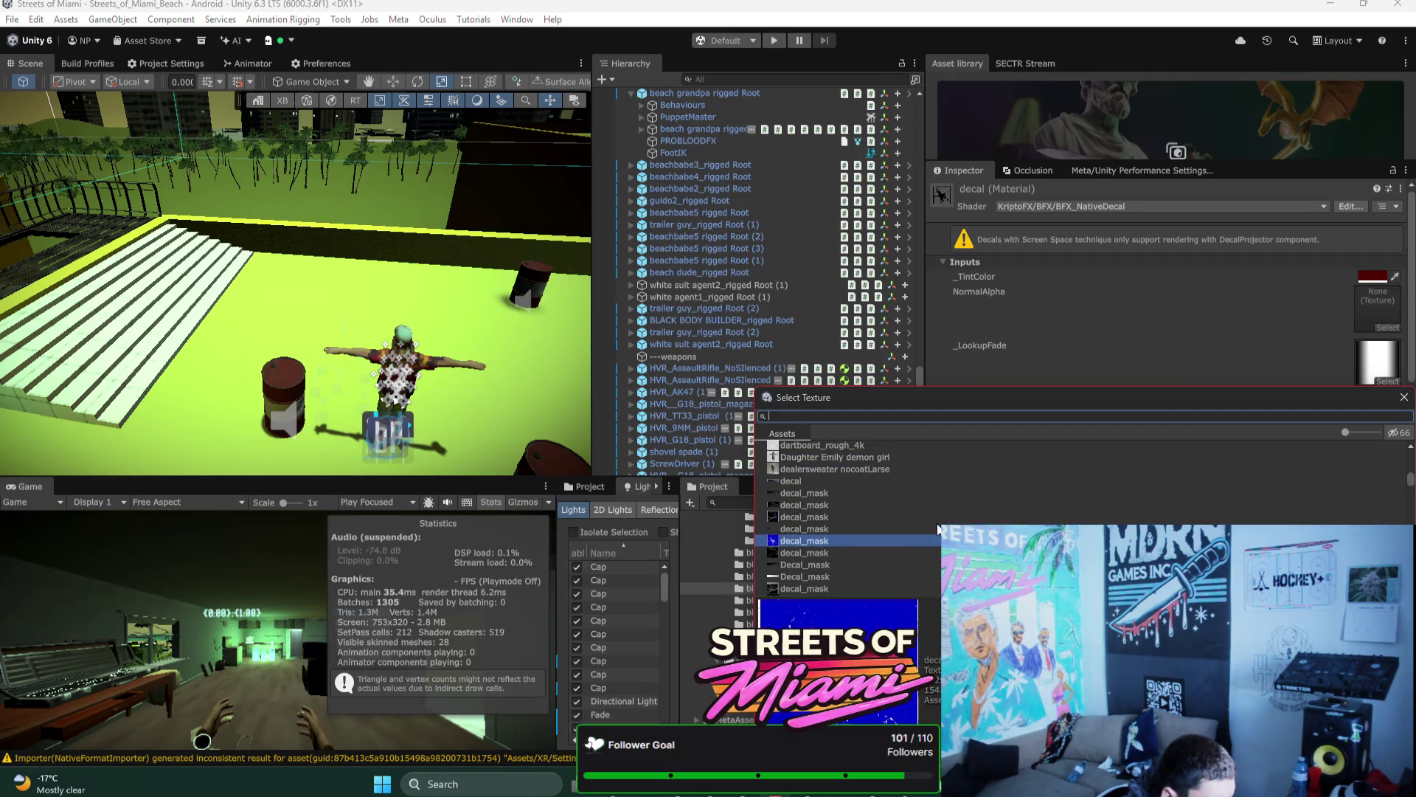
pyautogui.press('Return')
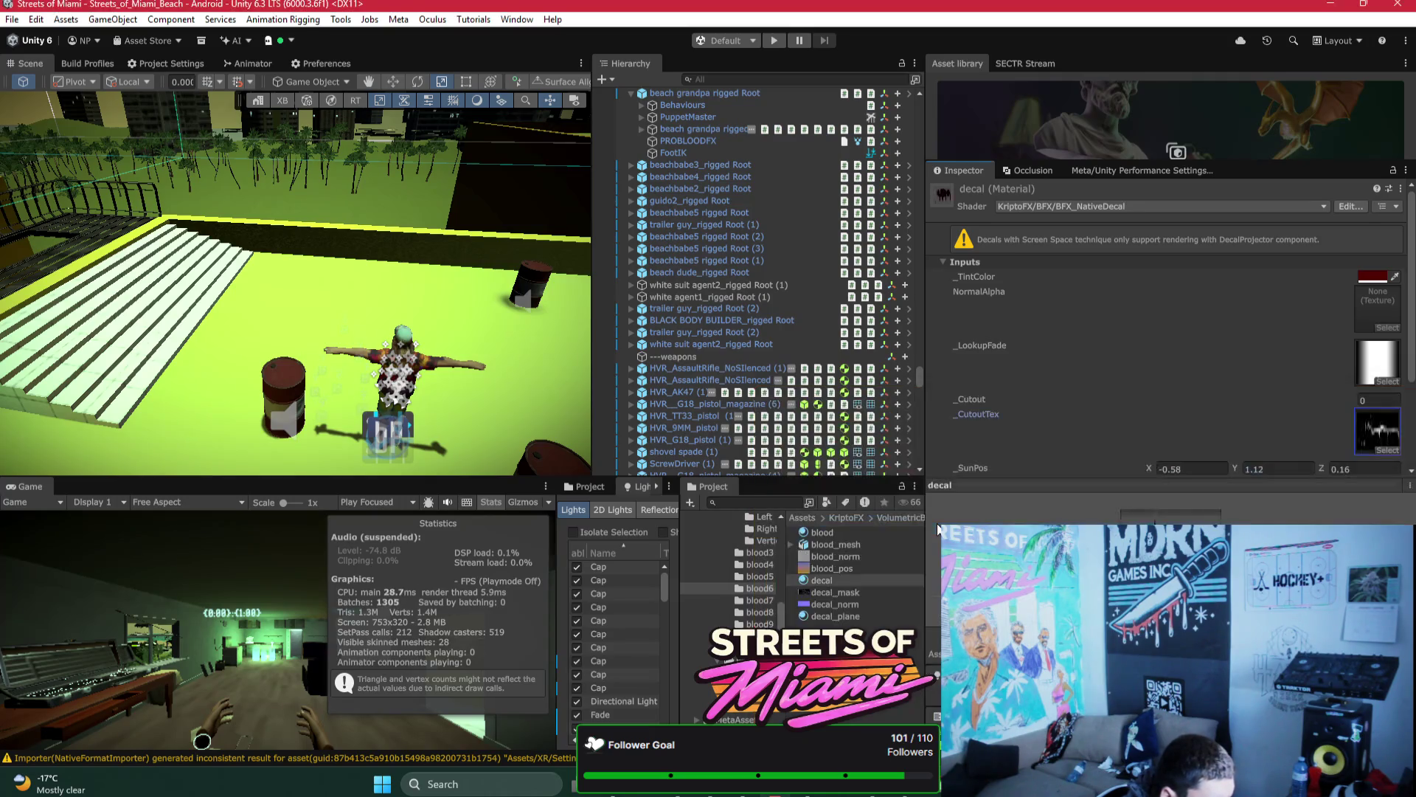
# Step: Recheck the blood6 cutout picker and keep decal_mask as the cutout texture
pyautogui.click(1389, 451)
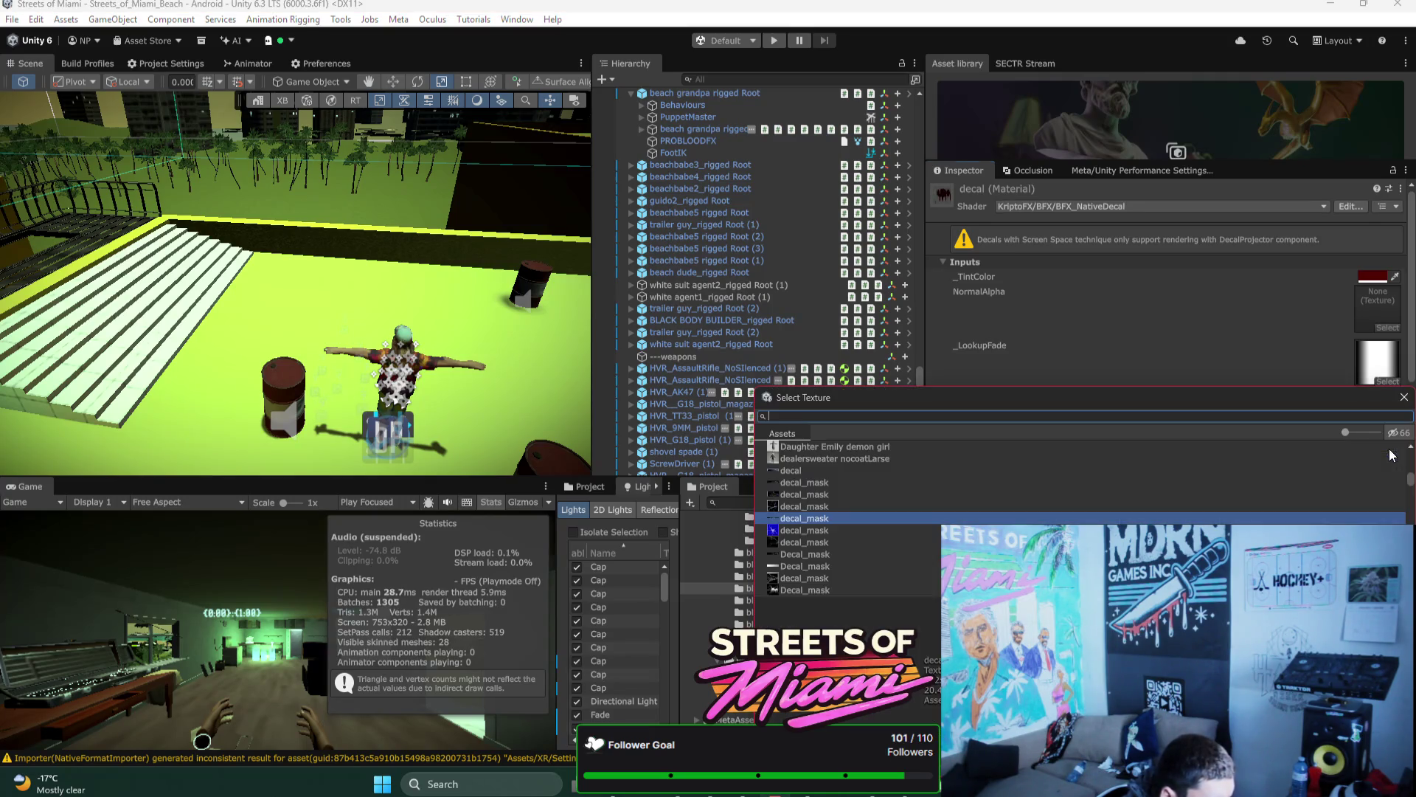
pyautogui.press('Up')
pyautogui.press('Up')
pyautogui.press('Return')
pyautogui.click(1381, 454)
pyautogui.press('Return')
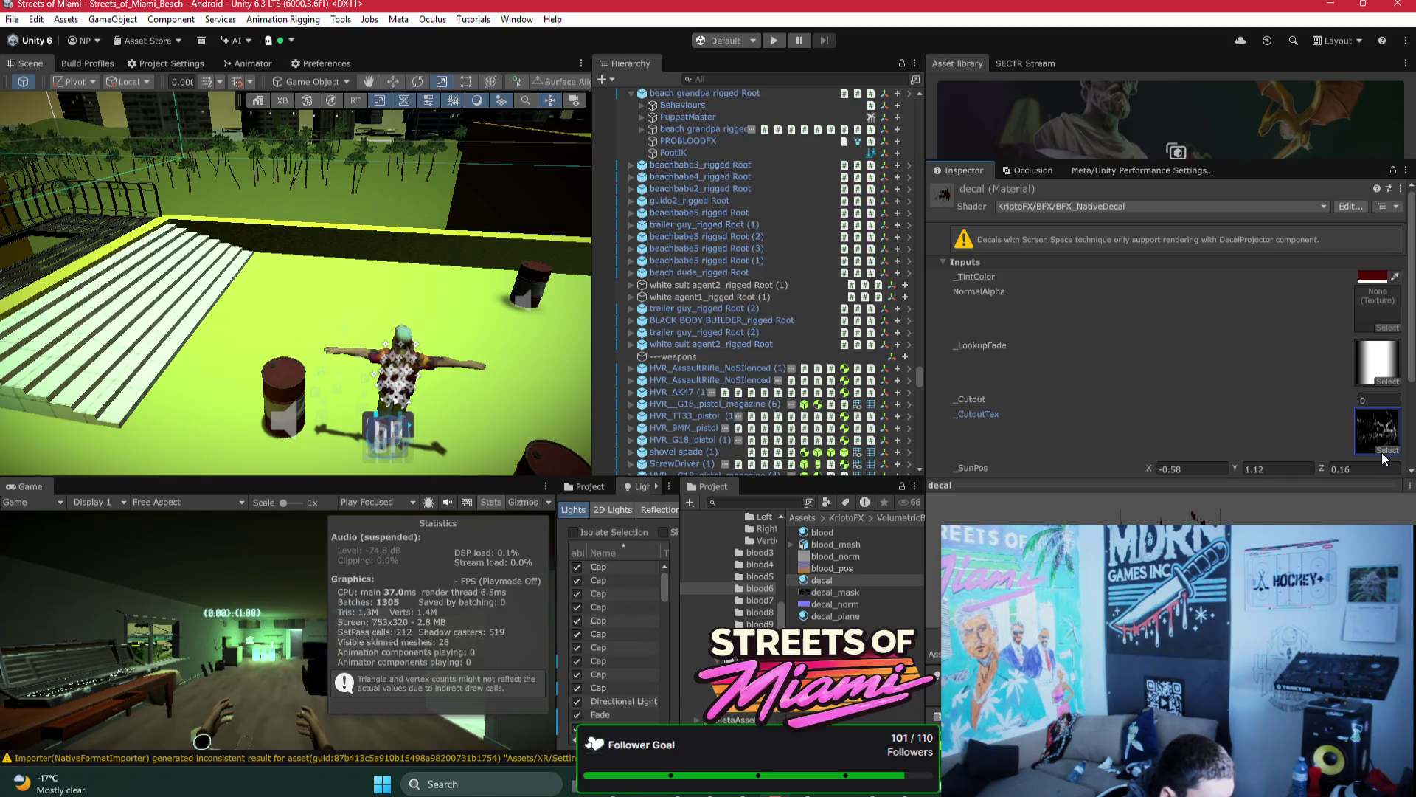
# Step: Enable and apply Alpha Is Transparency on all 11 decal_mask textures found by searching 'decal_mas'
pyautogui.click(841, 590)
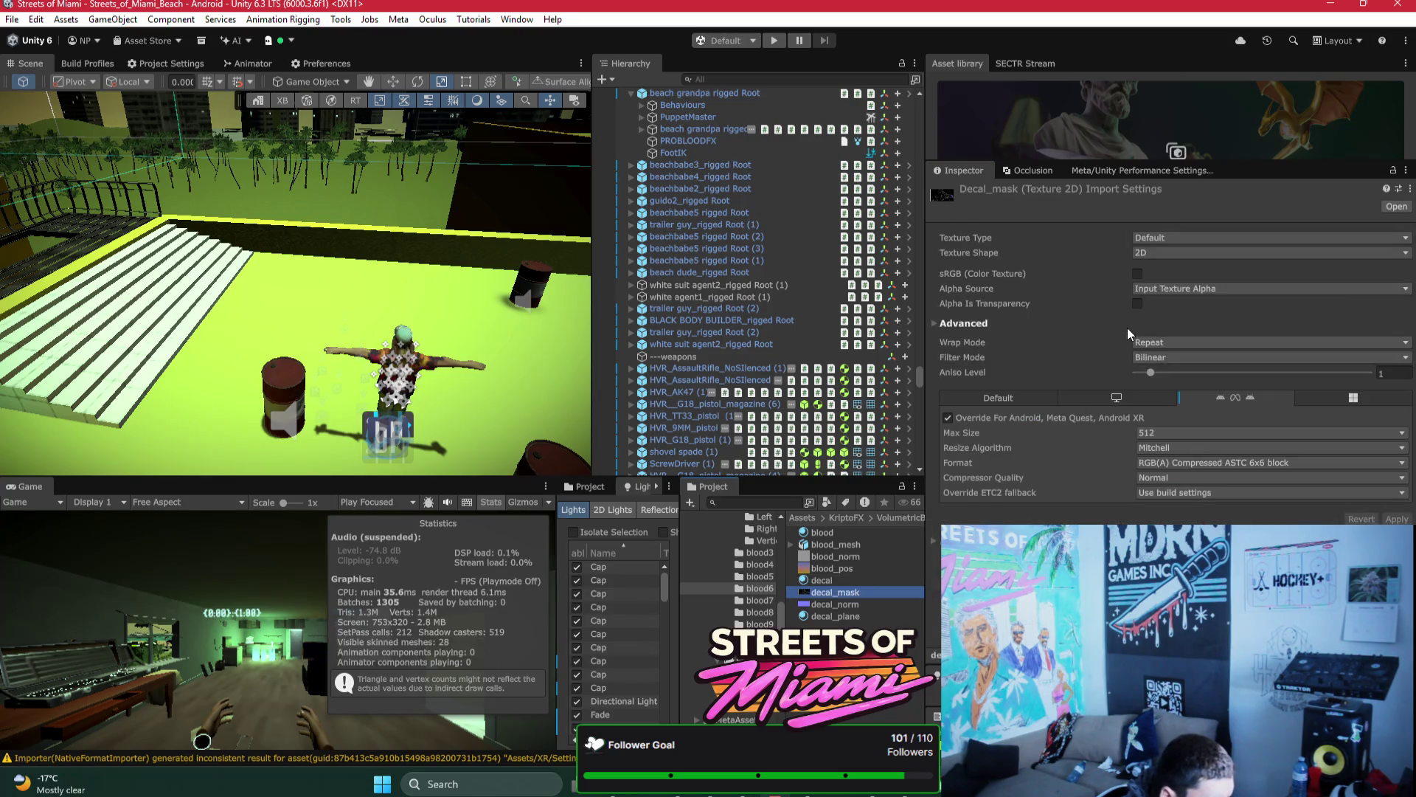
pyautogui.click(1136, 302)
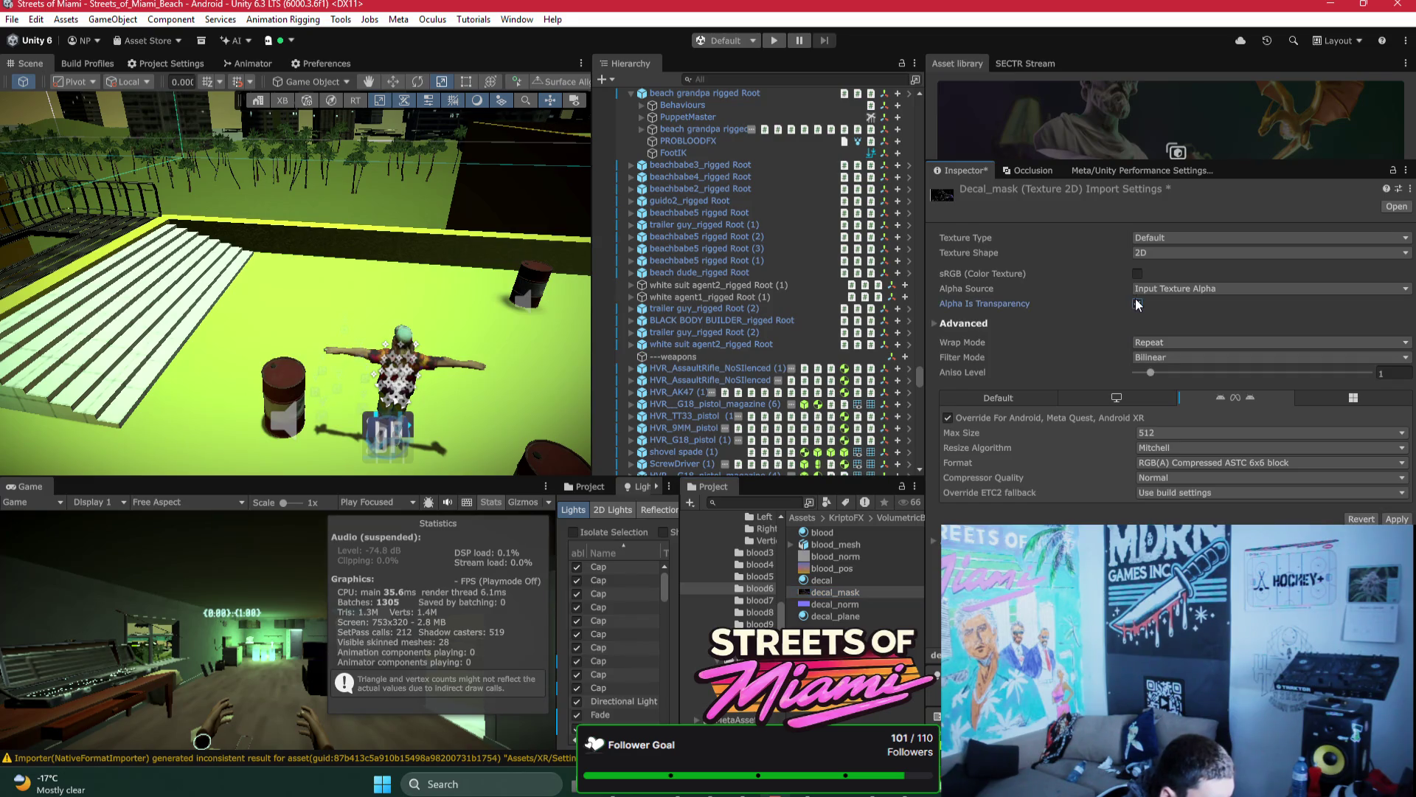
pyautogui.click(1397, 519)
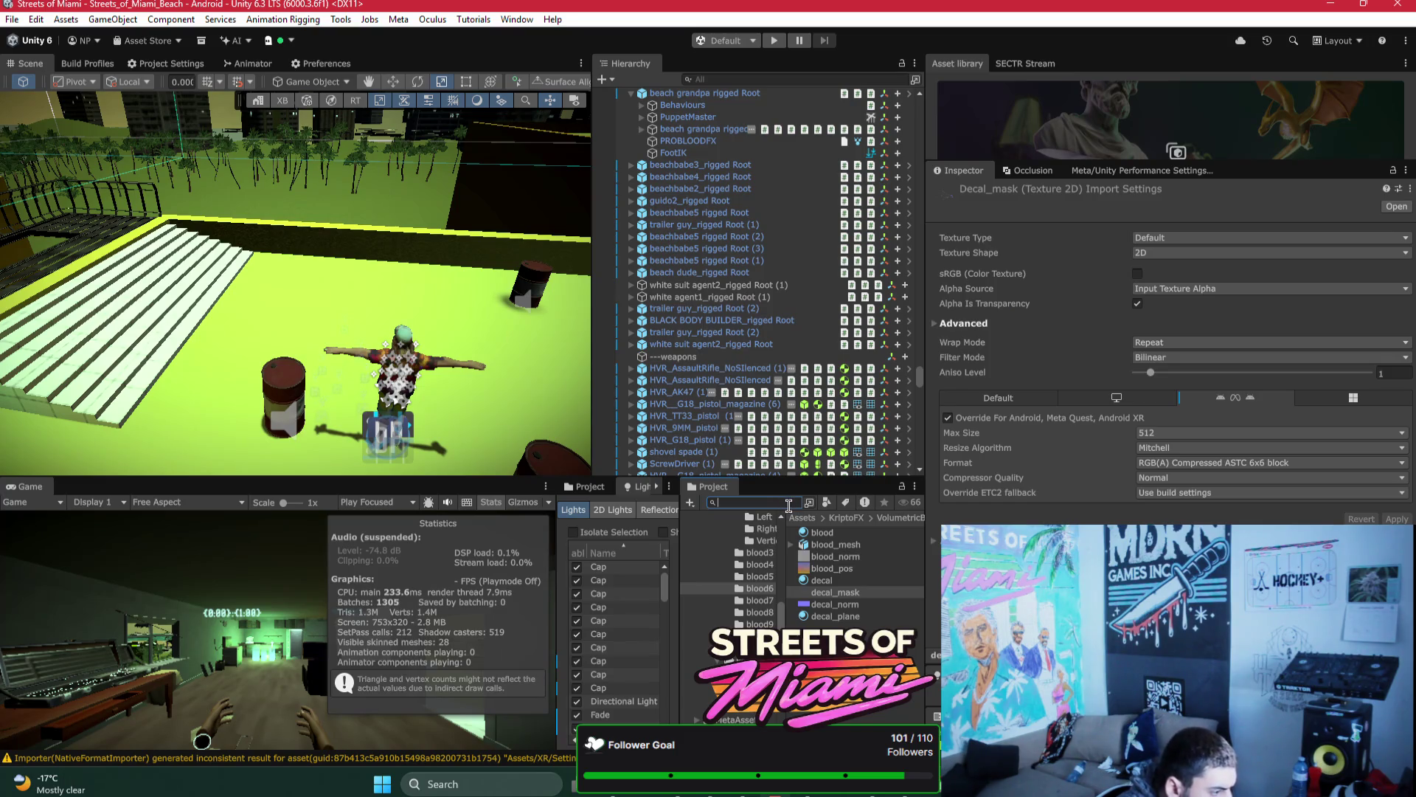
pyautogui.write('decal')
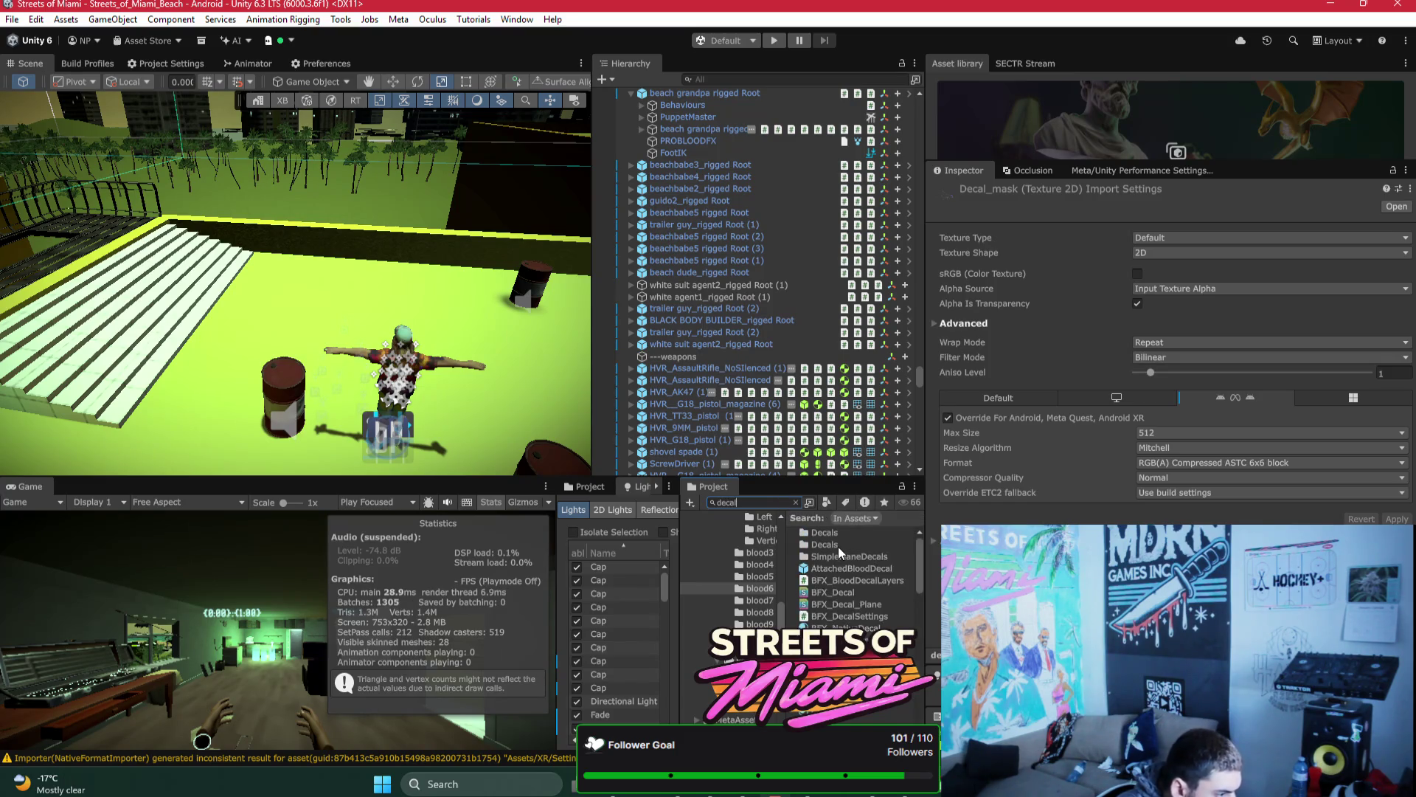
pyautogui.write('_mas')
pyautogui.click(838, 547)
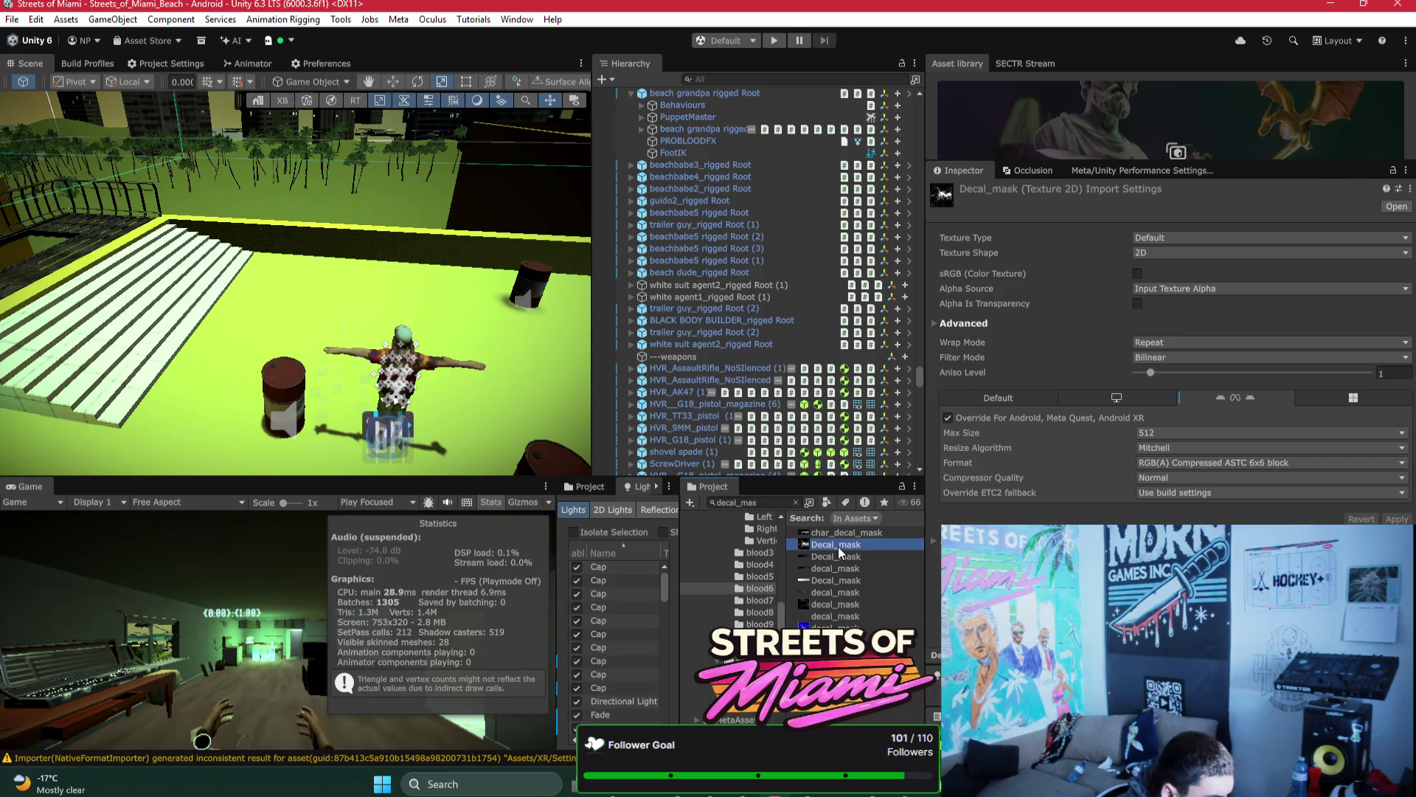
pyautogui.hotkey('ctrl', 'a')
pyautogui.click(1137, 303)
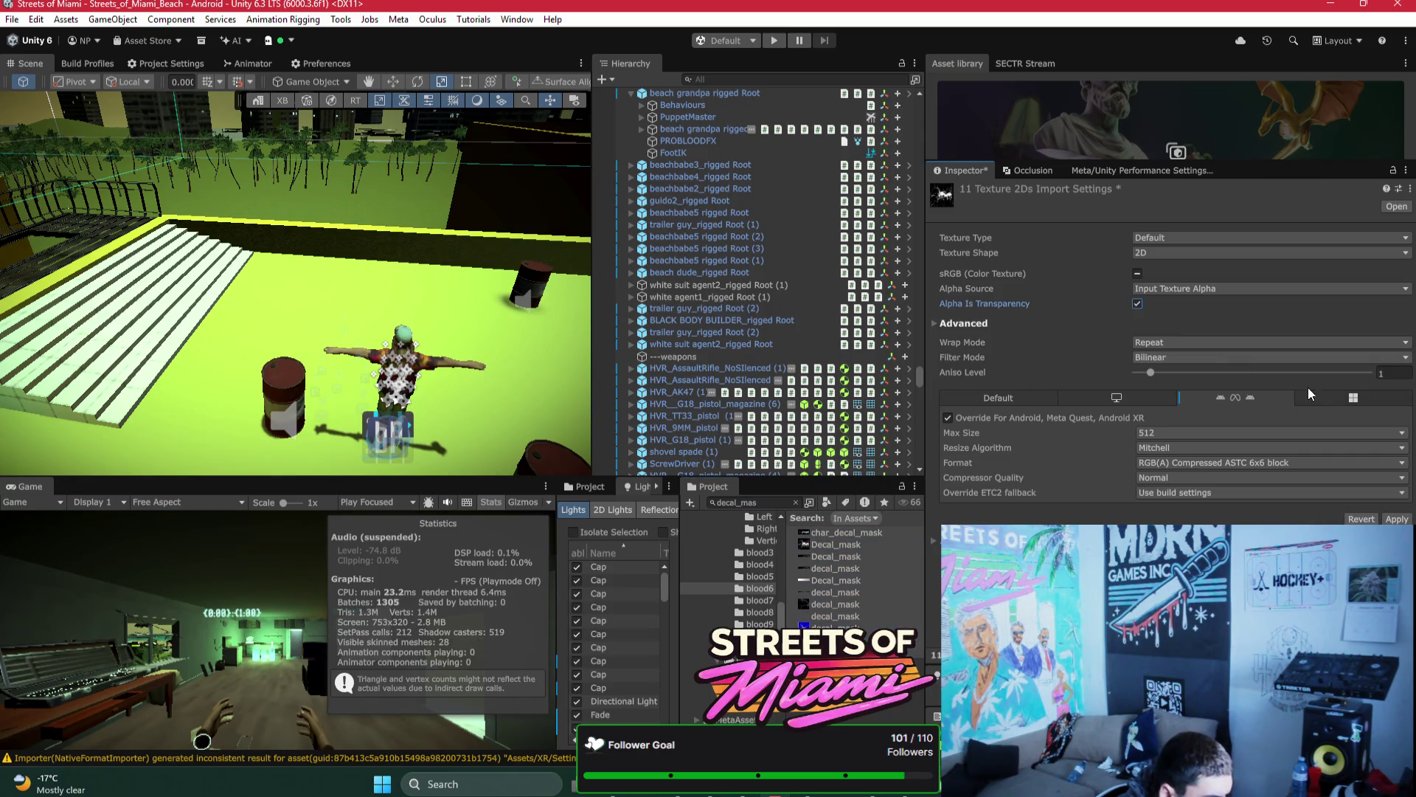
pyautogui.click(1396, 519)
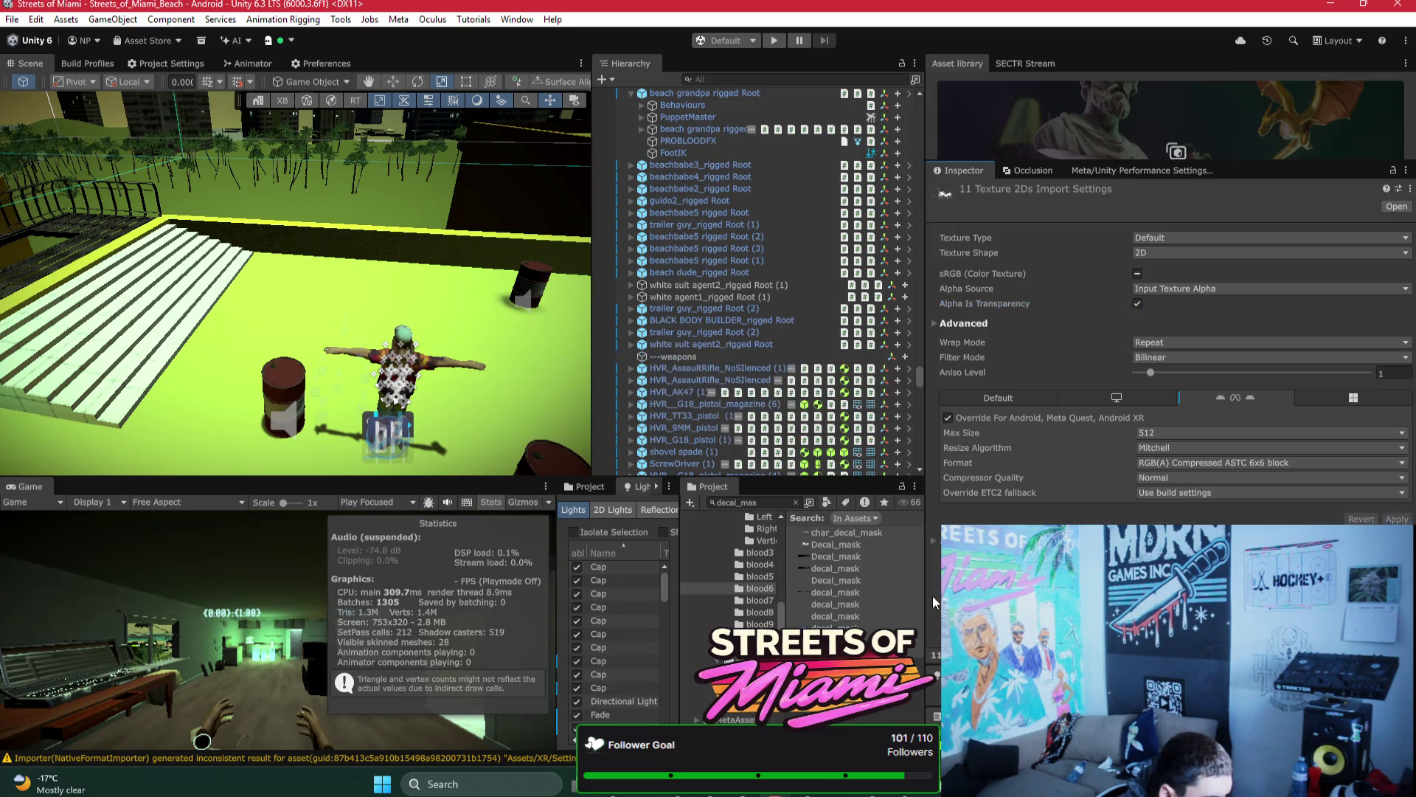
# Step: Turn alpha transparency back off on one decal_mask, then open the blood7 decal material
pyautogui.click(833, 628)
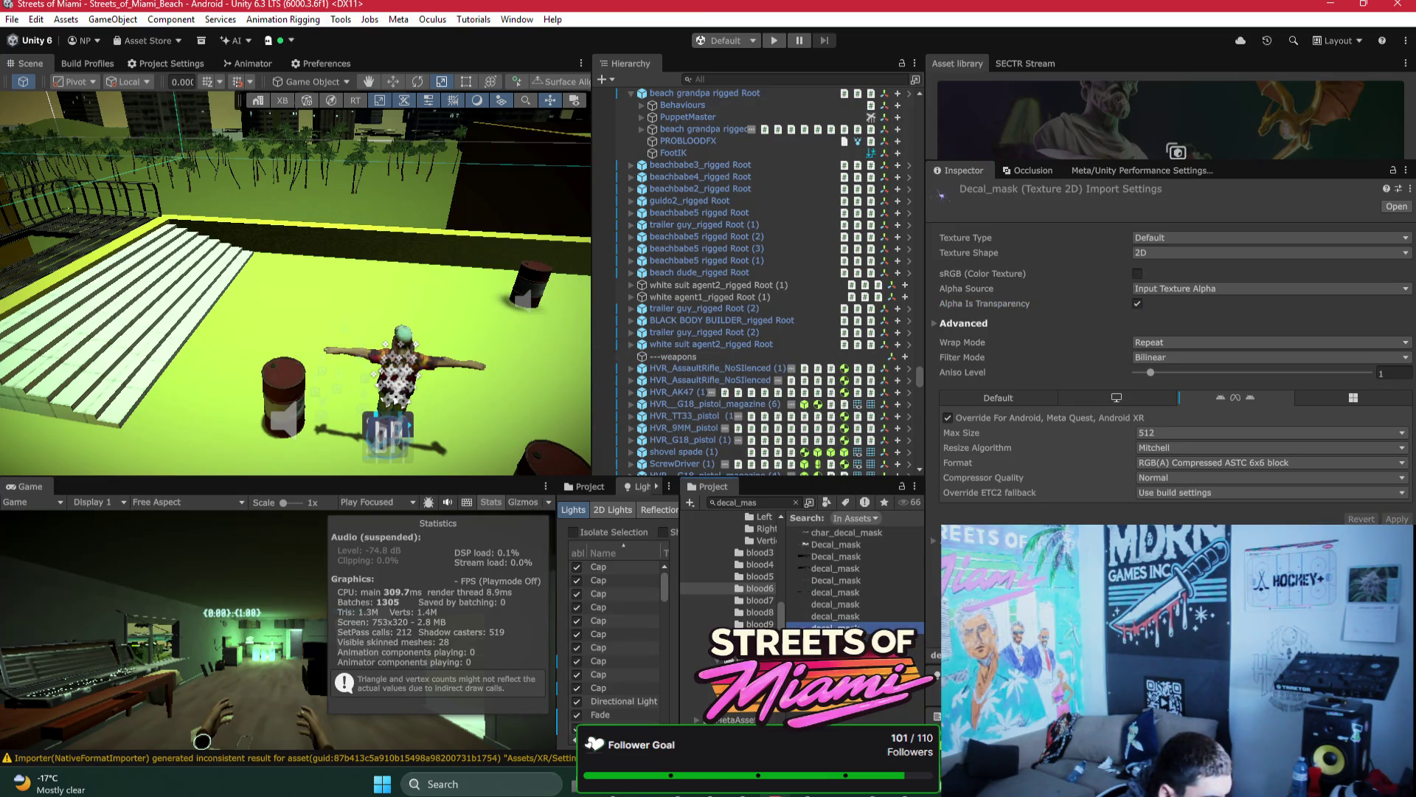
pyautogui.click(1137, 302)
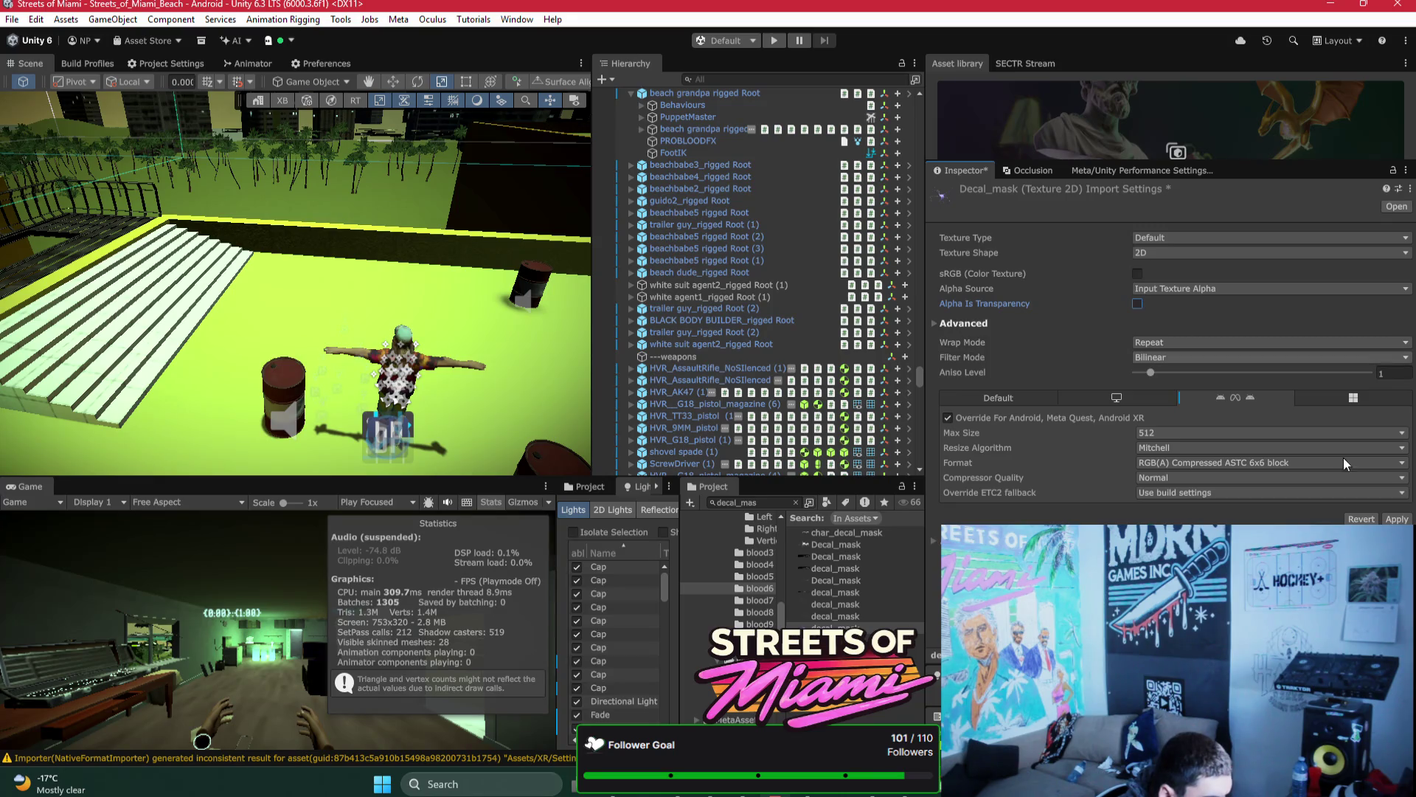
pyautogui.click(1391, 519)
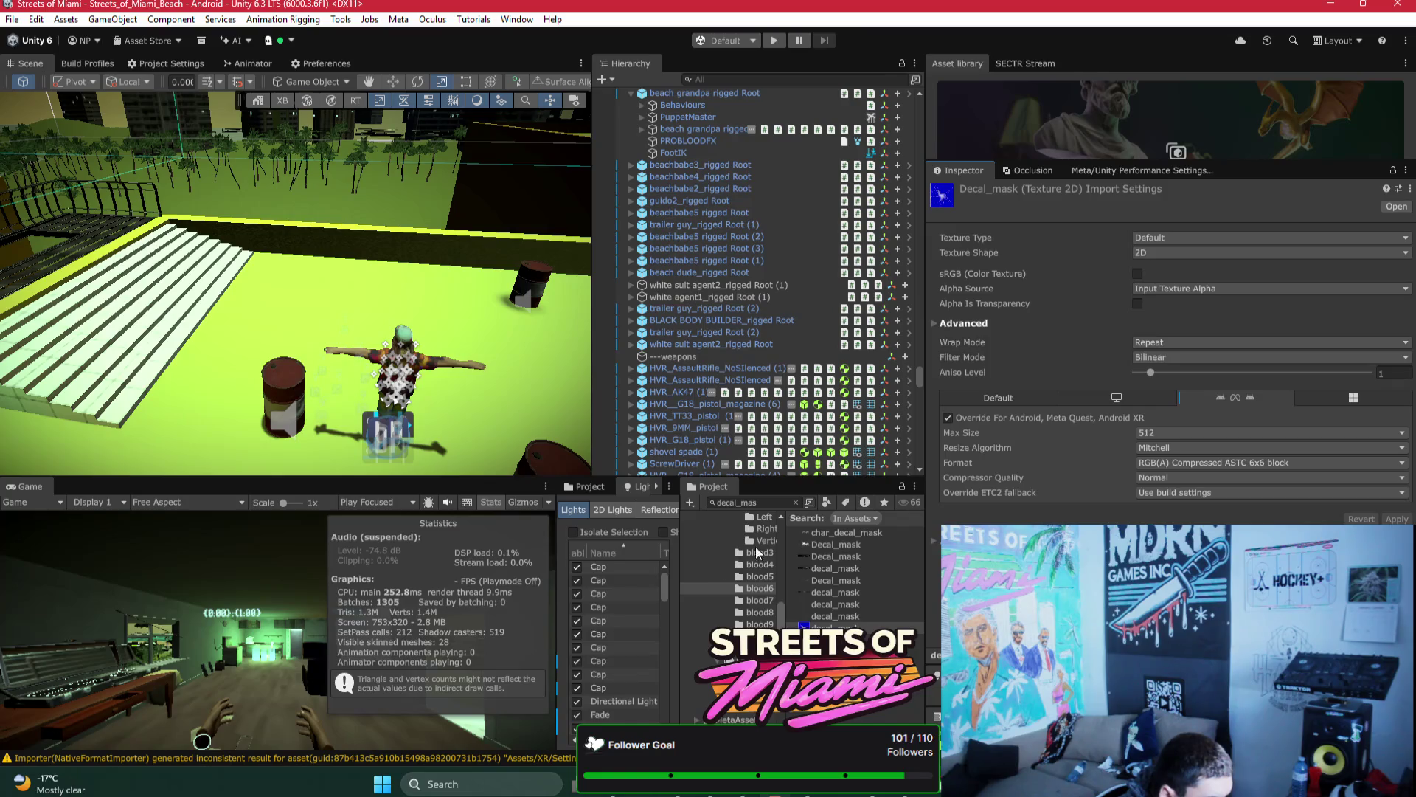
pyautogui.click(848, 566)
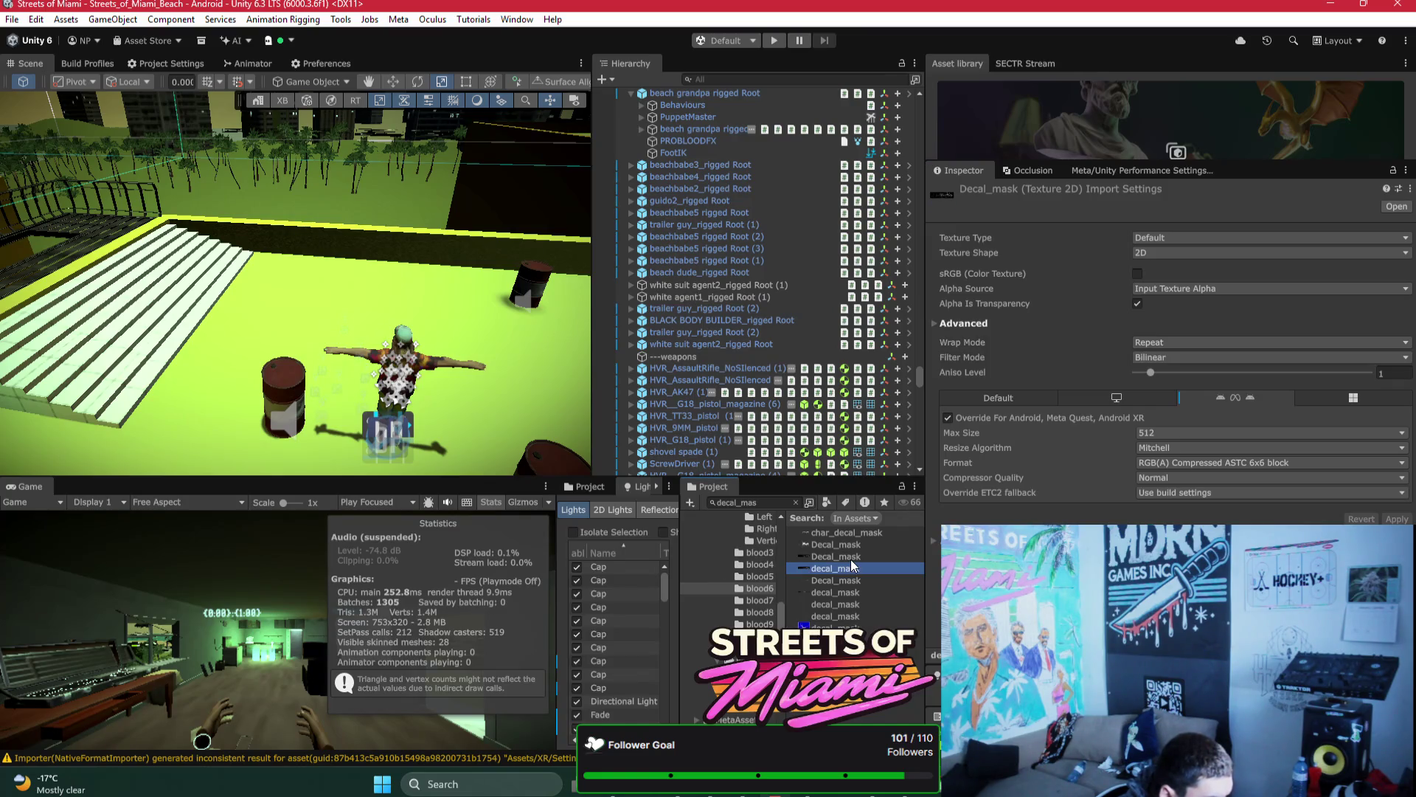
pyautogui.click(756, 602)
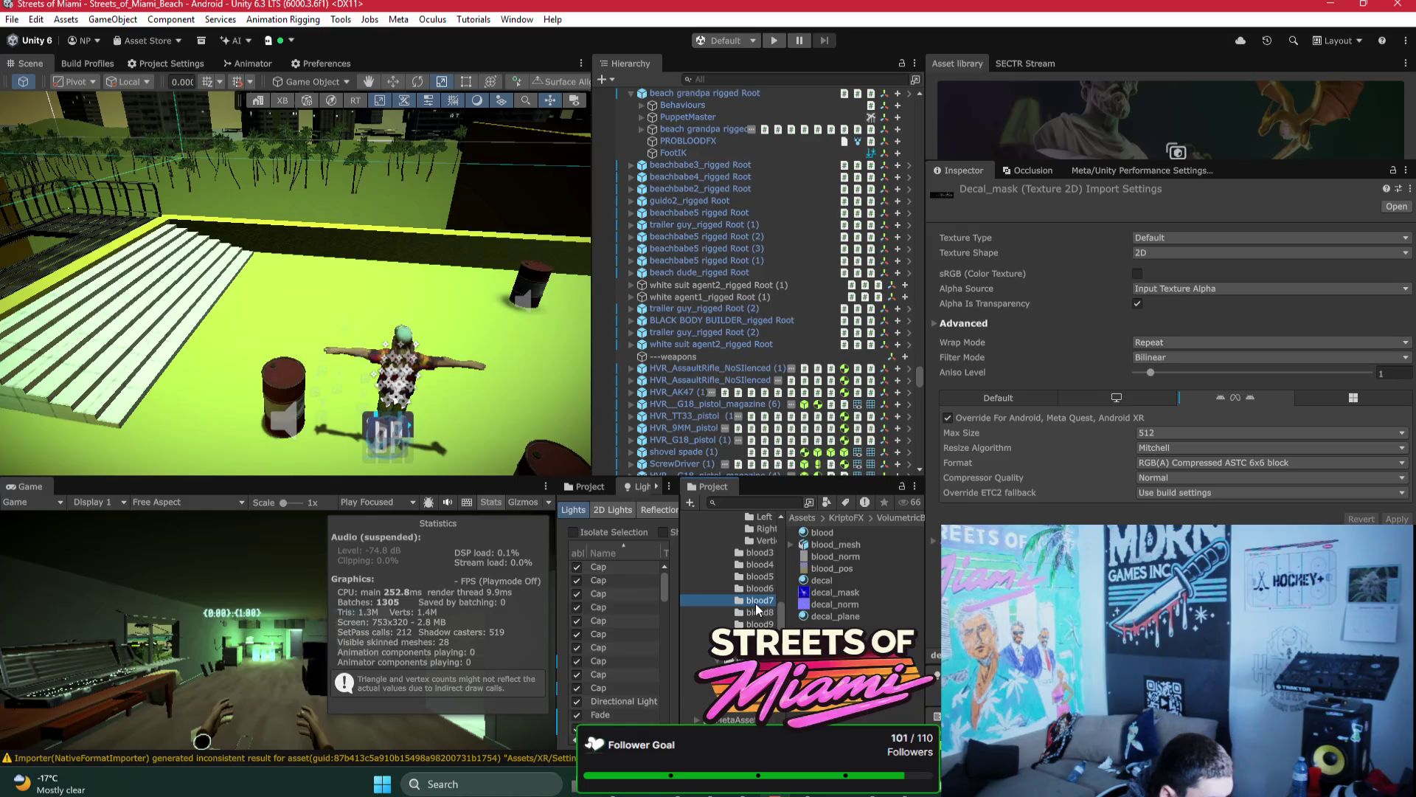
pyautogui.click(847, 579)
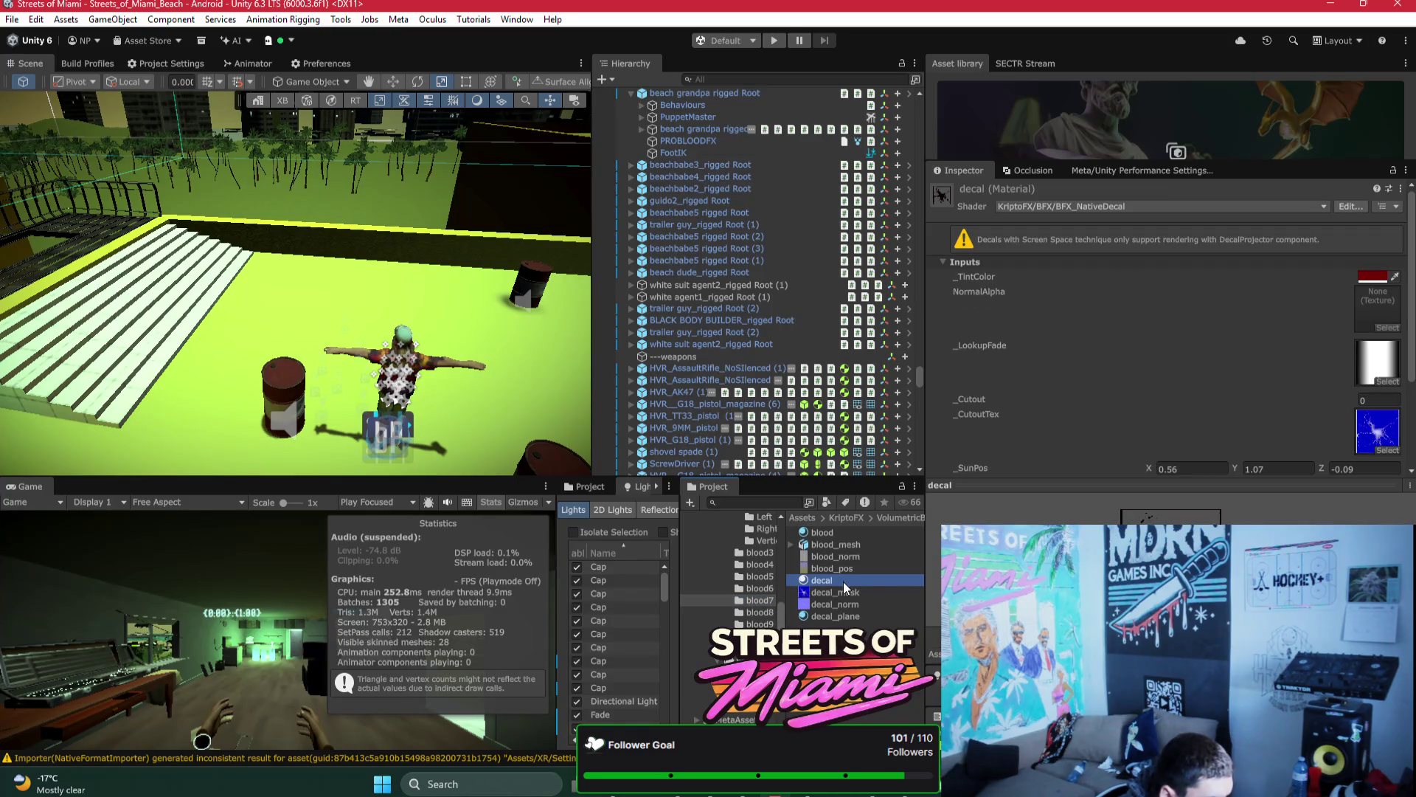
# Step: Try several decal_mask textures in the blood7 decal material's Cutout Tex slot
pyautogui.click(1395, 455)
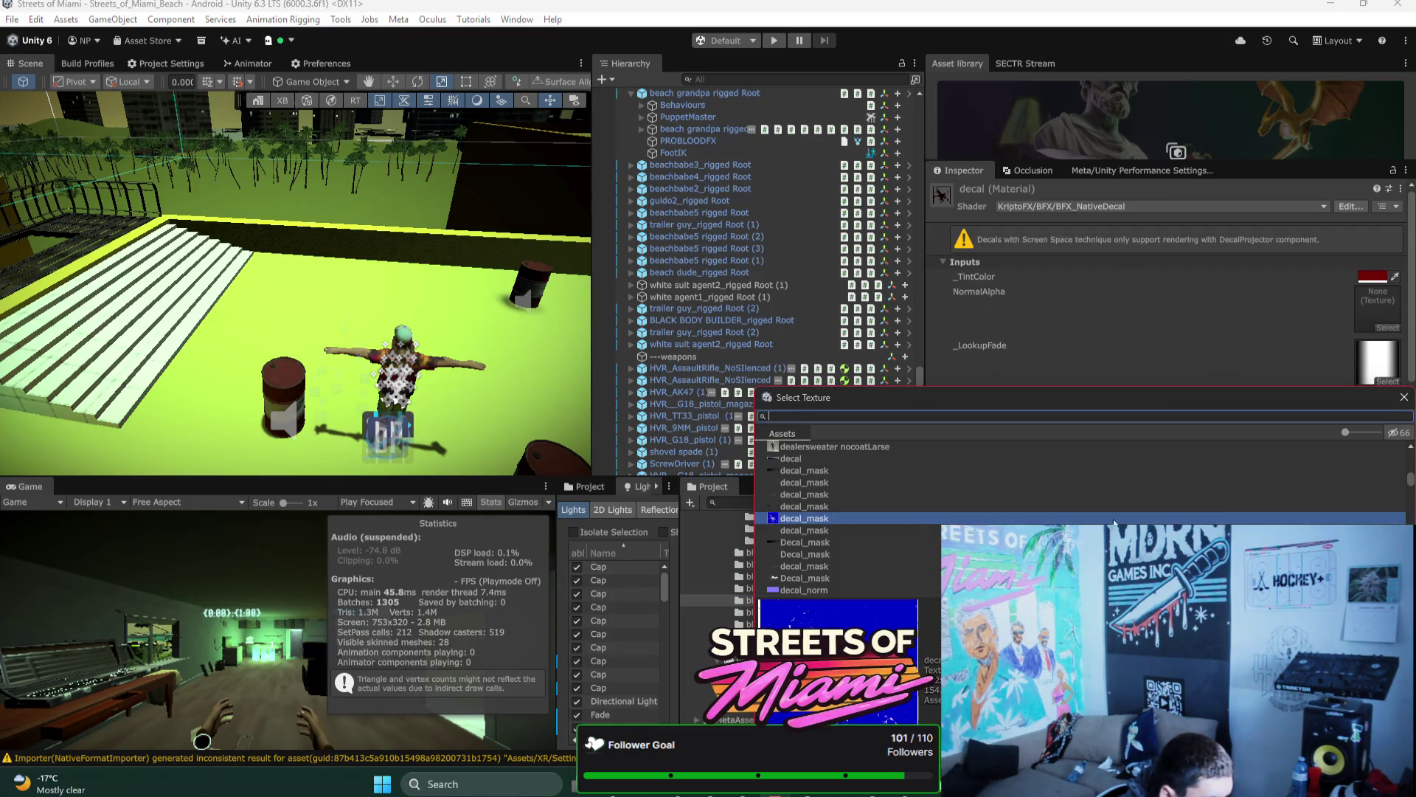
pyautogui.press('Down')
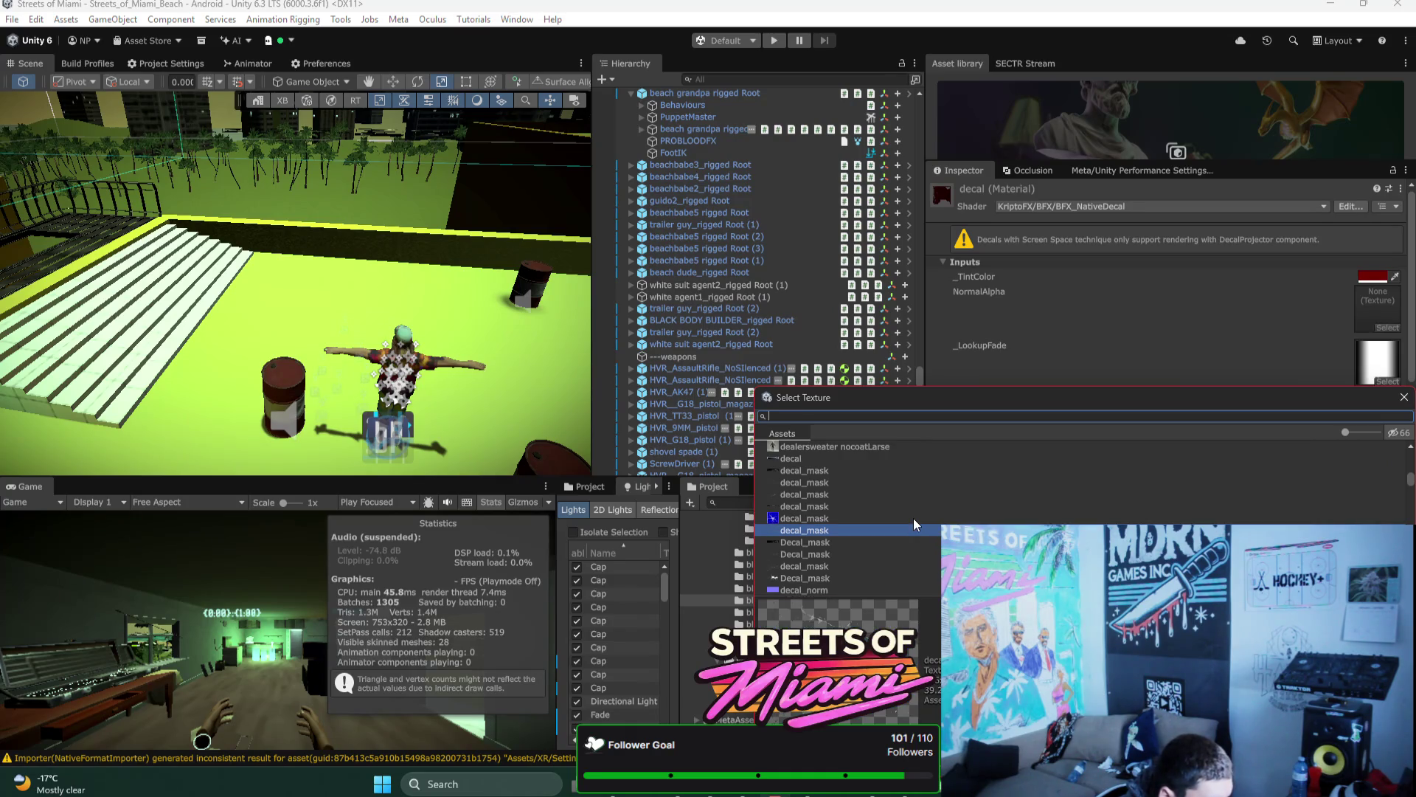
pyautogui.press('Return')
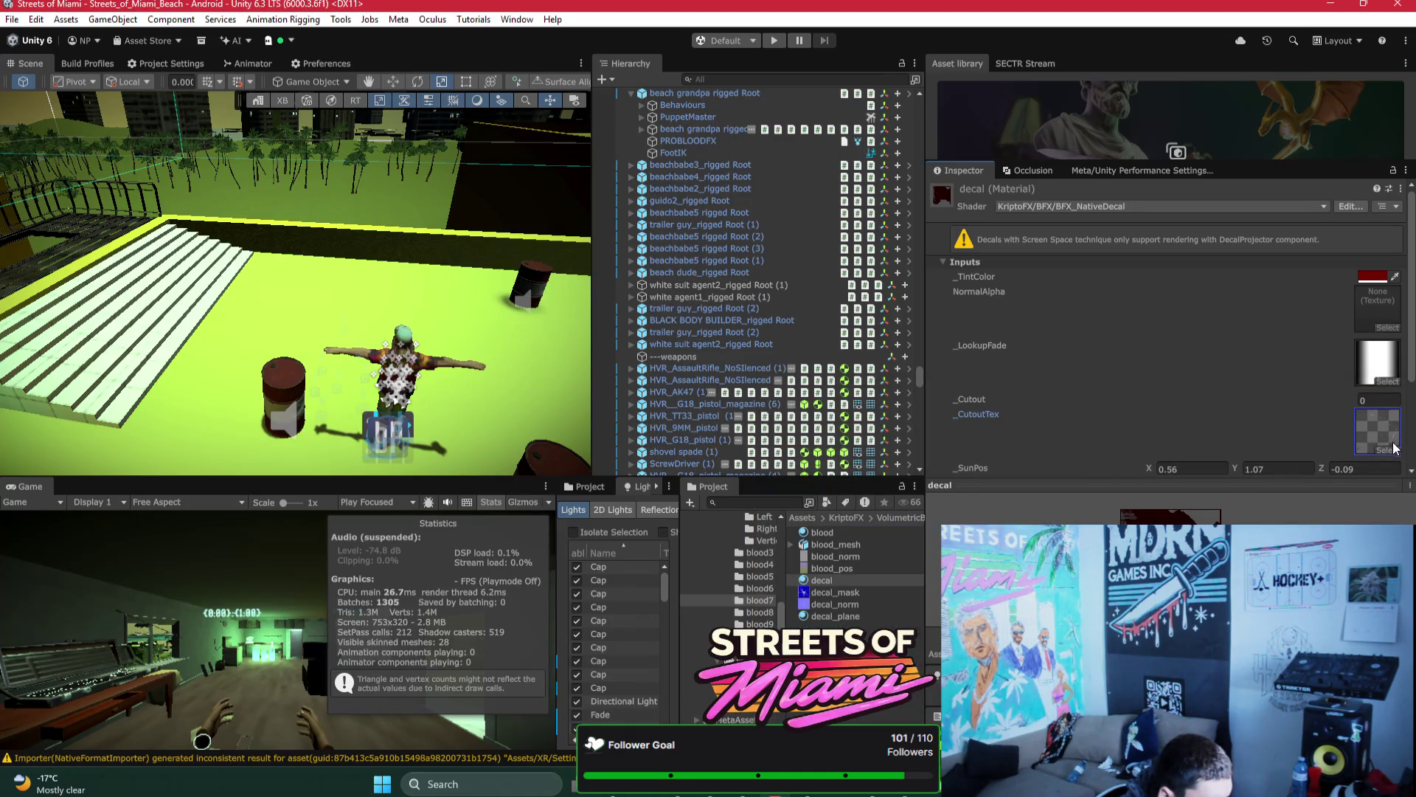
pyautogui.click(1391, 451)
pyautogui.click(1387, 455)
pyautogui.doubleClick(1388, 455)
pyautogui.click(1388, 455)
pyautogui.doubleClick(1388, 455)
pyautogui.click(1388, 455)
pyautogui.doubleClick(1388, 455)
pyautogui.click(1388, 456)
pyautogui.click(1389, 456)
pyautogui.doubleClick(1387, 457)
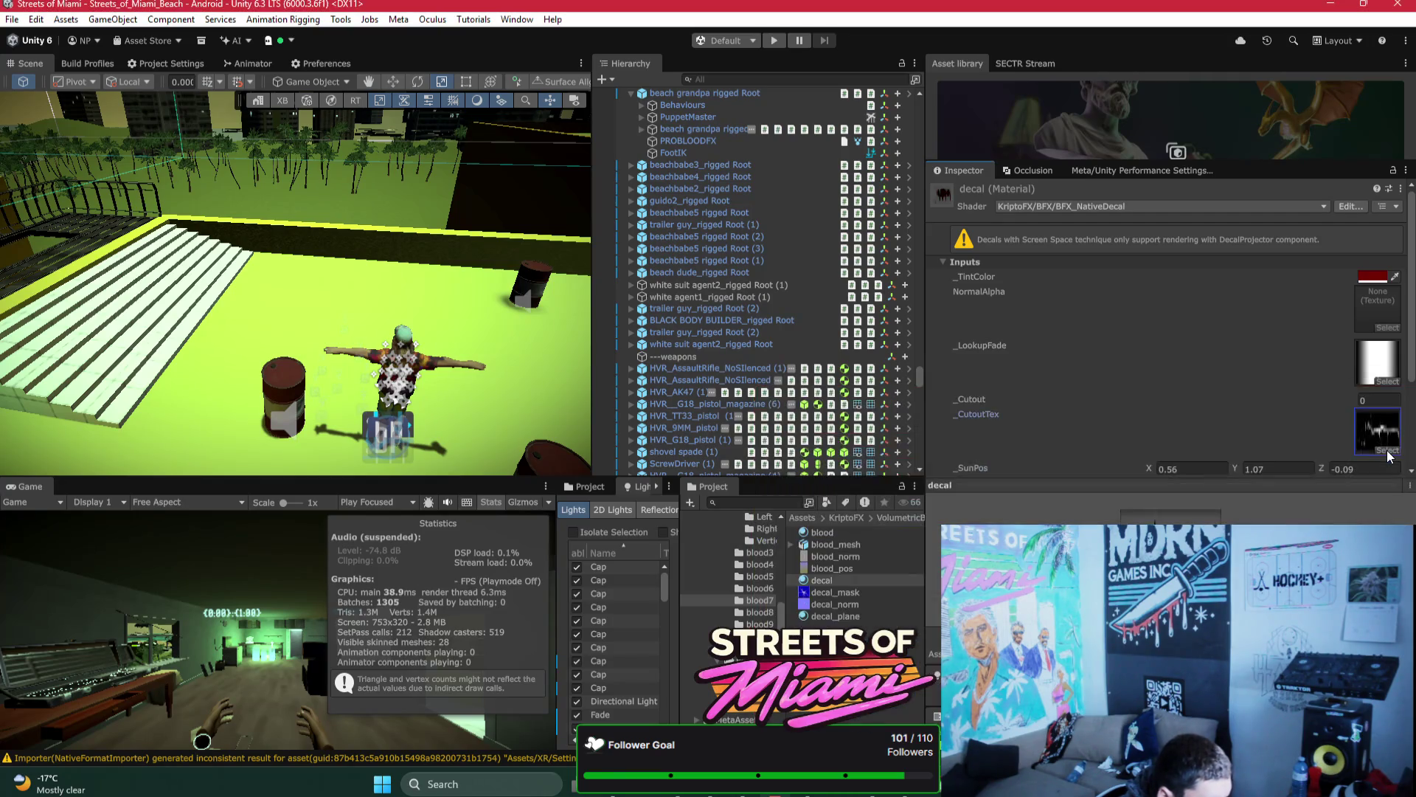
# Step: Keep a different mask in Cutout Tex with Cutout at 0, then search assets for 'decal_mas'
pyautogui.click(1388, 455)
pyautogui.doubleClick(1388, 455)
pyautogui.click(1388, 455)
pyautogui.doubleClick(1387, 455)
pyautogui.click(1388, 455)
pyautogui.doubleClick(1388, 455)
pyautogui.click(1387, 456)
pyautogui.doubleClick(1388, 455)
pyautogui.click(1388, 455)
pyautogui.doubleClick(1388, 456)
pyautogui.click(1387, 455)
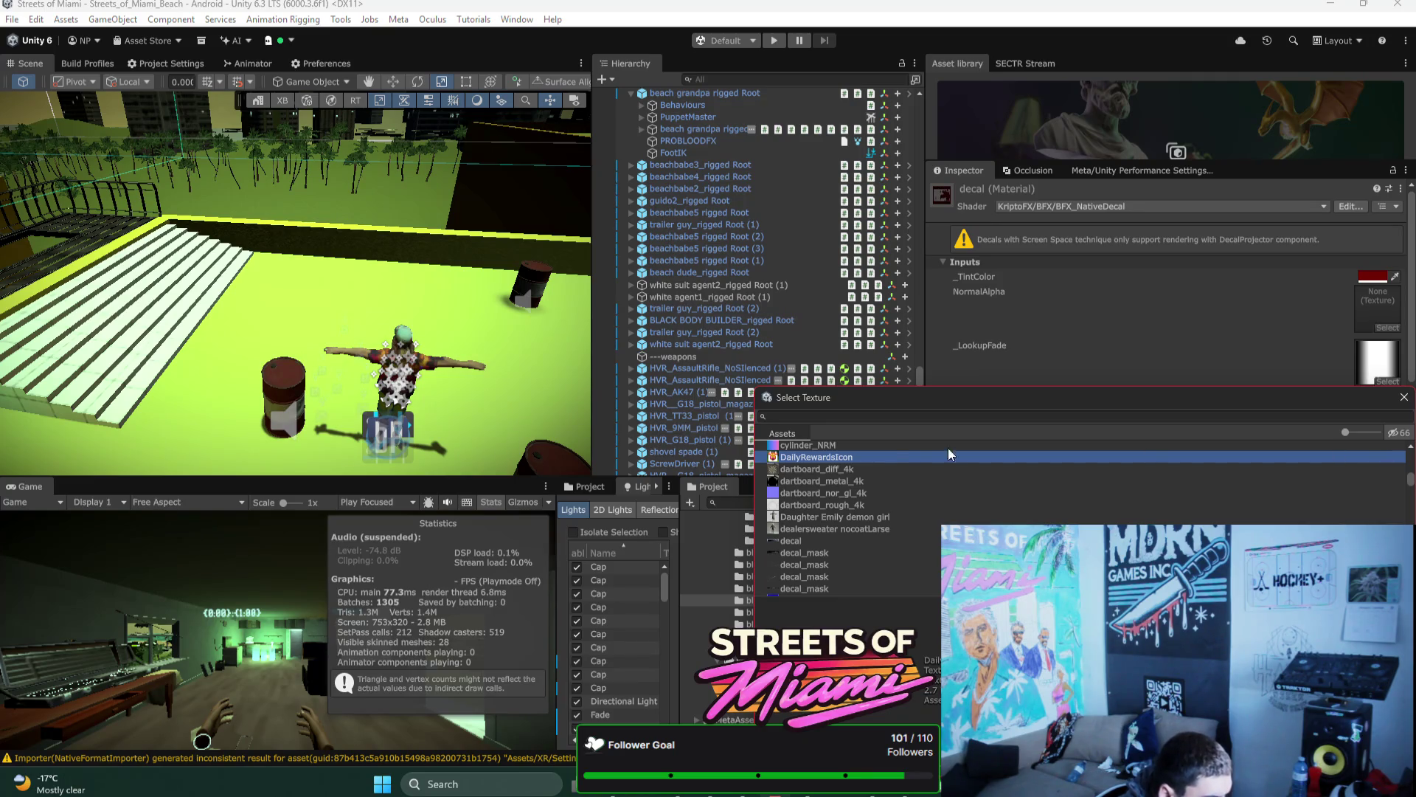
pyautogui.click(1404, 397)
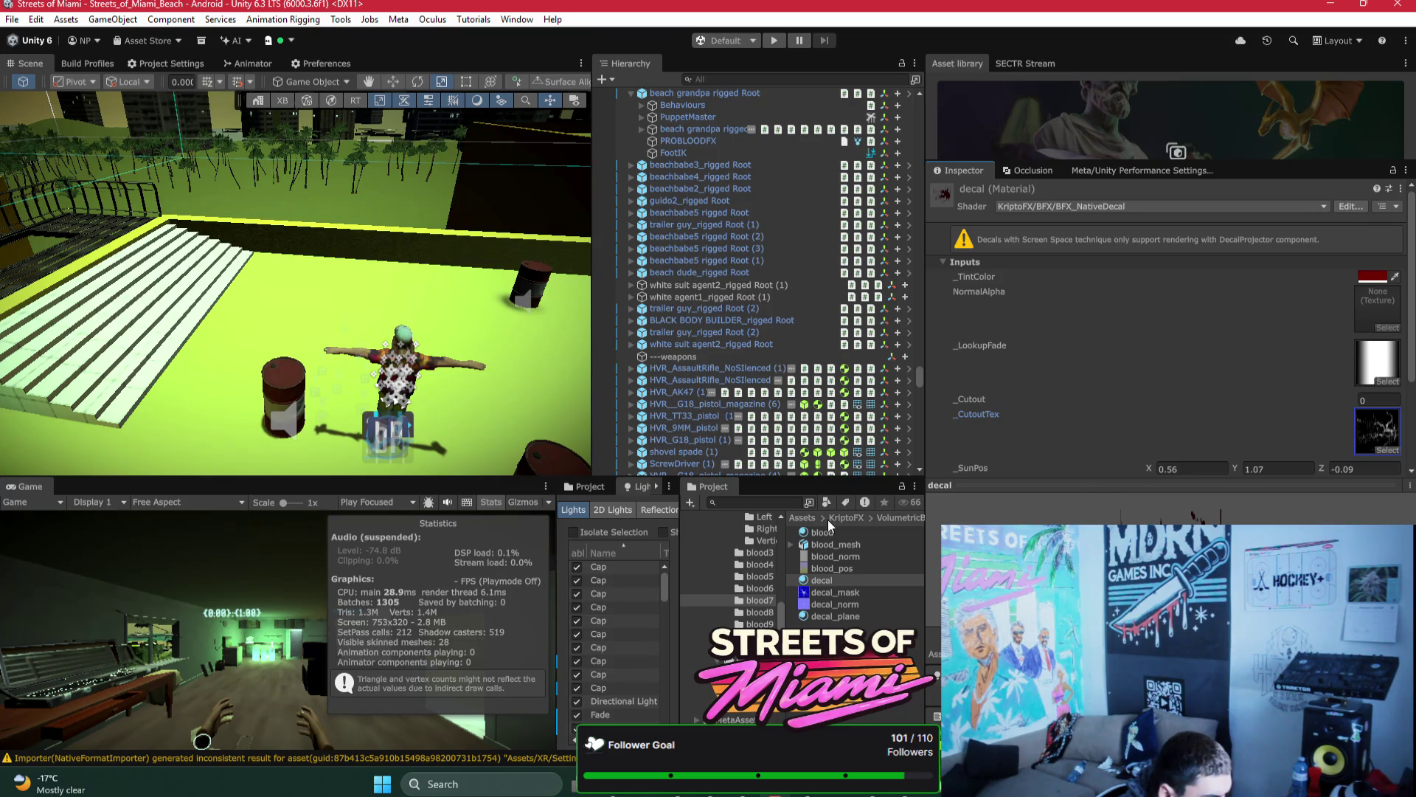
pyautogui.click(769, 502)
pyautogui.write('decal_mas')
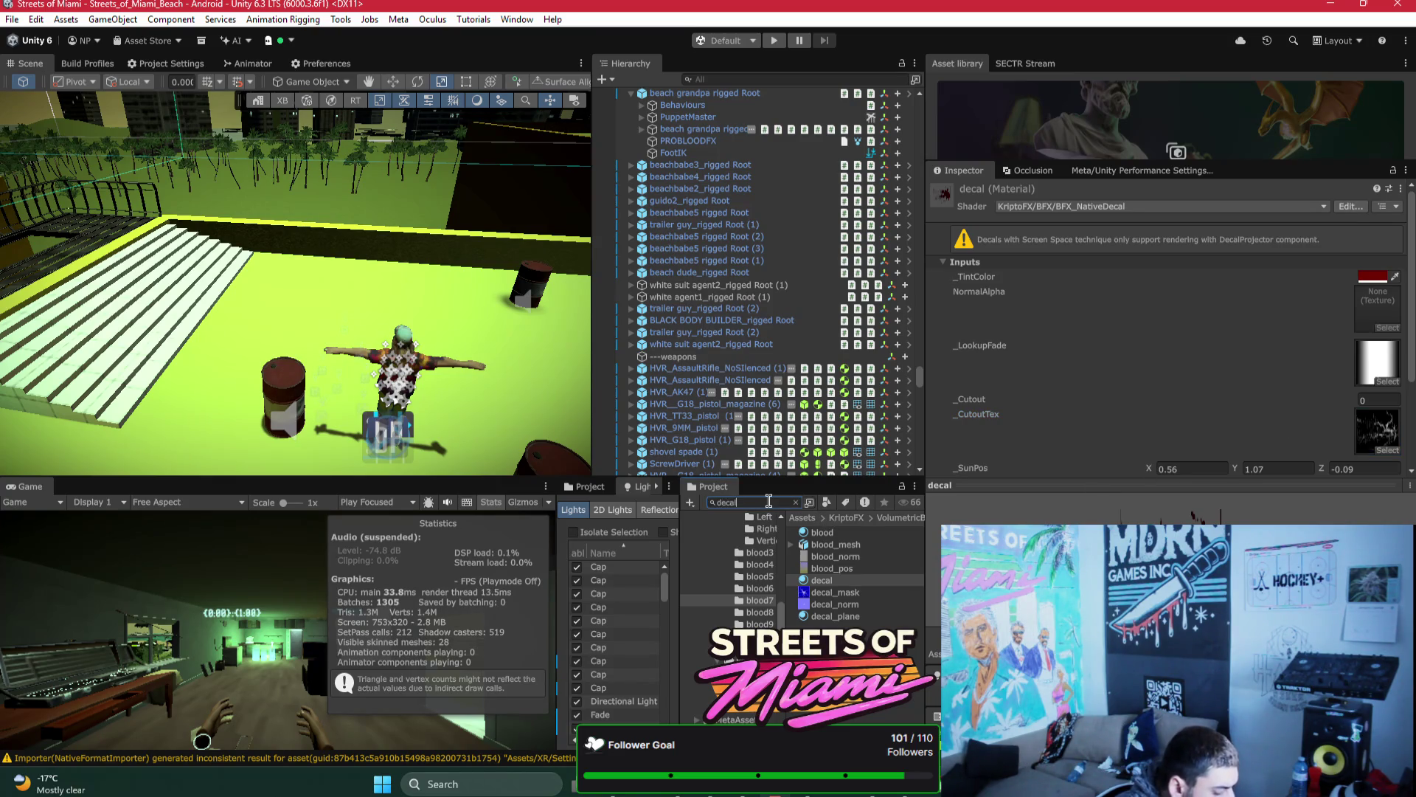
# Step: Apply Alpha Is Transparency off to all 11 decal_mask textures, then select blood6's decal material
pyautogui.click(826, 616)
pyautogui.hotkey('ctrl', 'a')
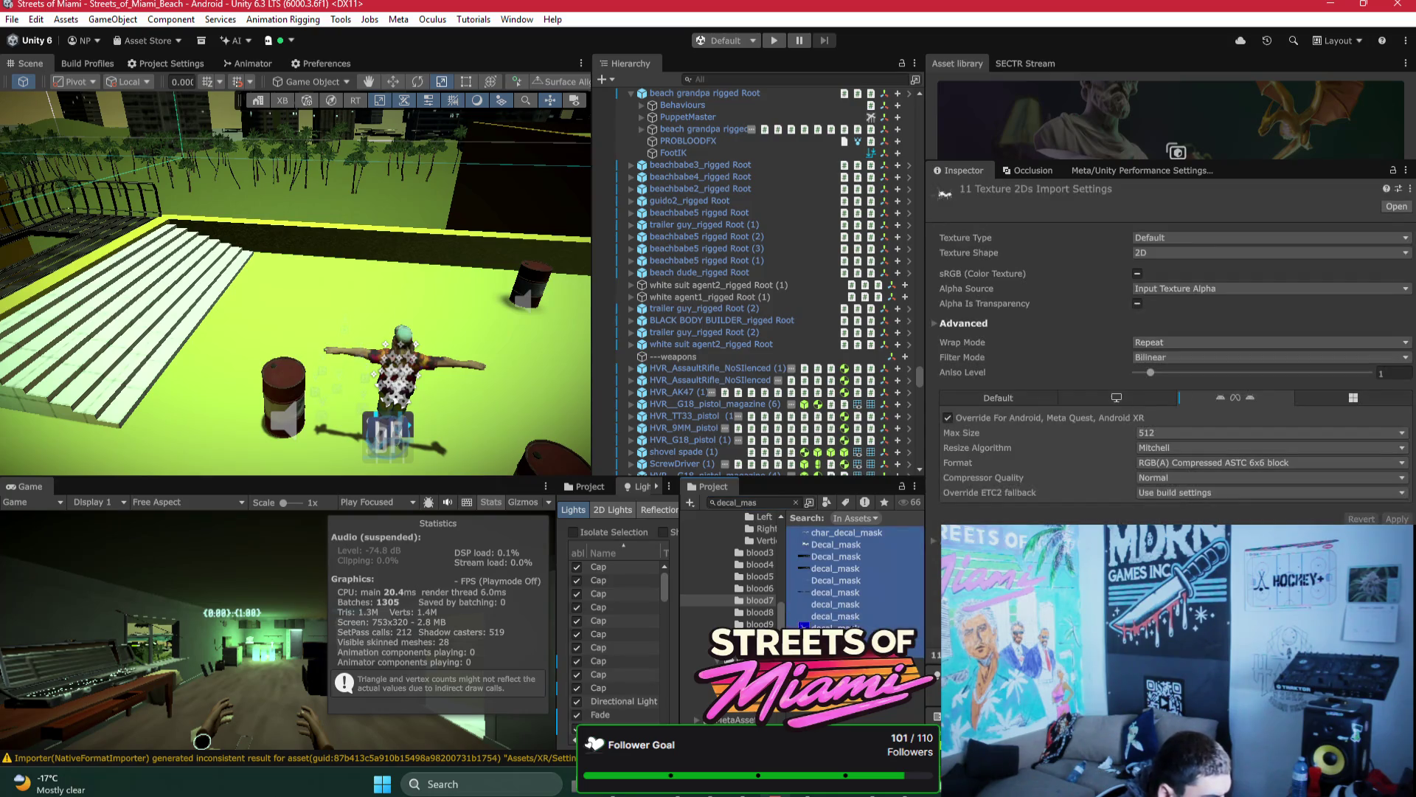
pyautogui.click(1144, 304)
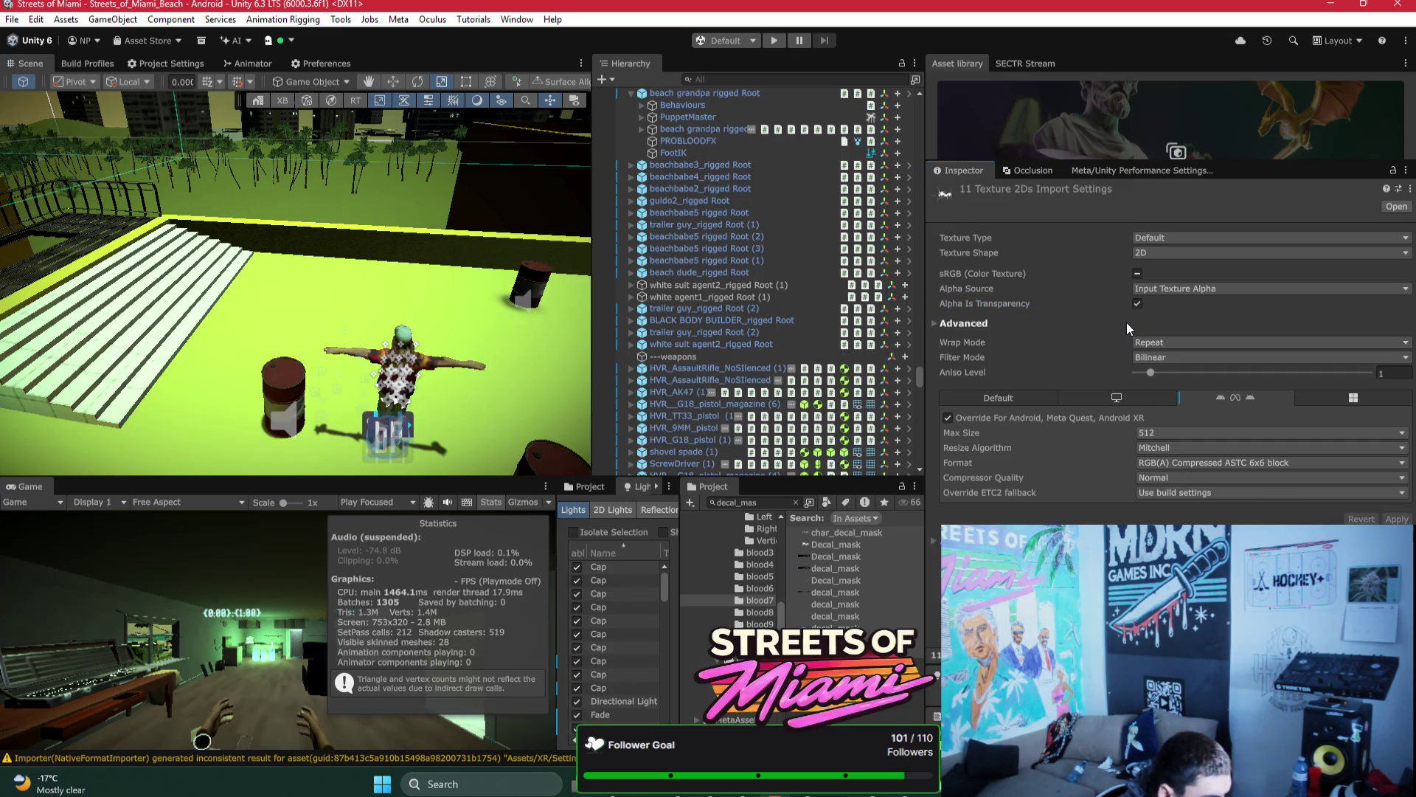
pyautogui.click(1137, 303)
pyautogui.click(1387, 519)
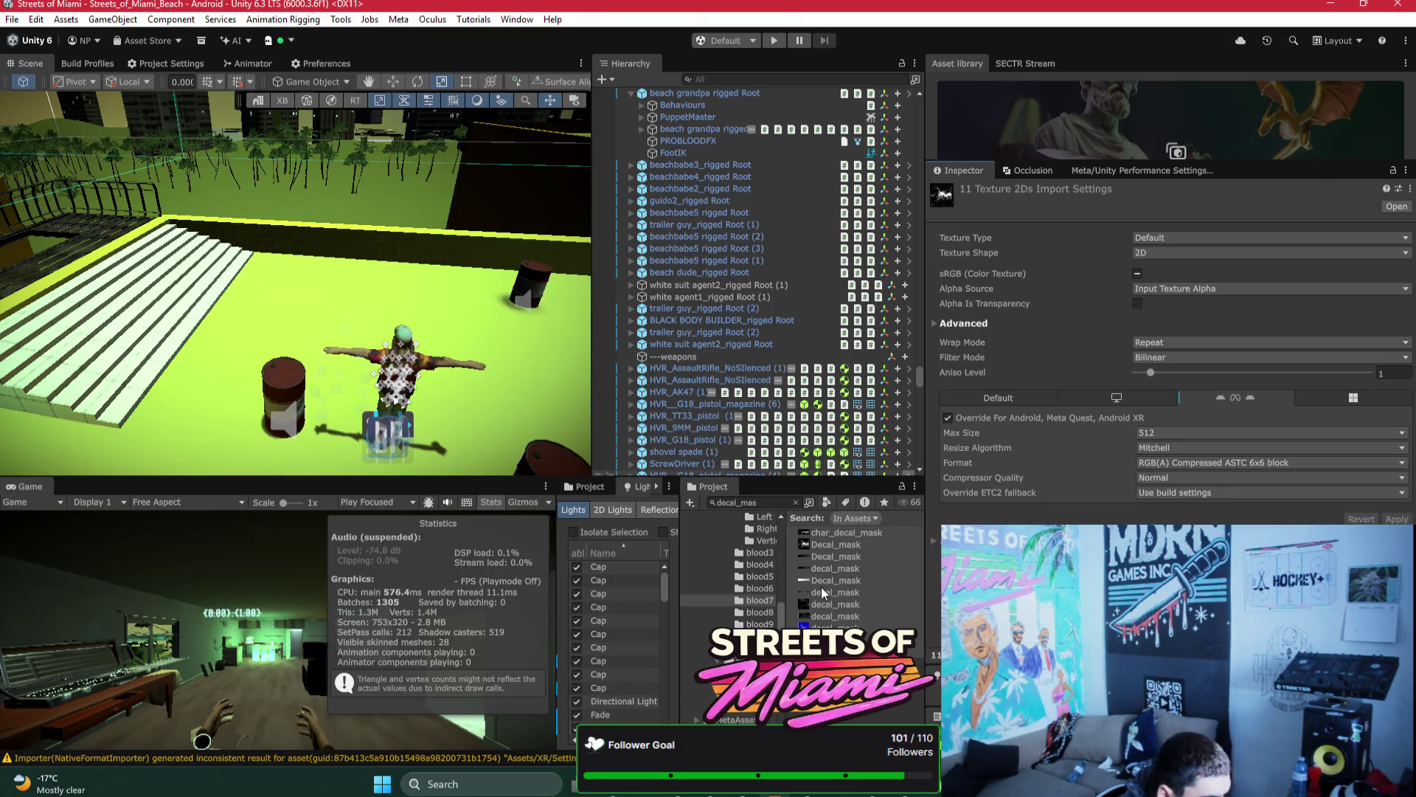
pyautogui.click(754, 588)
pyautogui.click(841, 580)
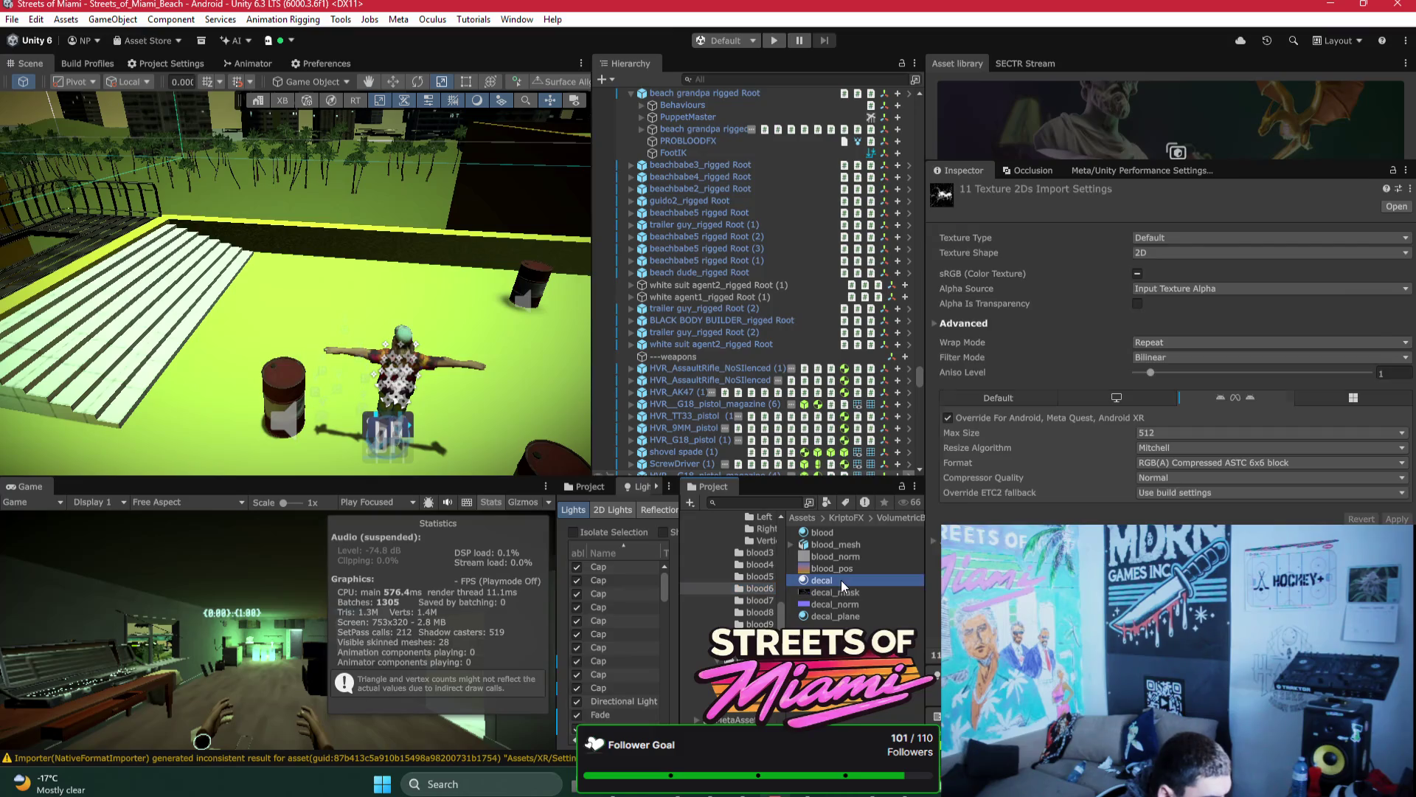
# Step: Browse the decal materials in the blood4, blood5 and blood6 folders
pyautogui.click(771, 580)
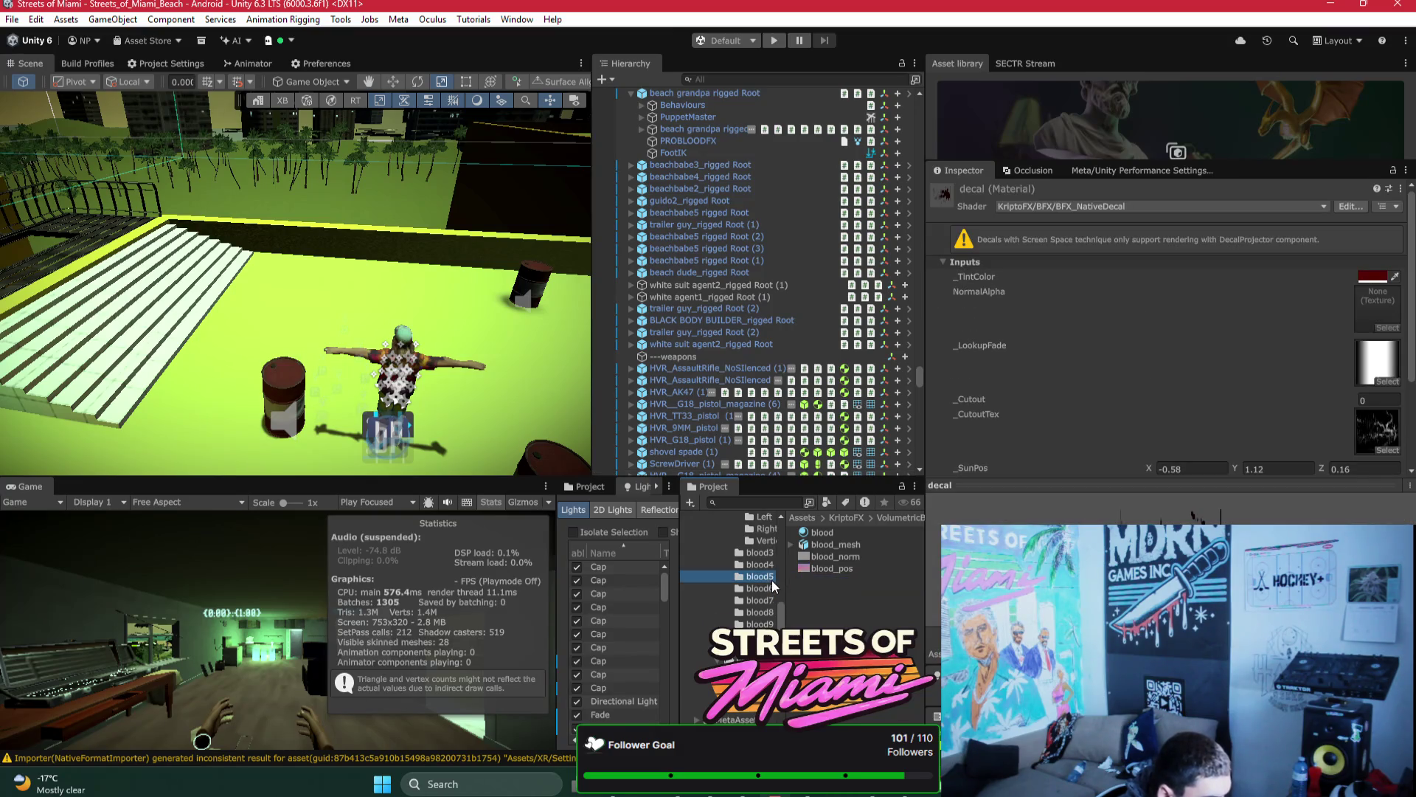
pyautogui.press('Up')
pyautogui.click(826, 580)
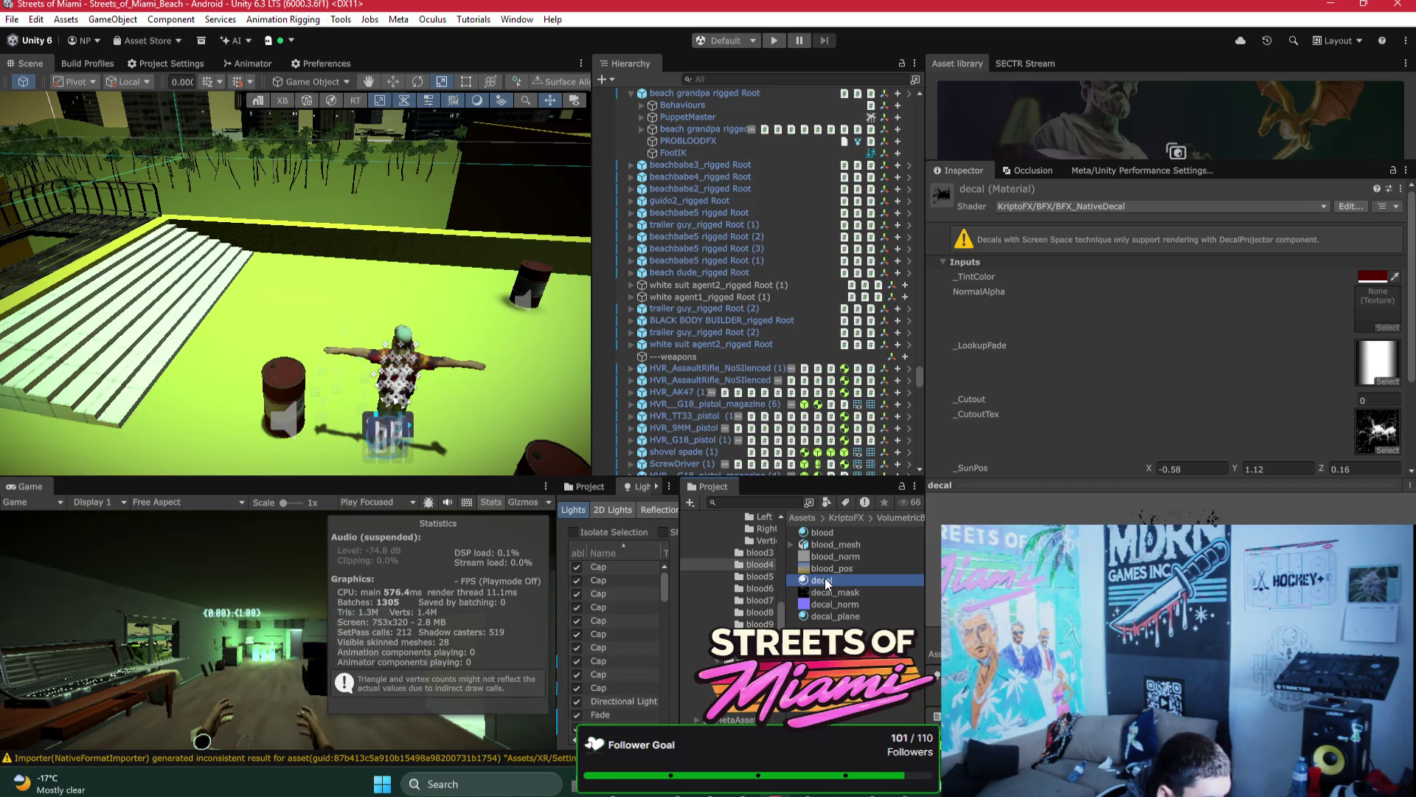
pyautogui.scroll(-1, 1149, 356)
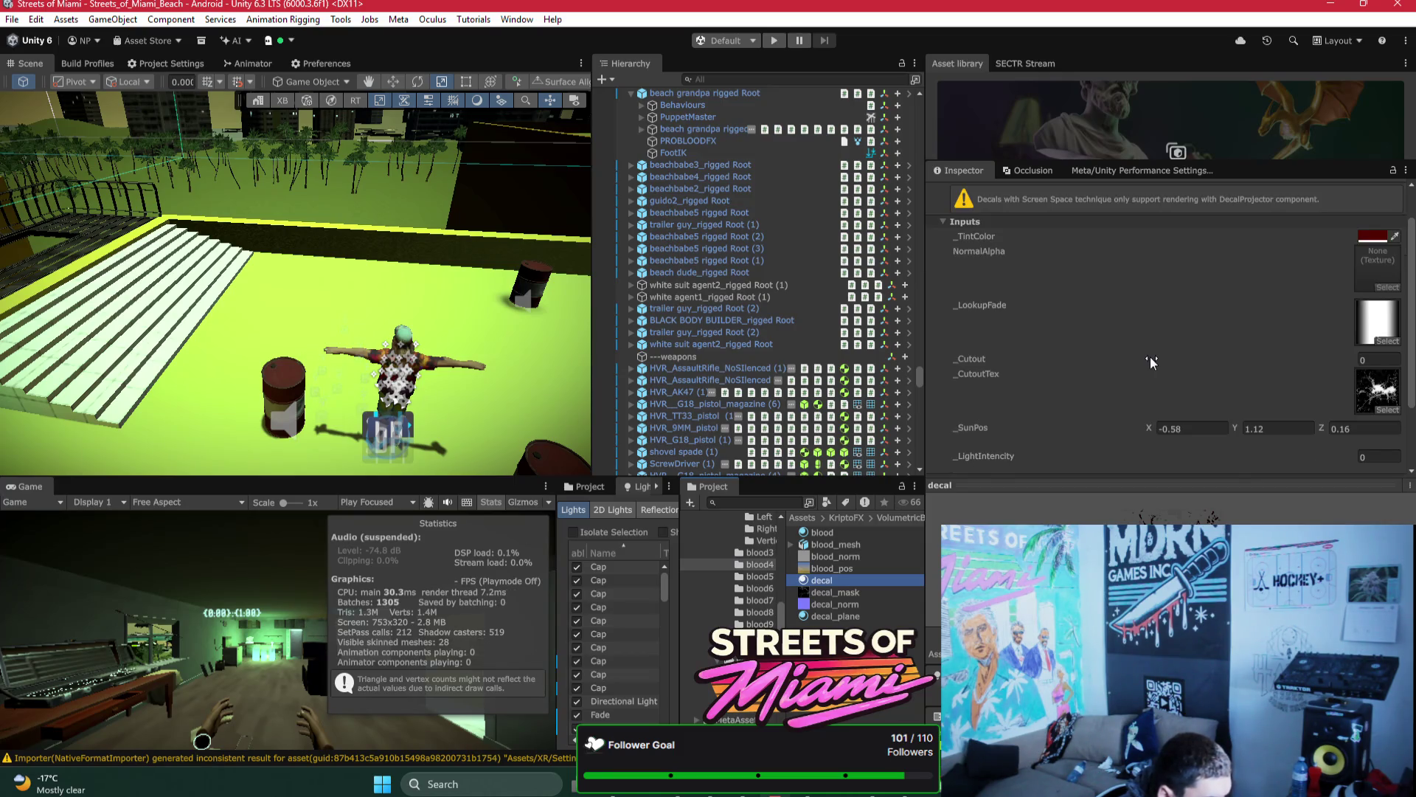
pyautogui.click(764, 587)
pyautogui.click(821, 581)
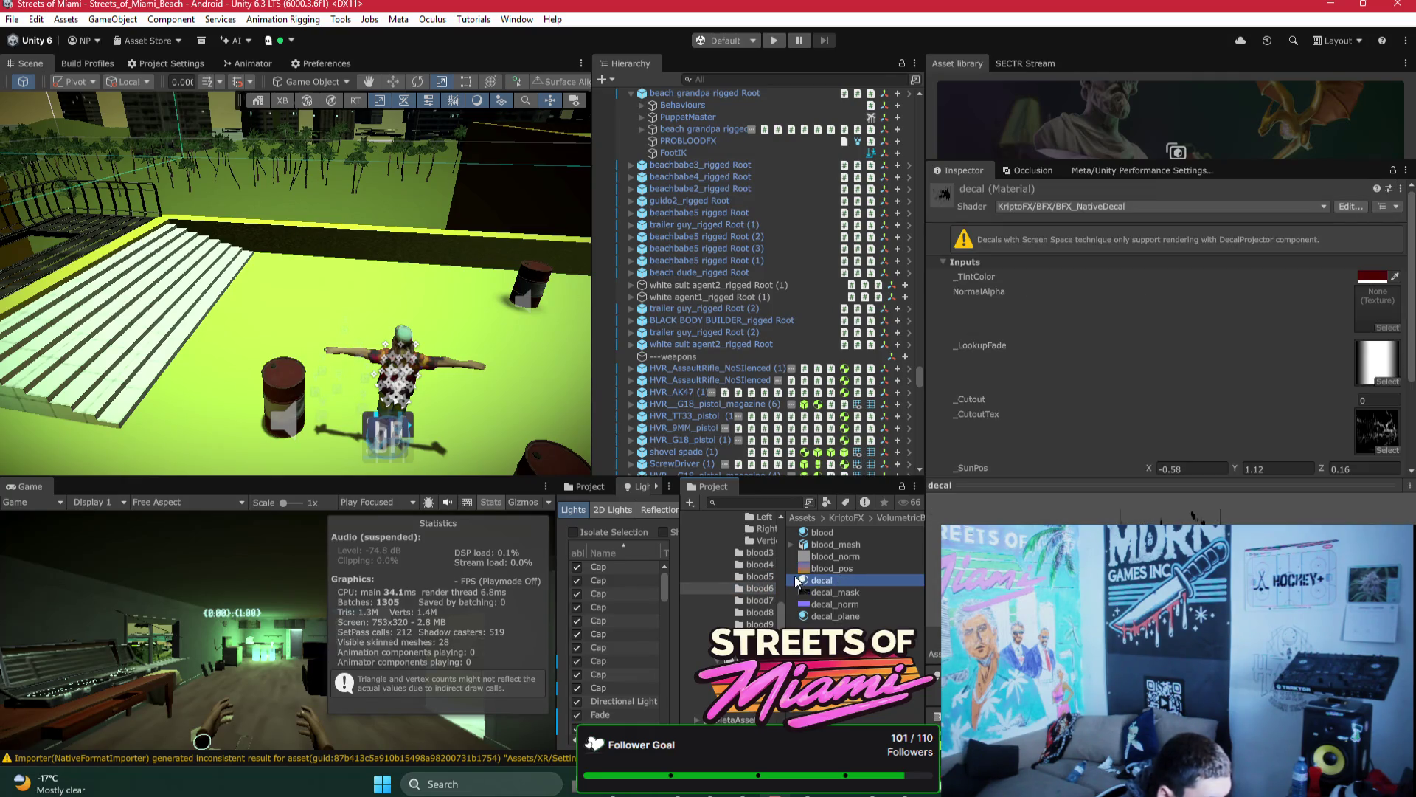
pyautogui.click(760, 576)
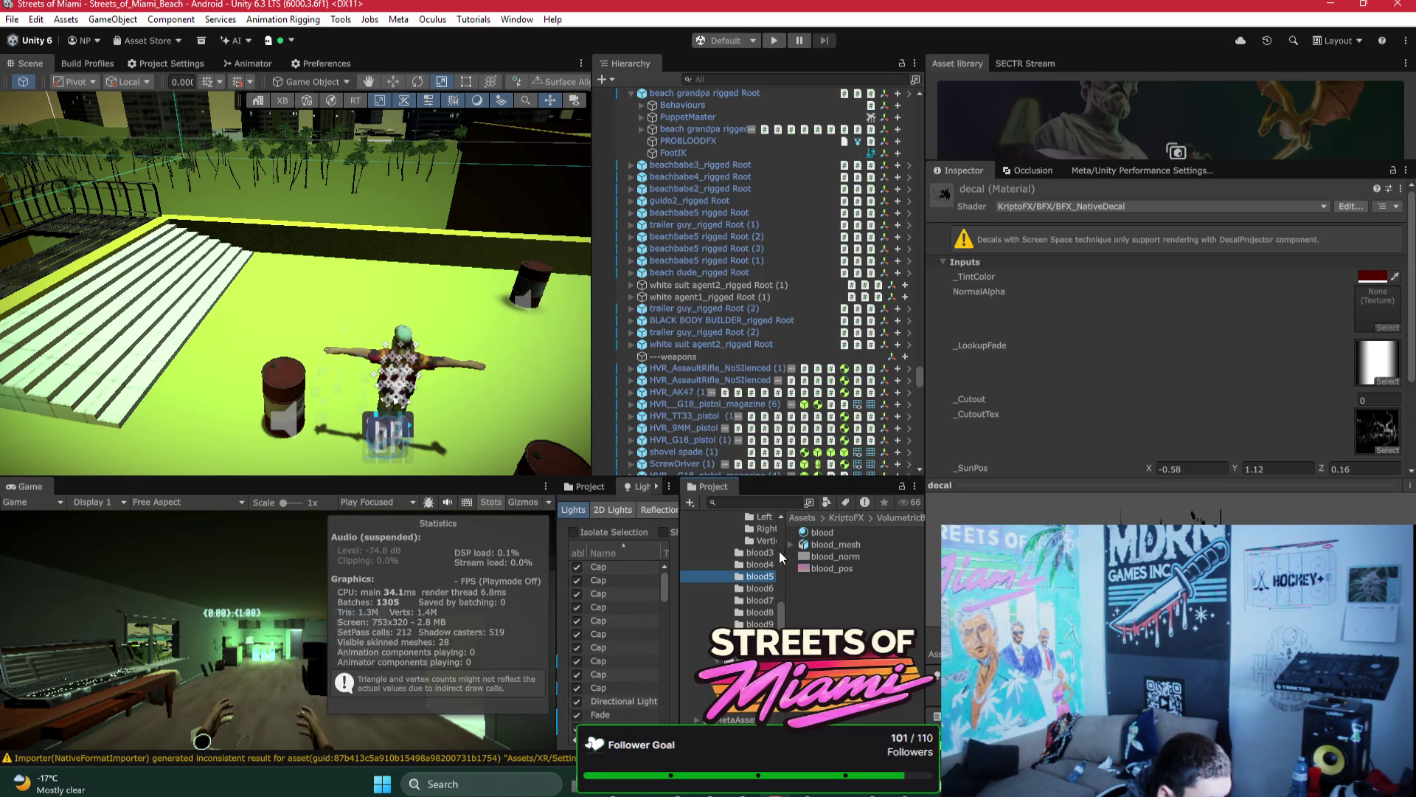
pyautogui.click(767, 564)
pyautogui.click(822, 583)
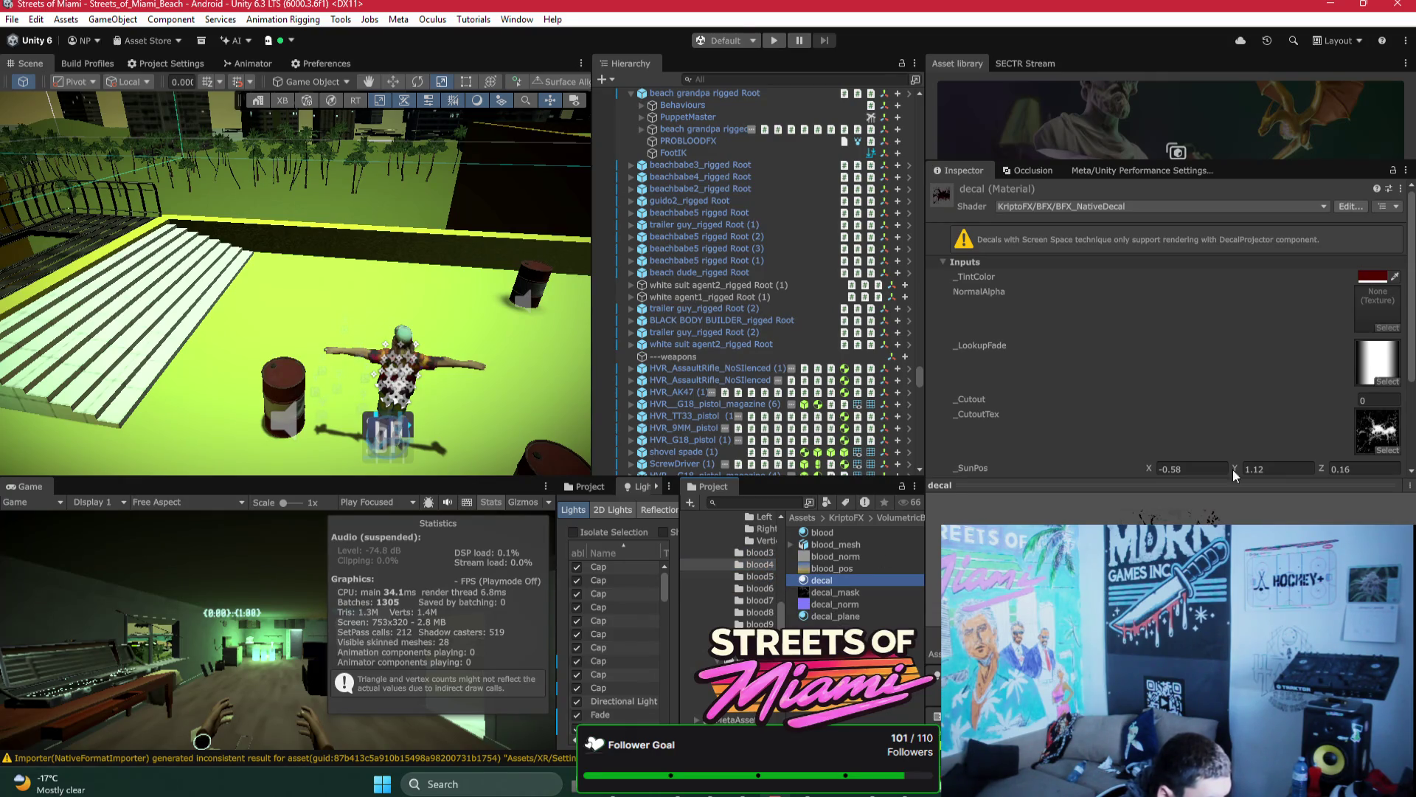
pyautogui.click(771, 576)
pyautogui.click(771, 587)
pyautogui.click(816, 581)
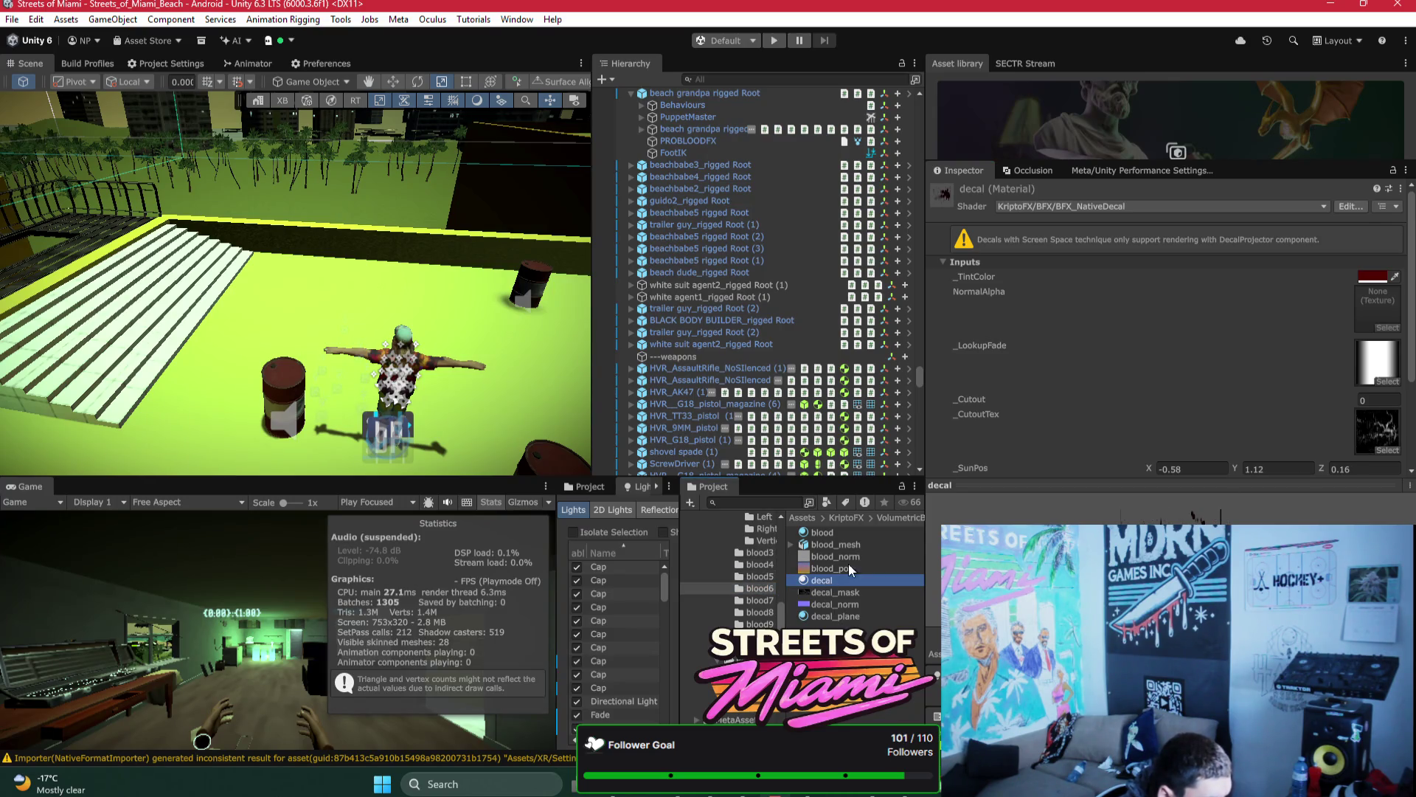
# Step: Check the blood6 decal's cutout texture chooser, leaving its texture unchanged
pyautogui.click(1379, 445)
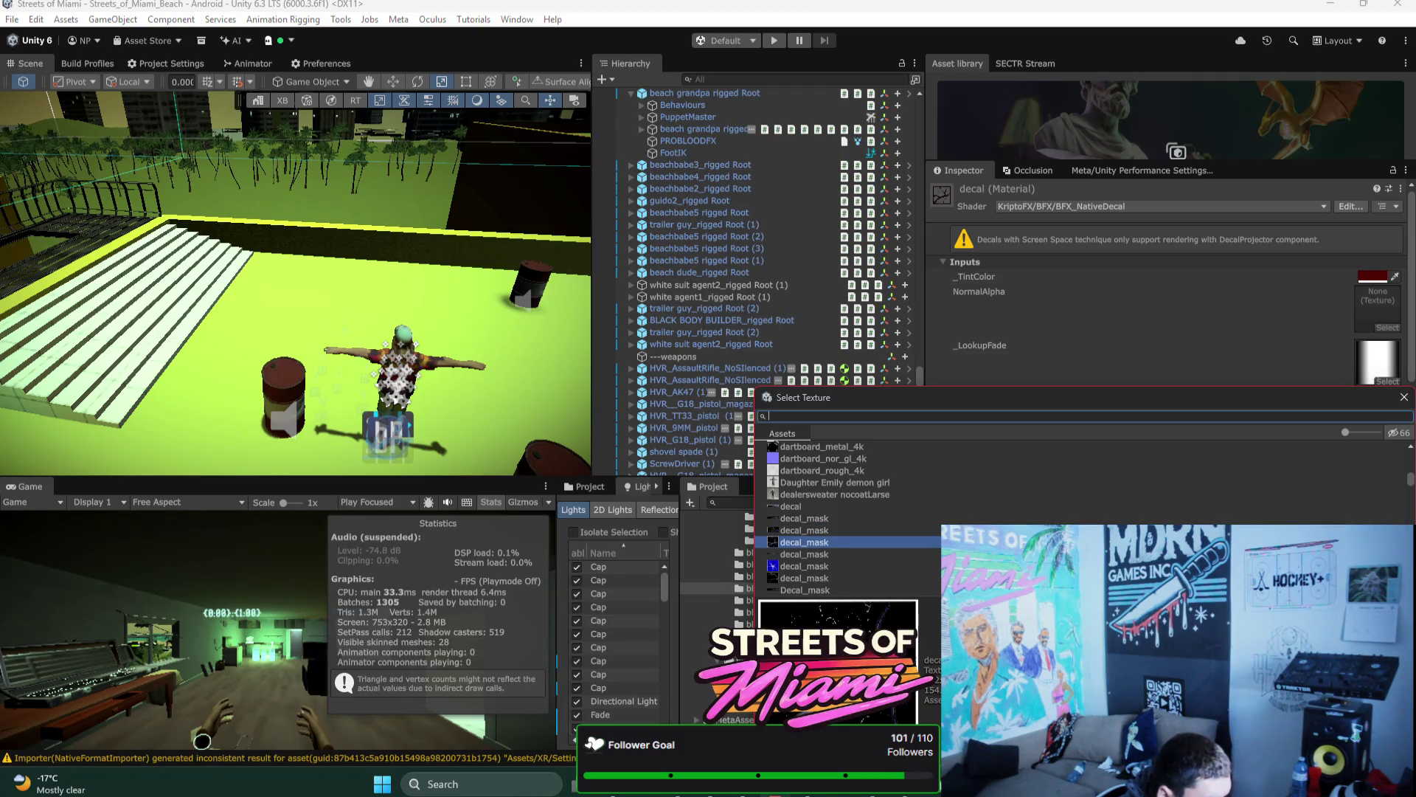
pyautogui.press('Escape')
pyautogui.click(1393, 458)
pyautogui.press('Escape')
pyautogui.click(1394, 458)
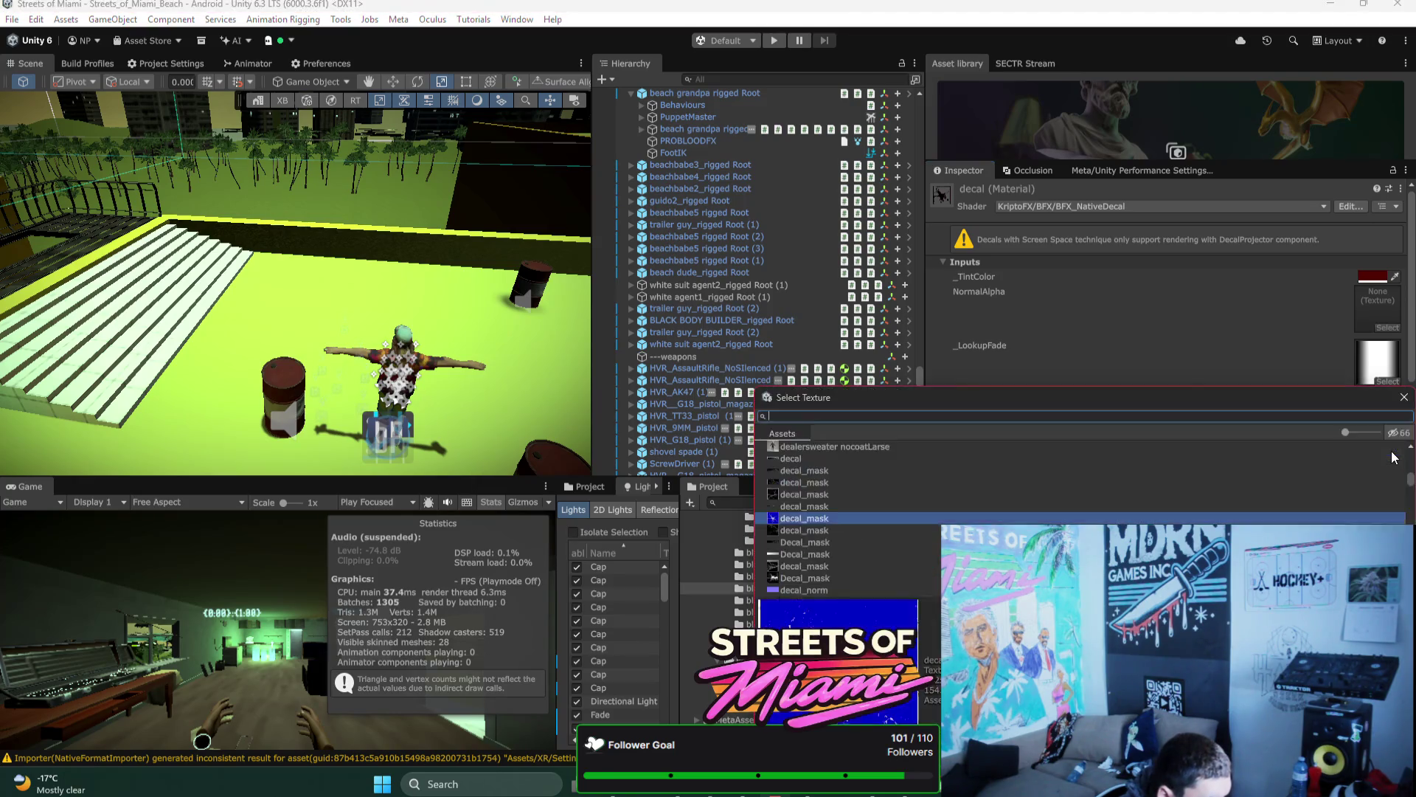
pyautogui.press('Escape')
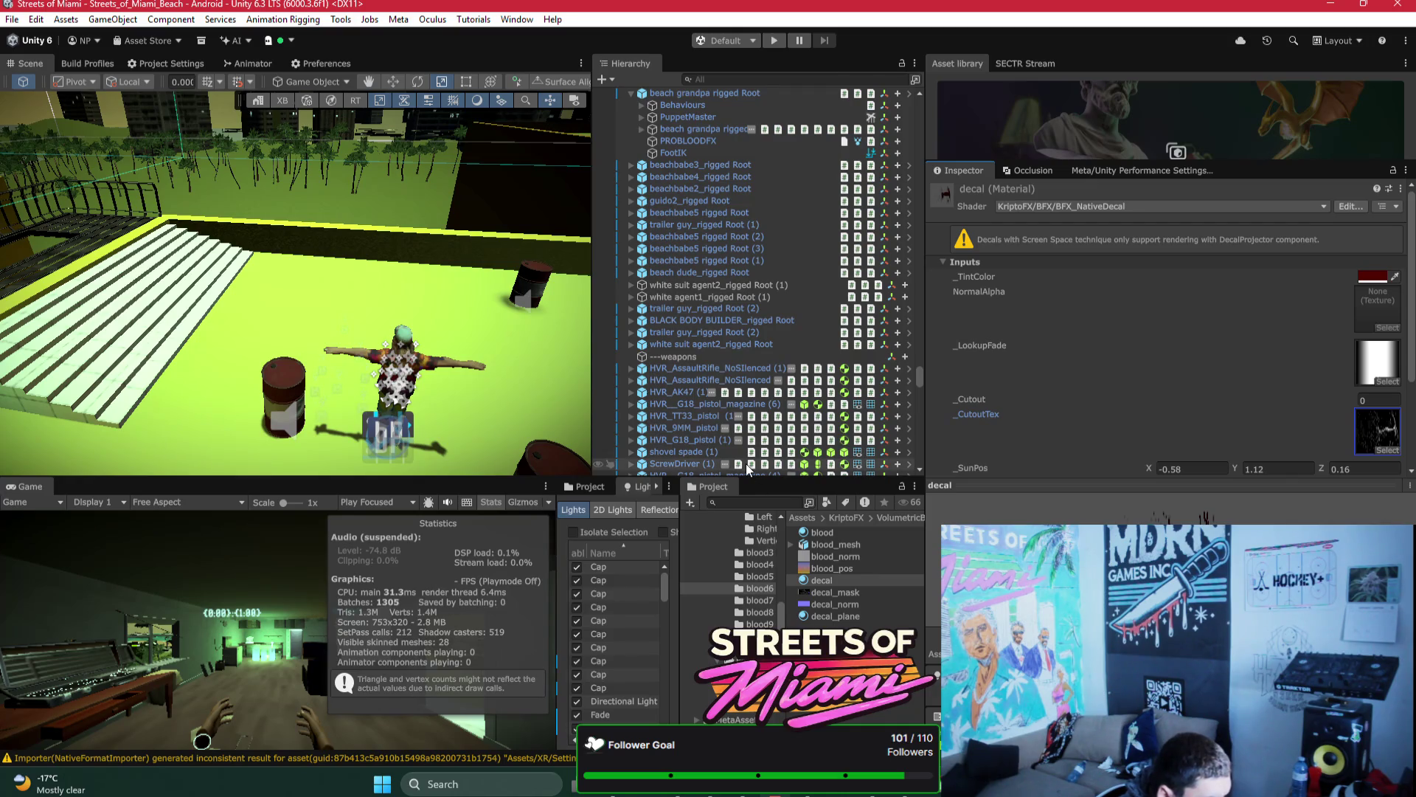
# Step: Assign the white splatter mask as the cutout texture of blood7's Decal material
pyautogui.scroll(-2, 746, 463)
pyautogui.click(760, 600)
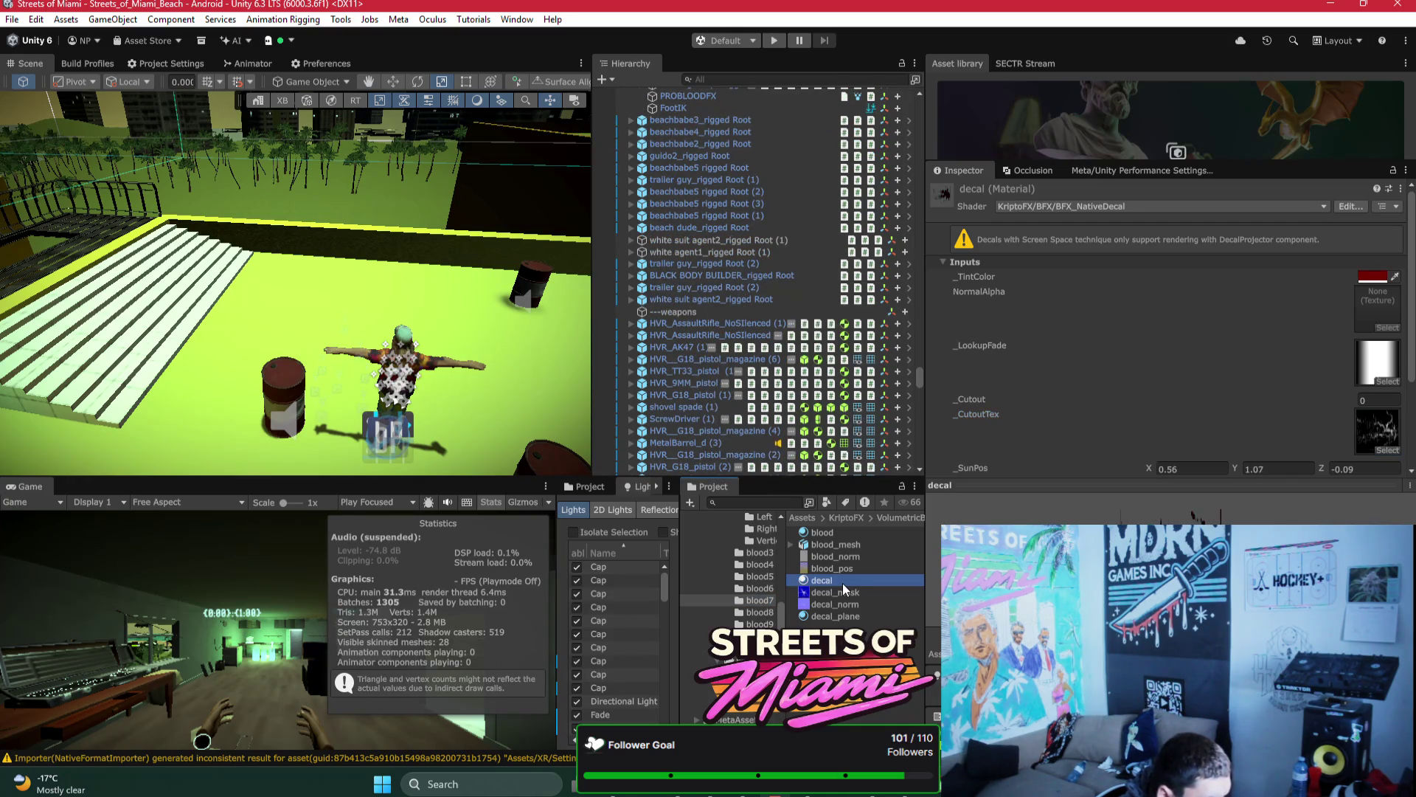
pyautogui.click(835, 604)
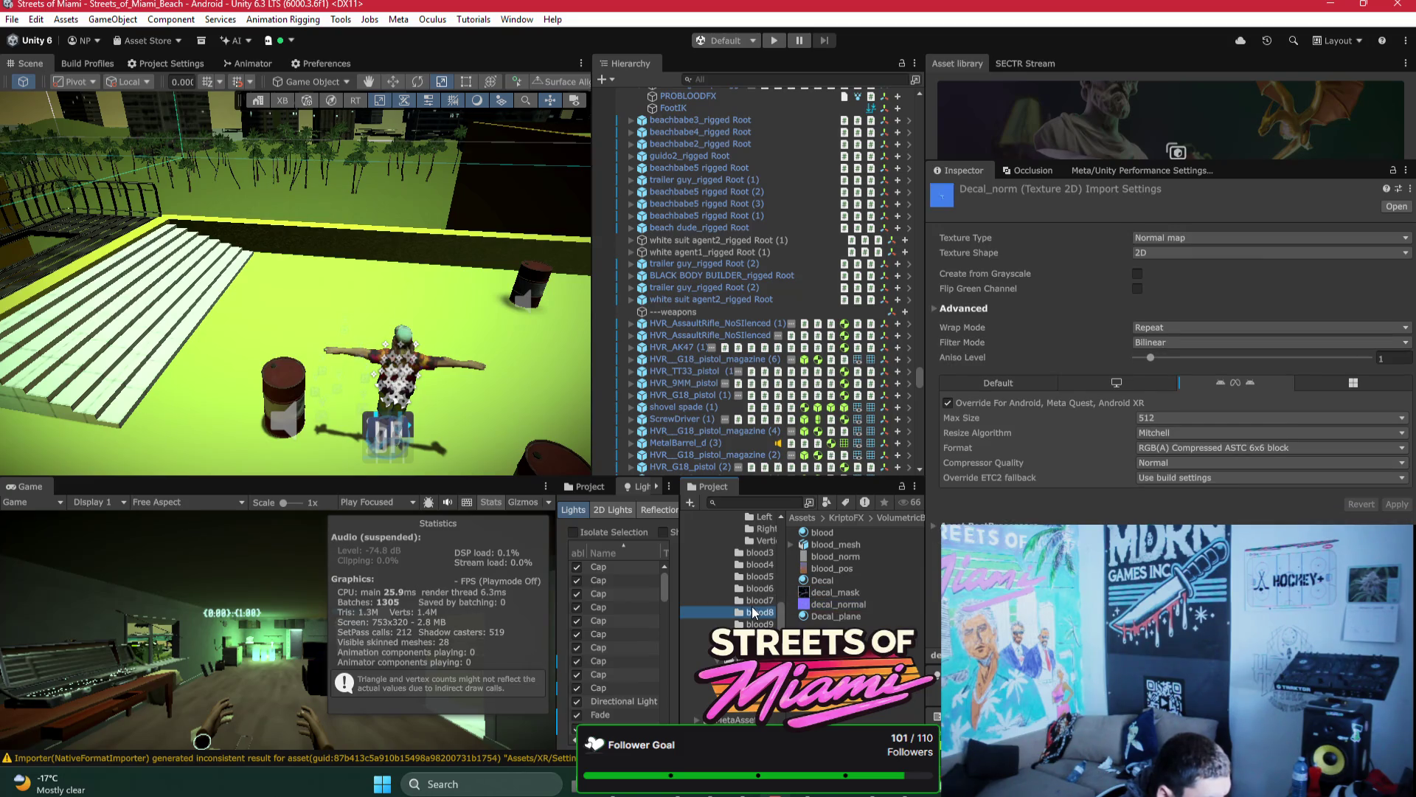
pyautogui.click(821, 580)
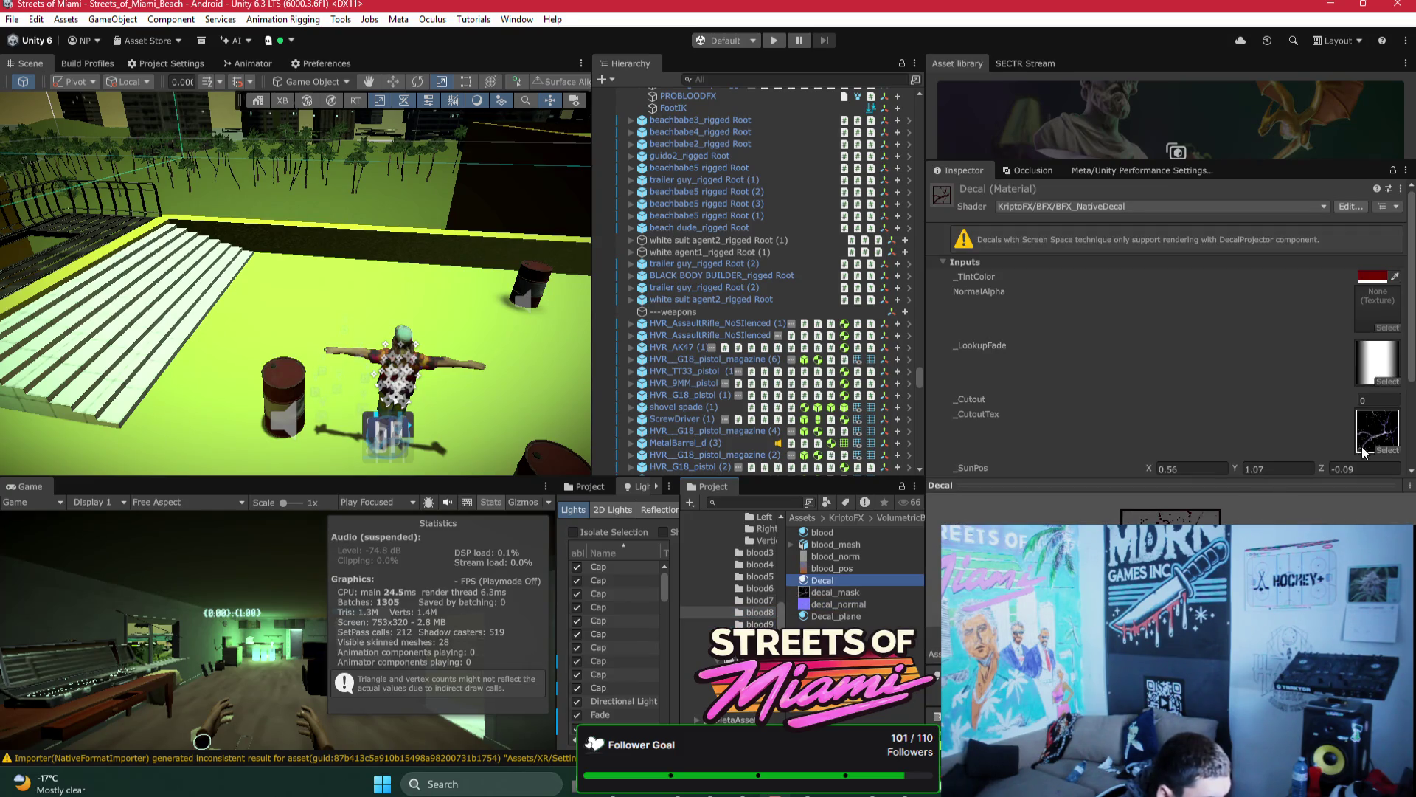
pyautogui.click(1385, 452)
pyautogui.press('Down')
pyautogui.press('Down')
pyautogui.press('Down')
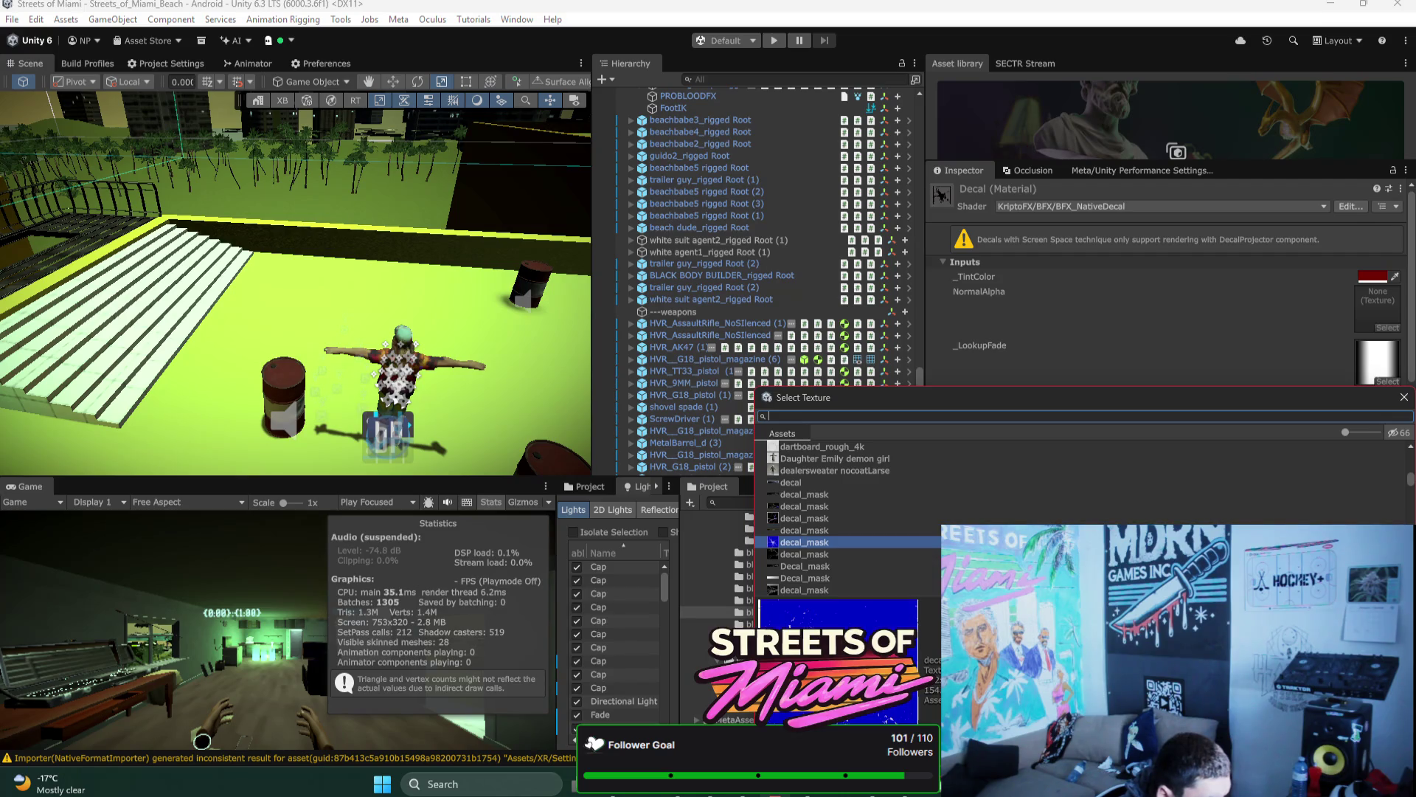
pyautogui.scroll(-1, 1394, 453)
pyautogui.press('Return')
pyautogui.click(1386, 452)
pyautogui.press('Return')
pyautogui.click(1385, 452)
pyautogui.press('Return')
pyautogui.click(1386, 452)
pyautogui.press('Return')
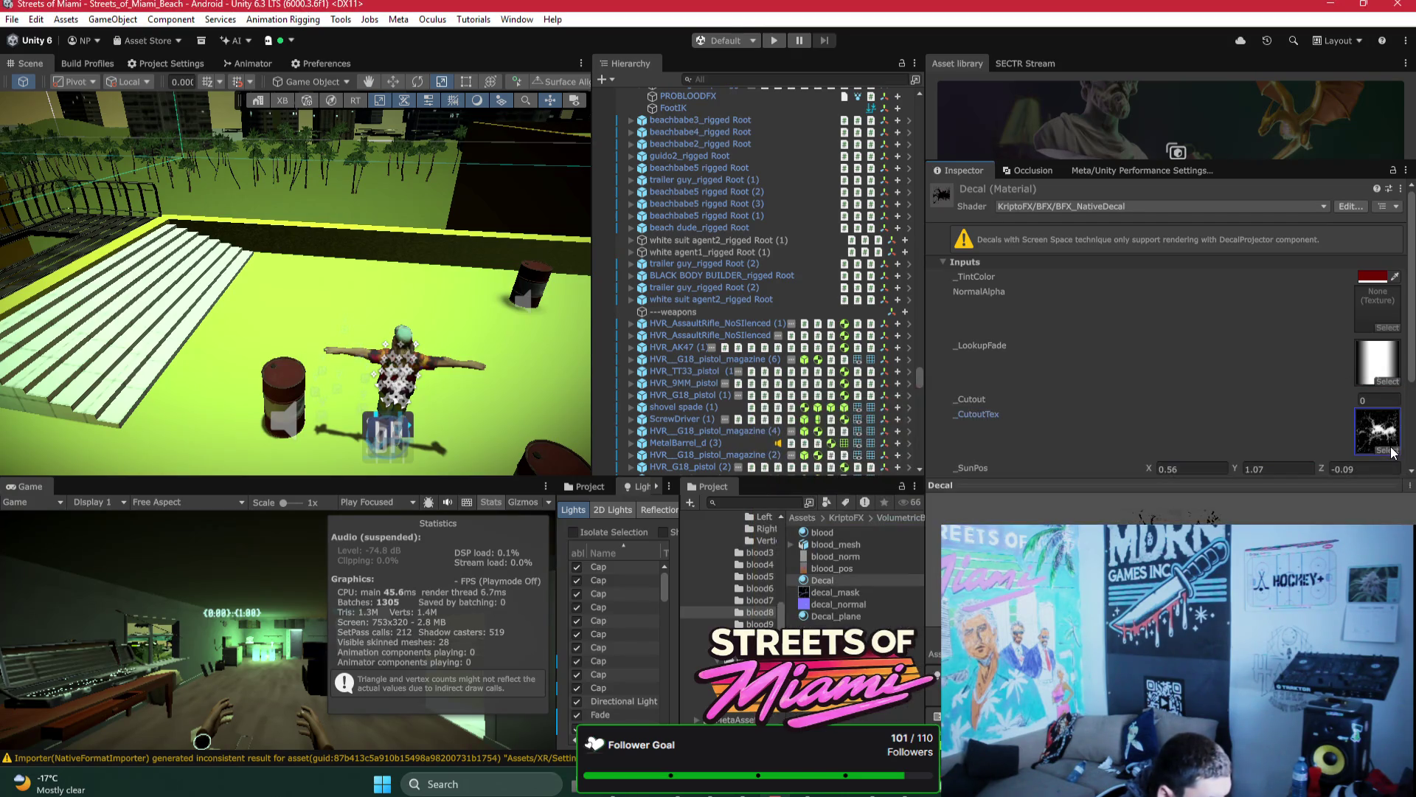
pyautogui.click(1385, 451)
pyautogui.press('Return')
# Step: Select the blood9 decal material, locate its current cutout texture and adjust Cutout
pyautogui.click(760, 624)
pyautogui.click(874, 580)
pyautogui.click(1390, 447)
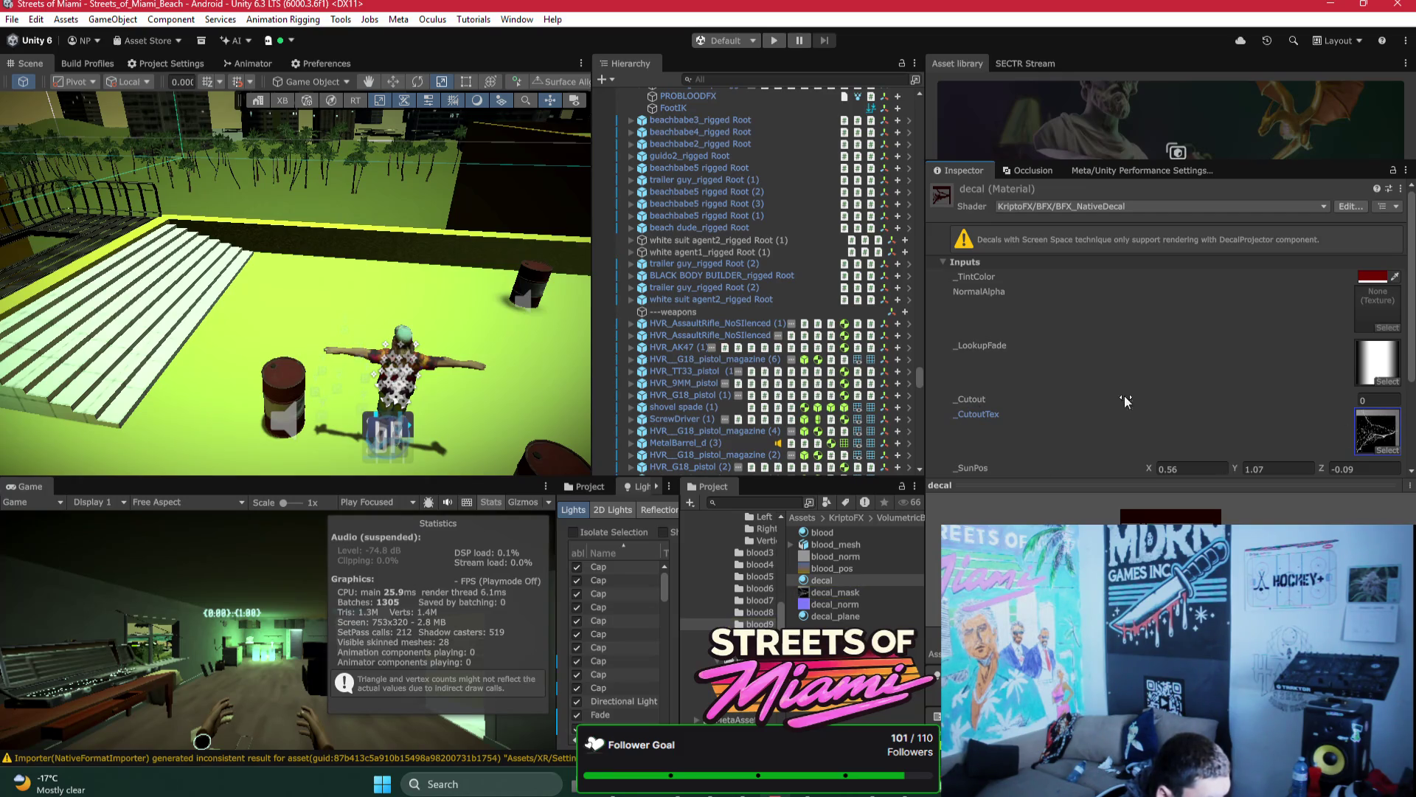
pyautogui.moveTo(997, 399); pyautogui.dragTo(993, 399)
pyautogui.write('.33')
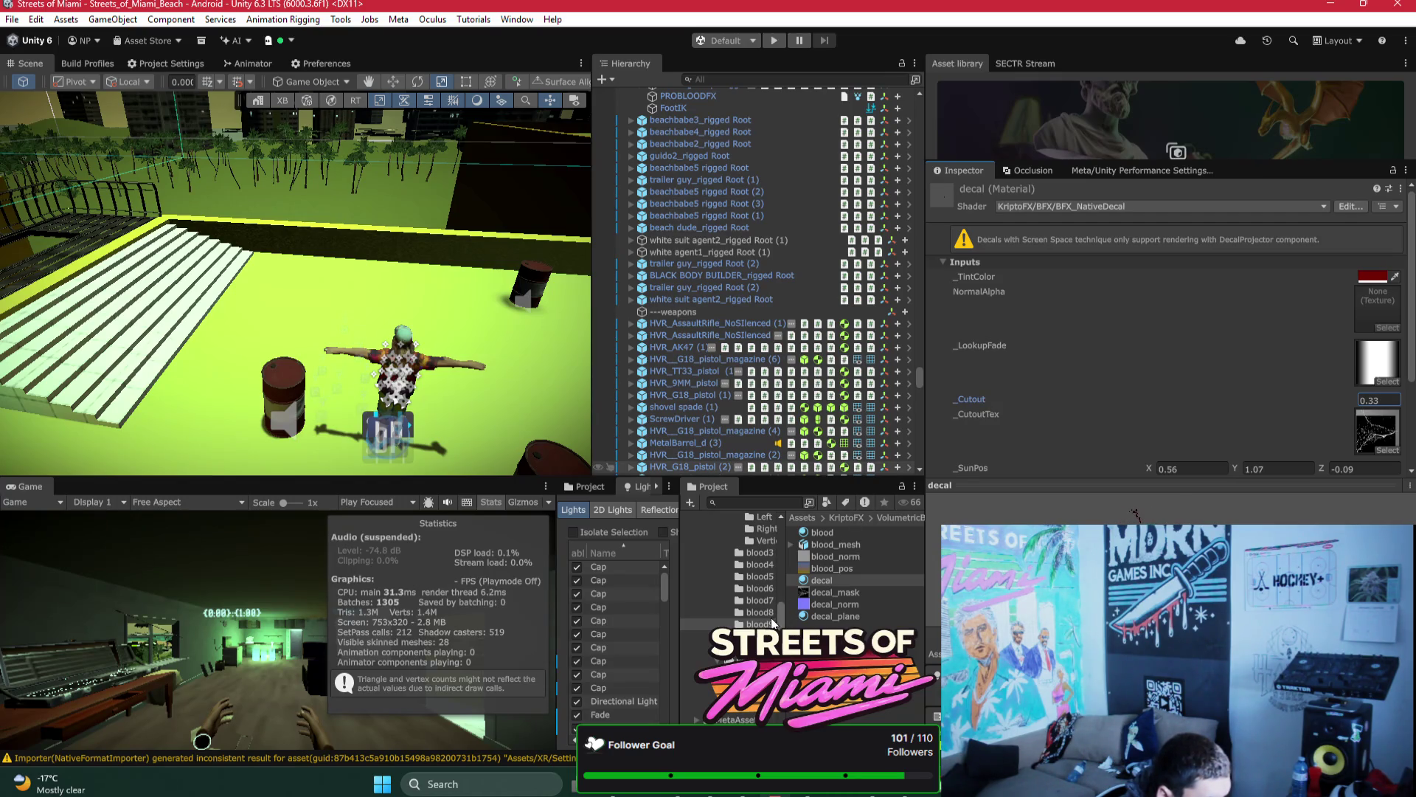
# Step: Assign decal_mask as the Decal material's cutout texture and raise Cutout to 0.03
pyautogui.click(852, 594)
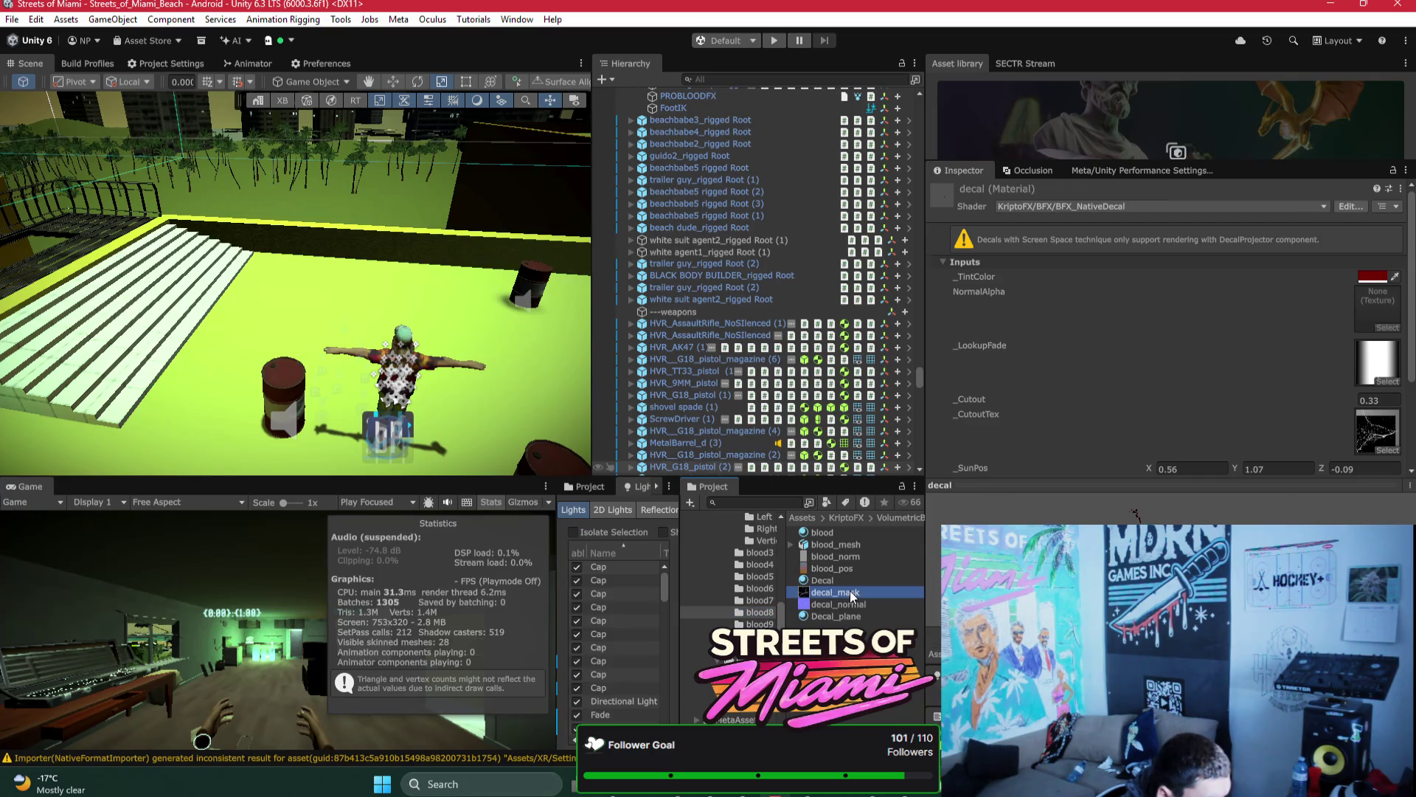
pyautogui.click(854, 581)
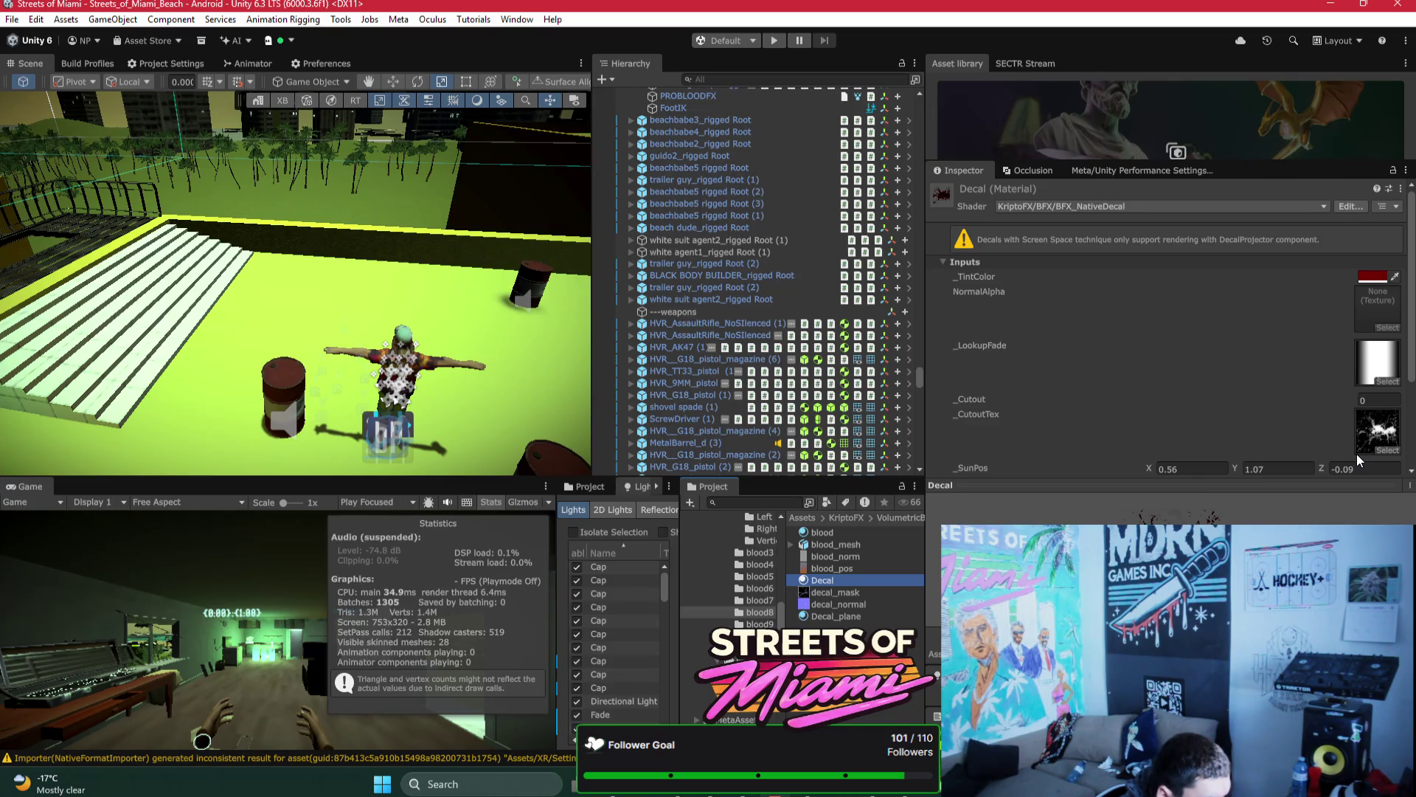
pyautogui.click(1382, 449)
pyautogui.click(971, 500)
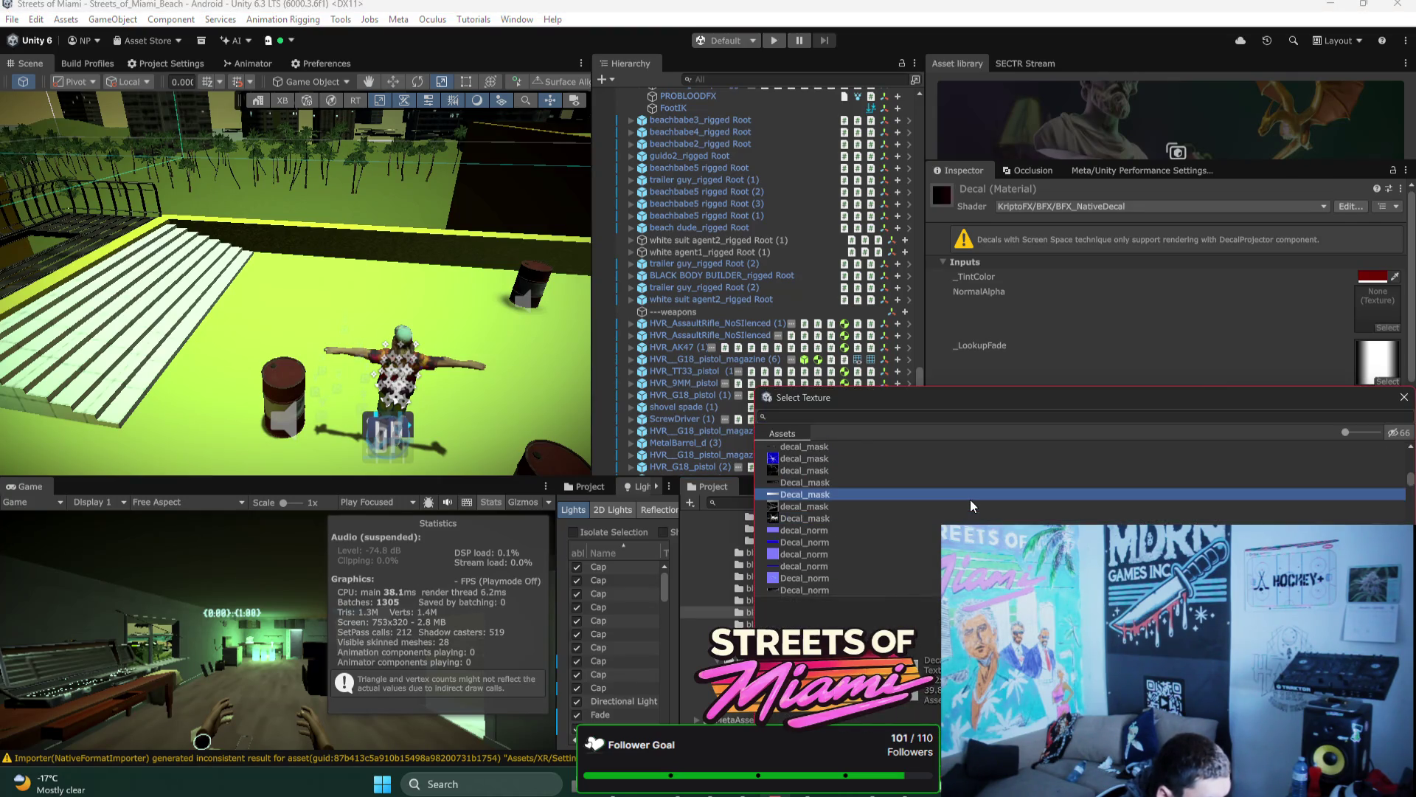
pyautogui.doubleClick(970, 506)
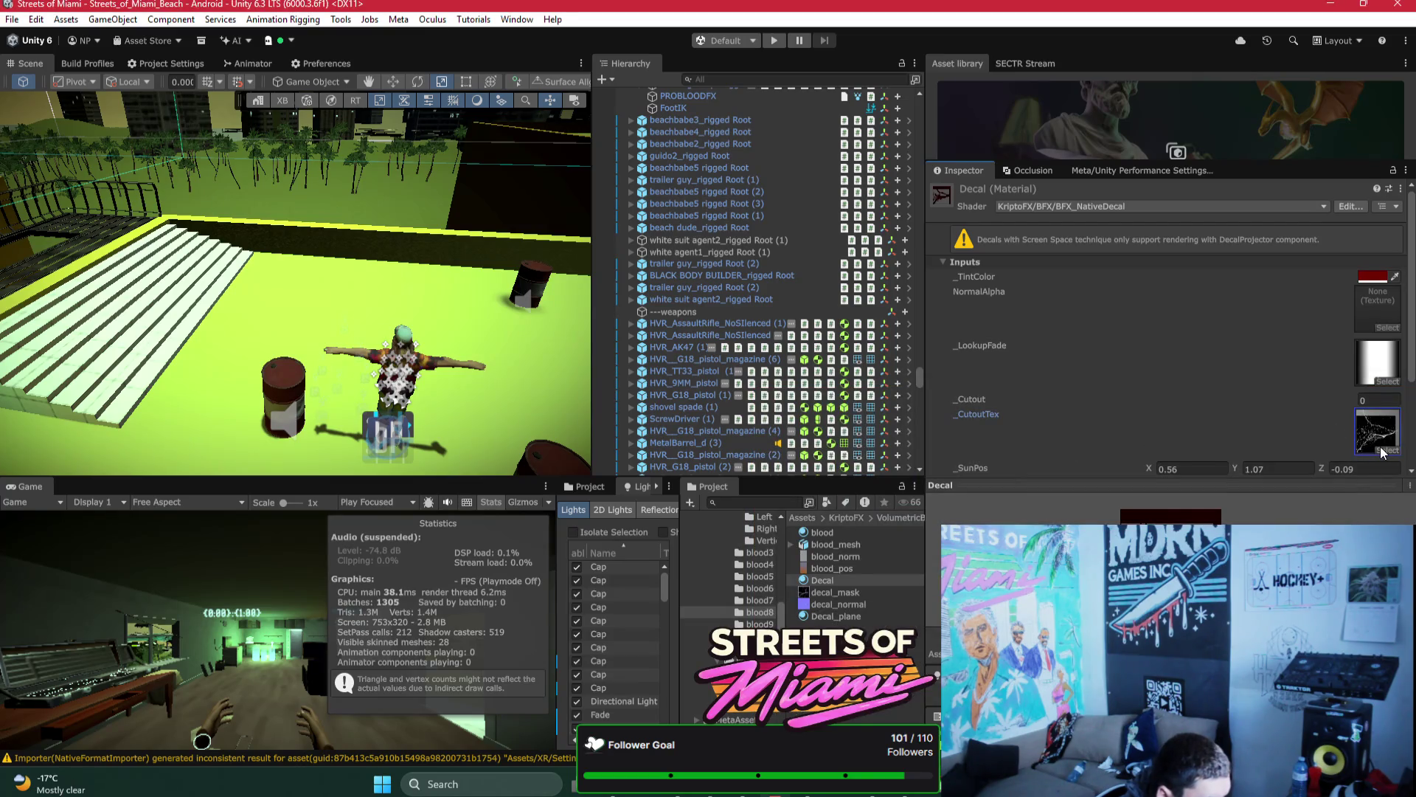
pyautogui.scroll(-3, 1334, 354)
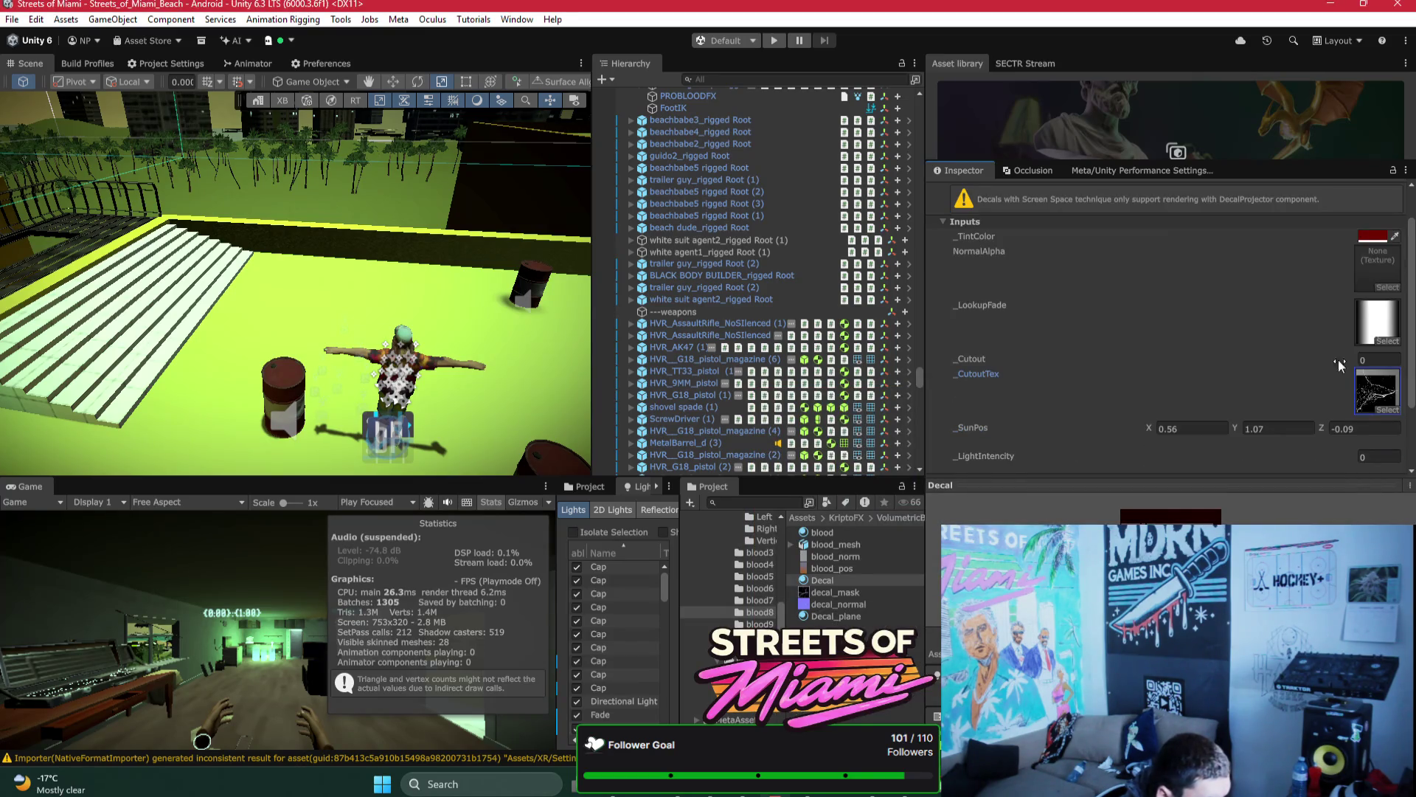
pyautogui.click(1393, 371)
pyautogui.press('Escape')
pyautogui.click(1393, 371)
pyautogui.press('Escape')
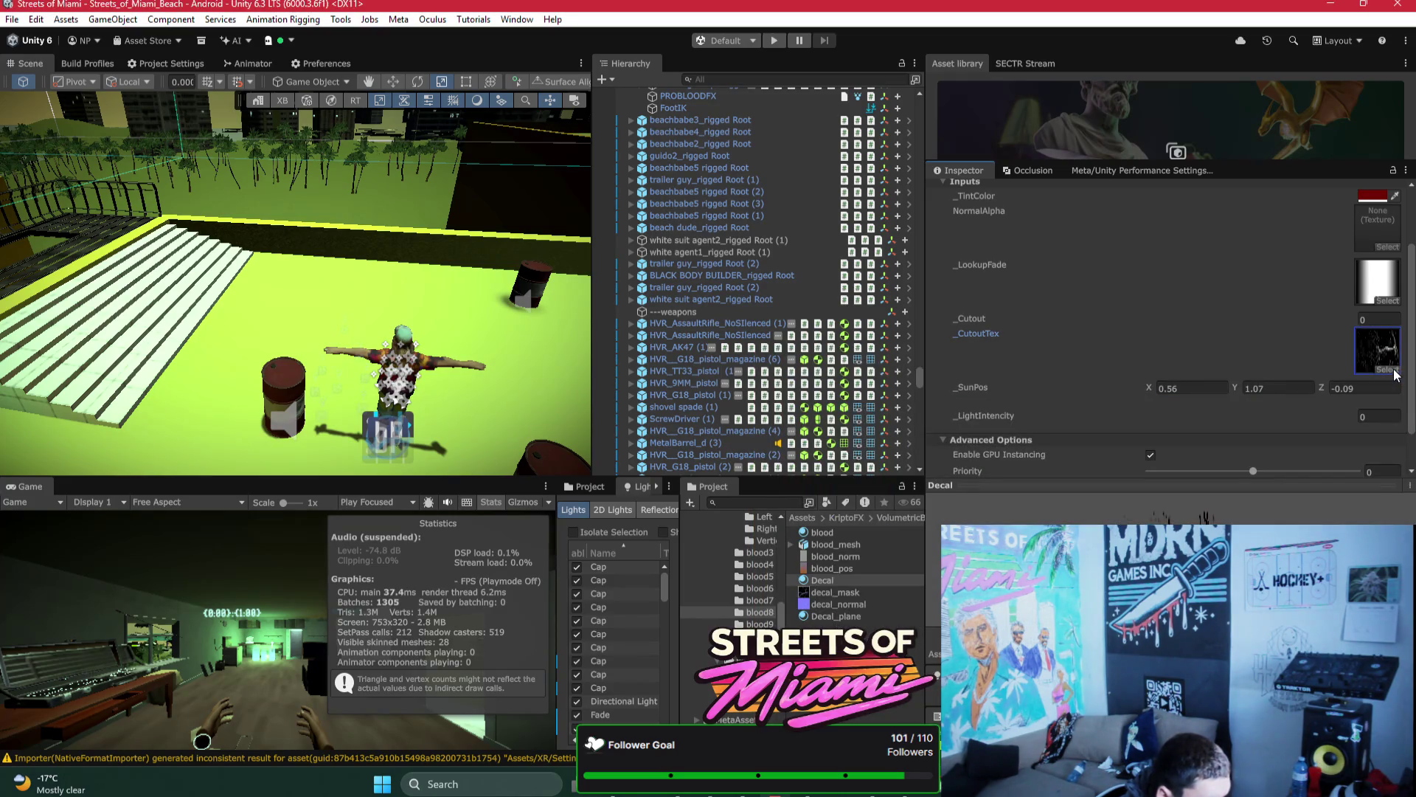
pyautogui.moveTo(975, 325)
pyautogui.mouseDown()
pyautogui.moveTo(999, 328)
pyautogui.moveTo(990, 321)
pyautogui.mouseUp()
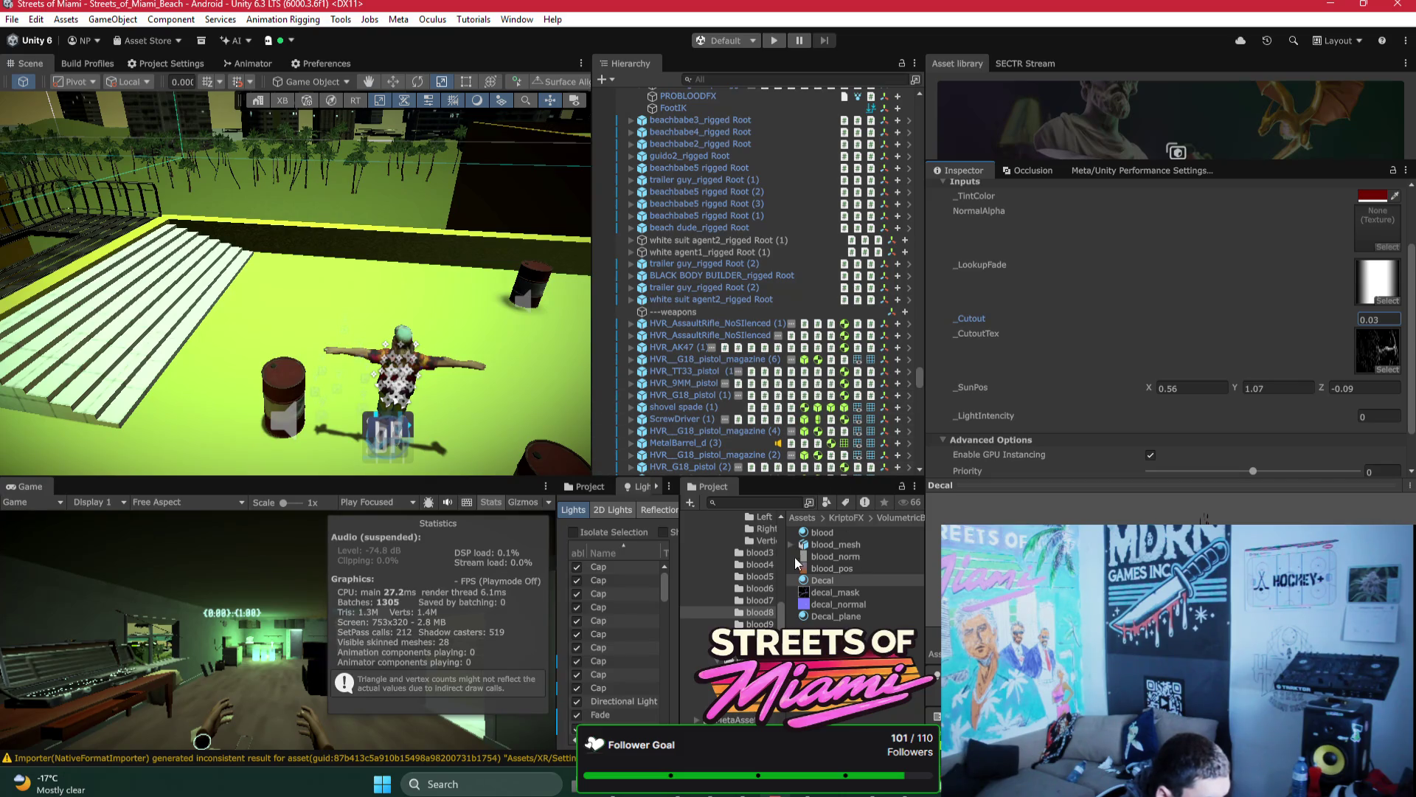
# Step: Raise the blood7 decal material's Cutout value to 0.09
pyautogui.click(760, 599)
pyautogui.click(849, 580)
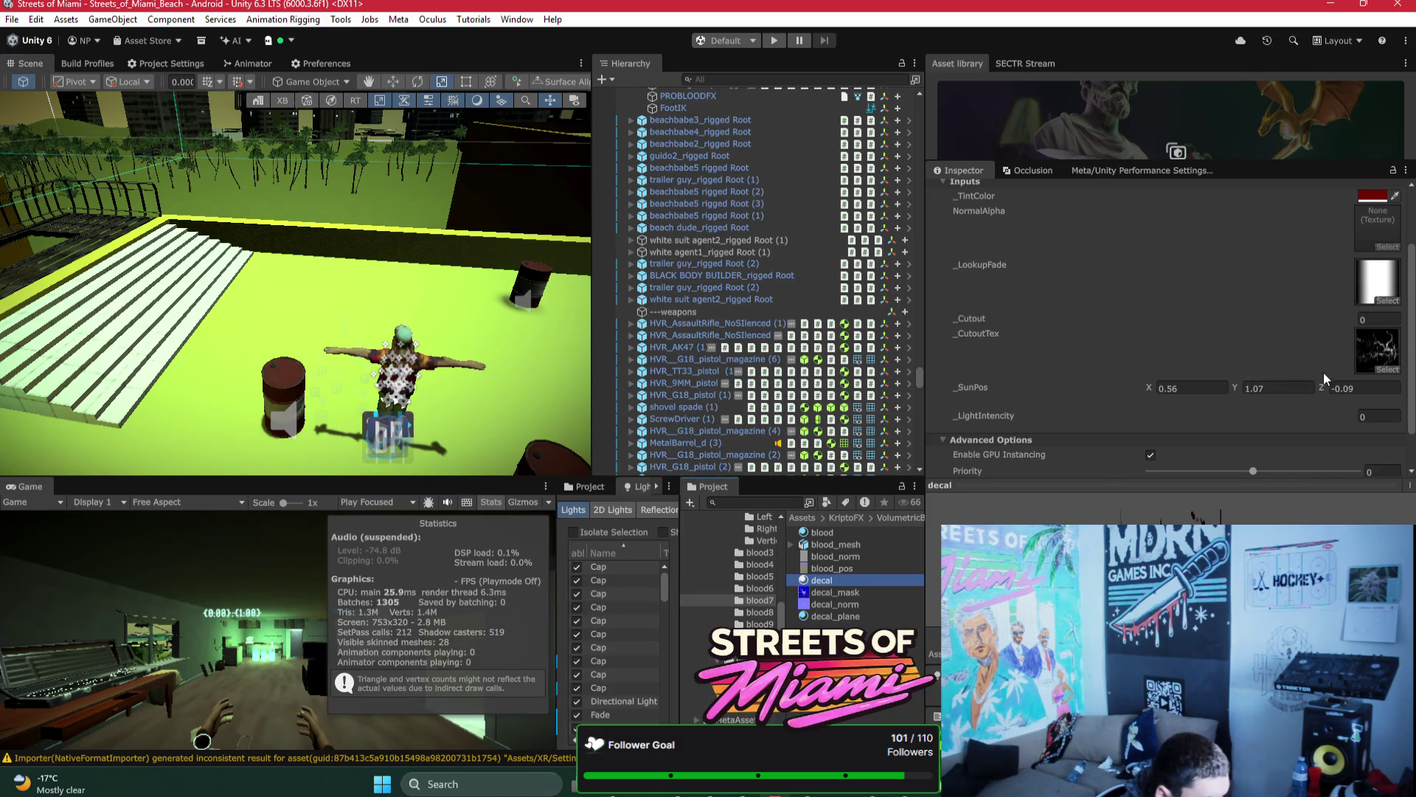
pyautogui.click(986, 318)
pyautogui.moveTo(989, 316); pyautogui.dragTo(993, 317)
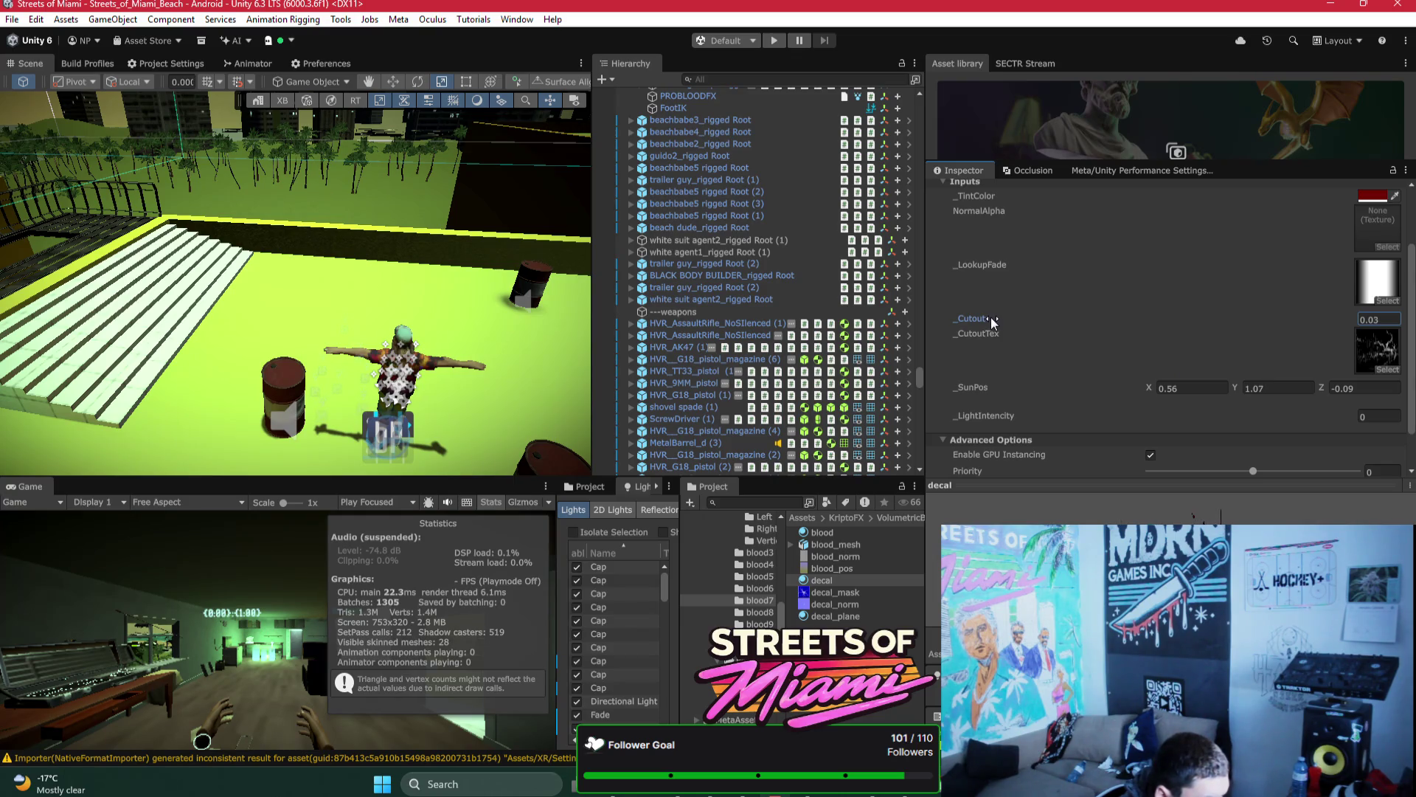
# Step: Raise the blood6 decal material's Cutout slightly above 0
pyautogui.click(759, 588)
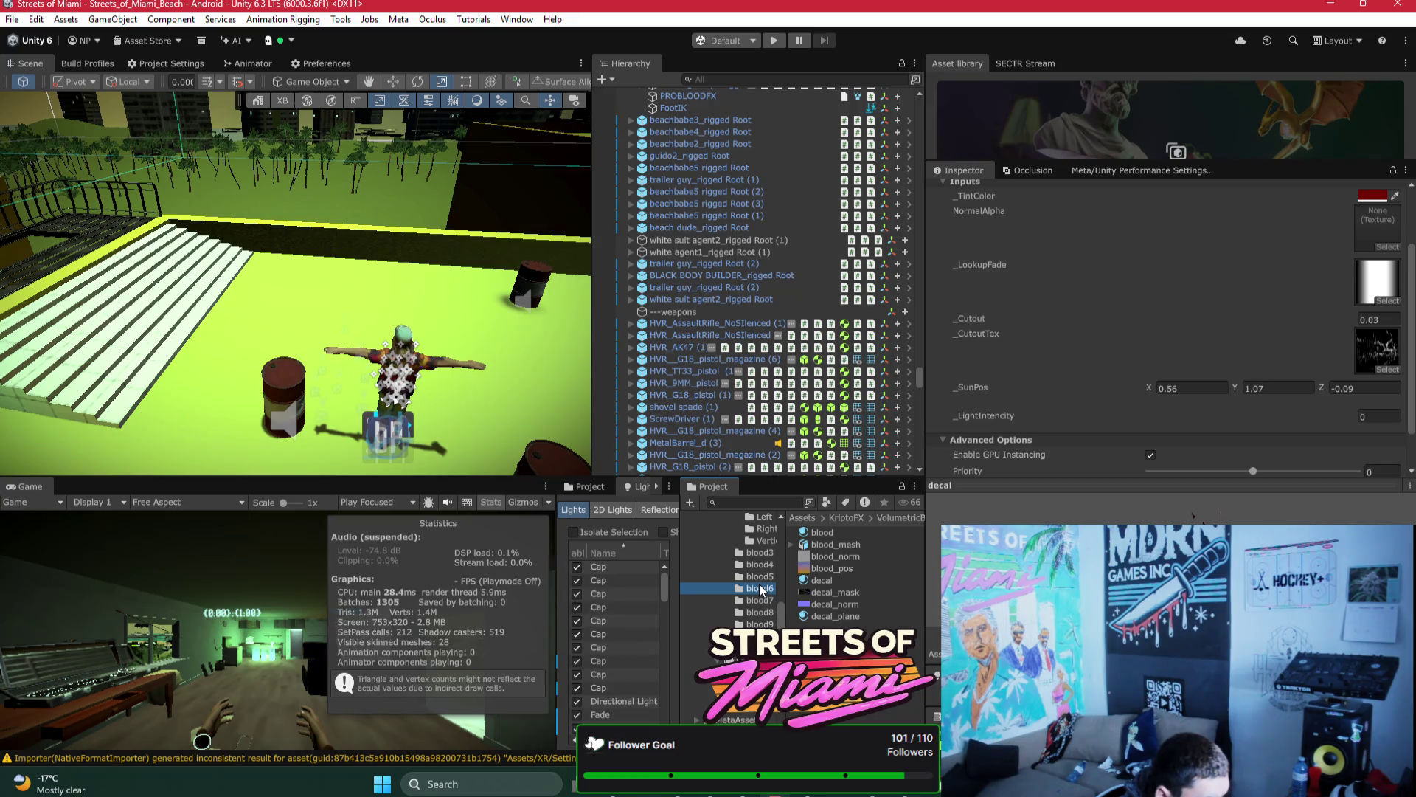
pyautogui.click(760, 600)
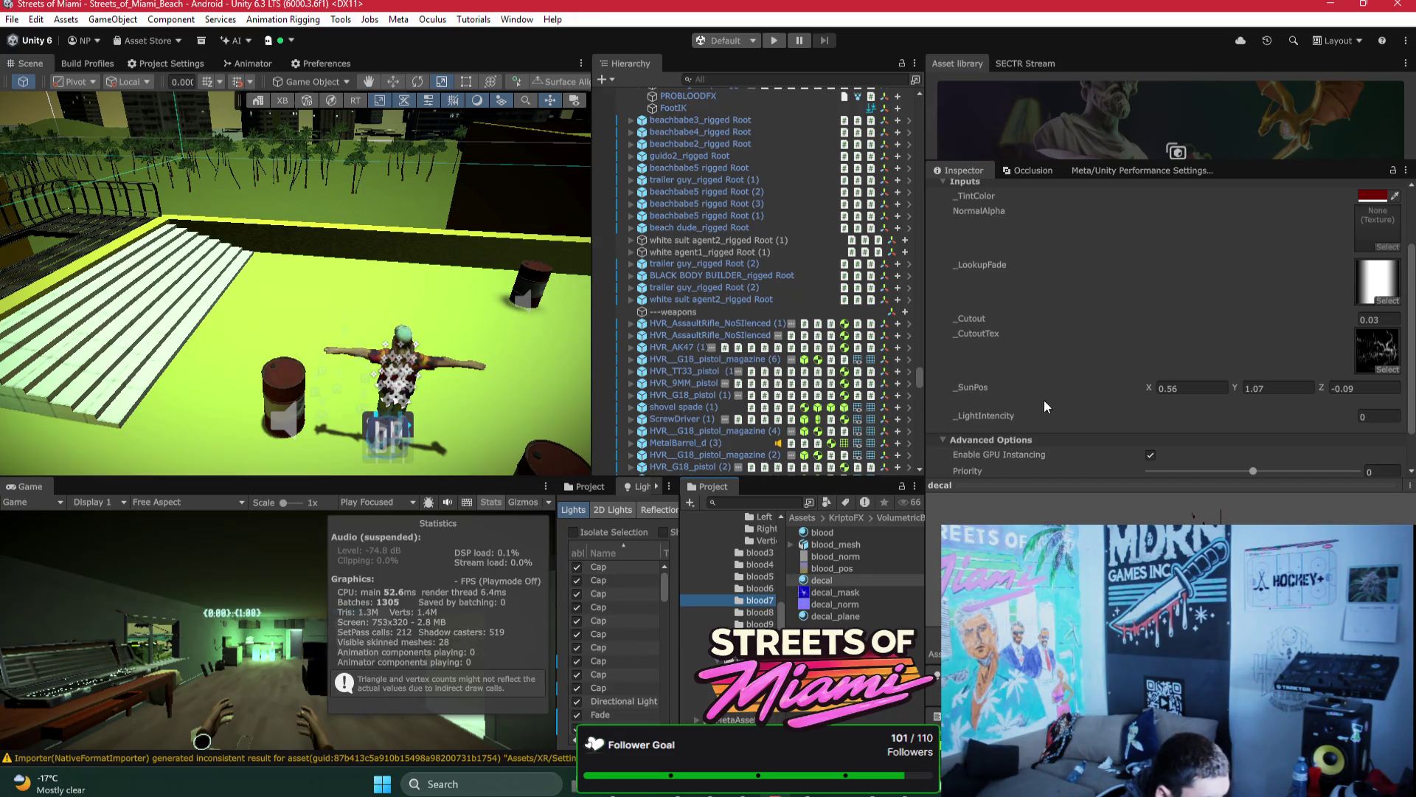
pyautogui.click(986, 319)
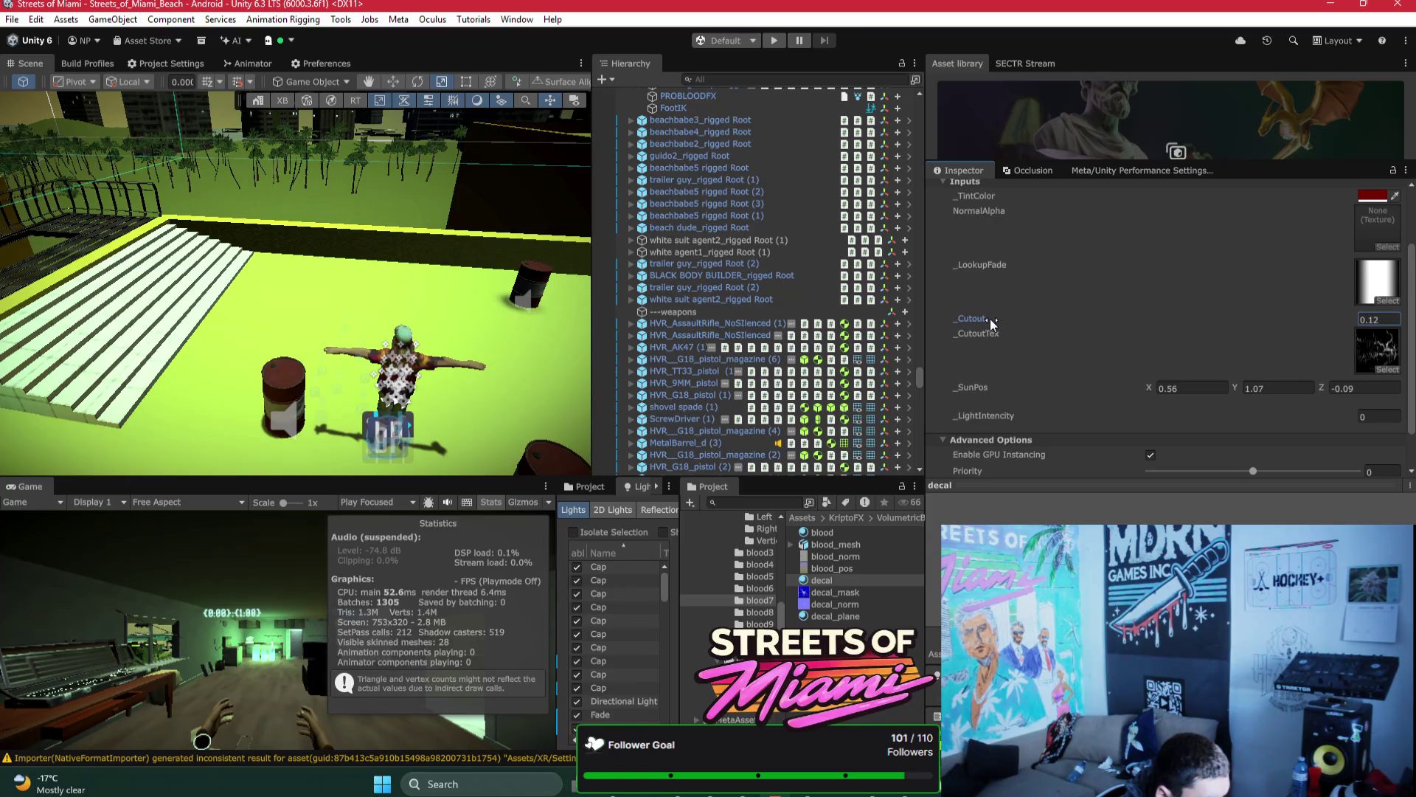
pyautogui.click(760, 588)
pyautogui.click(821, 580)
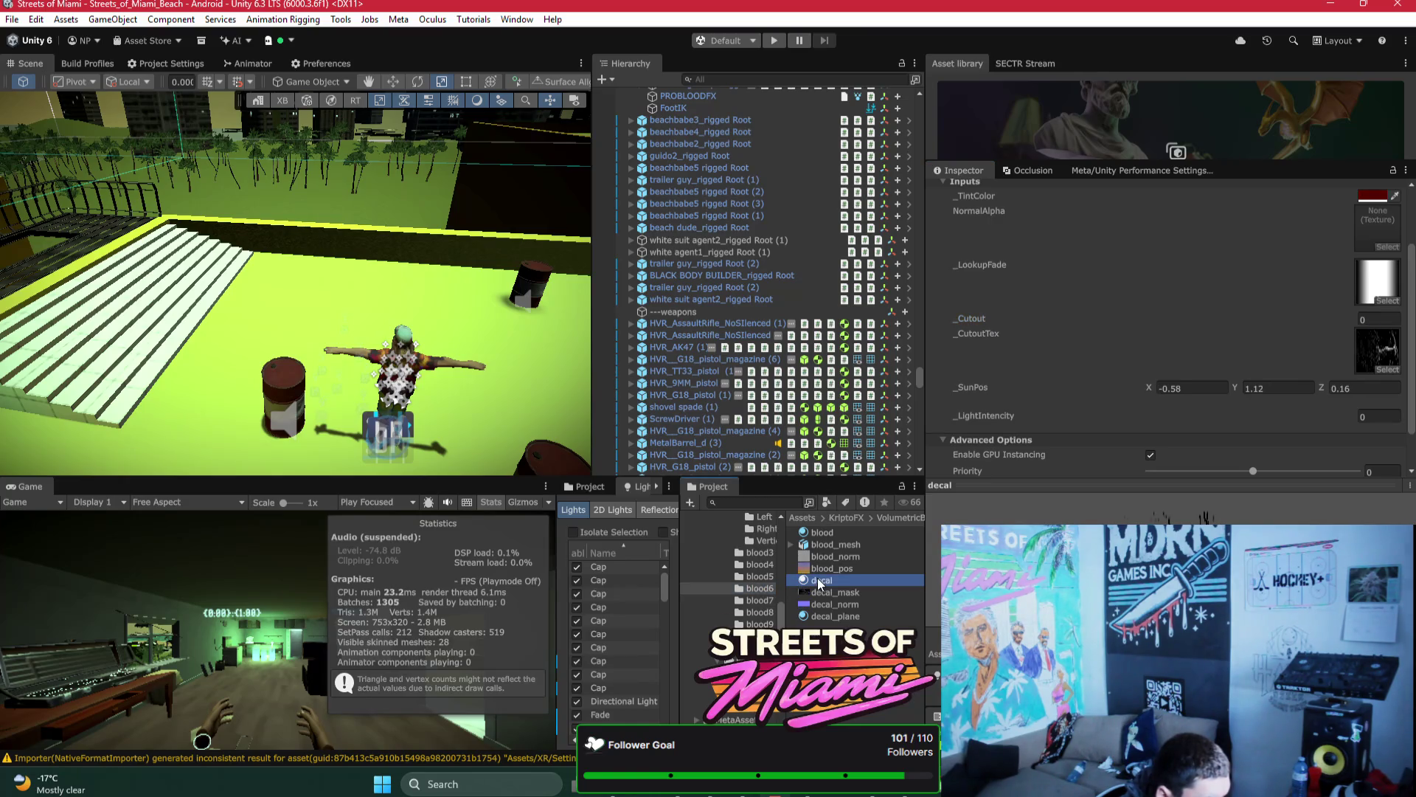
pyautogui.click(983, 317)
pyautogui.moveTo(985, 317); pyautogui.dragTo(988, 317)
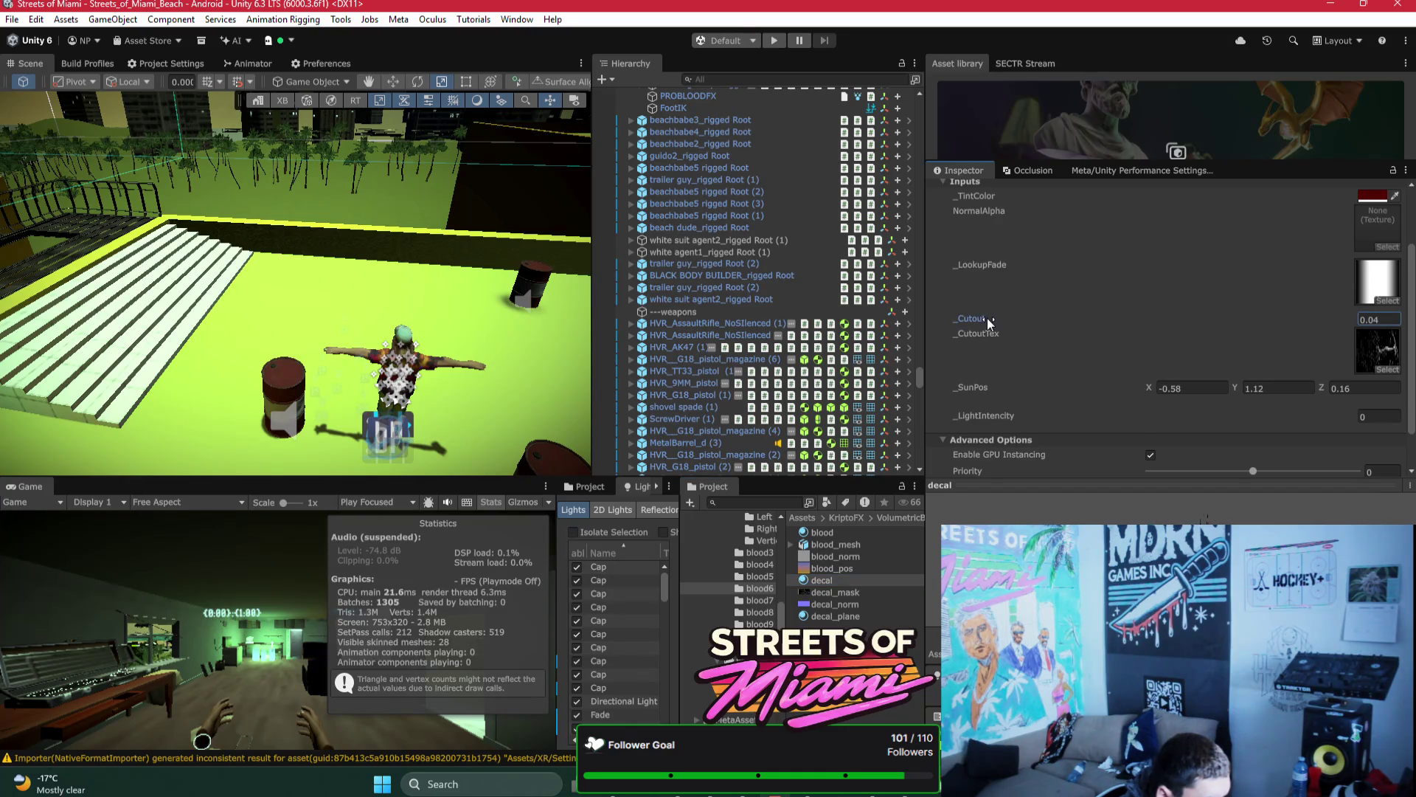
# Step: Raise the Cutout amount on the blood4 decal material
pyautogui.click(762, 580)
pyautogui.press('Up')
pyautogui.click(822, 580)
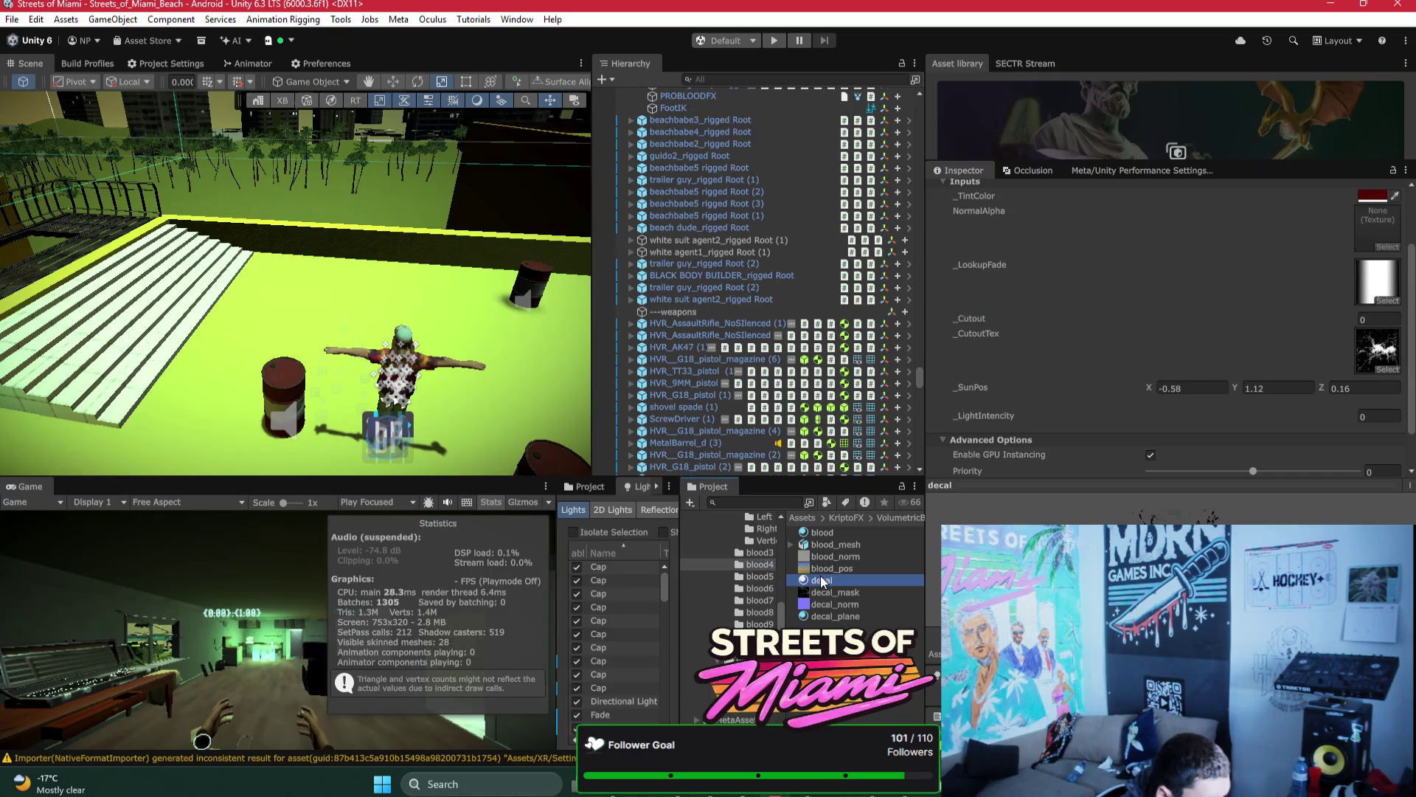
pyautogui.moveTo(962, 316); pyautogui.dragTo(975, 317)
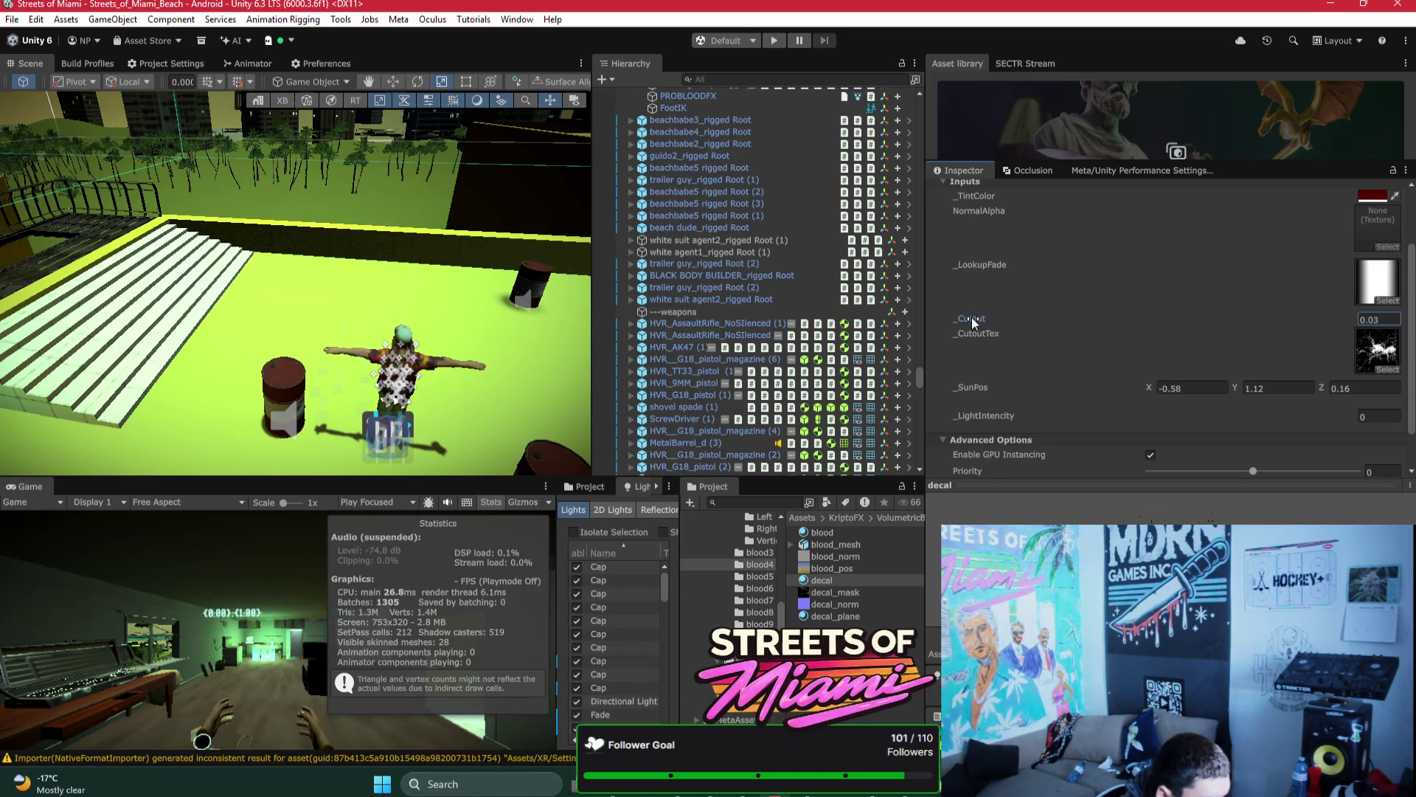
# Step: Raise the blood3 Decal material's Cutout to 0.06
pyautogui.click(756, 553)
pyautogui.click(816, 580)
pyautogui.moveTo(981, 317); pyautogui.dragTo(989, 318)
pyautogui.scroll(3, 760, 568)
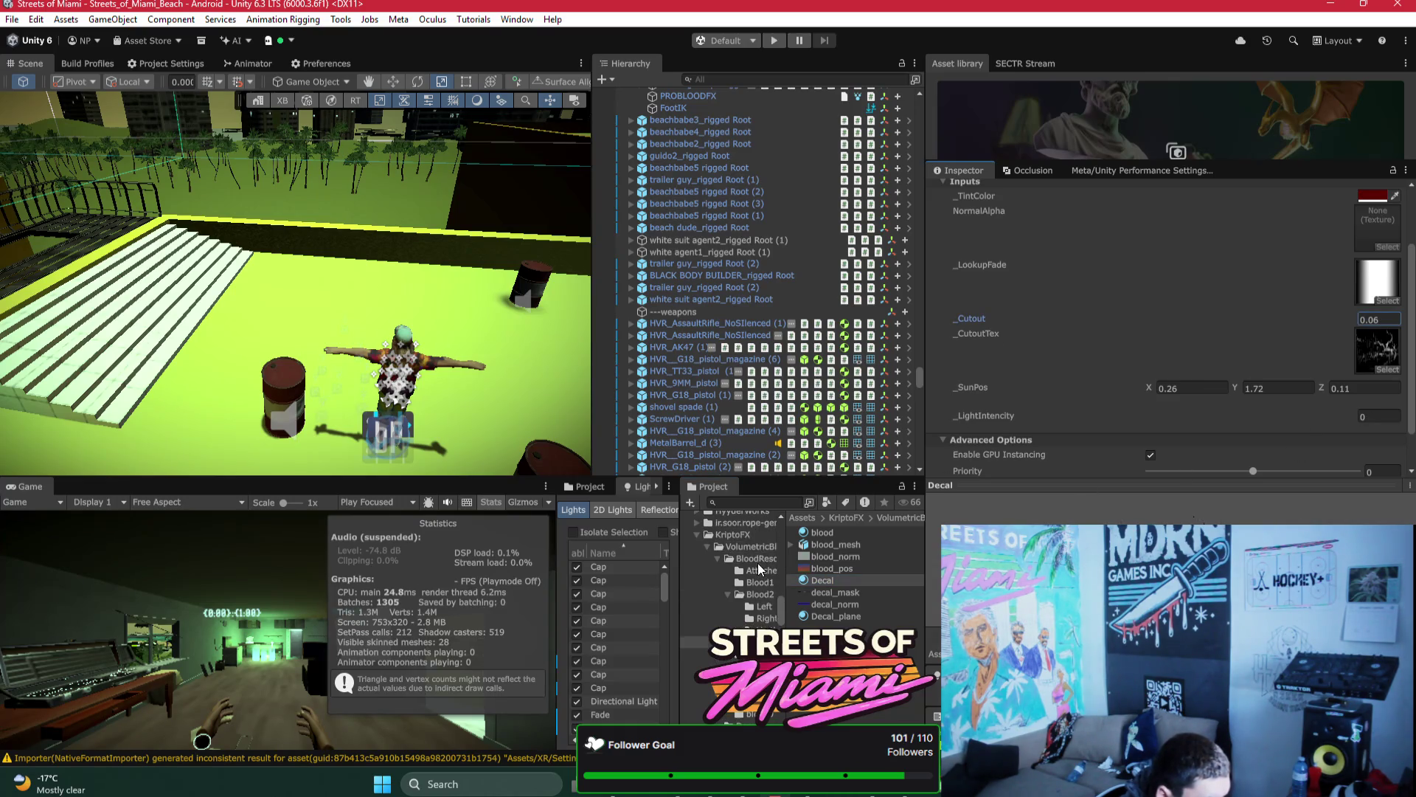
# Step: Nudge up the Cutout amount on the next blood folder's Decal material
pyautogui.click(762, 620)
pyautogui.click(844, 582)
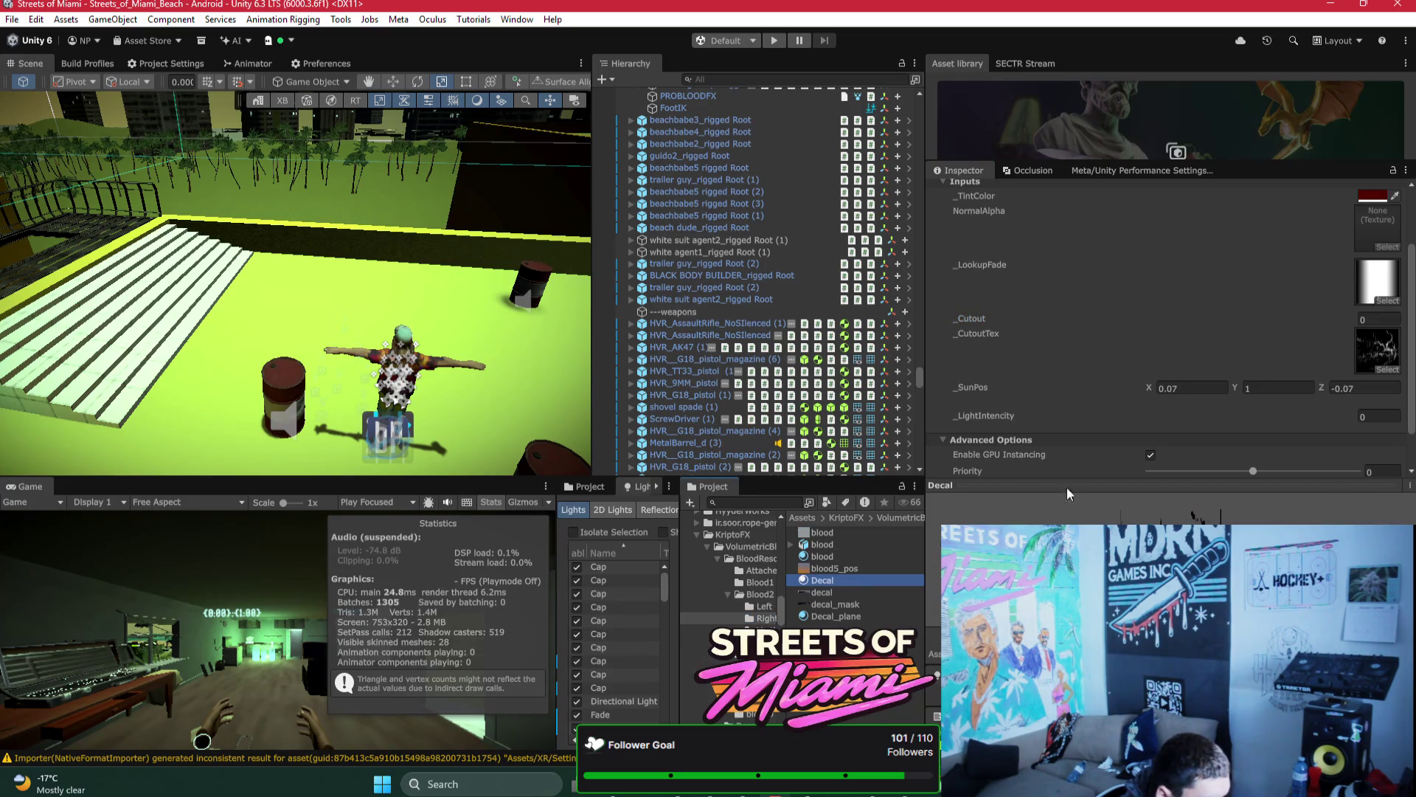
pyautogui.moveTo(978, 317); pyautogui.dragTo(984, 319)
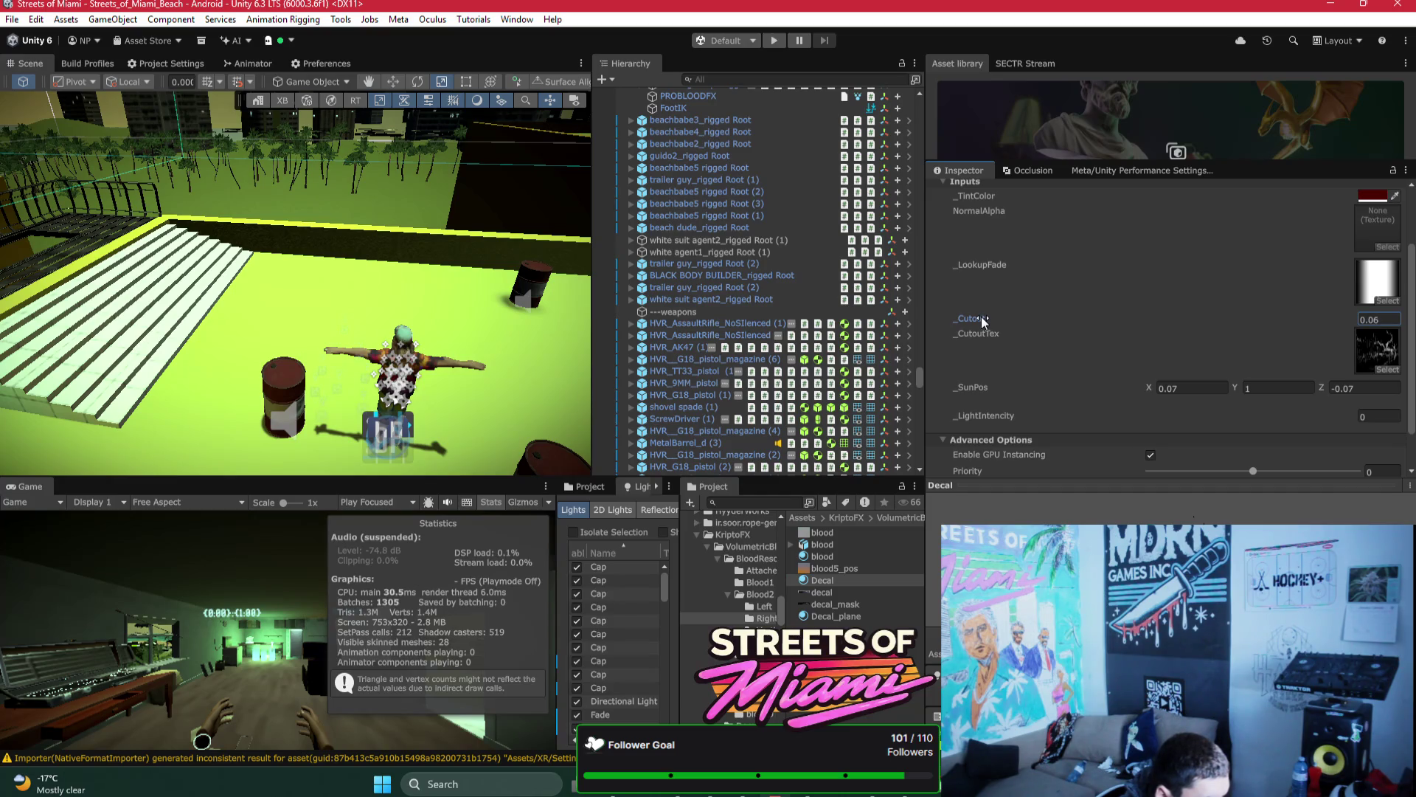
# Step: Give the Left folder's Decal material Blood_Mask as cutout texture with Cutout about 0.09
pyautogui.click(764, 608)
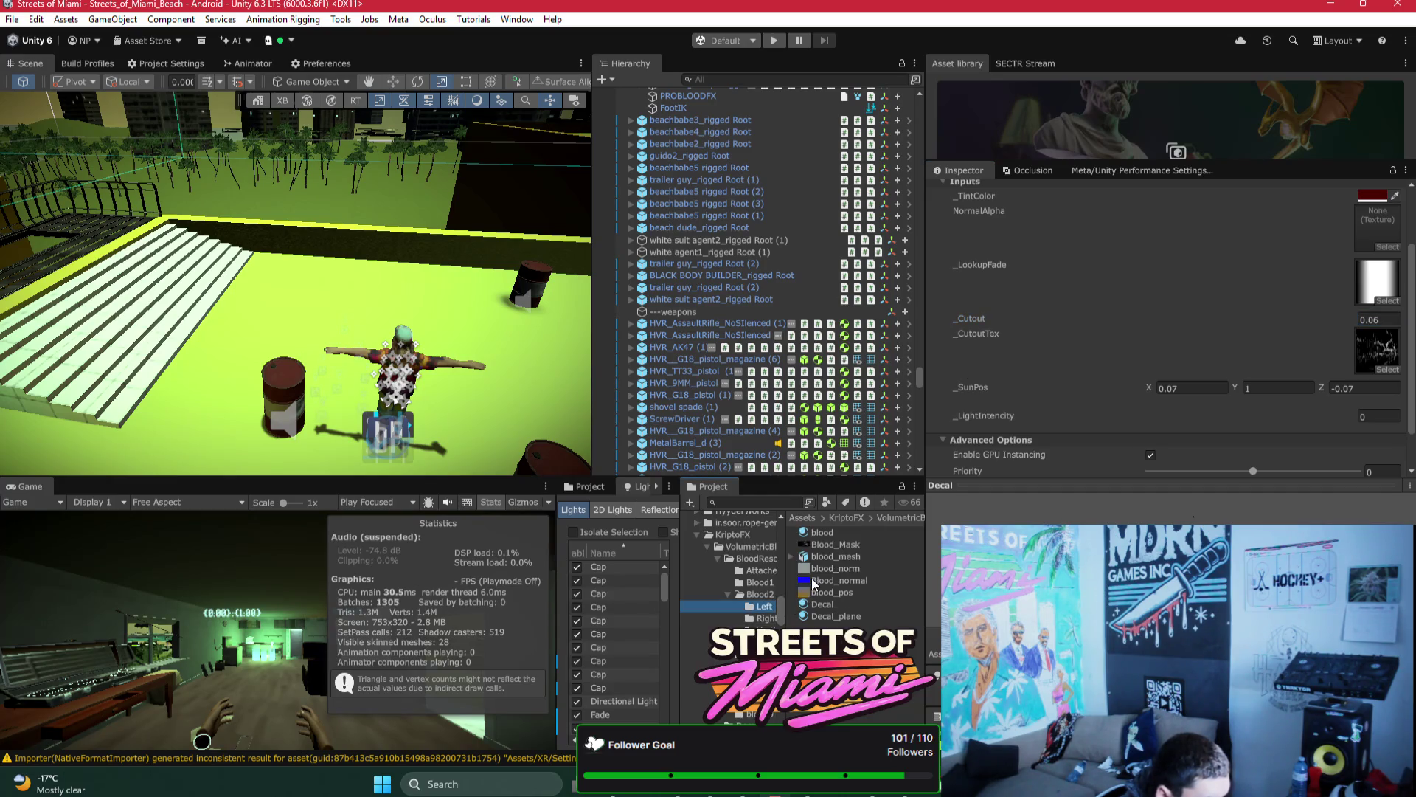
pyautogui.click(811, 605)
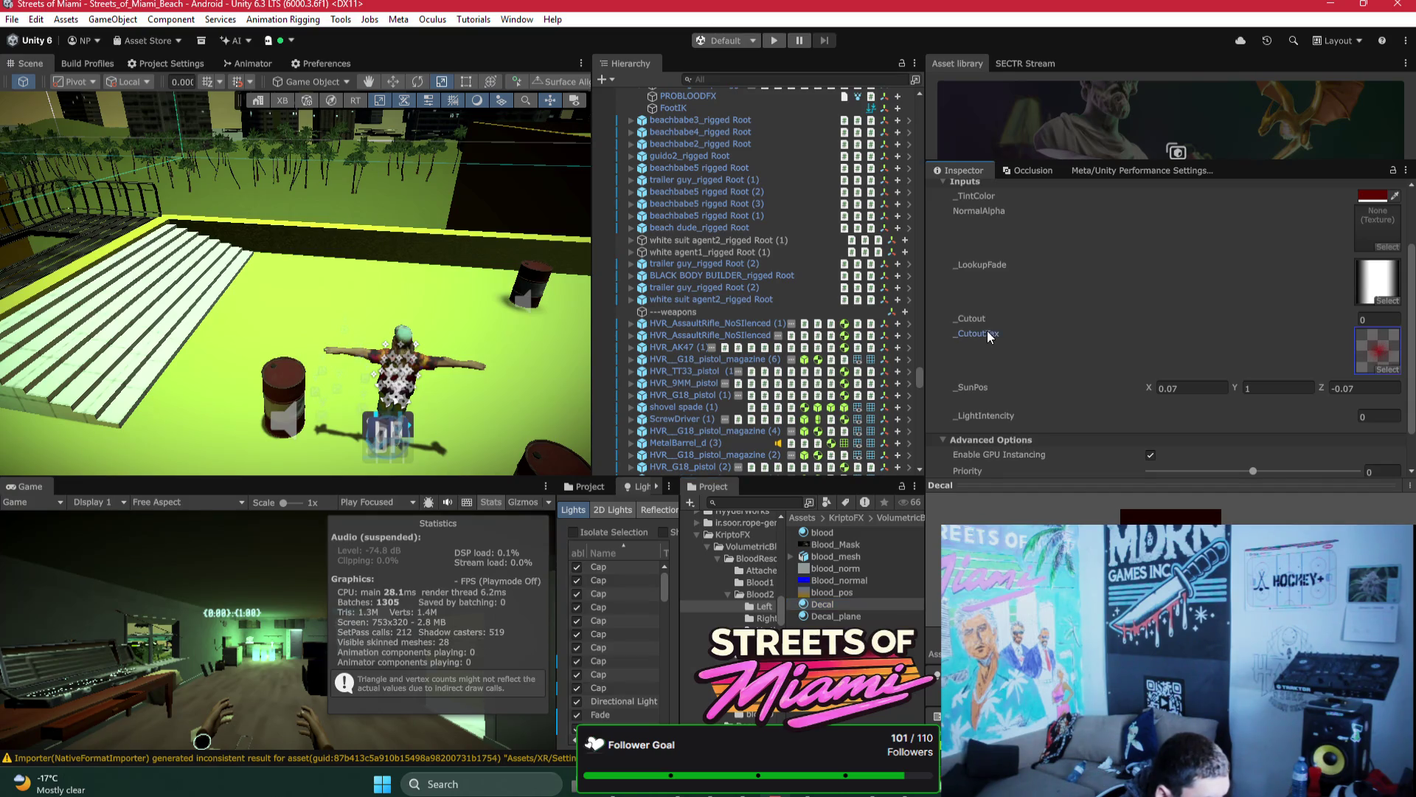
pyautogui.moveTo(979, 314); pyautogui.dragTo(989, 320)
pyautogui.click(1388, 369)
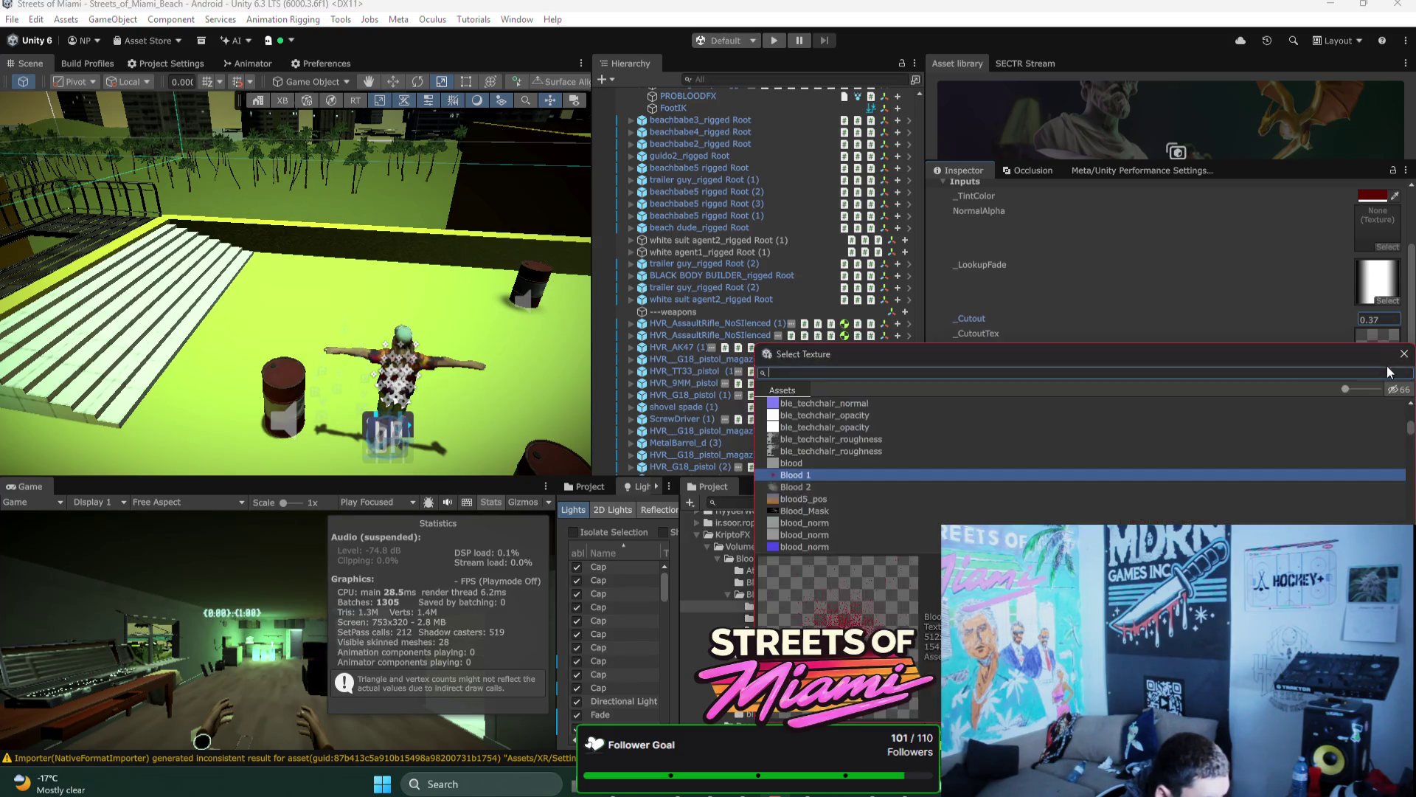
pyautogui.doubleClick(841, 510)
pyautogui.moveTo(977, 322); pyautogui.dragTo(961, 309)
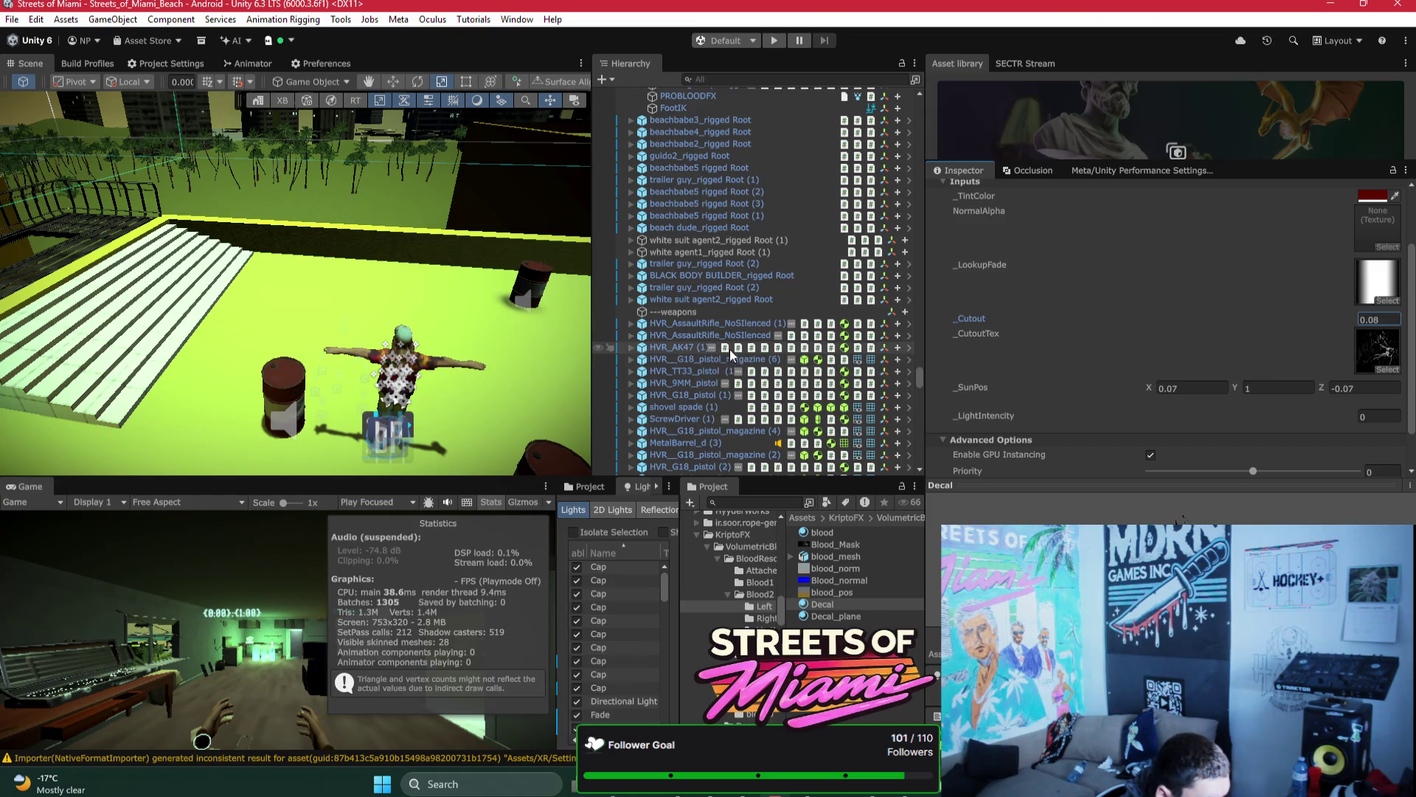
# Step: Try a decal_mask and then a blue texture as Blood1 Decal's cutout, adjusting Cutout
pyautogui.click(767, 582)
pyautogui.click(832, 582)
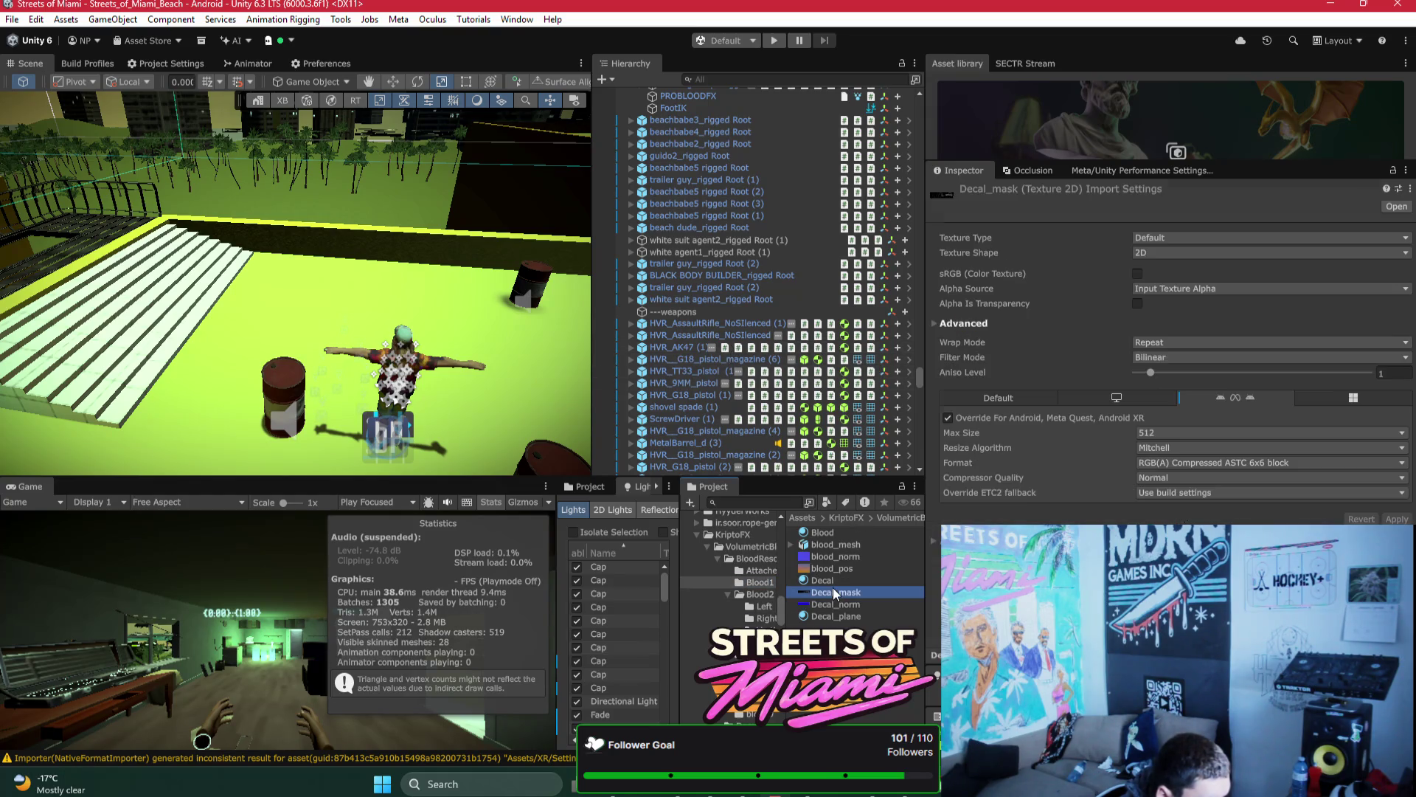
pyautogui.moveTo(953, 394); pyautogui.dragTo(967, 395)
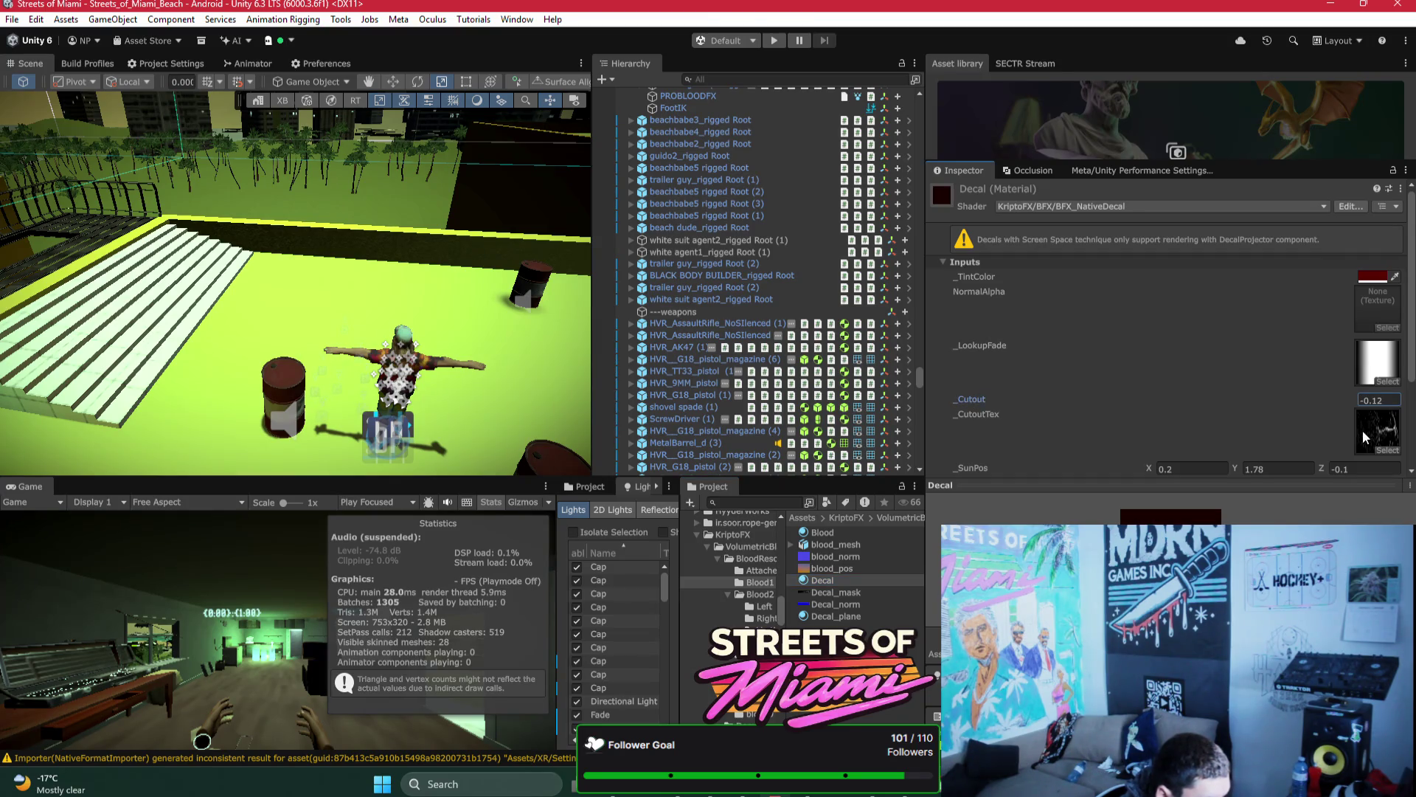
pyautogui.click(1388, 450)
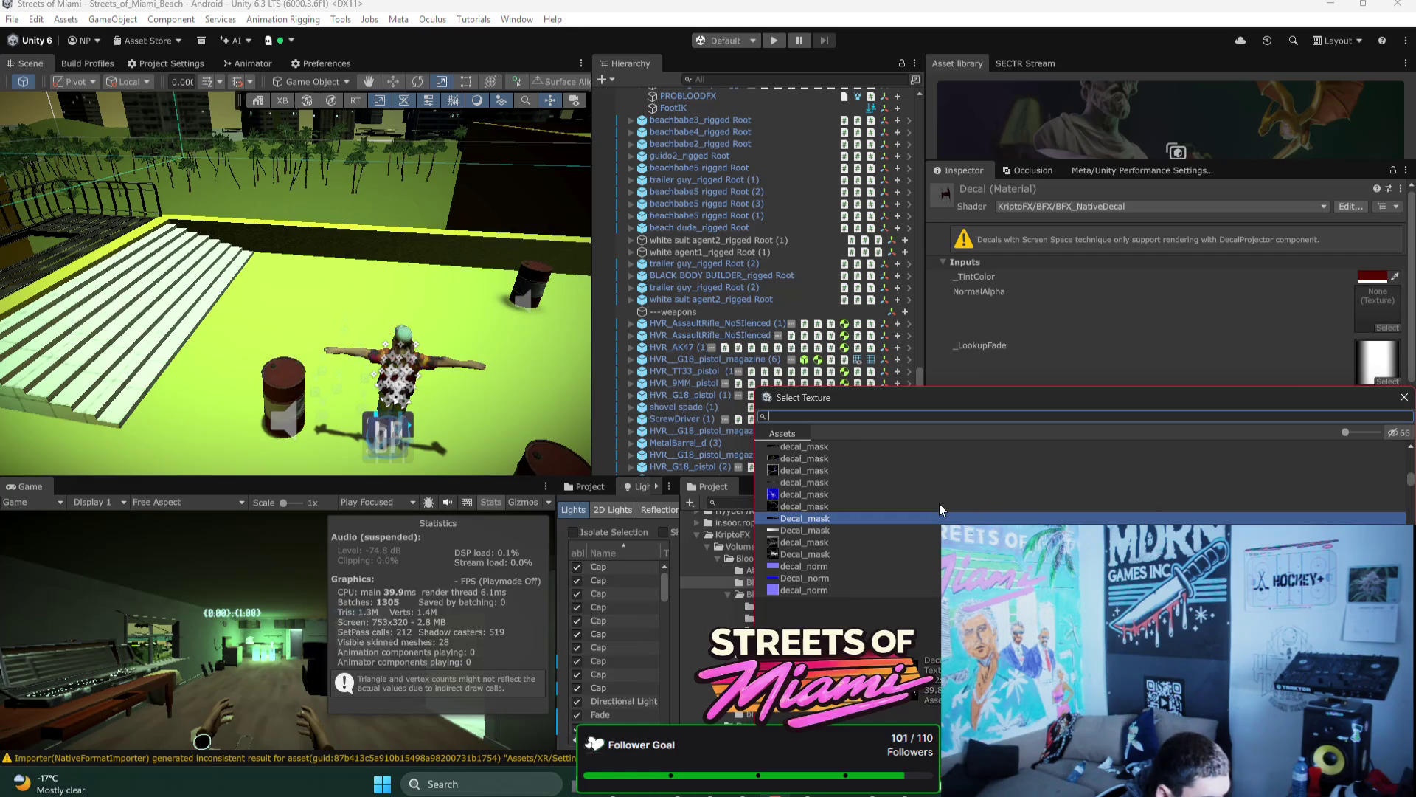
pyautogui.press('Down')
pyautogui.press('Down')
pyautogui.press('Down')
pyautogui.press('Up')
pyautogui.press('Up')
pyautogui.press('Up')
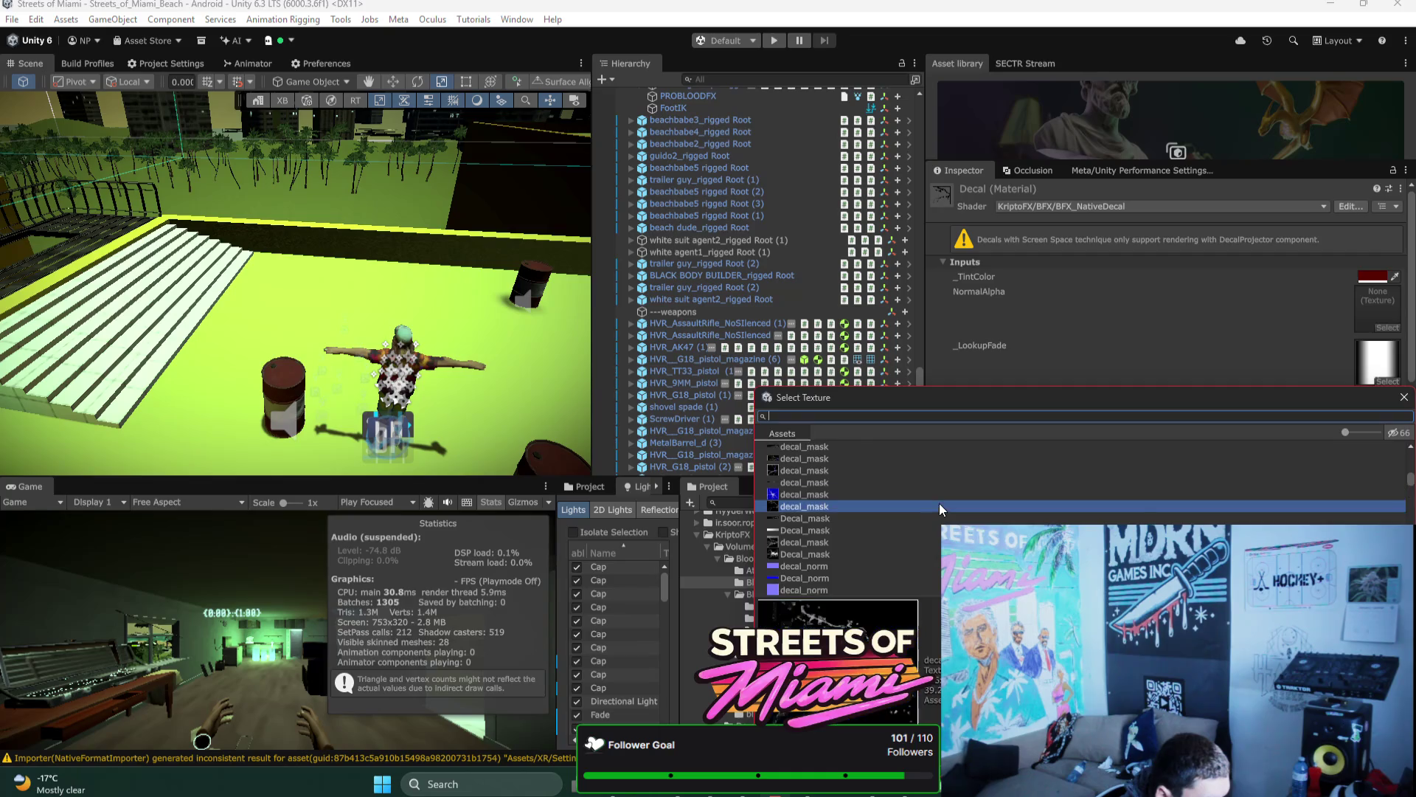
pyautogui.doubleClick(940, 506)
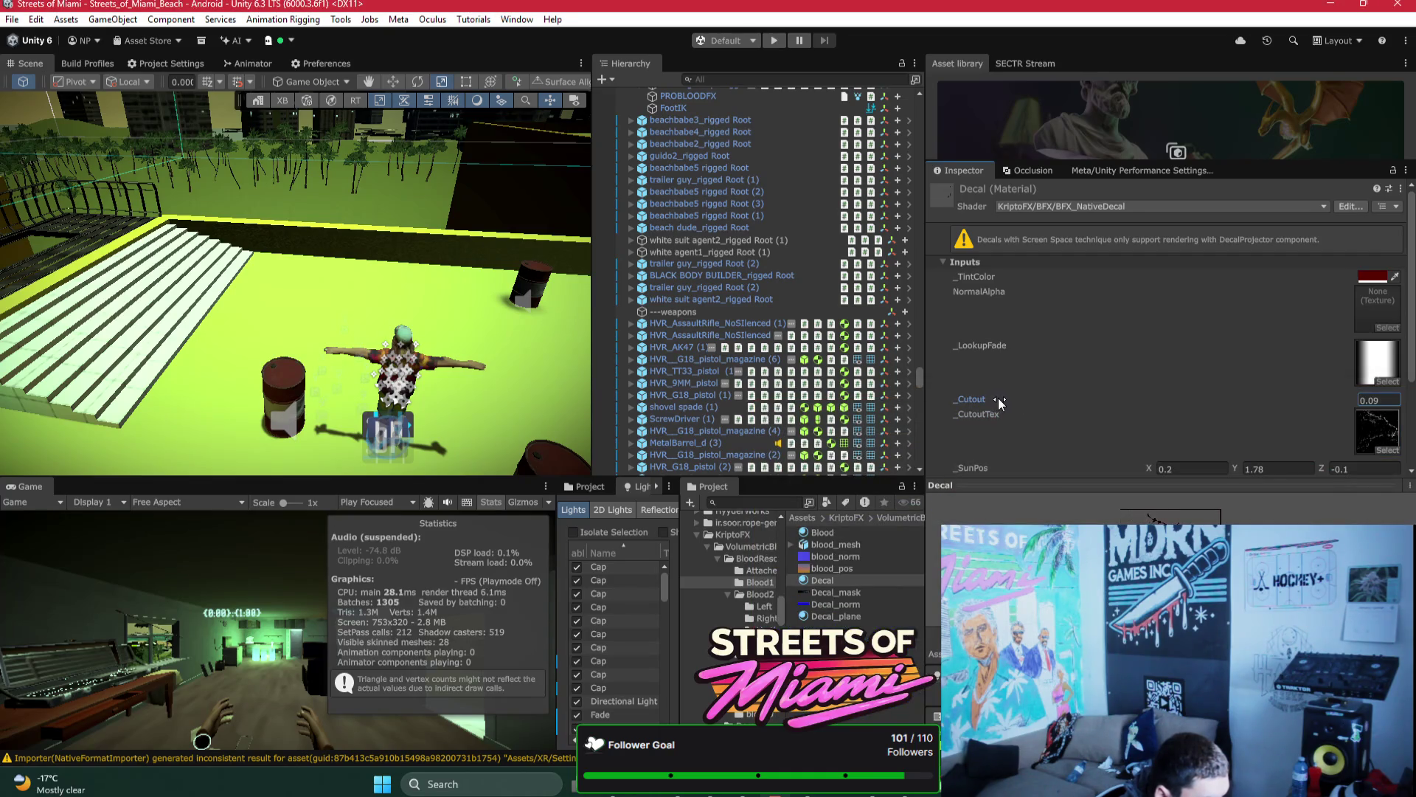
pyautogui.moveTo(998, 396)
pyautogui.mouseDown()
pyautogui.moveTo(1010, 400)
pyautogui.moveTo(993, 398)
pyautogui.mouseUp()
pyautogui.click(1384, 450)
pyautogui.doubleClick(1146, 466)
pyautogui.moveTo(979, 397); pyautogui.dragTo(984, 399)
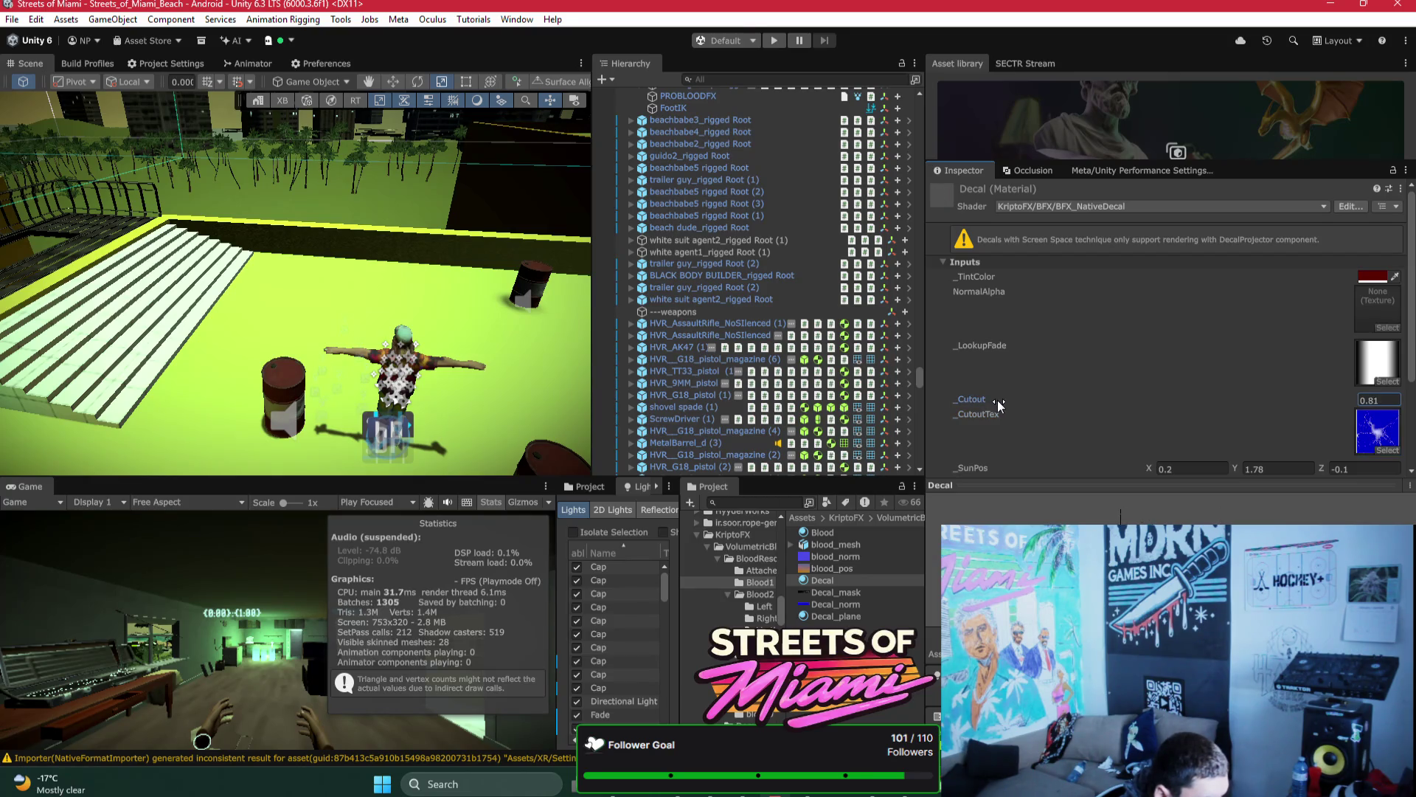
# Step: Settle Blood1 Decal on the grey noise cutout texture with Cutout 0.14, briefly checking Bezi
pyautogui.click(1384, 450)
pyautogui.press('Escape')
pyautogui.click(1384, 450)
pyautogui.press('Down')
pyautogui.press('Return')
pyautogui.moveTo(980, 396); pyautogui.dragTo(979, 394)
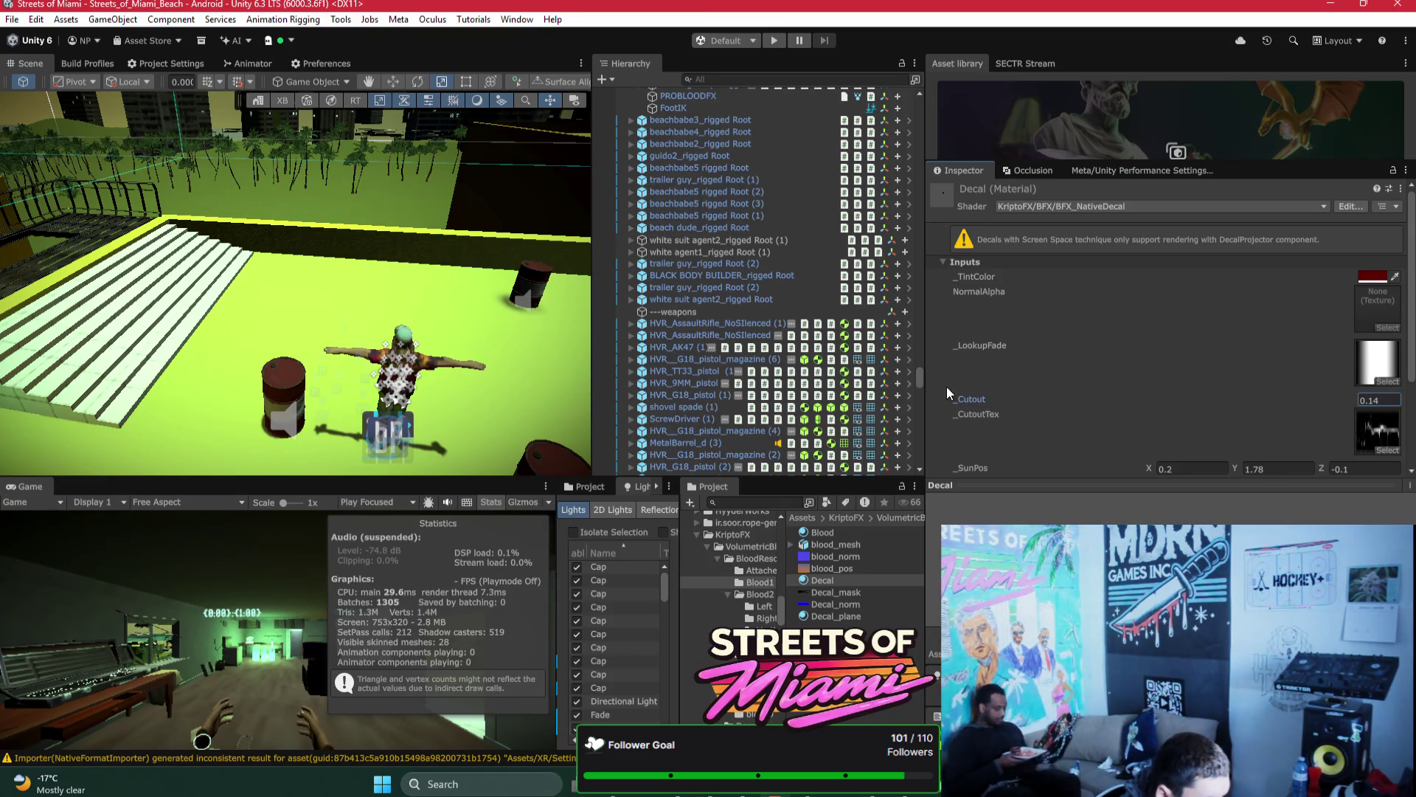
pyautogui.click(1381, 450)
pyautogui.press('Escape')
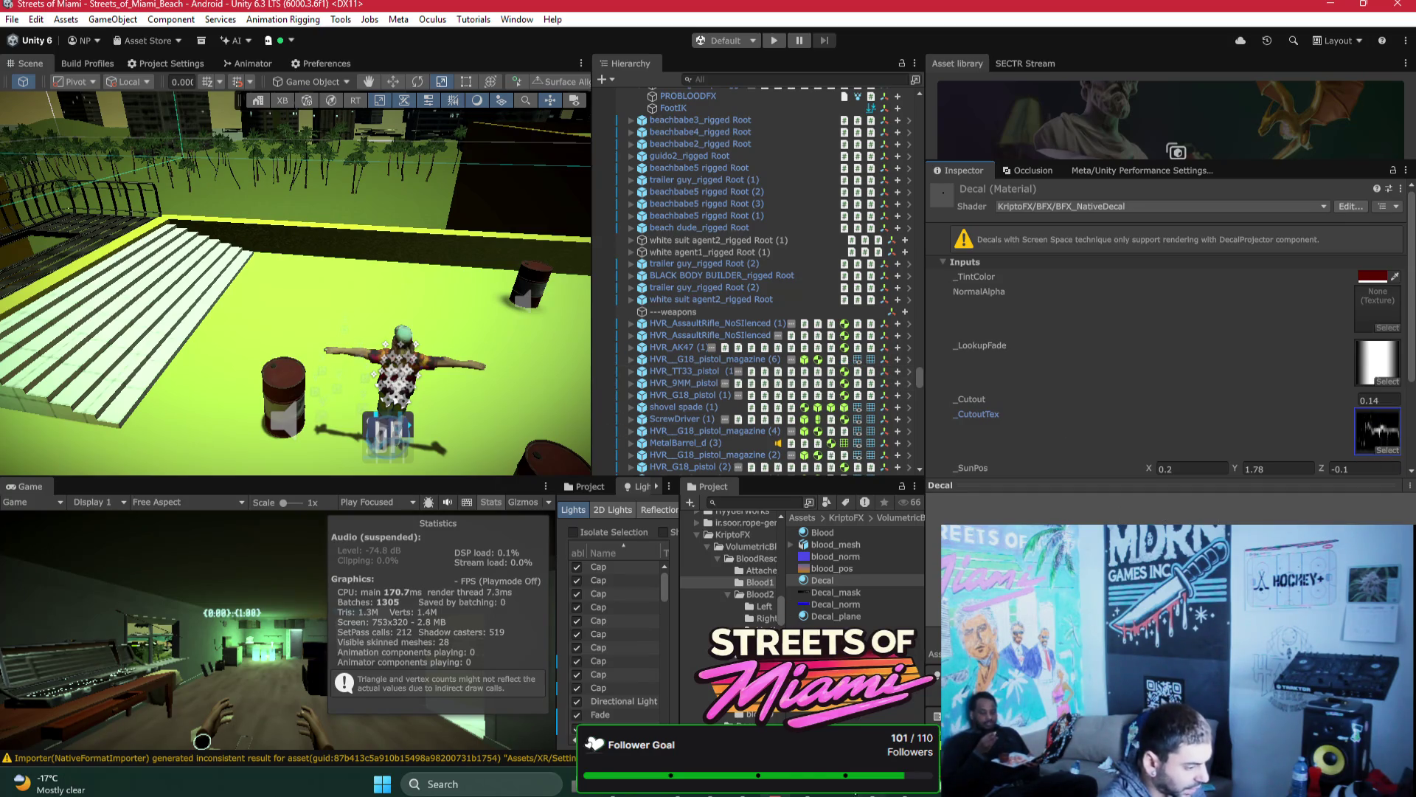
pyautogui.hotkey('alt', 'Tab')
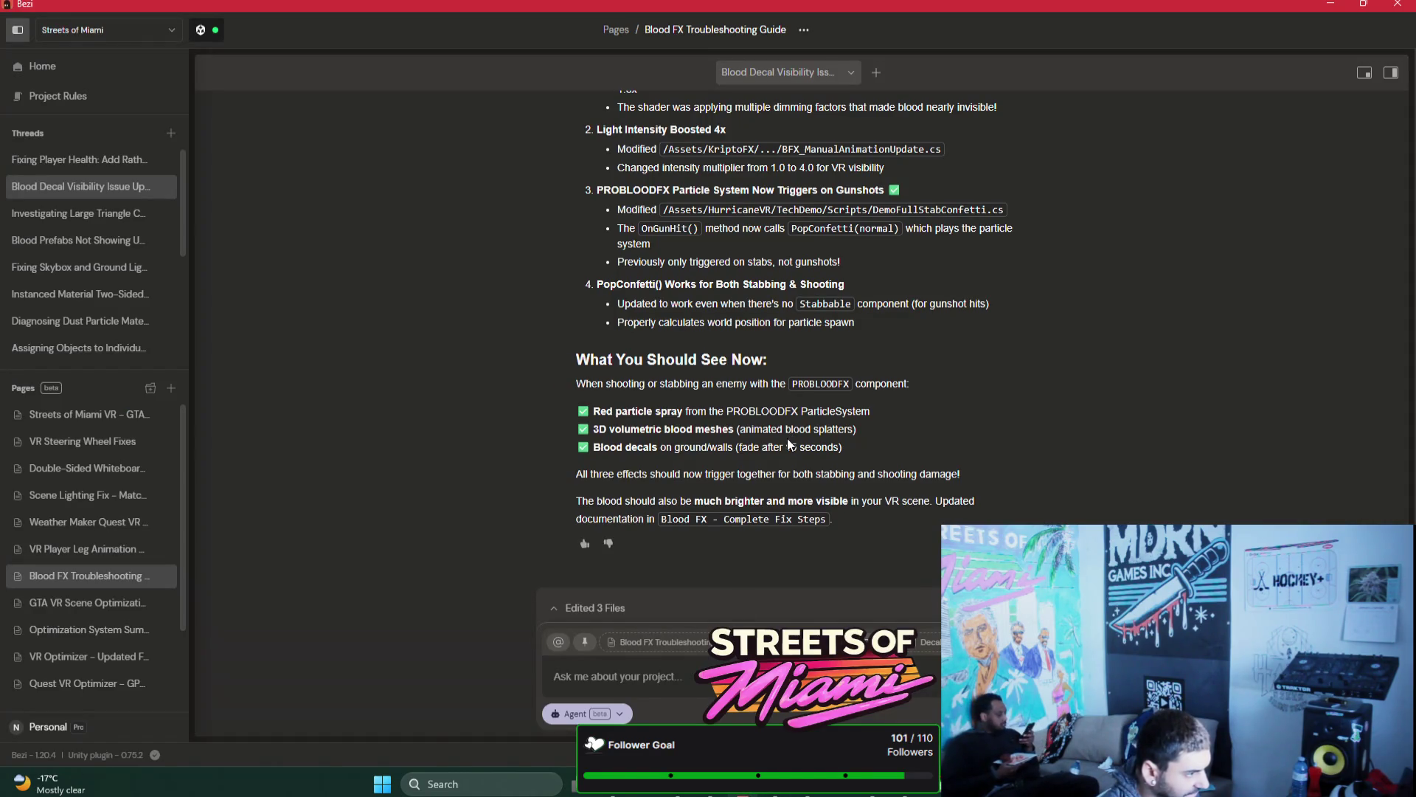
pyautogui.click(1343, 6)
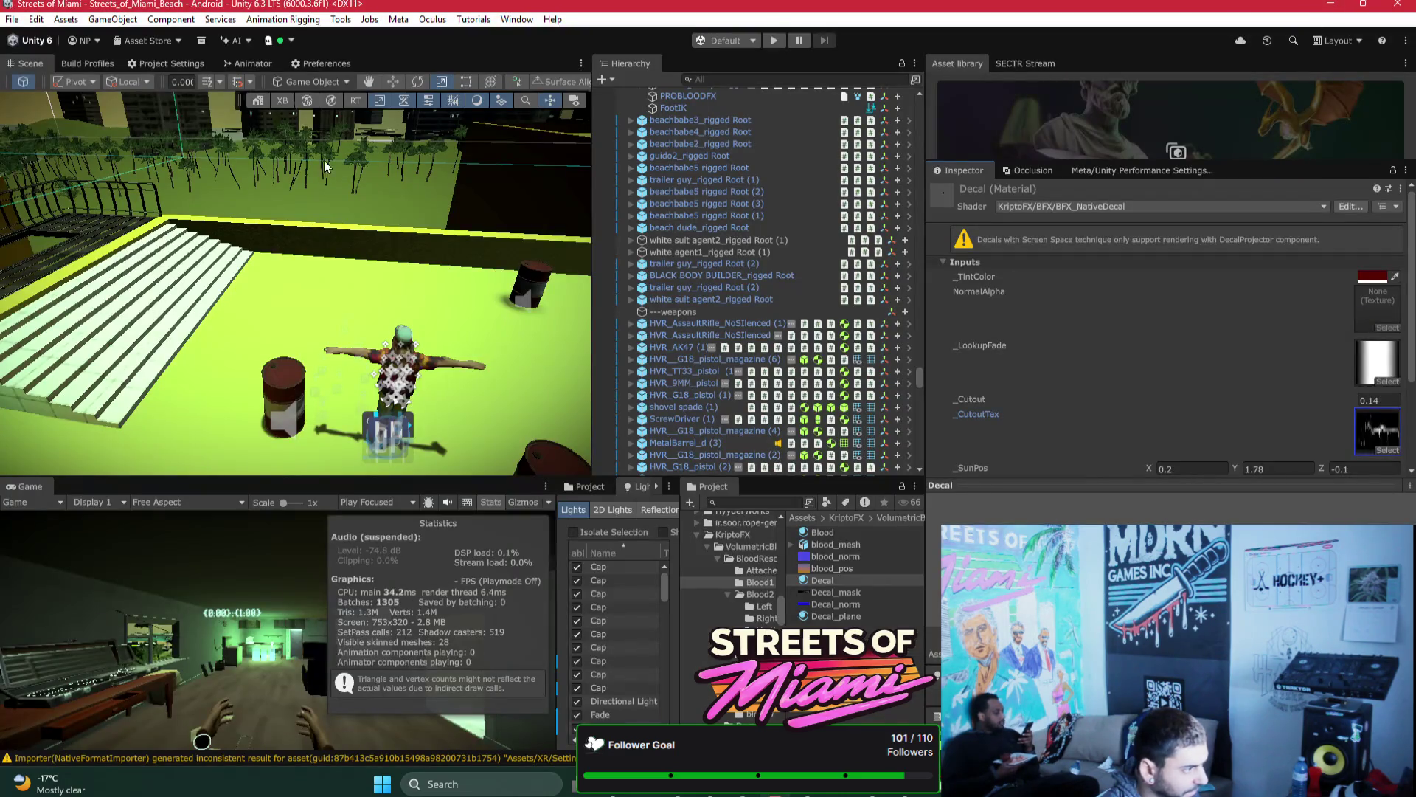
# Step: Build the Android player, overwriting Streets of Miami_alpha_test_DONOTRELEASE.apk on the Desktop
pyautogui.click(109, 60)
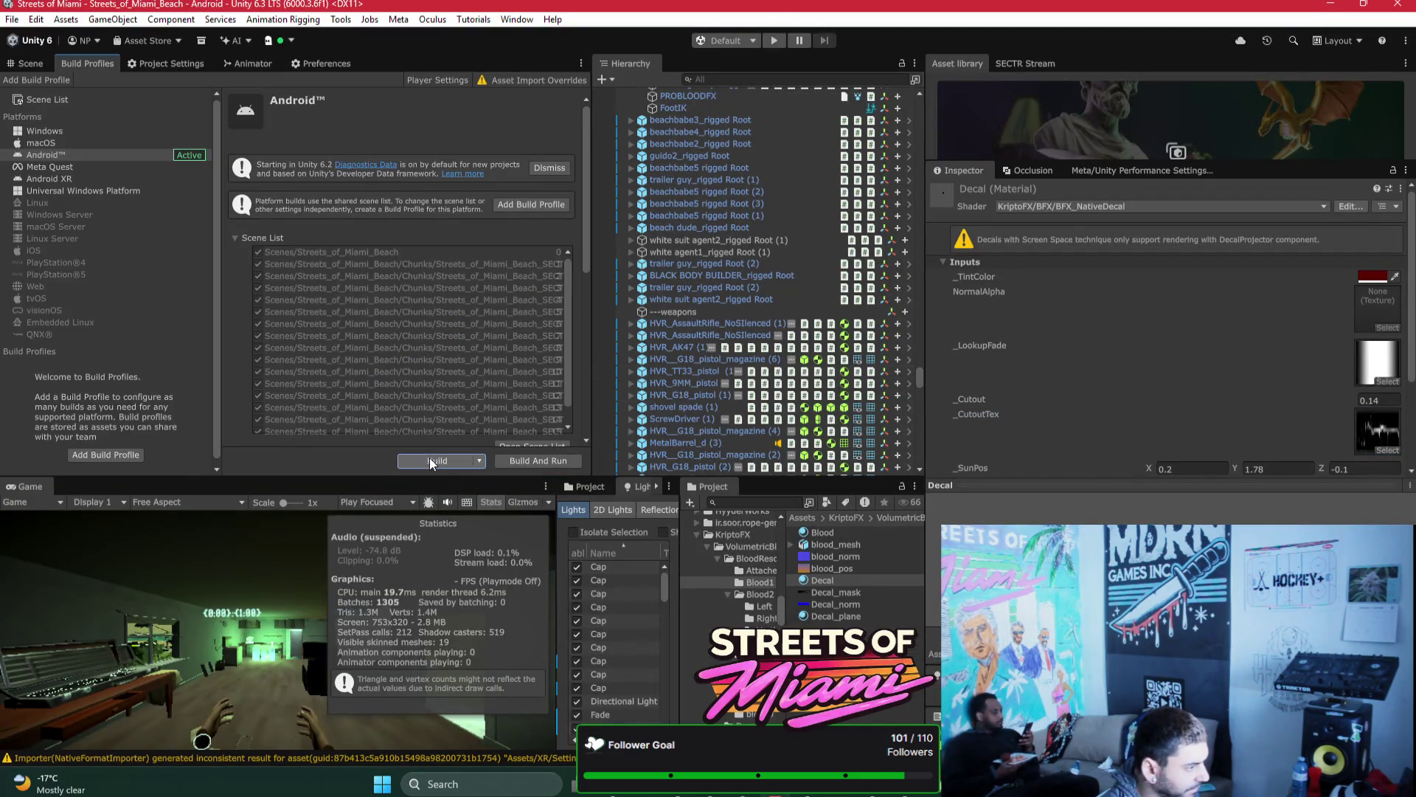
pyautogui.click(429, 459)
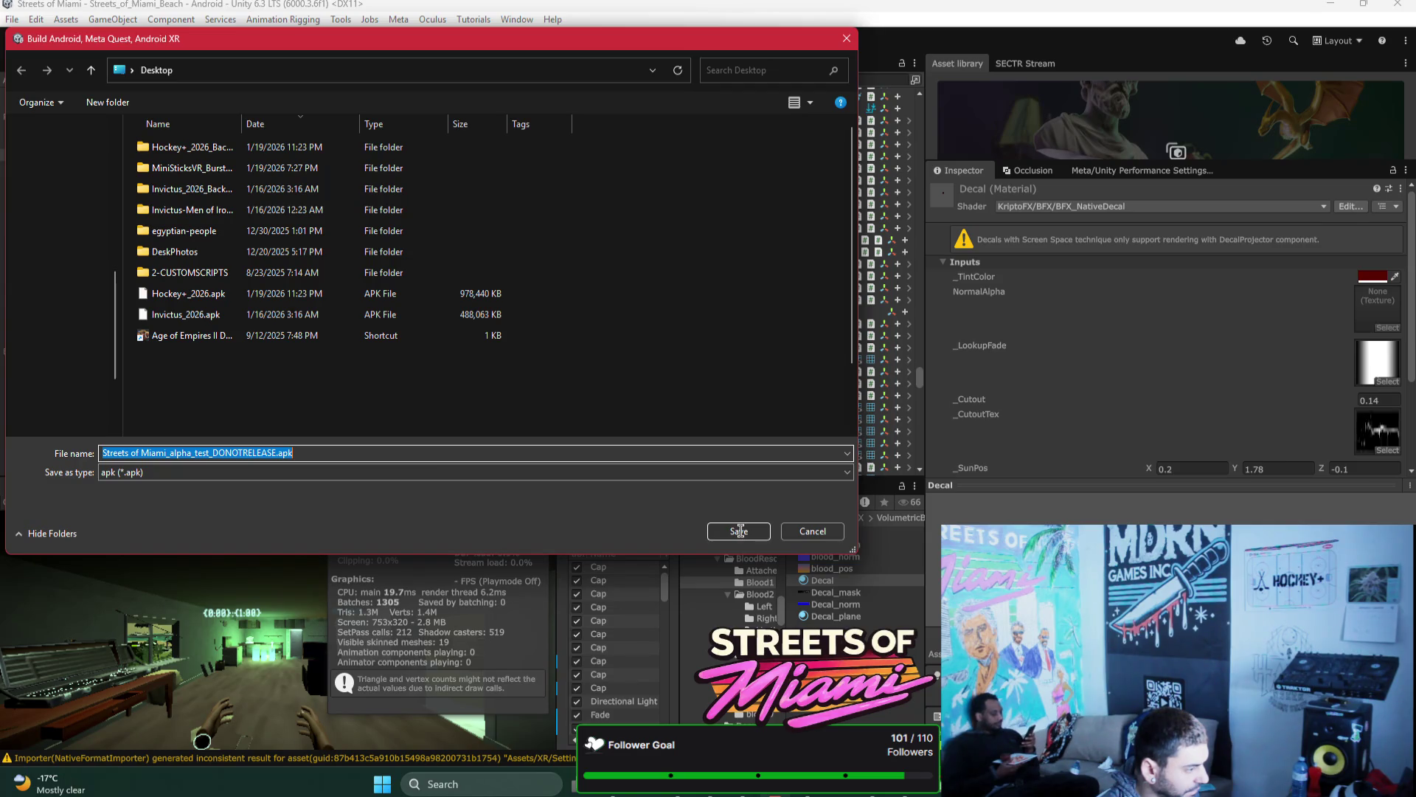
pyautogui.click(741, 529)
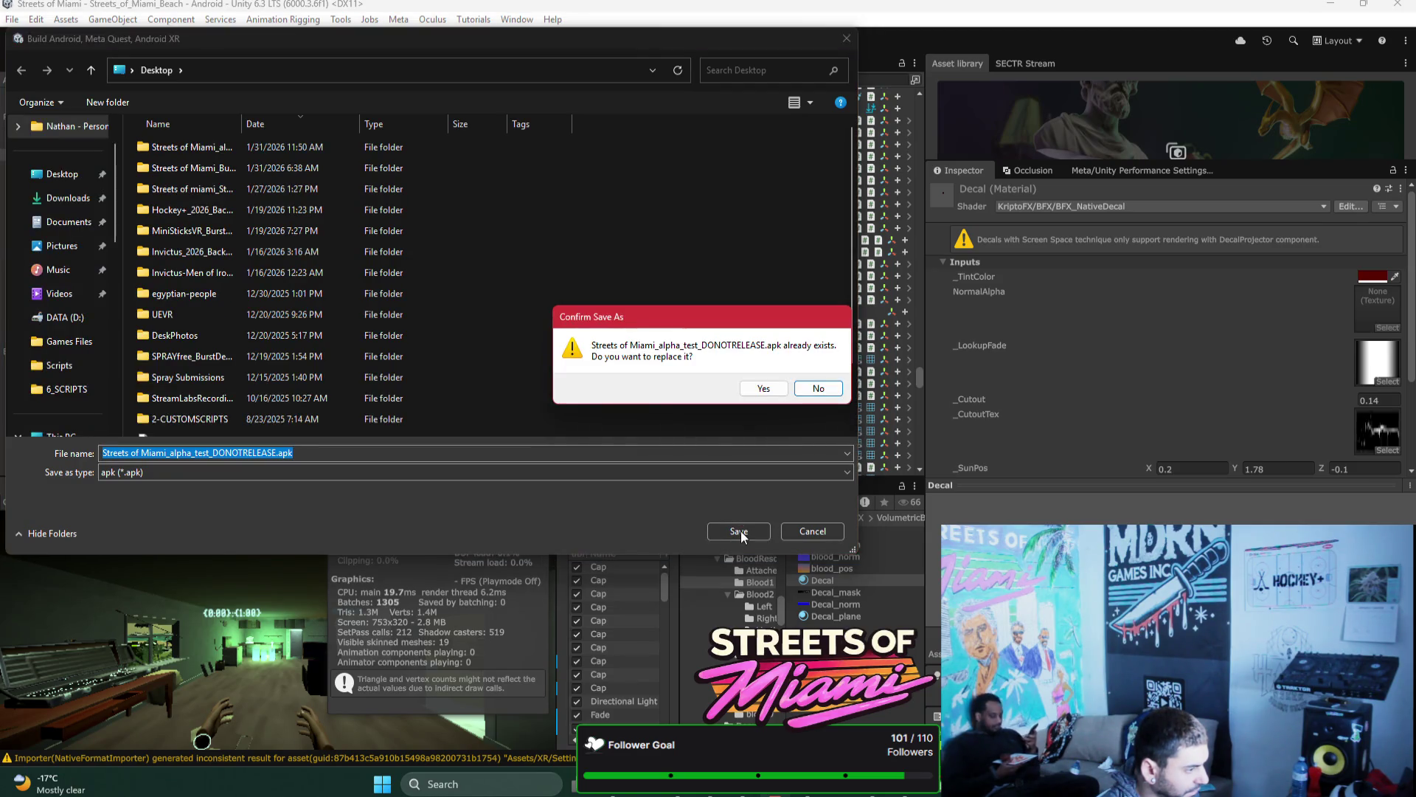
pyautogui.click(771, 393)
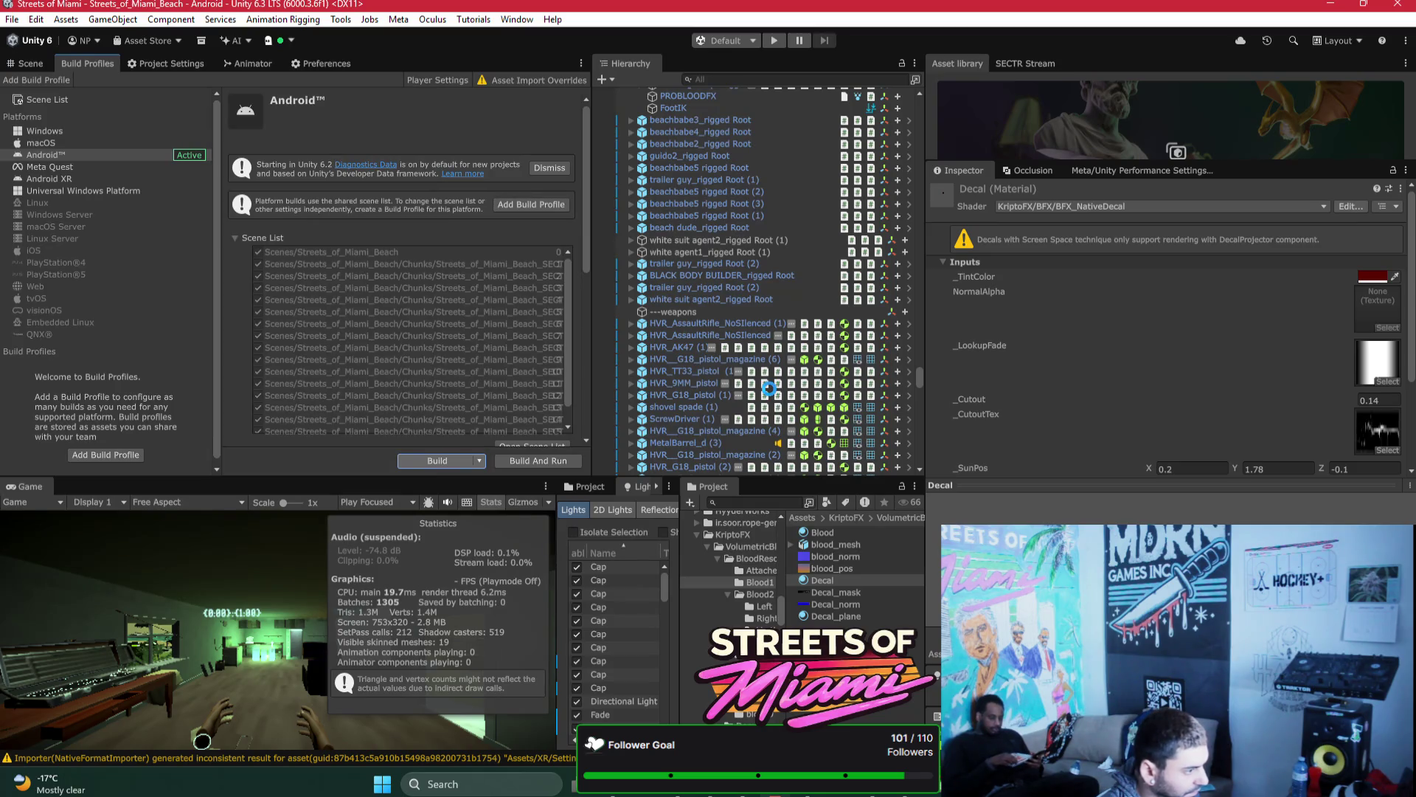
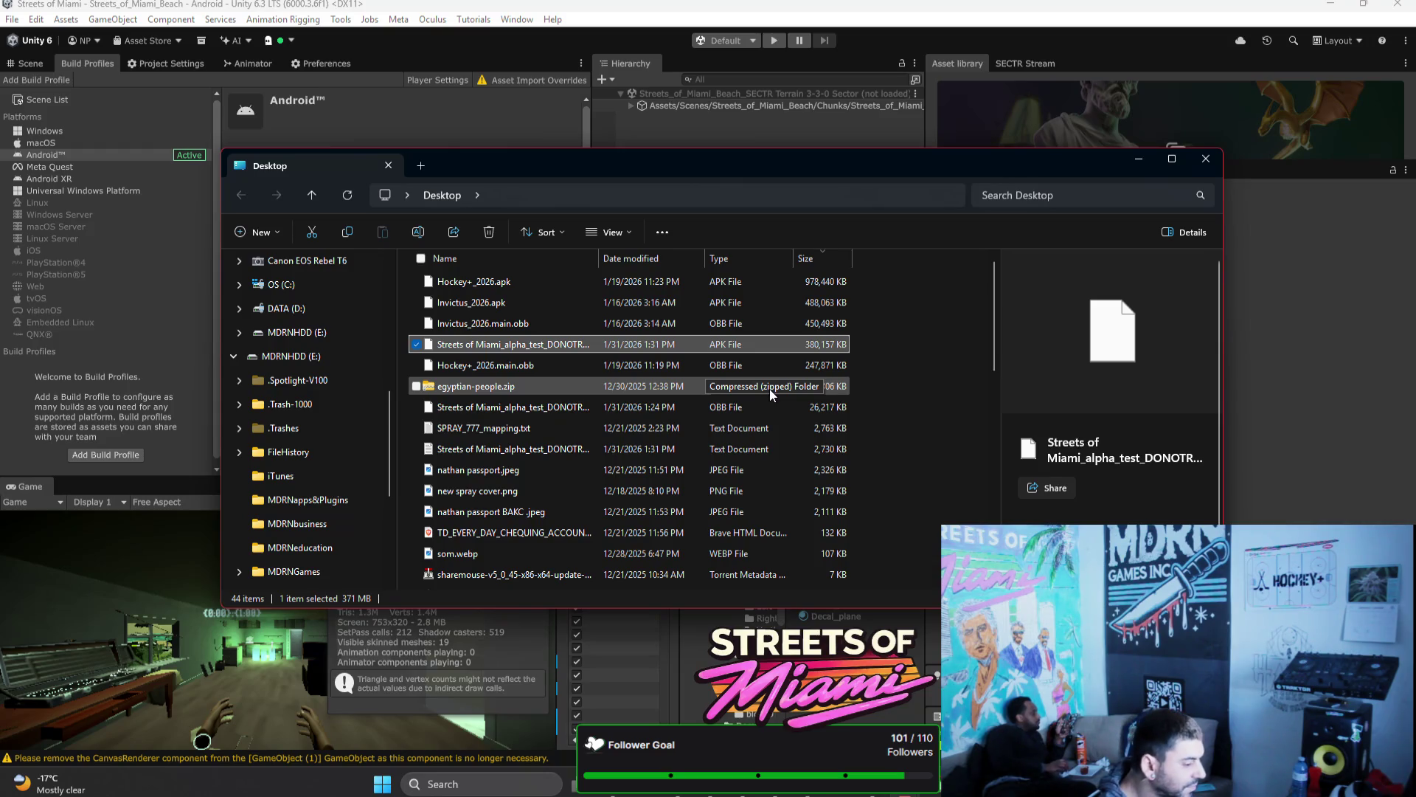
# Step: Bring the Meta Quest Developer Hub window back in front of File Explorer
pyautogui.click(739, 783)
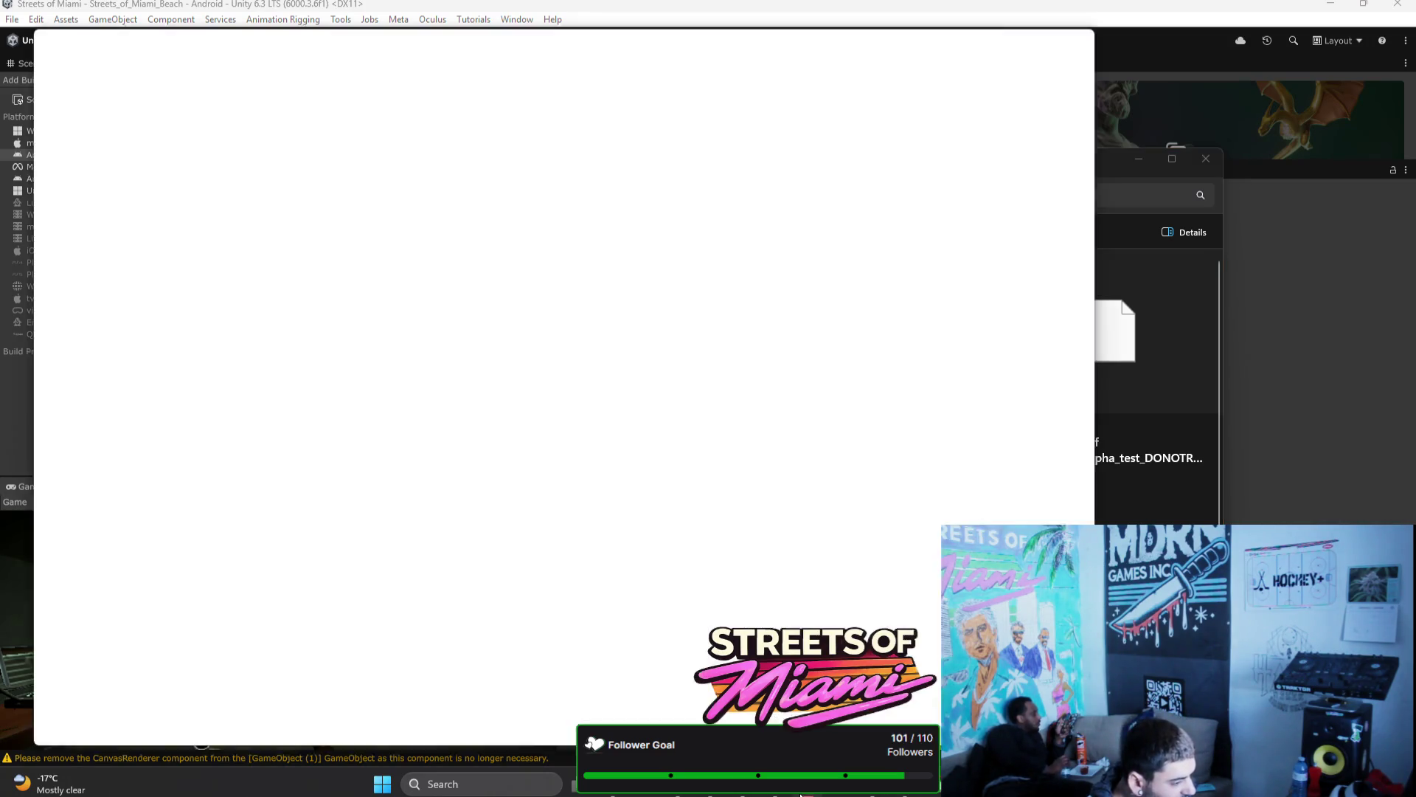
# Step: Start an ALPHA channel upload with Streets of Miami_alpha_test_DONOTRELEASE.apk as the chosen build
pyautogui.click(1004, 496)
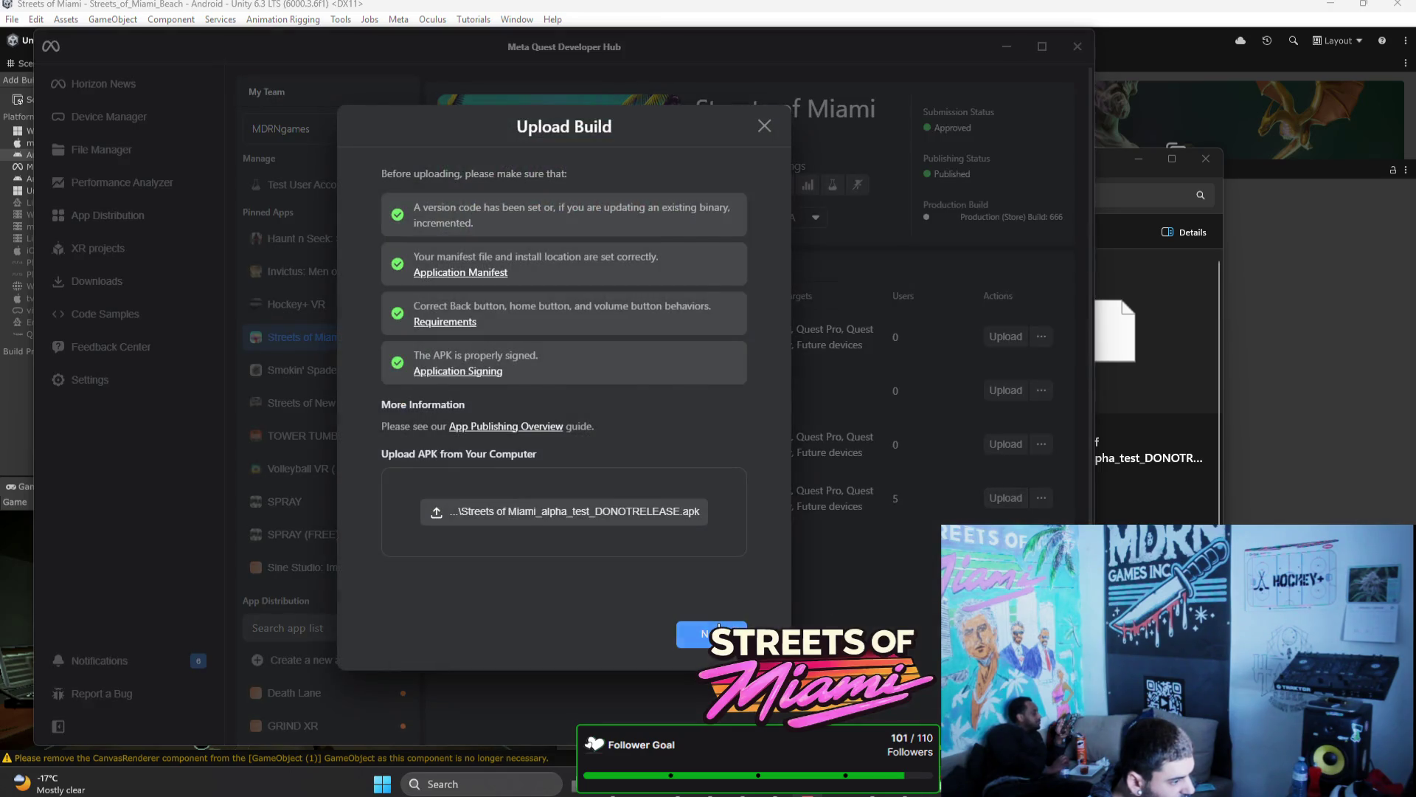
pyautogui.click(720, 633)
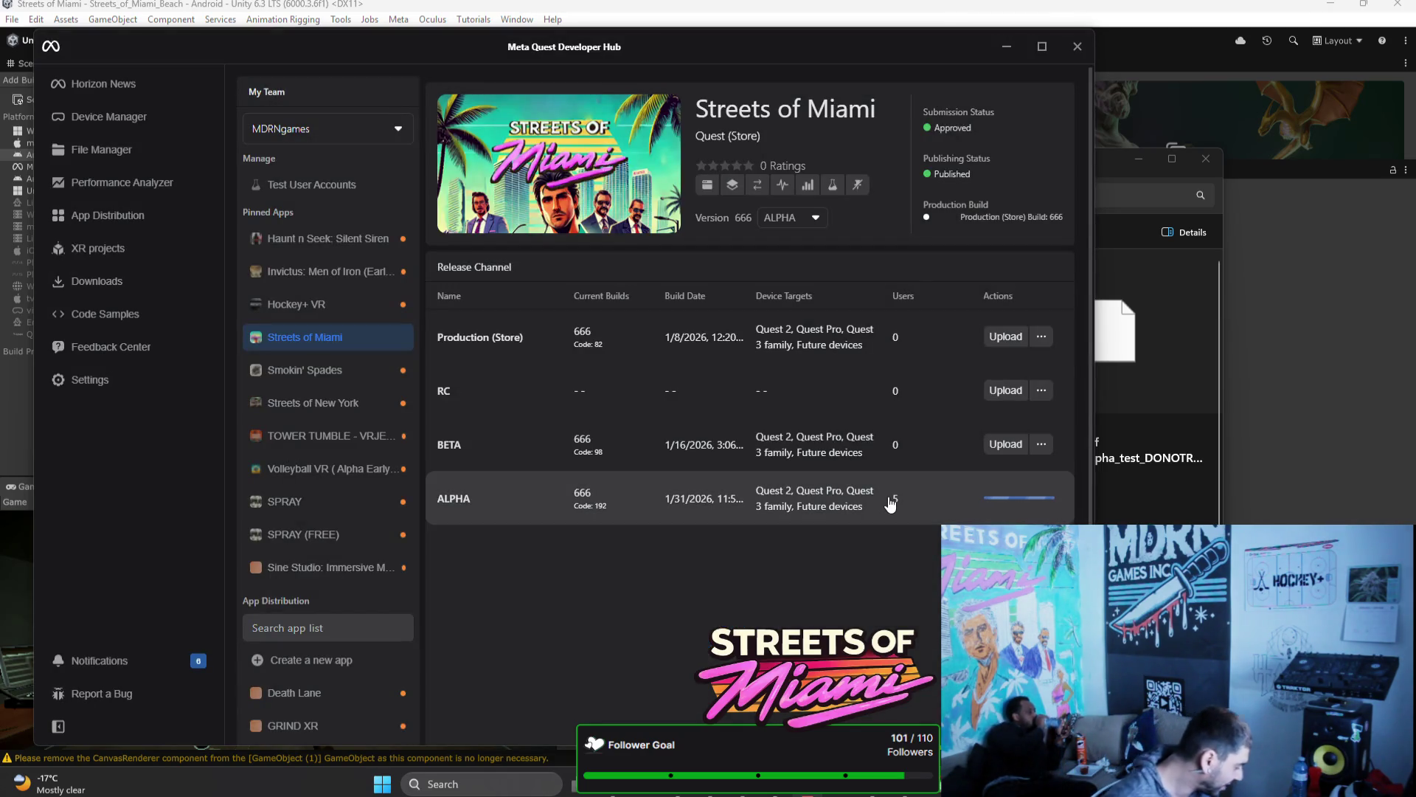